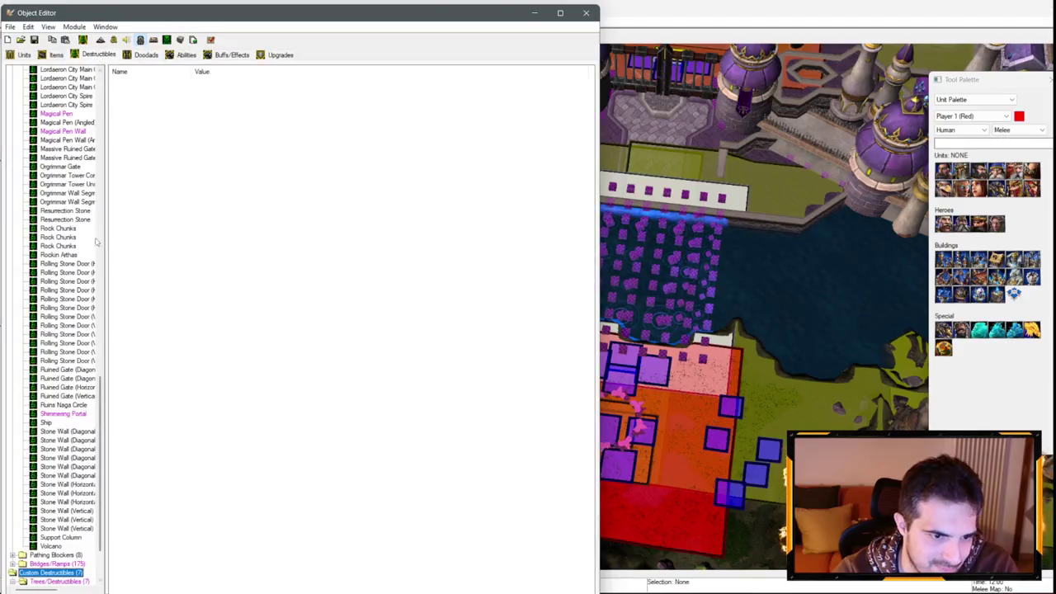
Step: Give the Dalaran Entrance destructible 850 hit points, then close the Object Editor
drag(109, 314, 281, 314)
scroll(113, 322, up, 15)
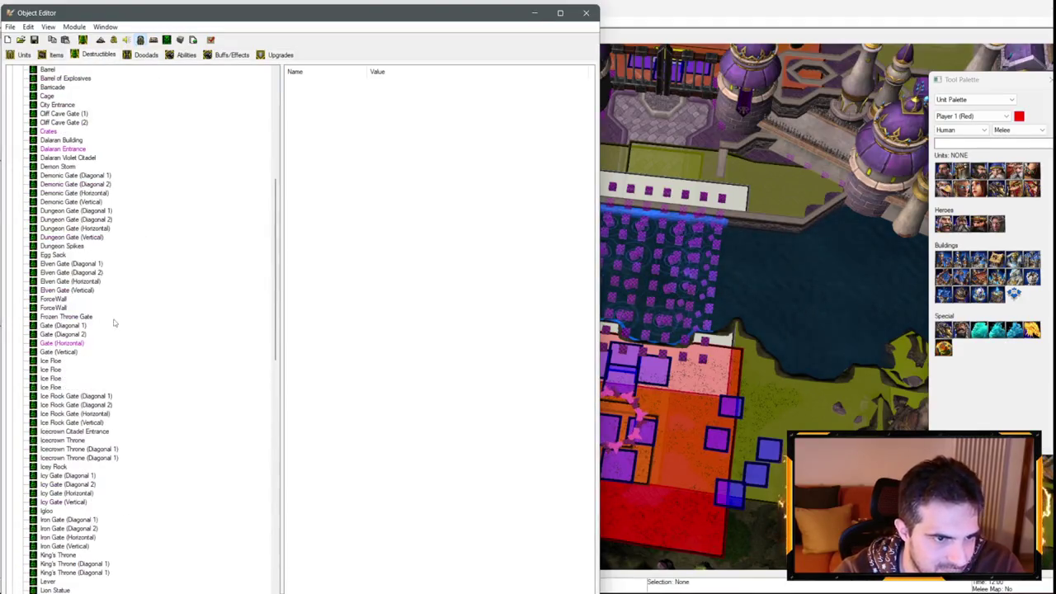
click(63, 148)
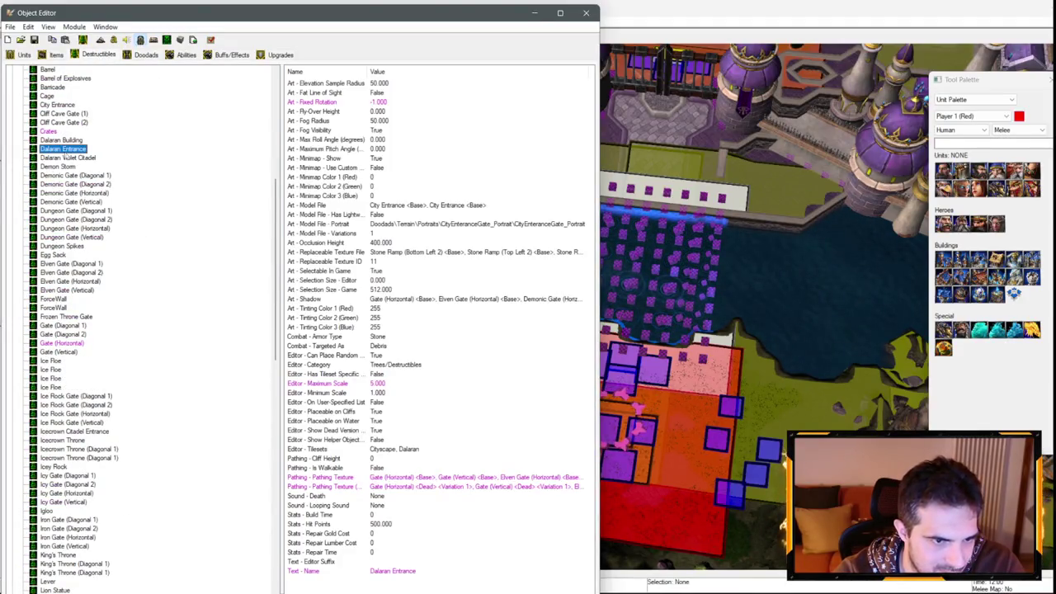
double_click(376, 524)
text(750)
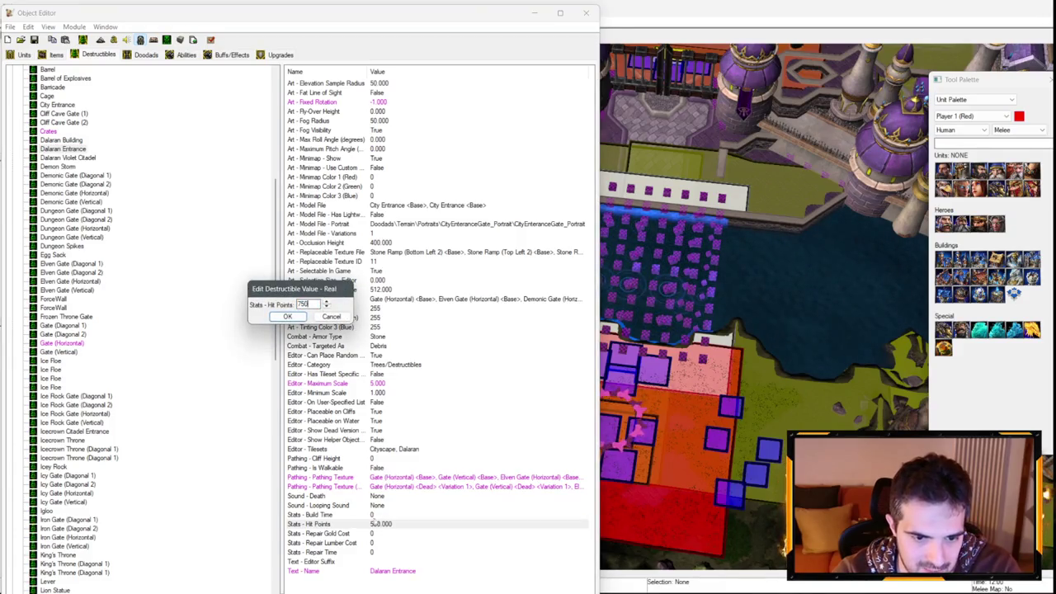
key(Return)
double_click(382, 525)
text(850)
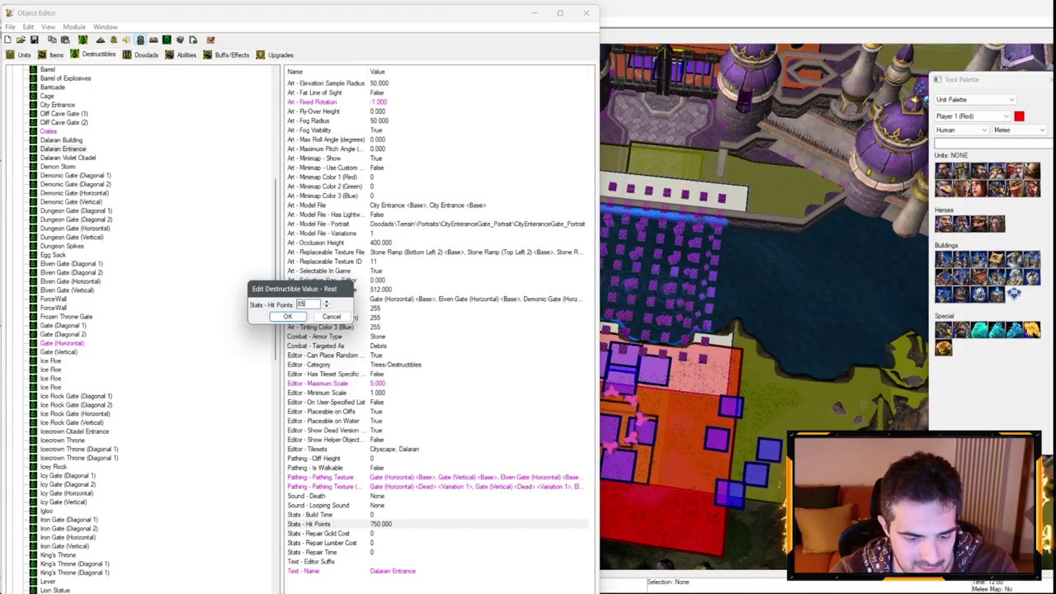
key(Return)
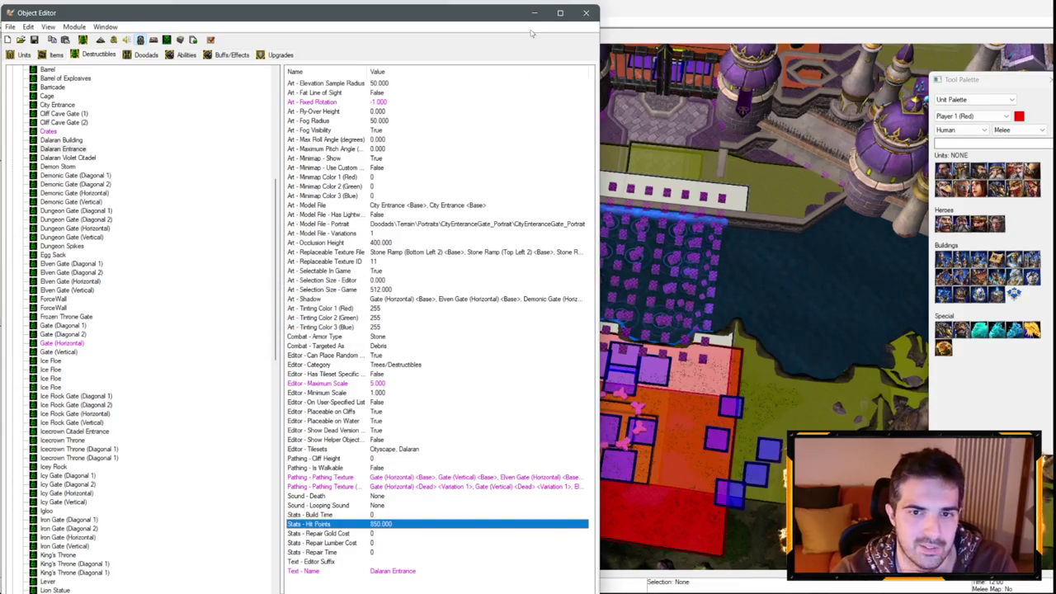
click(534, 13)
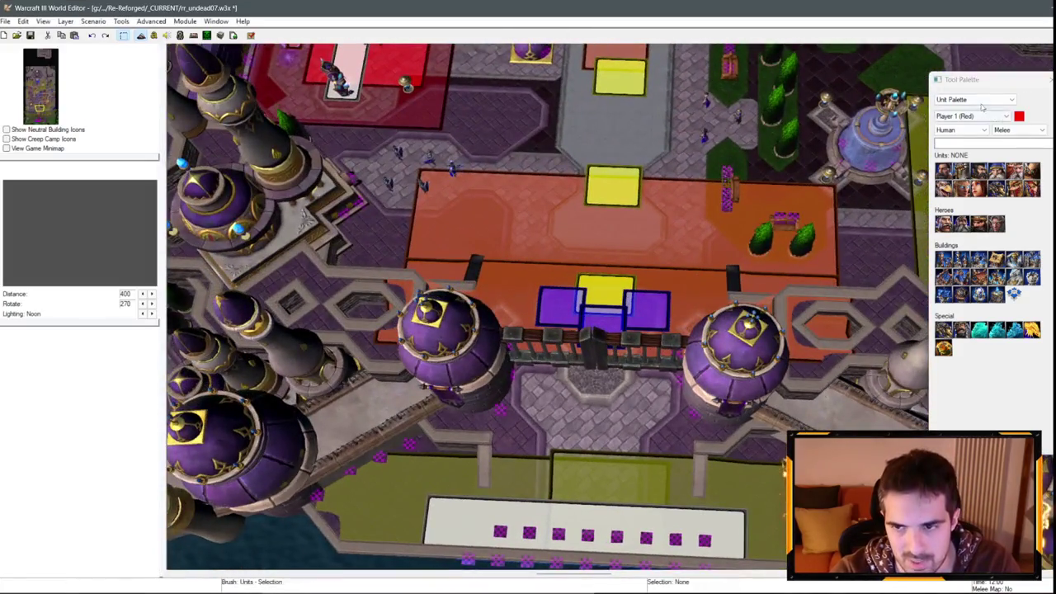
click(973, 99)
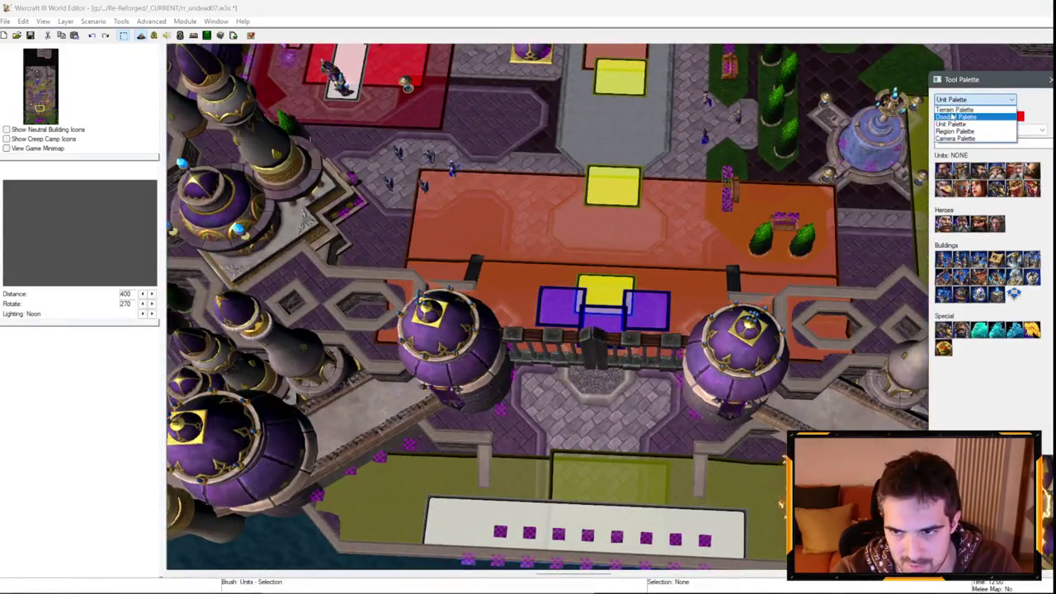
Step: Set the placed Dalaran Entrance gate doodad's rotation to 90 and deselect it
click(965, 118)
double_click(608, 364)
double_click(517, 298)
text(0)
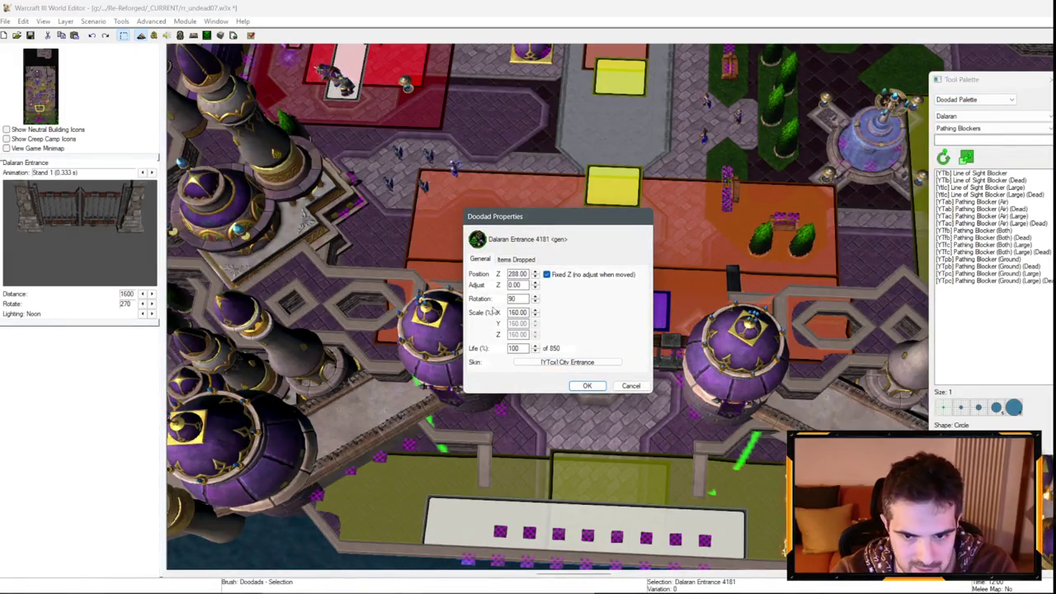
click(586, 385)
key(Down)
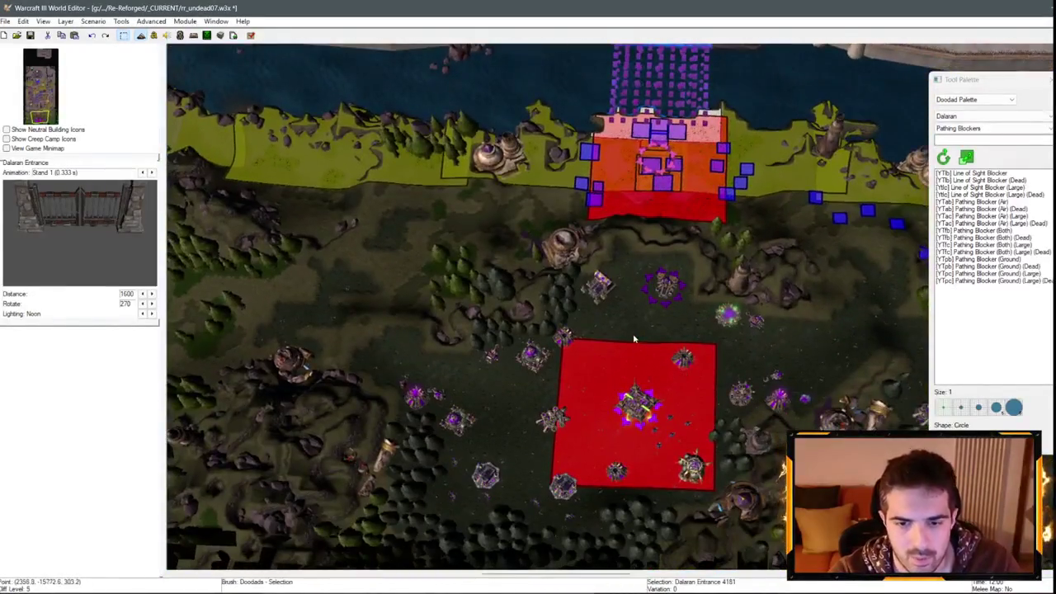
click(634, 339)
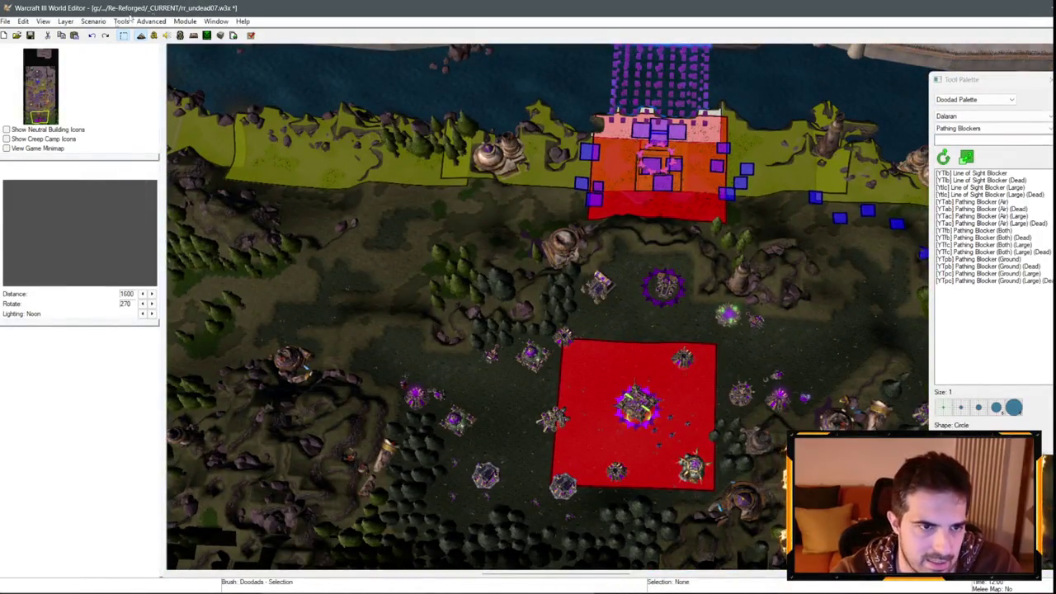
Step: Open the Trigger Editor, collapse Cinematic 01 - Intro, then return to the map over Dalaran
click(154, 35)
click(15, 231)
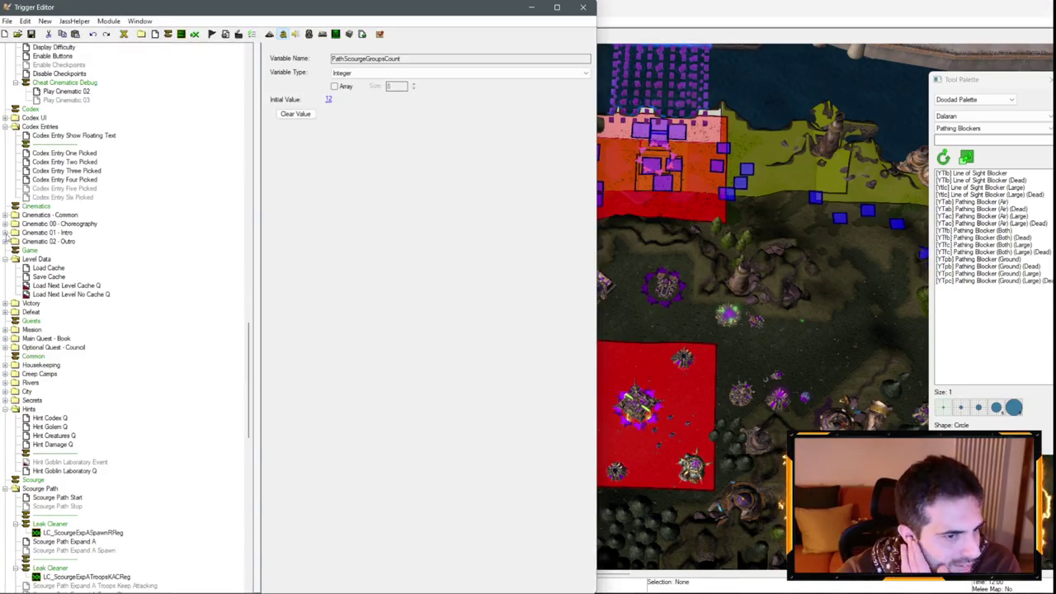
click(636, 316)
key(Up)
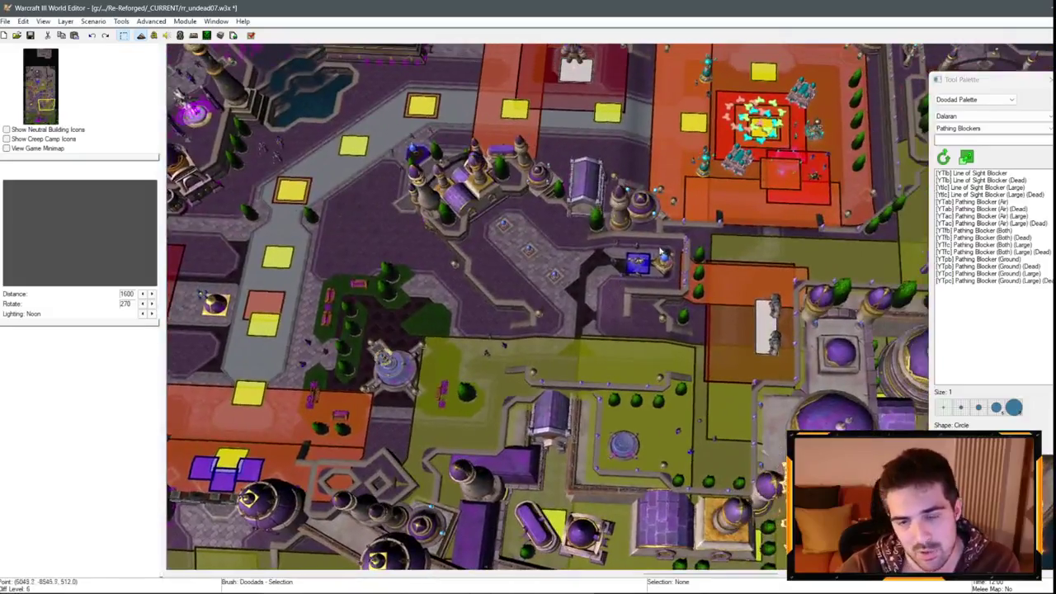
scroll(660, 251, up, 2)
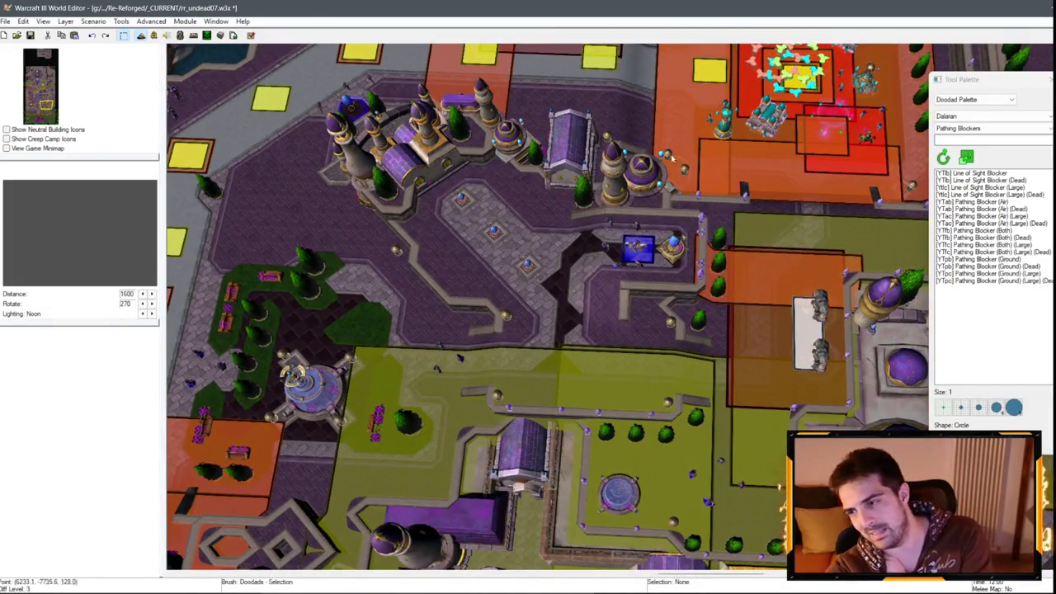
scroll(690, 244, down, 2)
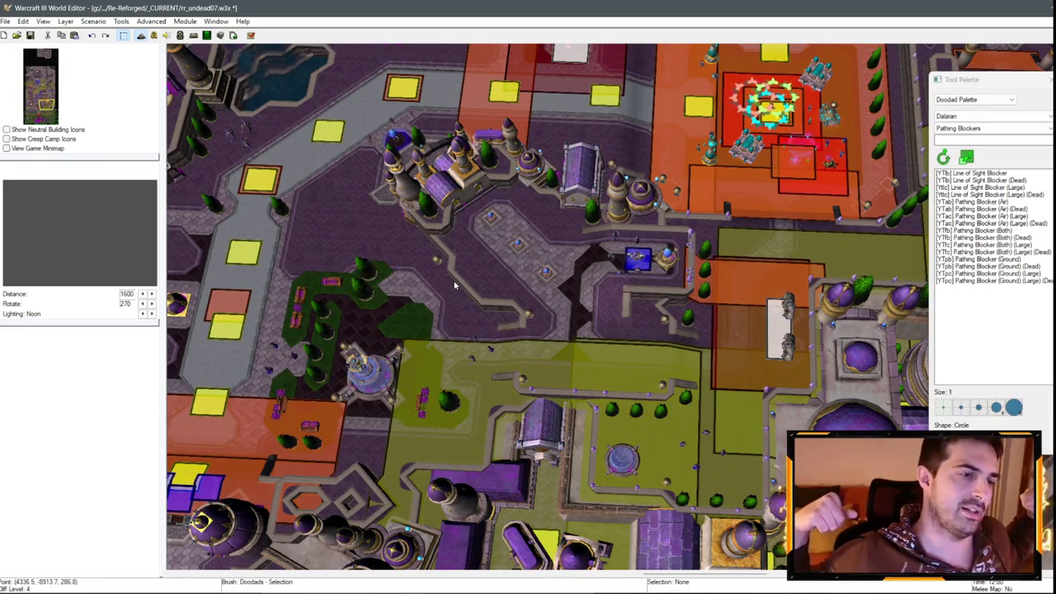
Step: Pan the map south-west, then bring up the Trigger Editor again
key(Down)
key(Left)
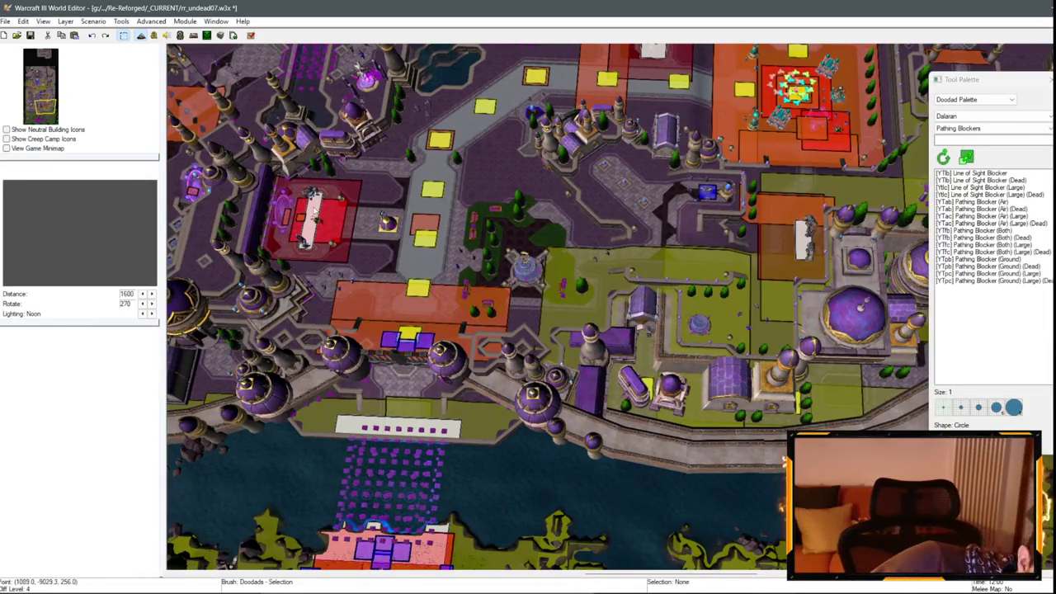
key(Down)
key(Left)
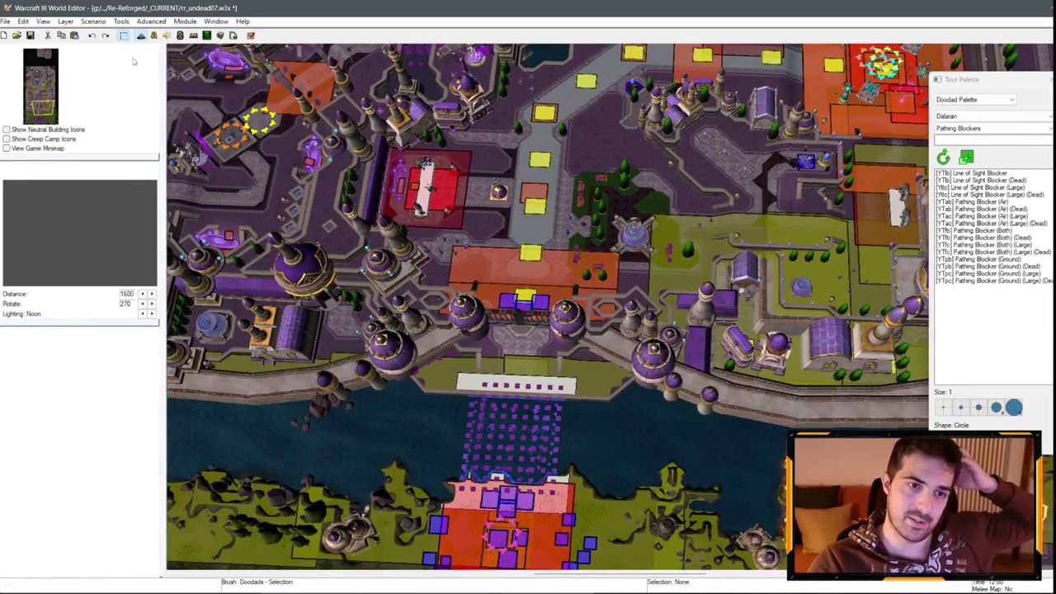
click(153, 36)
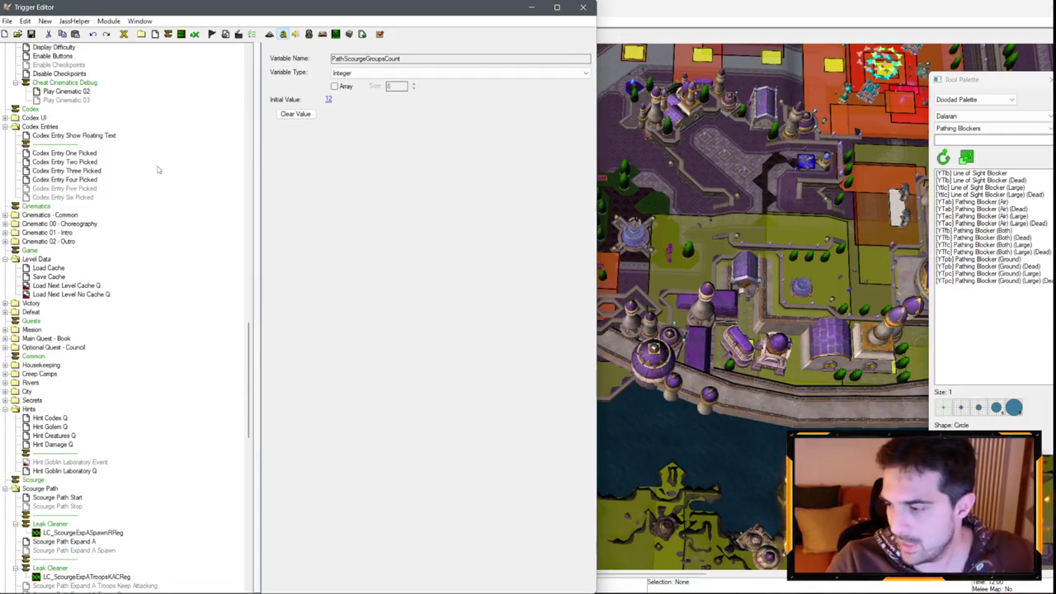
scroll(132, 281, down, 6)
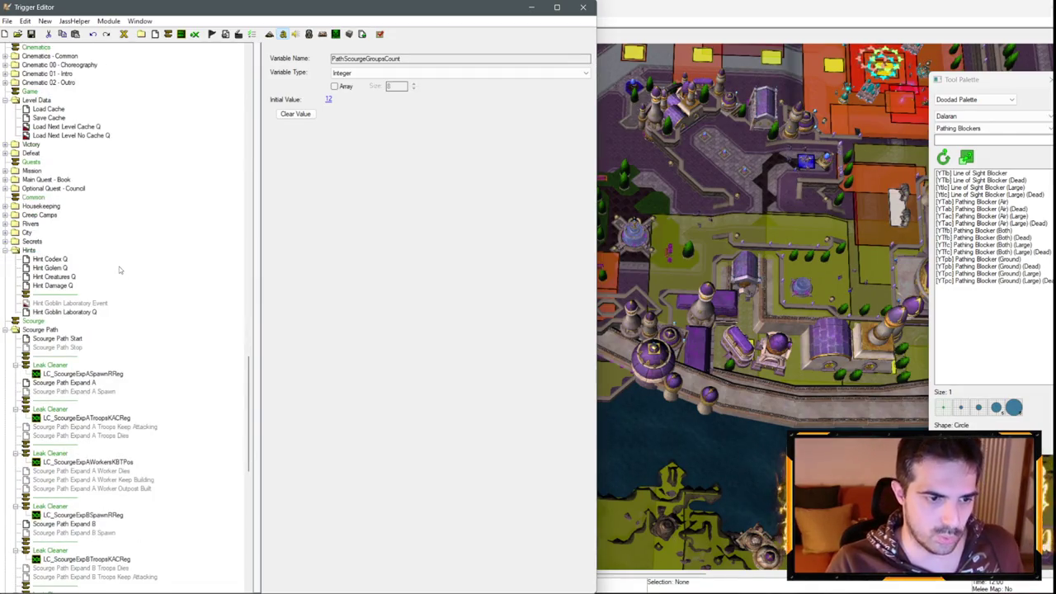
scroll(59, 266, down, 1)
click(6, 302)
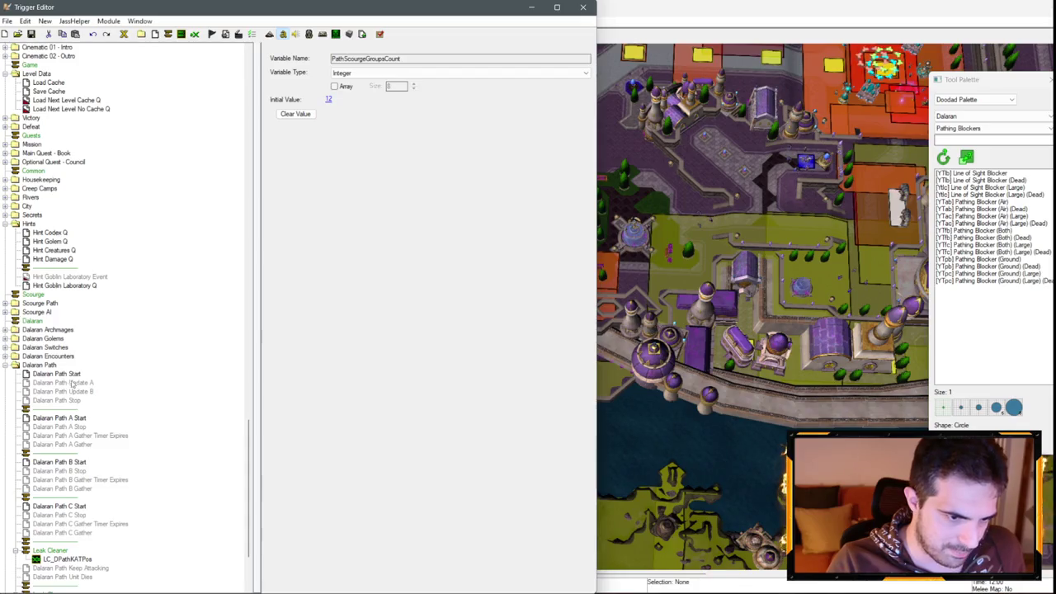
scroll(71, 384, down, 4)
scroll(83, 381, up, 20)
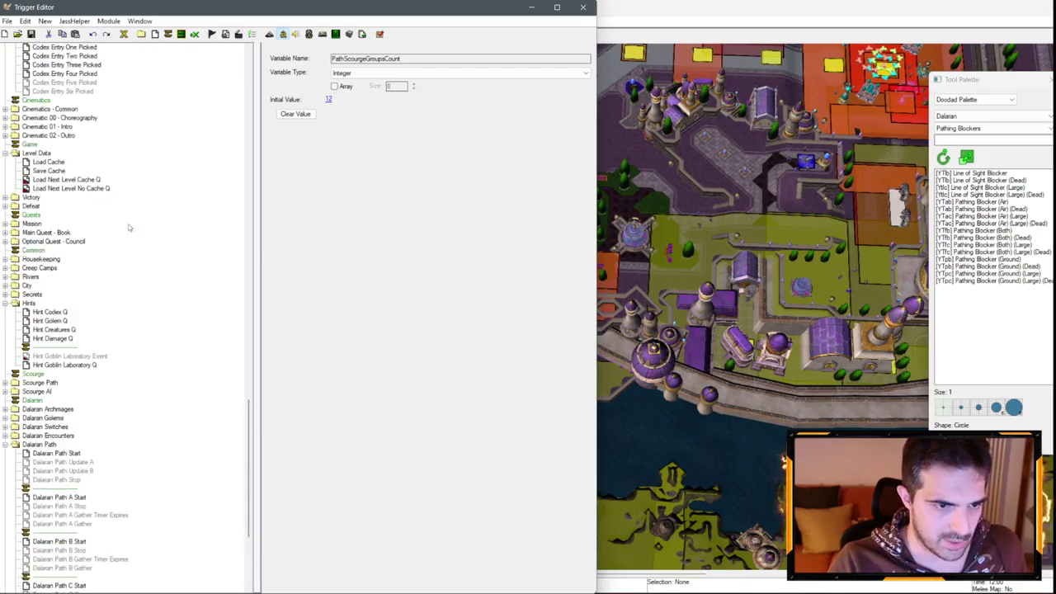
click(52, 154)
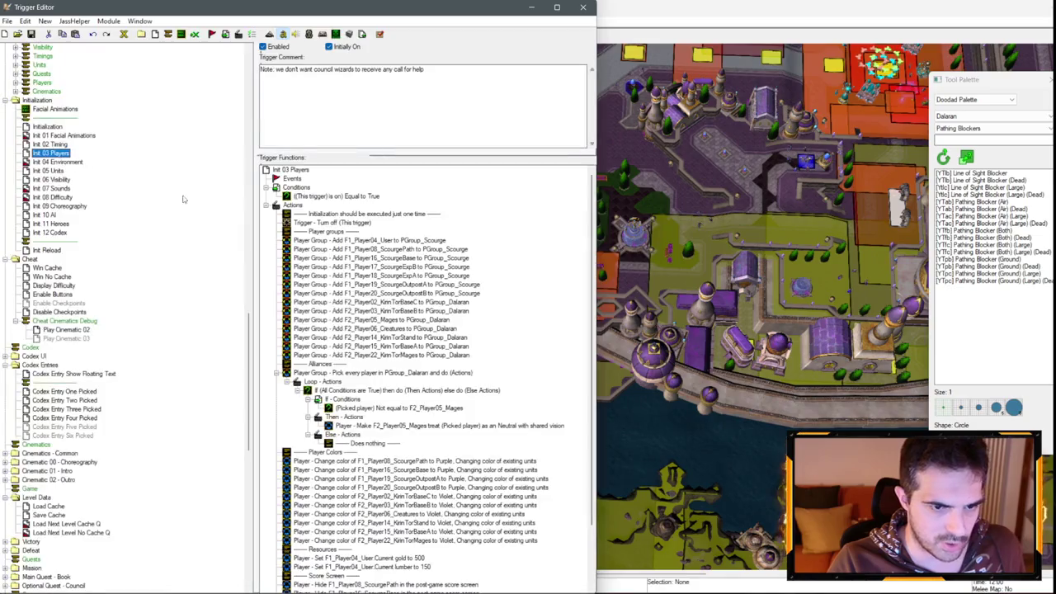
scroll(466, 318, down, 3)
scroll(462, 307, up, 3)
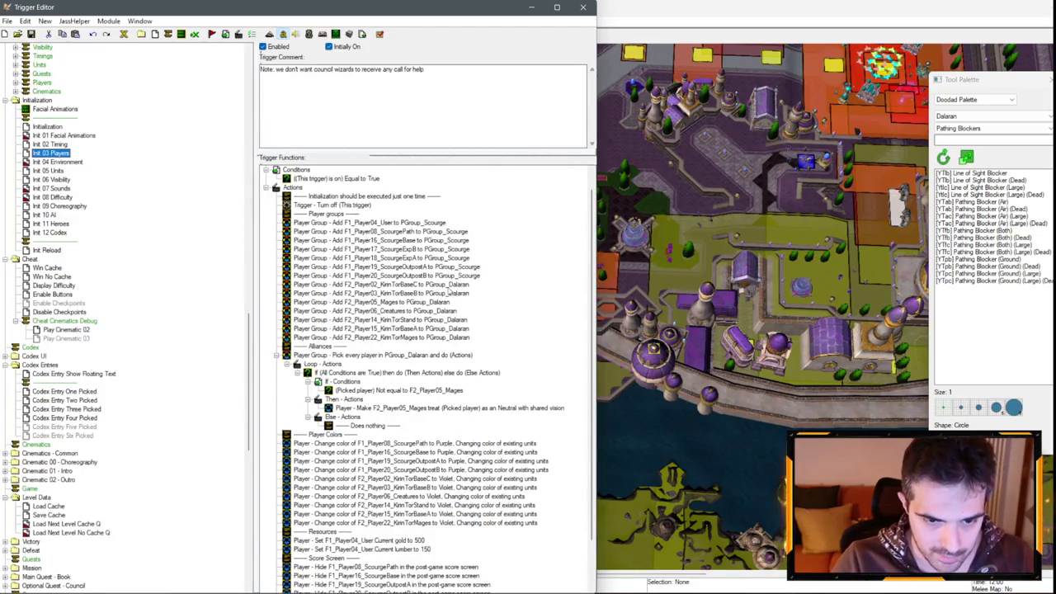
scroll(445, 296, down, 2)
click(414, 400)
click(419, 391)
click(419, 399)
click(419, 416)
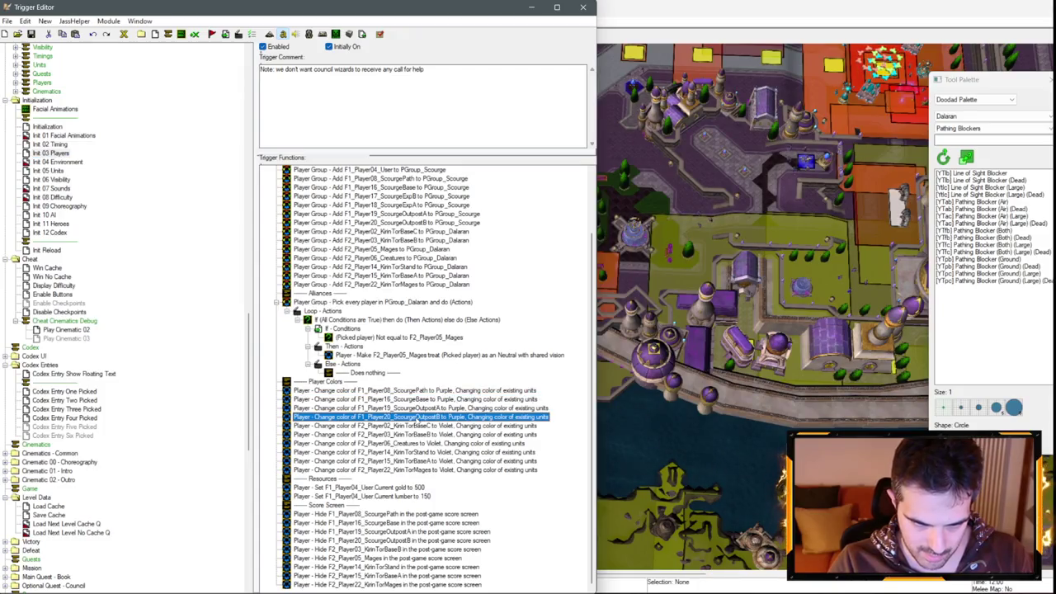
click(404, 469)
key(ctrl+c)
key(ctrl+v)
double_click(408, 479)
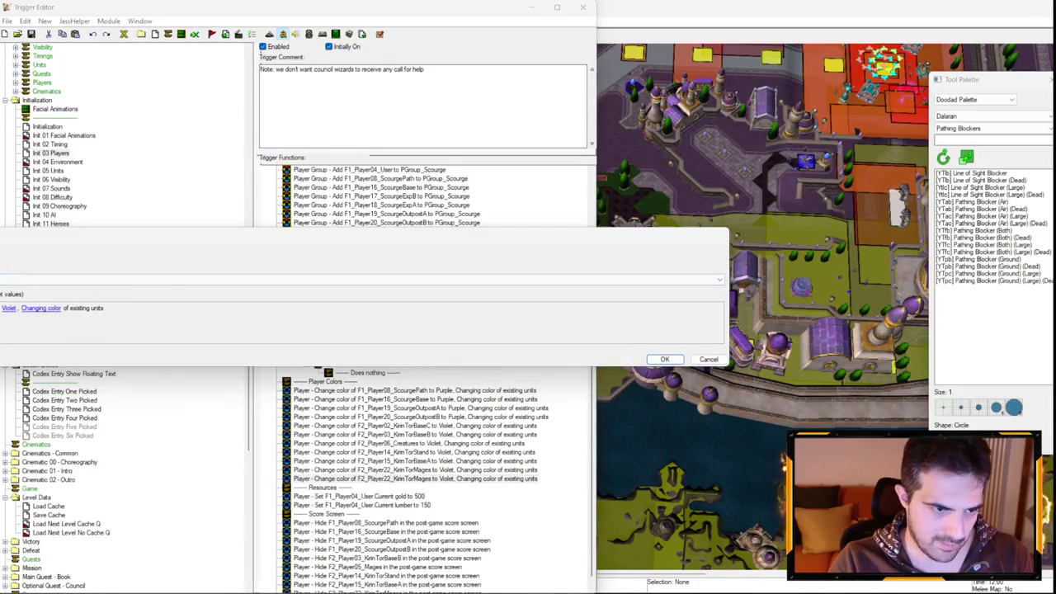
click(5, 307)
click(8, 286)
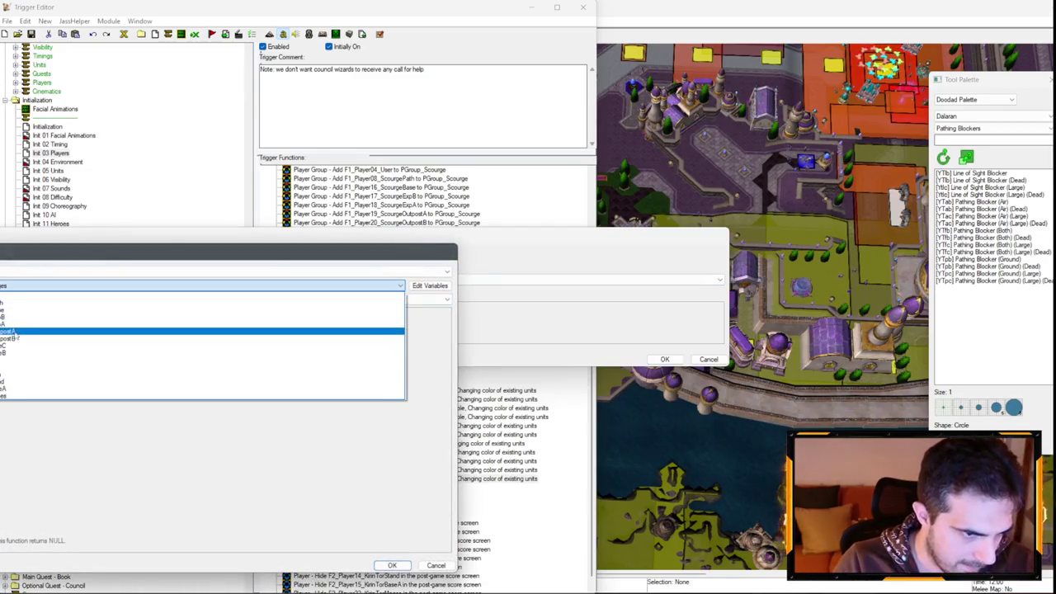
click(12, 373)
key(Return)
key(Return)
drag(428, 482, 418, 459)
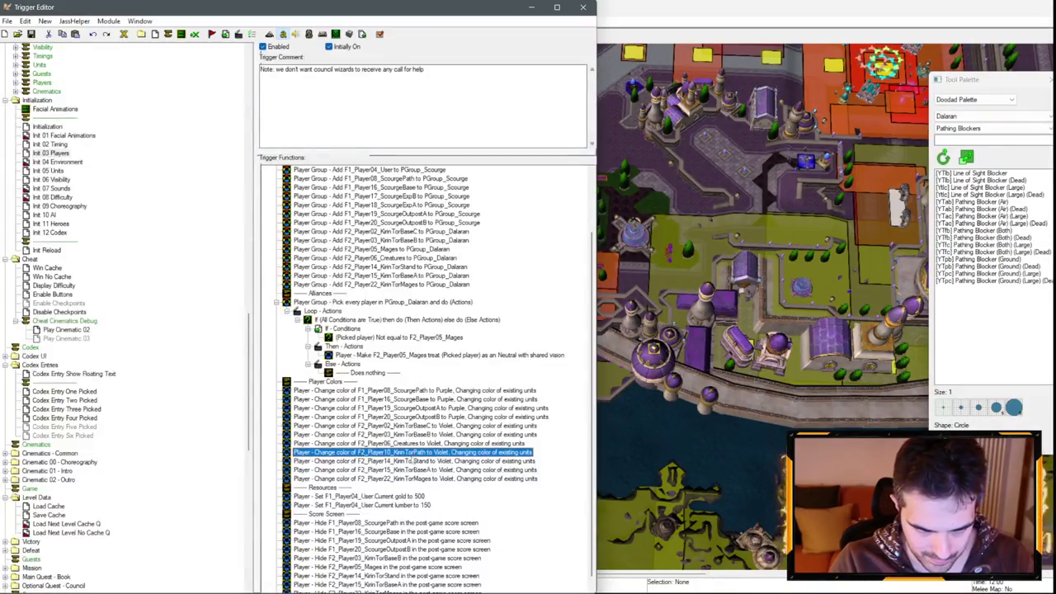
key(ctrl+c)
key(ctrl+v)
double_click(410, 461)
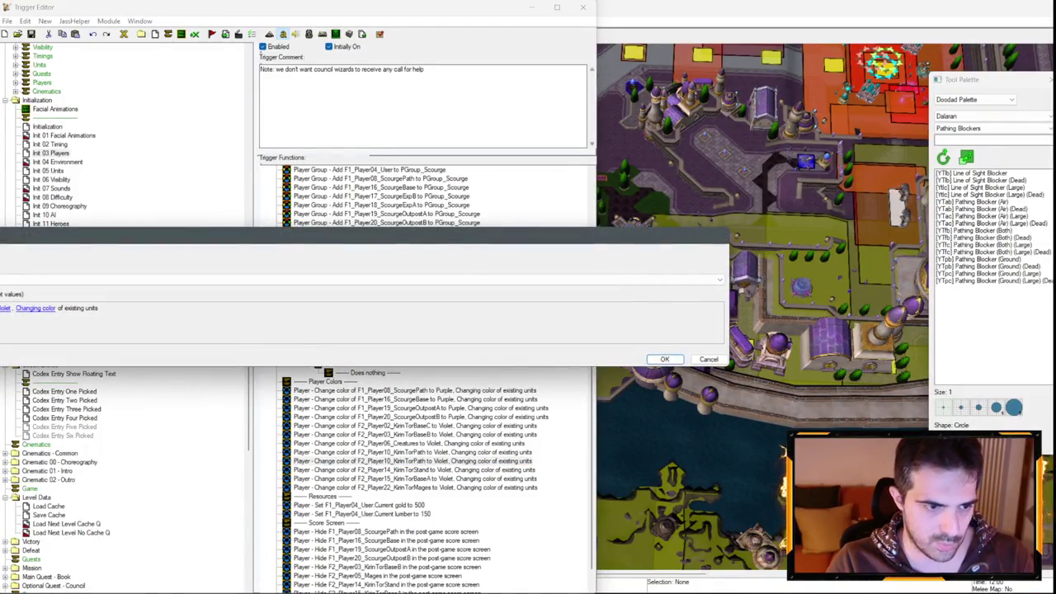
click(3, 307)
click(399, 286)
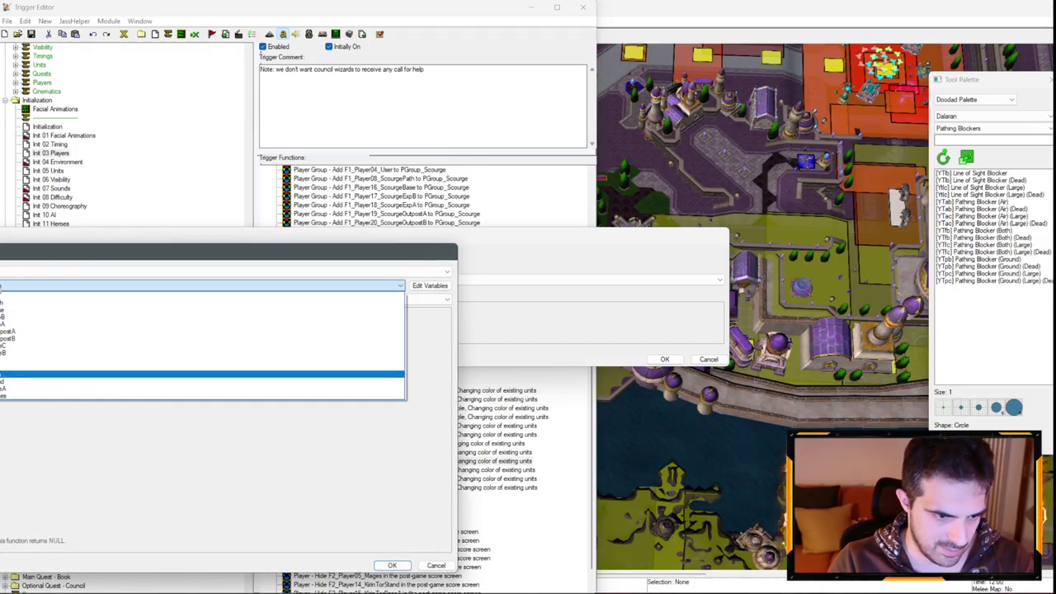
key(Return)
key(Return)
key(Return)
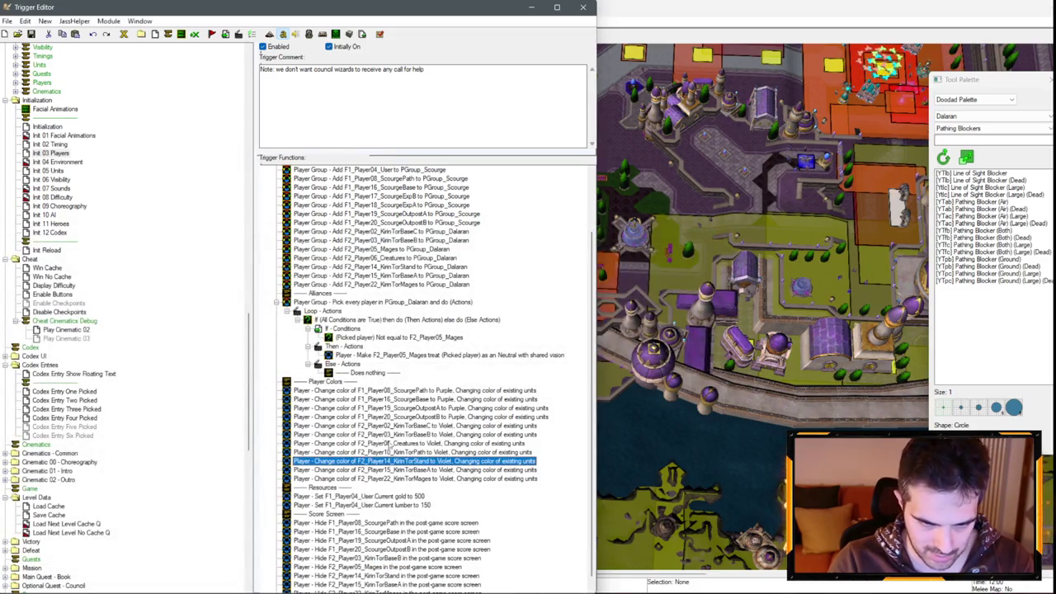
key(Delete)
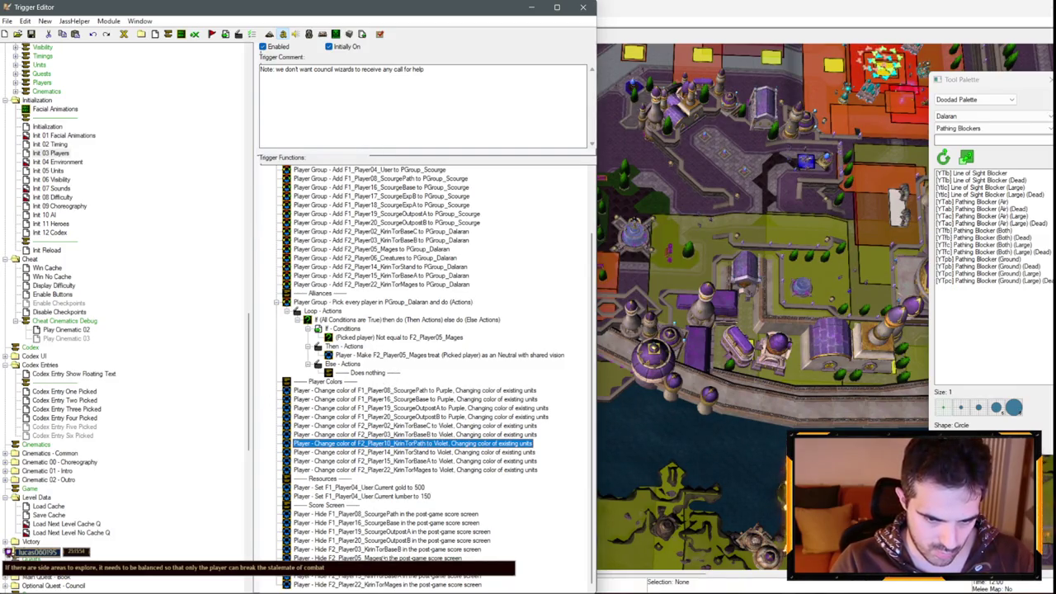
click(360, 558)
double_click(361, 559)
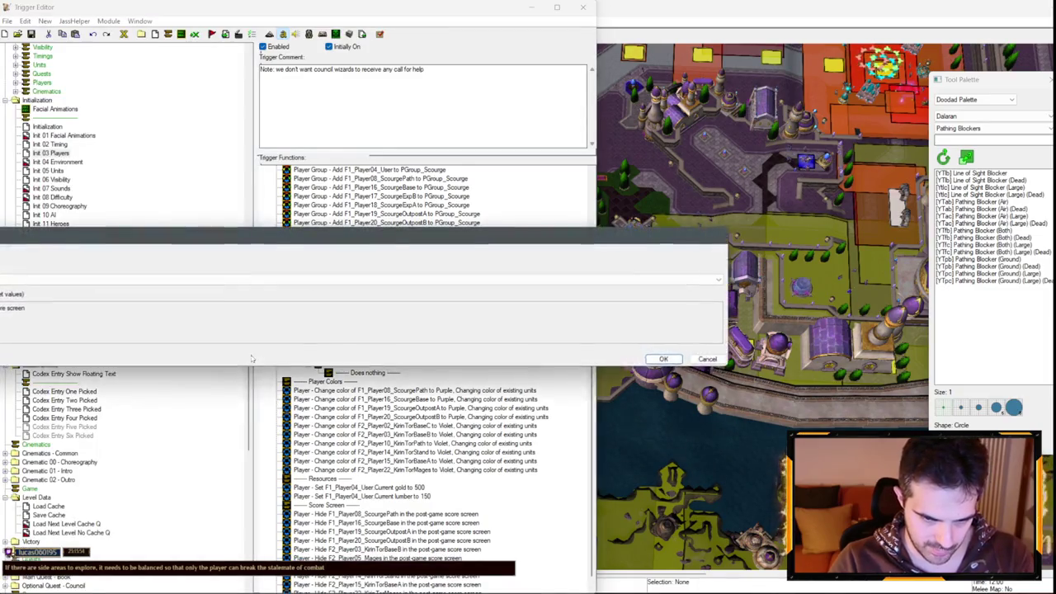
key(Return)
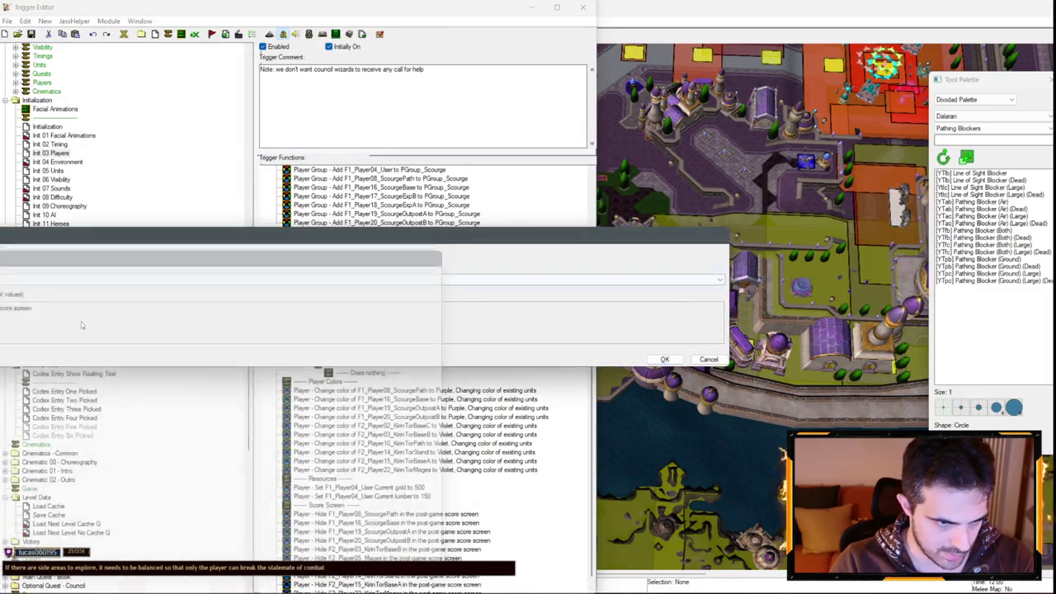
key(Return)
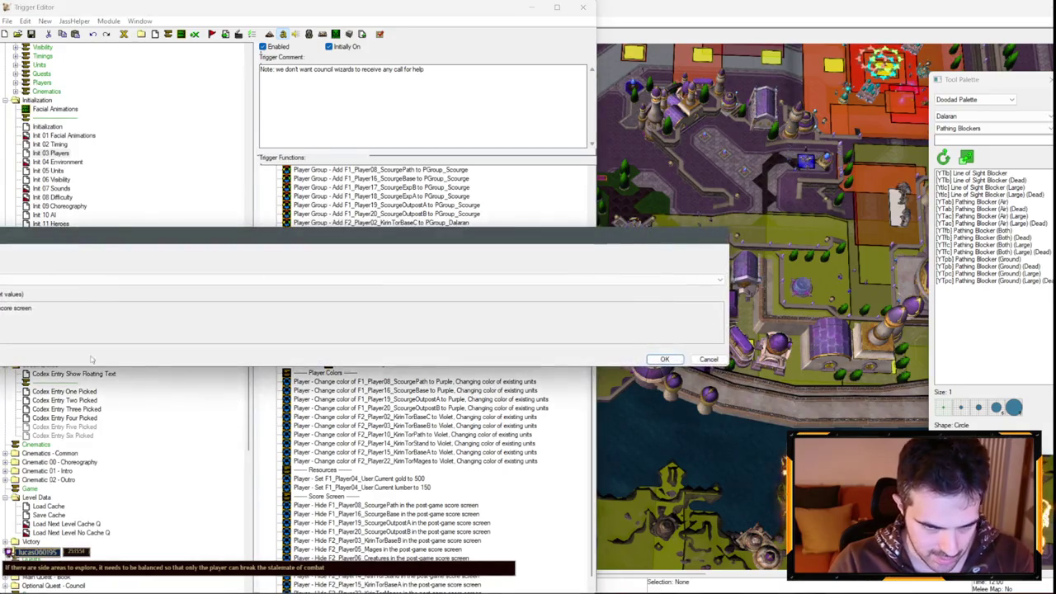
click(14, 332)
key(Escape)
key(Escape)
scroll(60, 402, down, 5)
scroll(60, 401, down, 12)
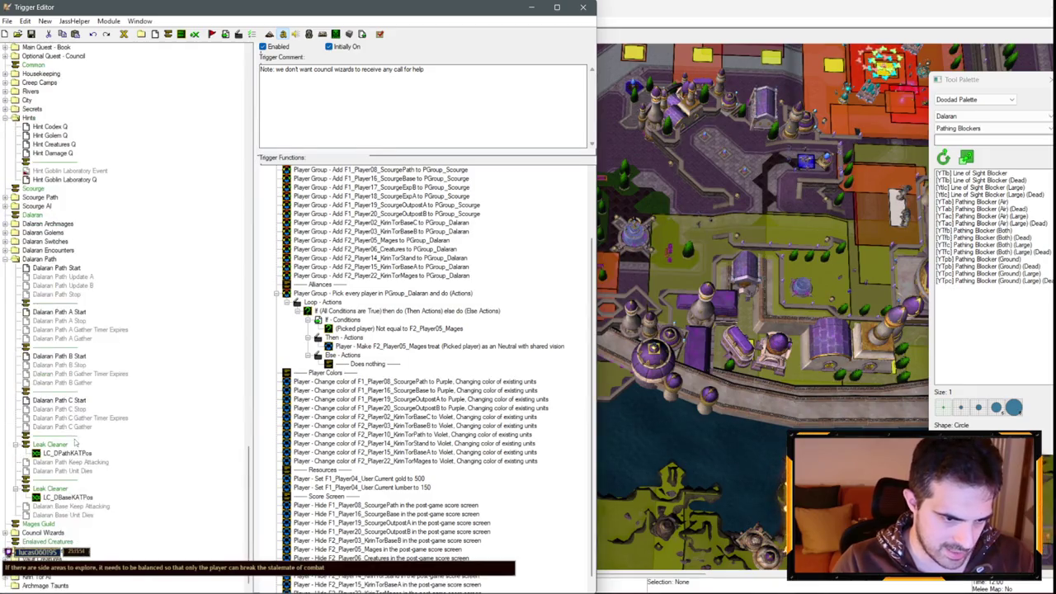
Step: Open Dalaran Path C Gather and inspect its action saving True as entry 2
click(82, 427)
scroll(347, 404, down, 5)
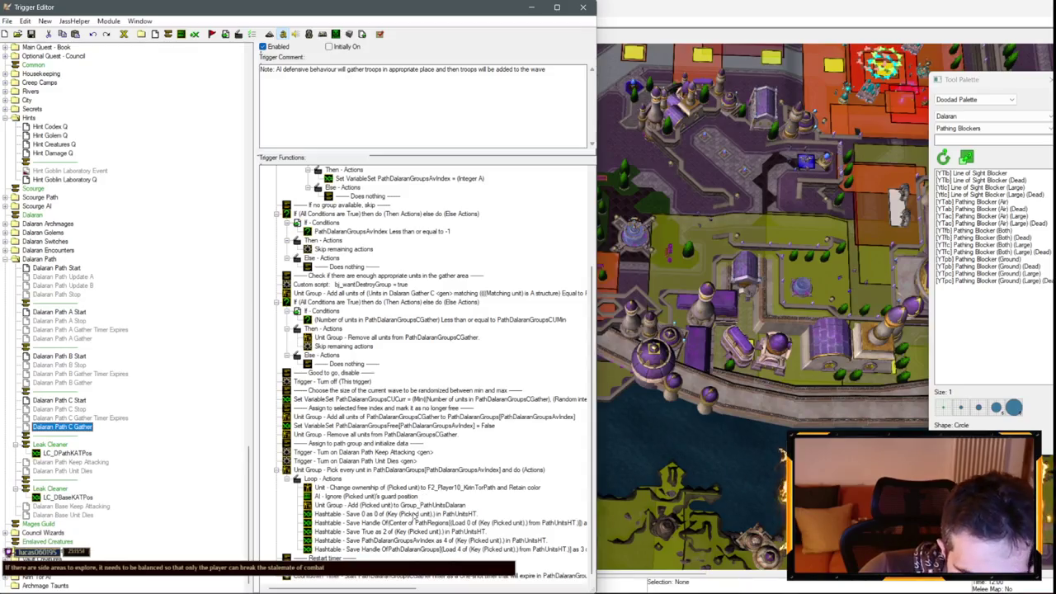
click(375, 533)
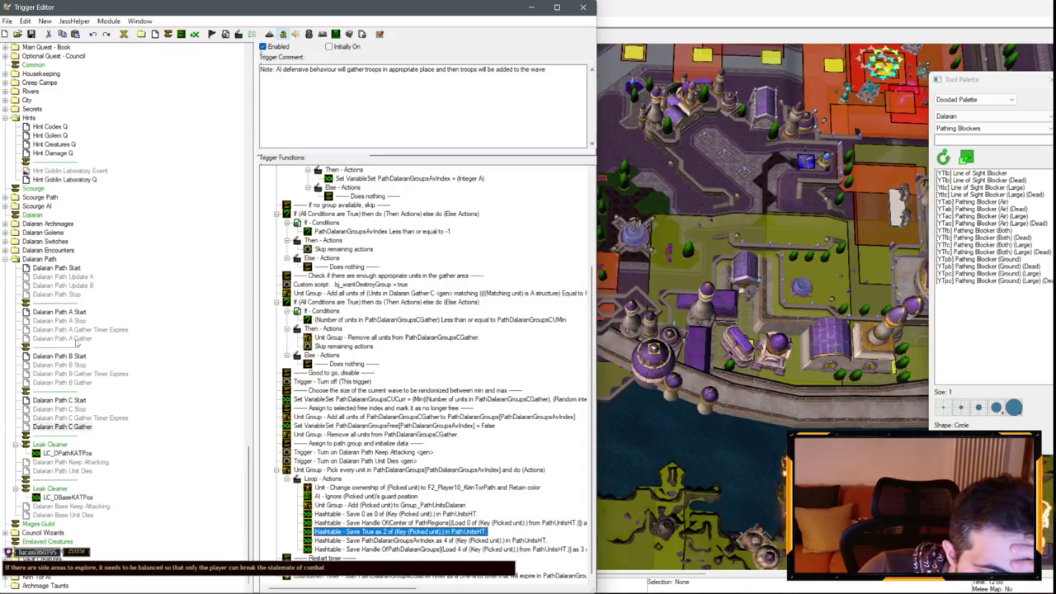
scroll(78, 305, up, 15)
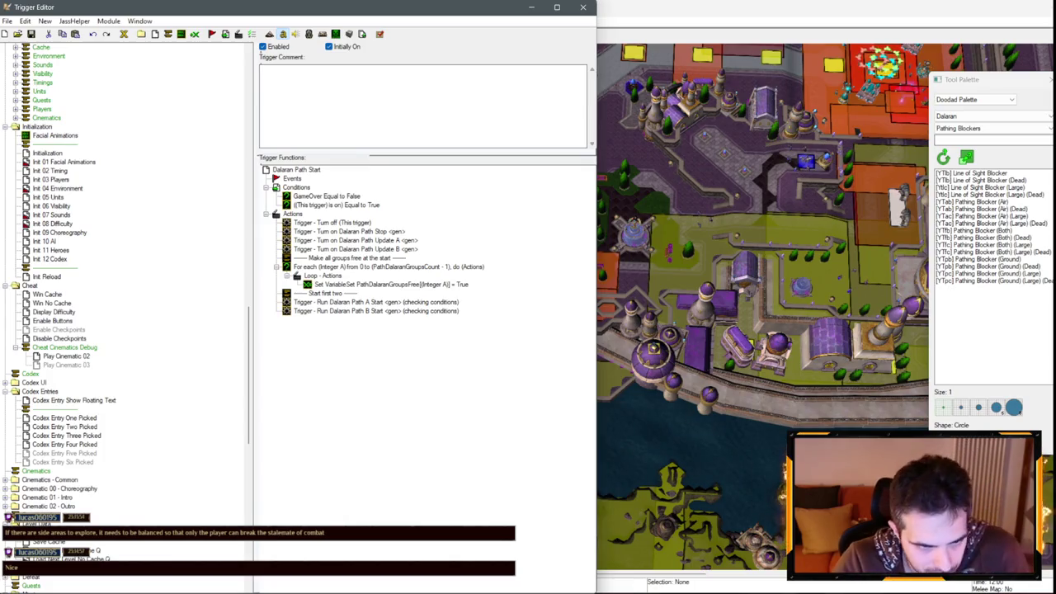
scroll(144, 372, down, 12)
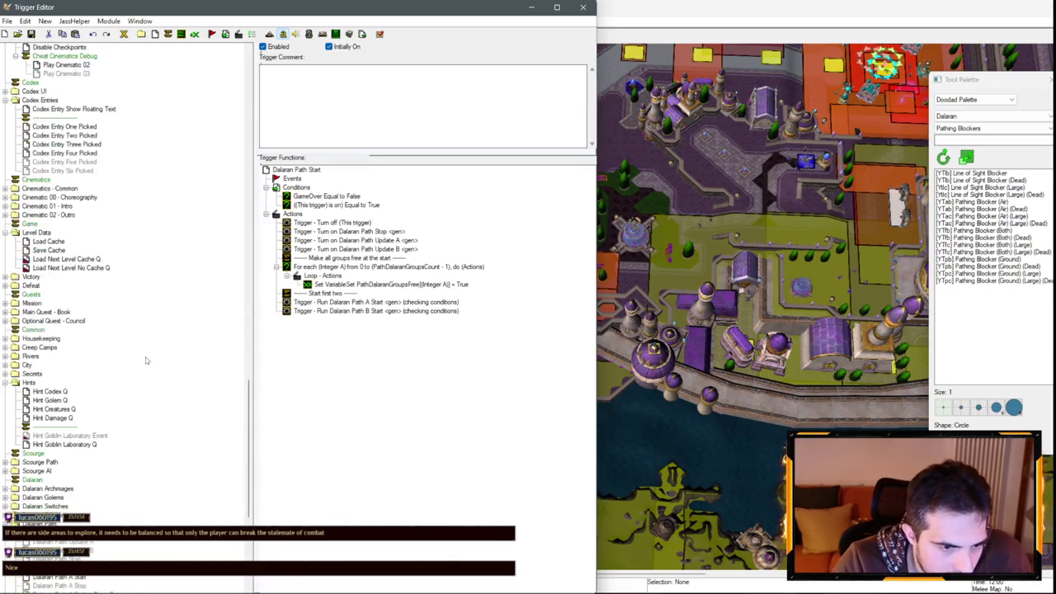
scroll(125, 286, up, 9)
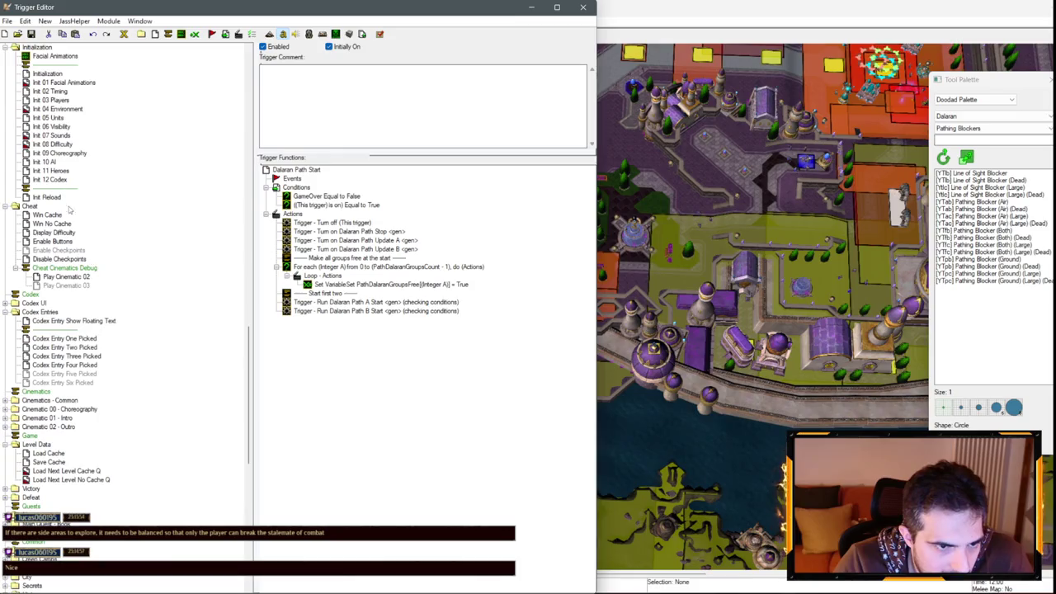
click(49, 162)
scroll(409, 303, up, 10)
scroll(409, 302, up, 3)
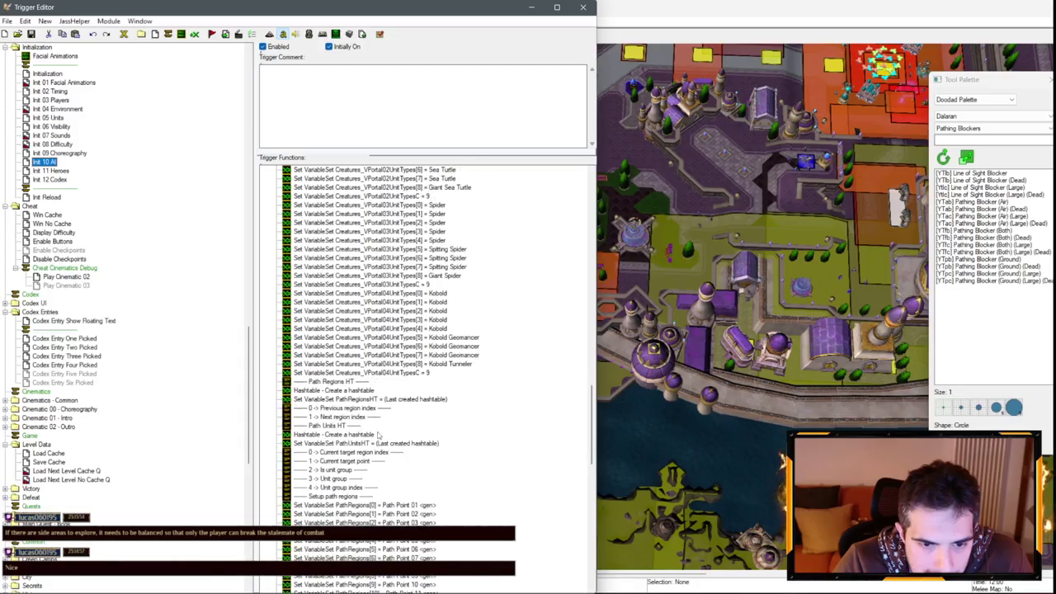
scroll(375, 441, up, 10)
scroll(378, 443, up, 15)
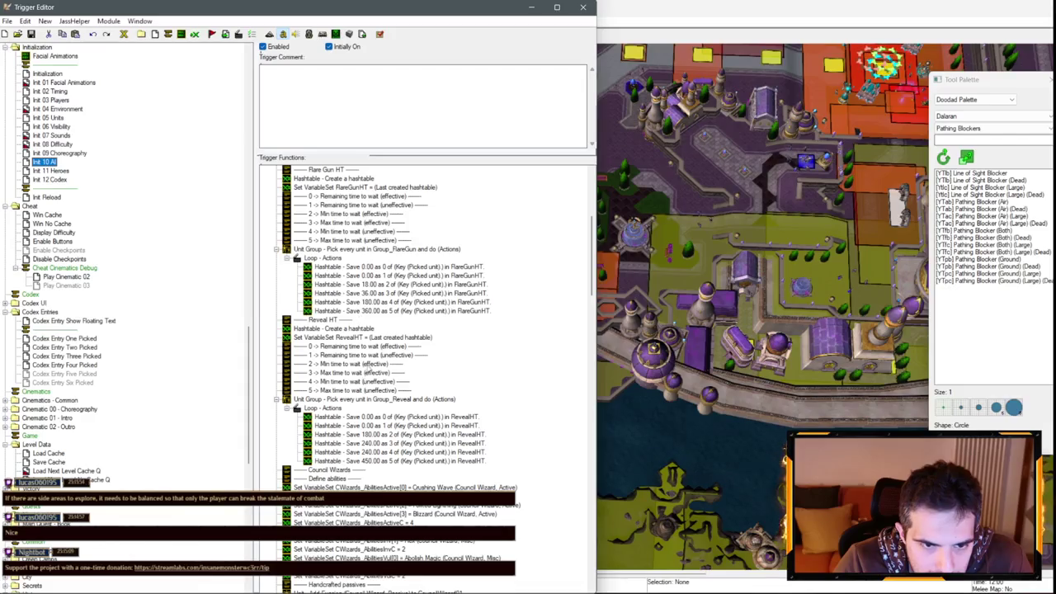
scroll(366, 375, down, 15)
scroll(400, 384, down, 15)
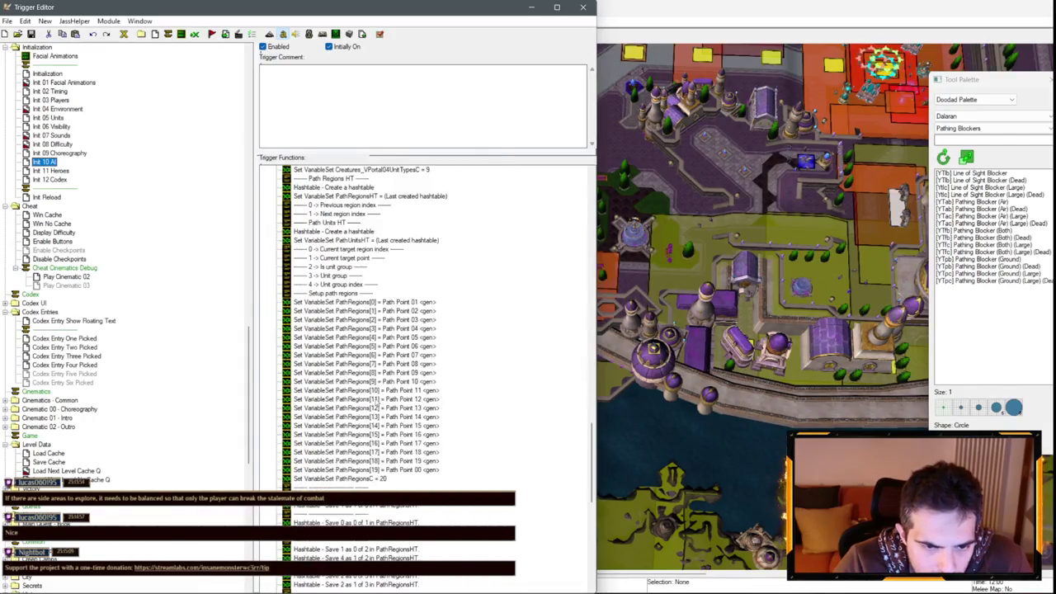
scroll(381, 385, up, 8)
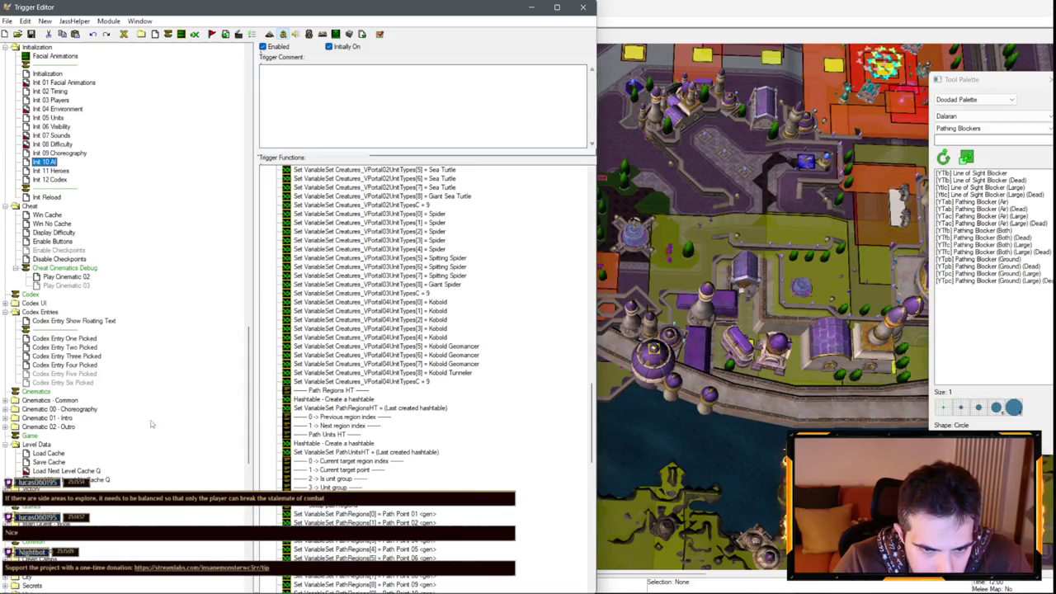
scroll(140, 393, down, 15)
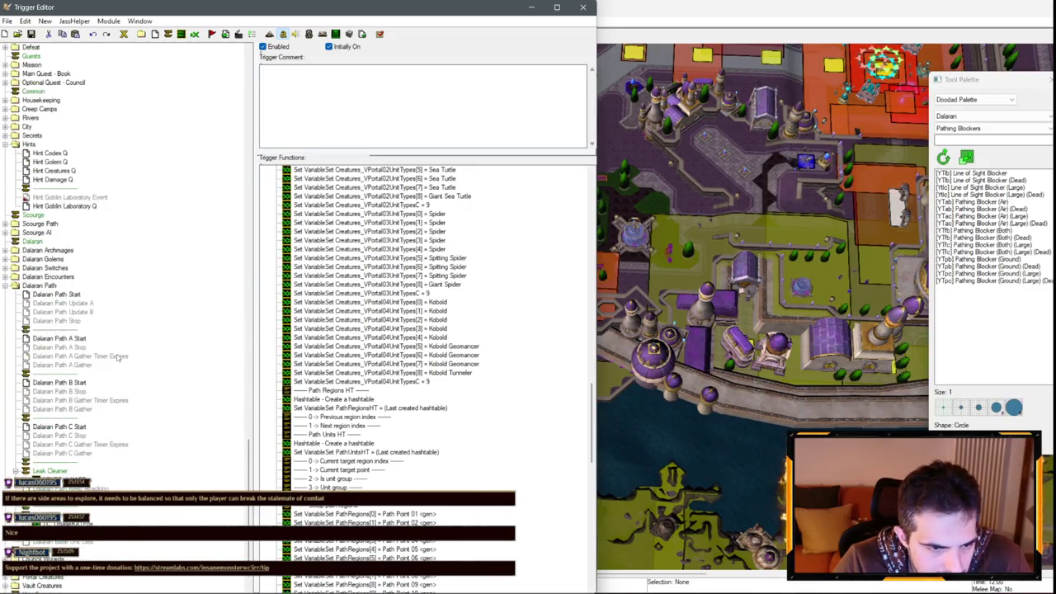
click(56, 269)
click(71, 312)
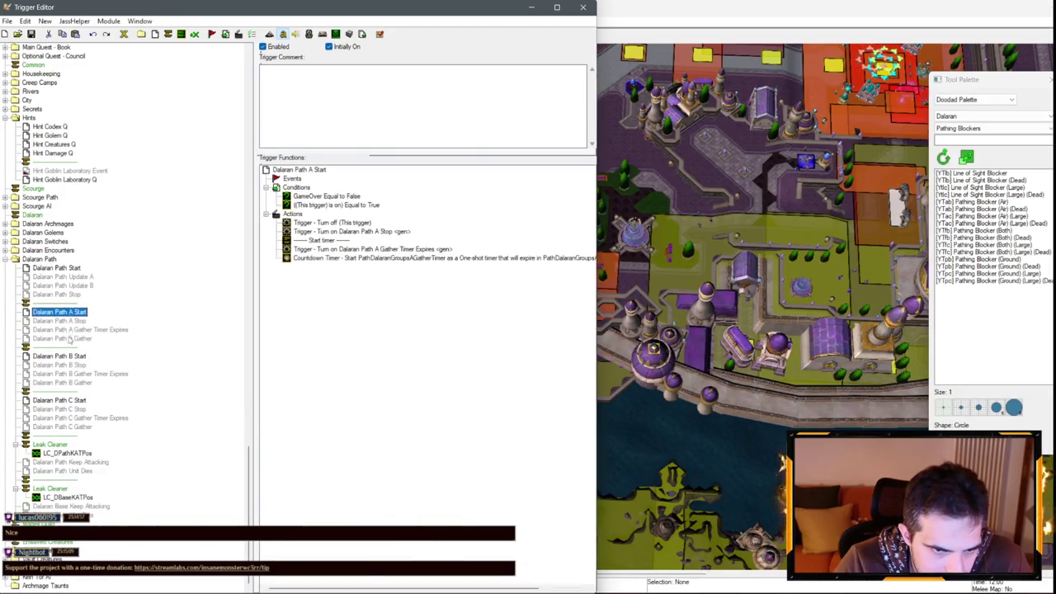
click(70, 338)
scroll(306, 404, down, 5)
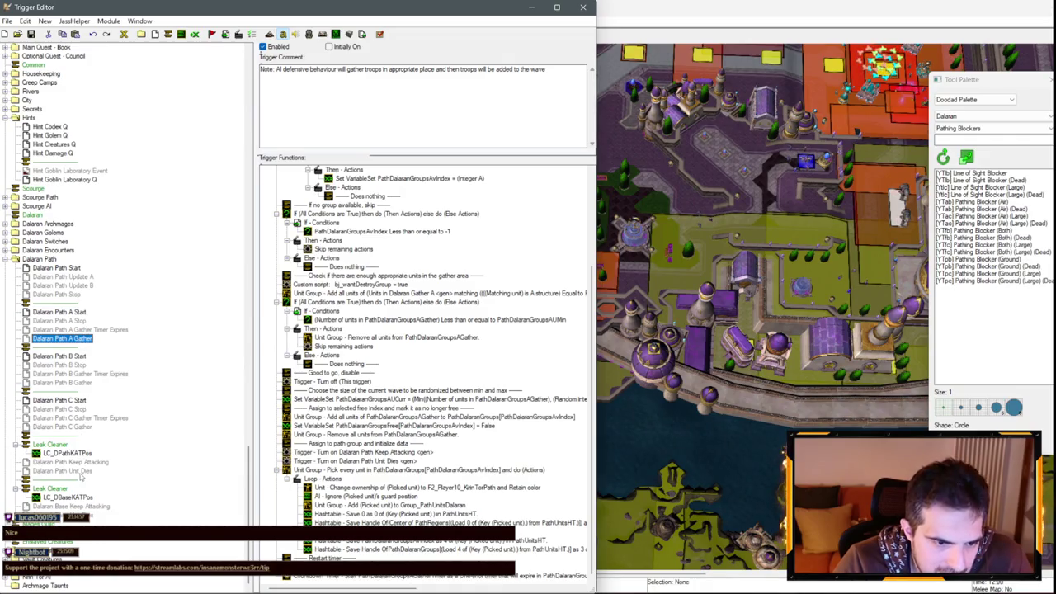
click(73, 269)
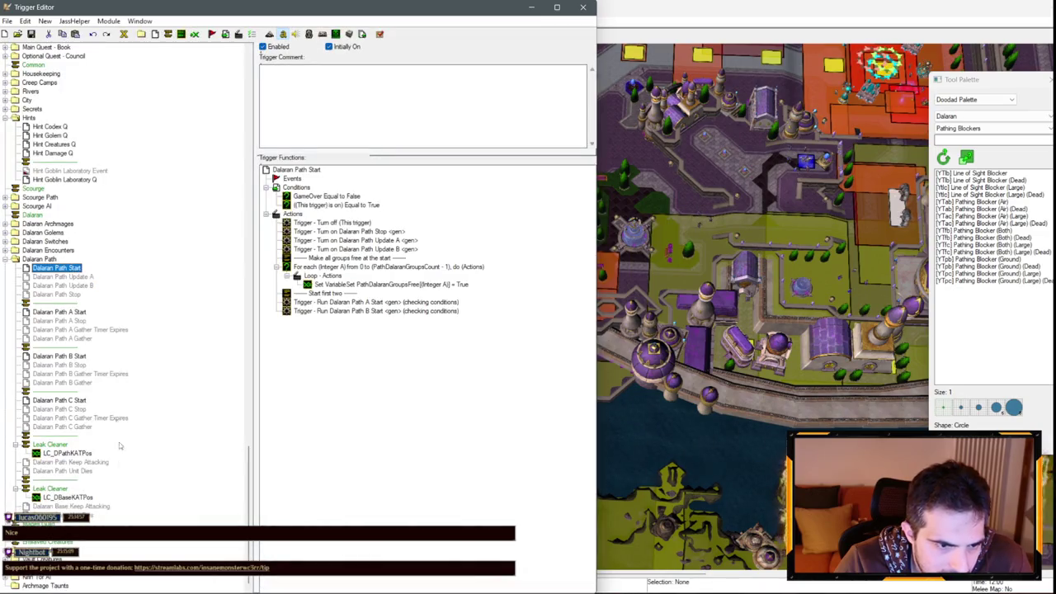
Step: Read Dalaran Path Keep Attacking's actions in a widened Trigger Editor, then return to the map
click(70, 462)
scroll(368, 454, down, 10)
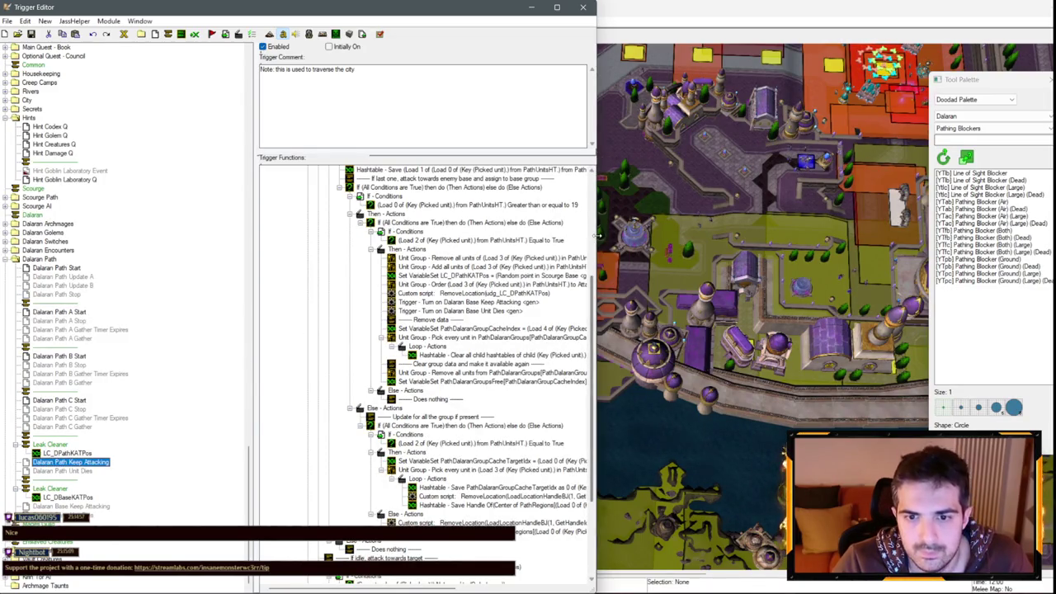
drag(594, 237, 830, 265)
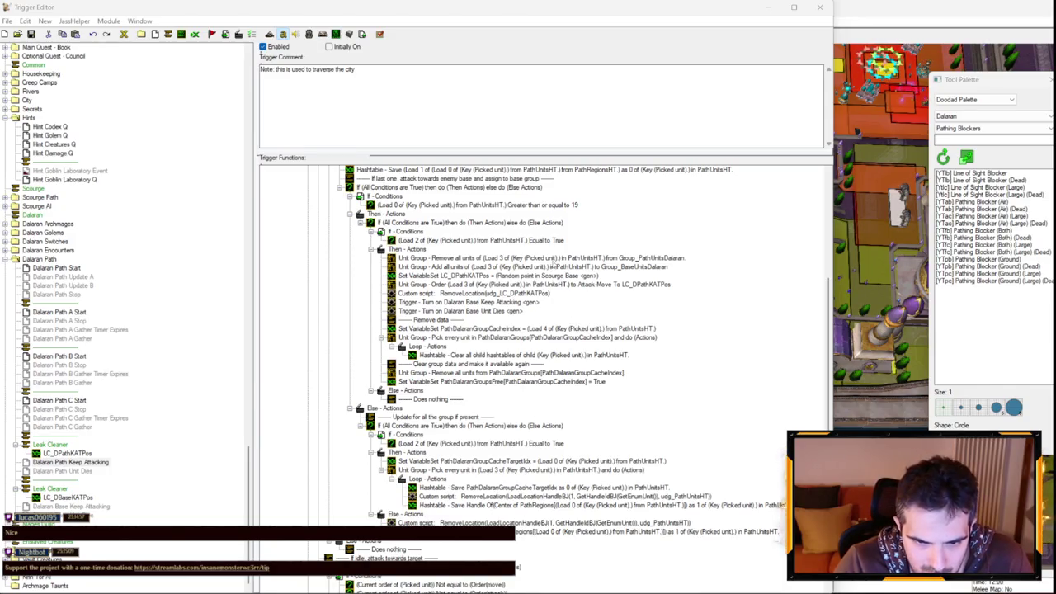
scroll(555, 268, up, 3)
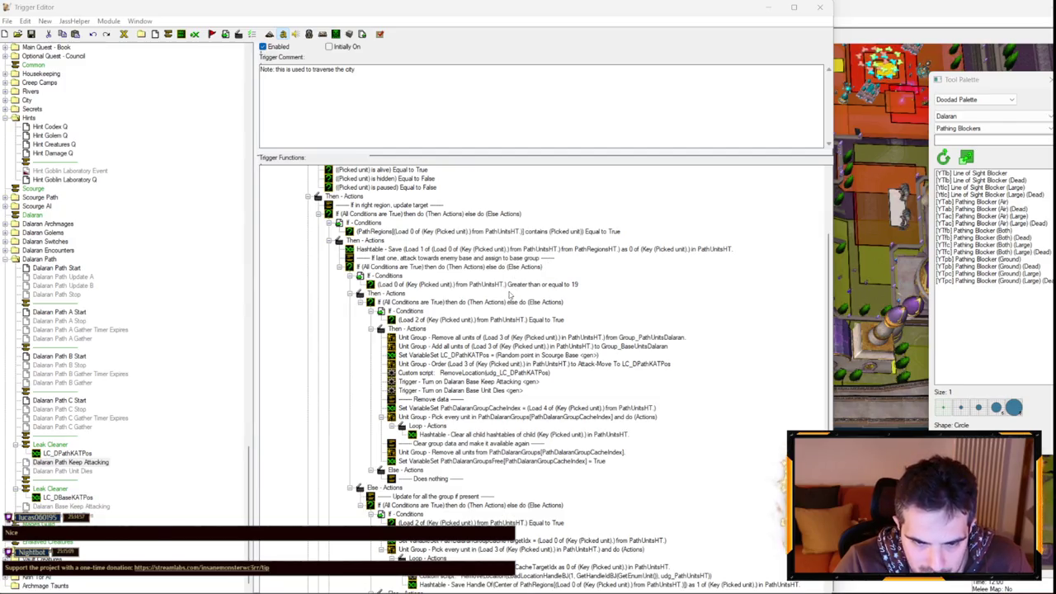
scroll(529, 301, down, 3)
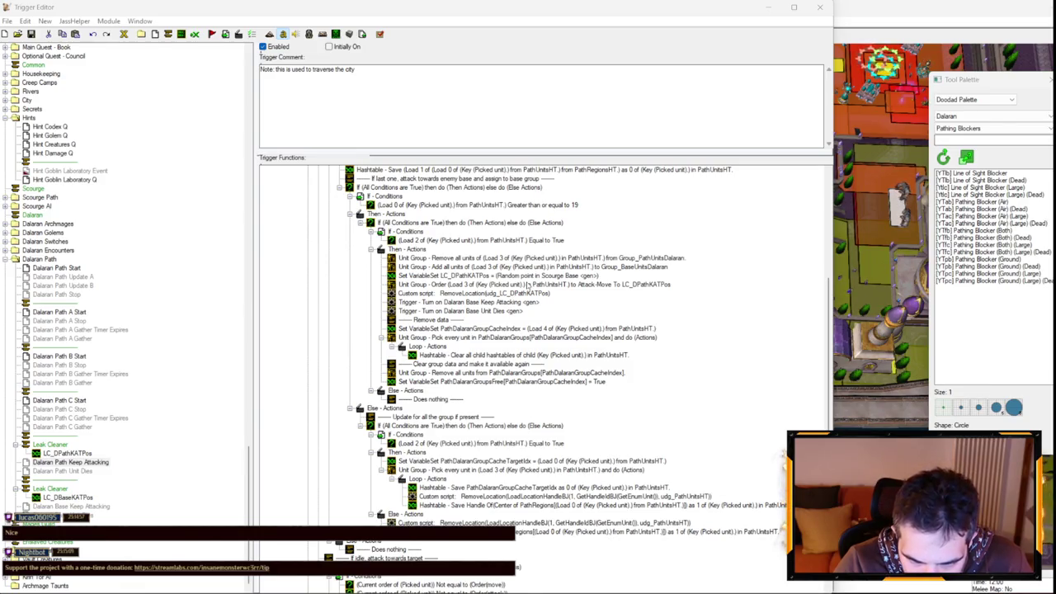
scroll(531, 325, down, 5)
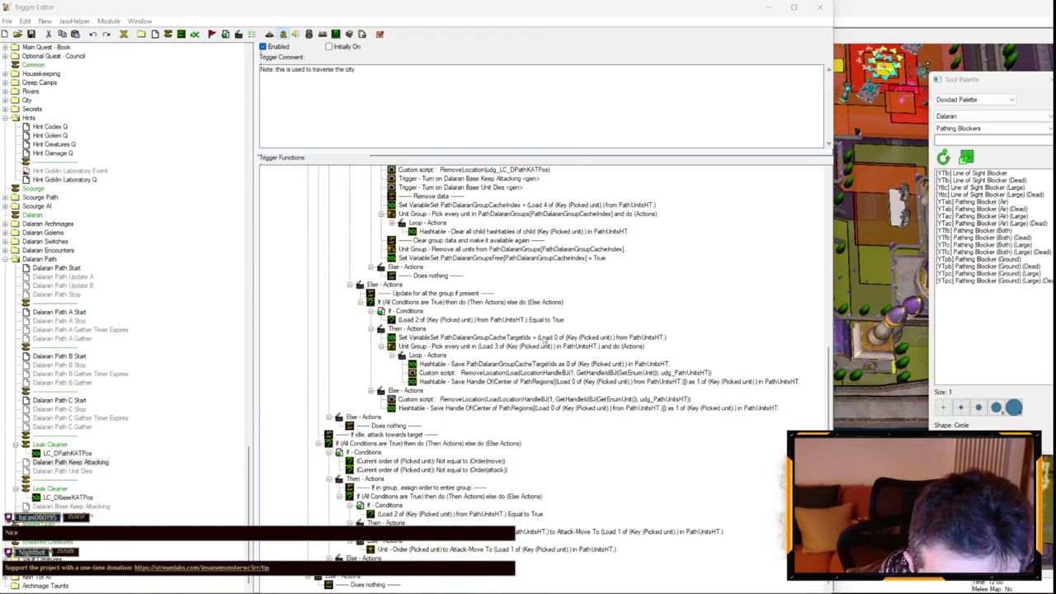
scroll(527, 338, up, 5)
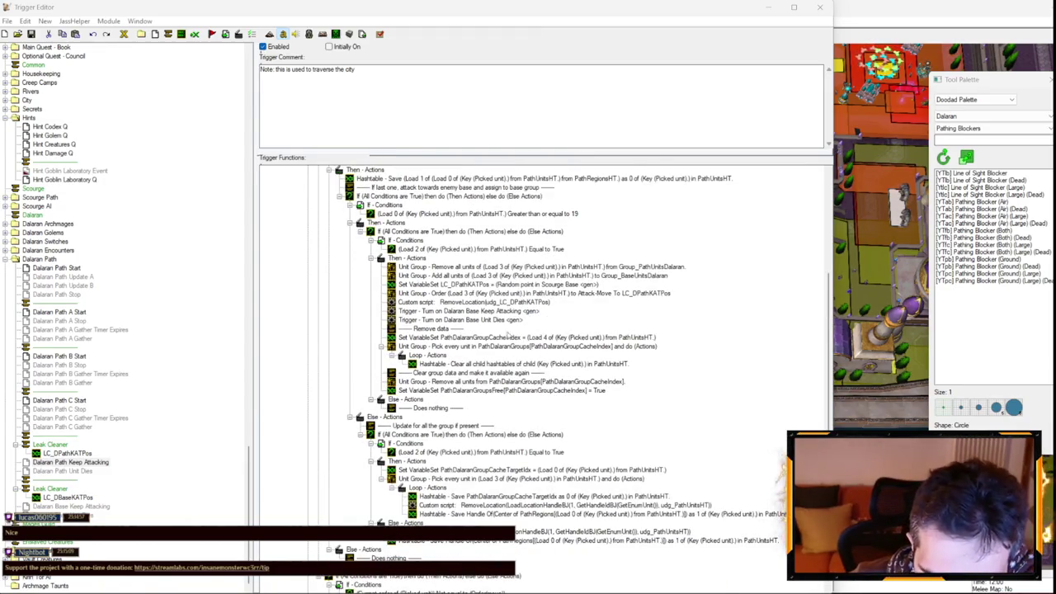
scroll(463, 277, up, 2)
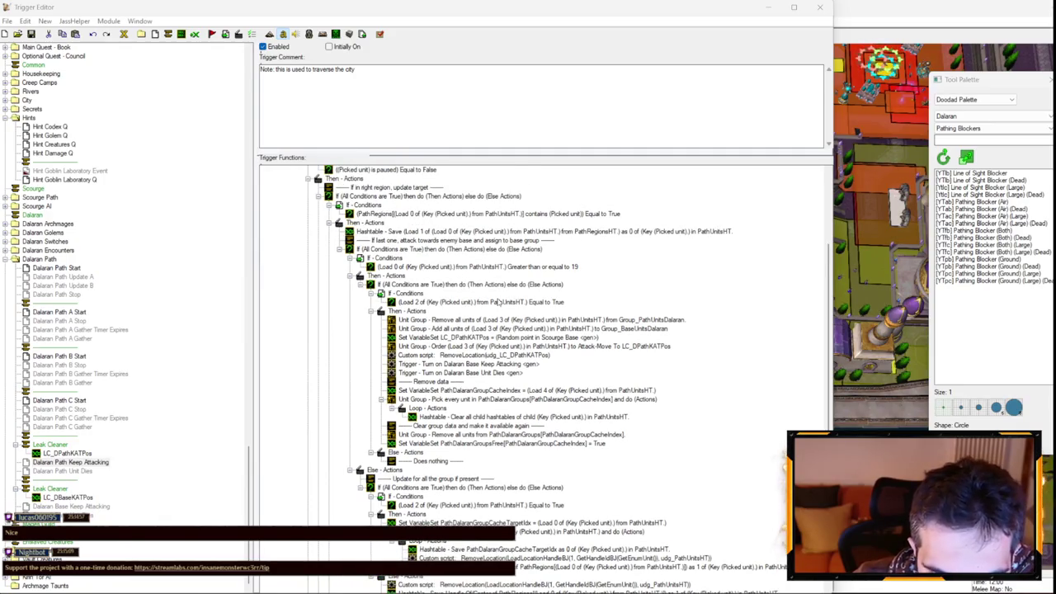
scroll(507, 280, up, 3)
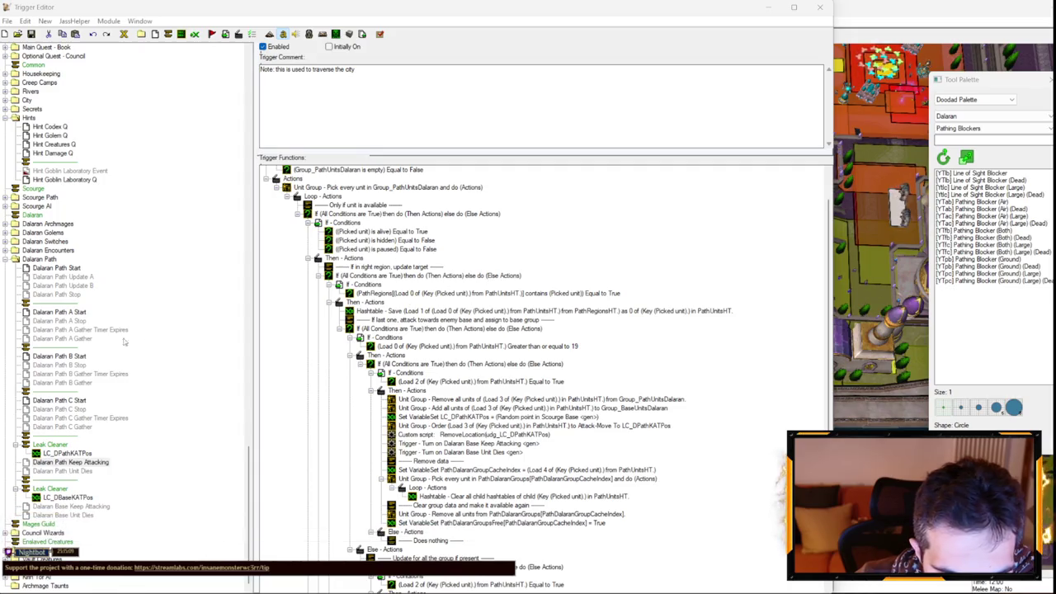
click(887, 363)
Step: Jump to region Path Point 19 from the Region Palette, then reopen the Trigger Editor with F4
scroll(532, 233, up, 5)
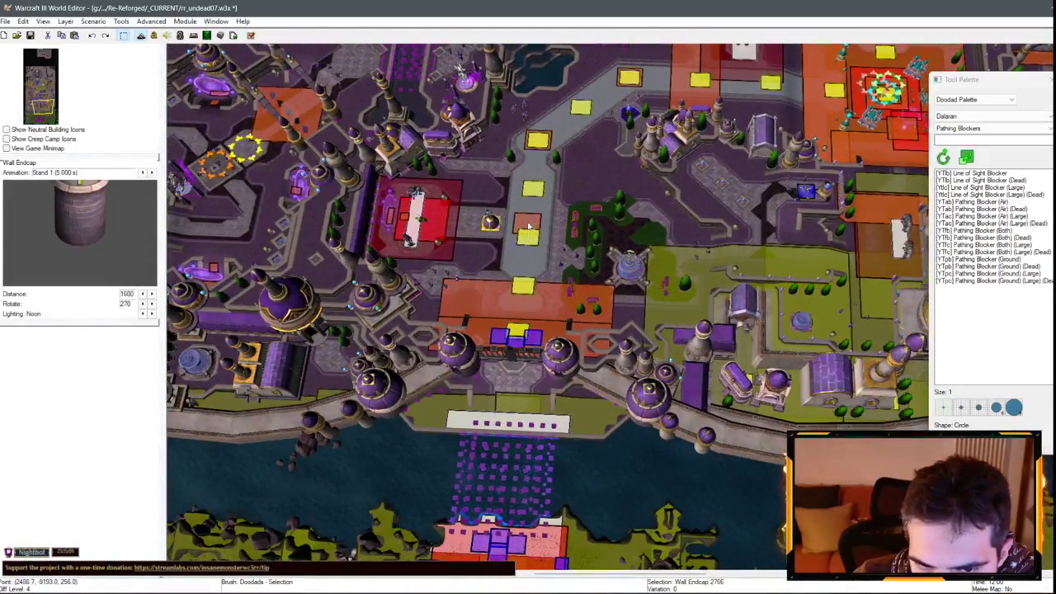
click(973, 99)
click(957, 130)
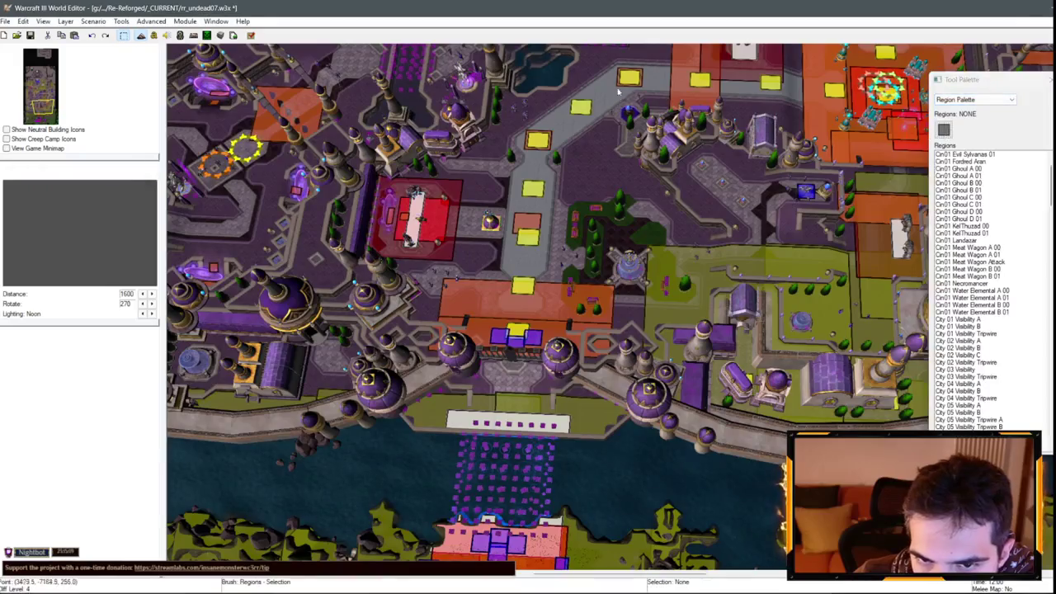
scroll(990, 248, down, 10)
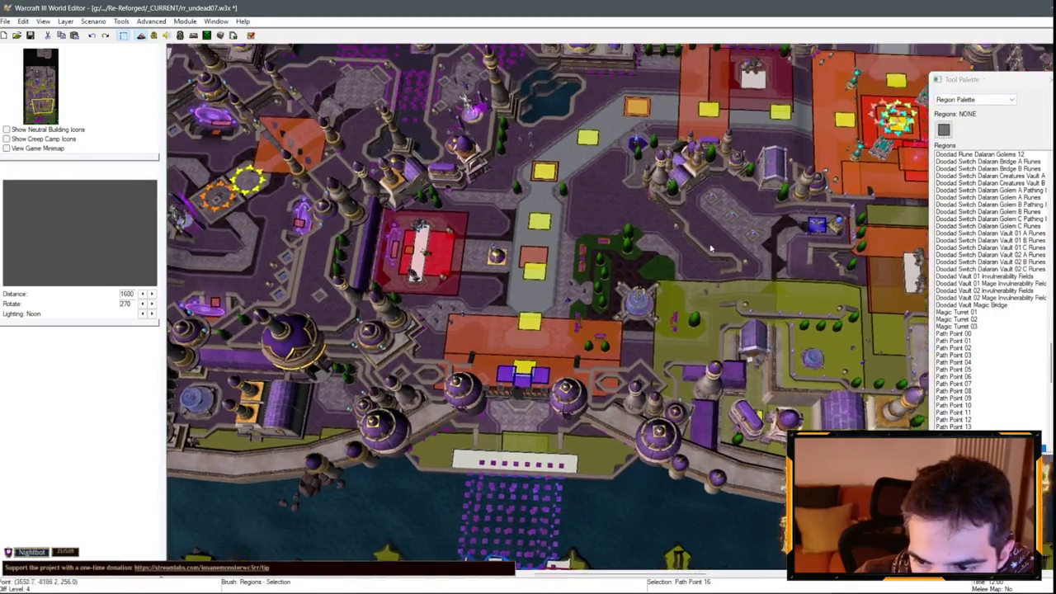
scroll(990, 288, down, 3)
click(957, 405)
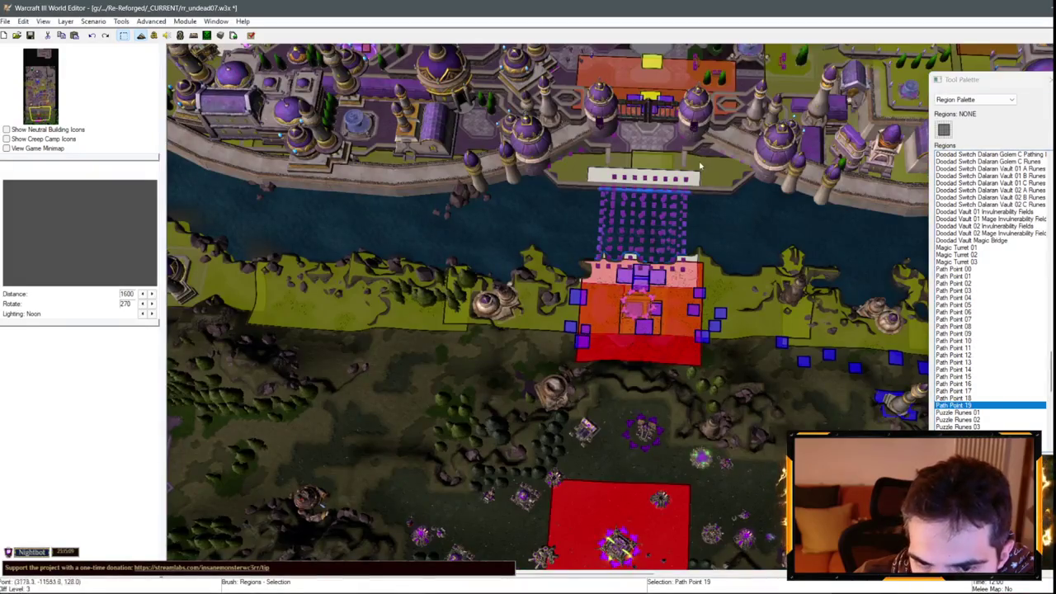
key(Up)
key(Up)
key(Up)
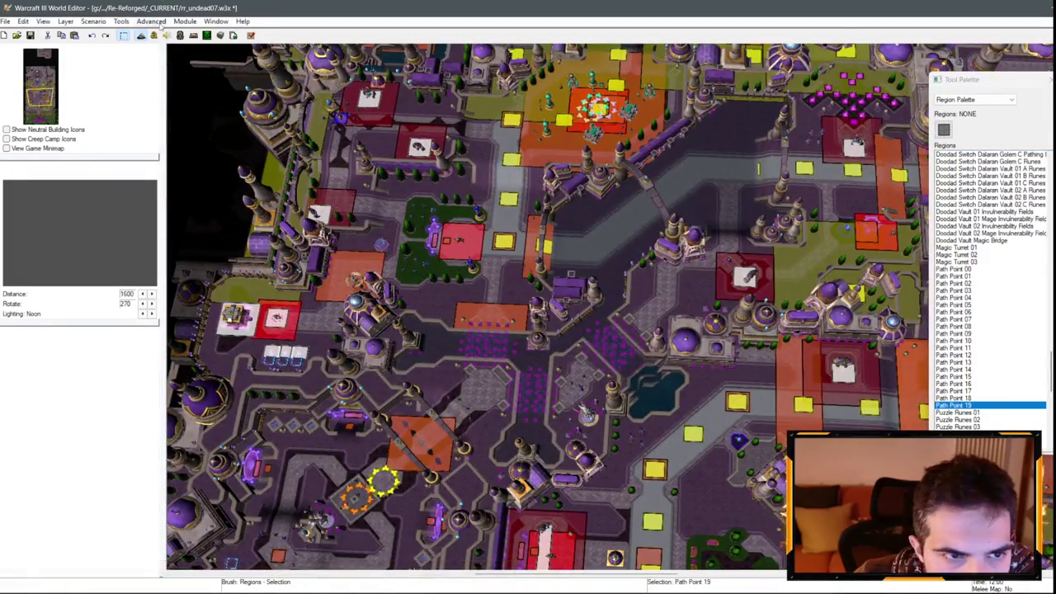
key(F4)
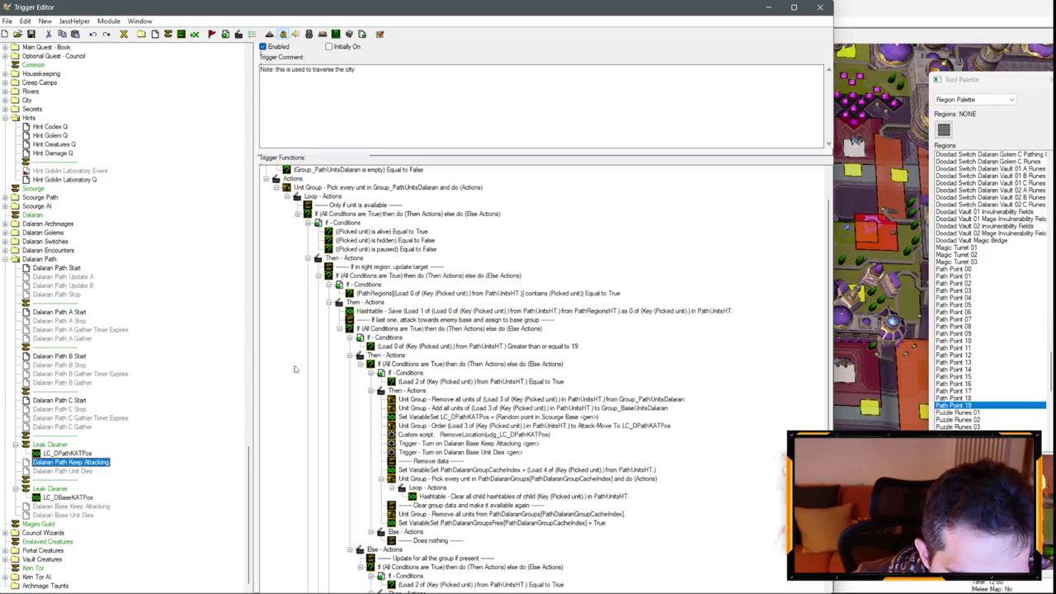
scroll(505, 396, down, 4)
scroll(600, 332, down, 4)
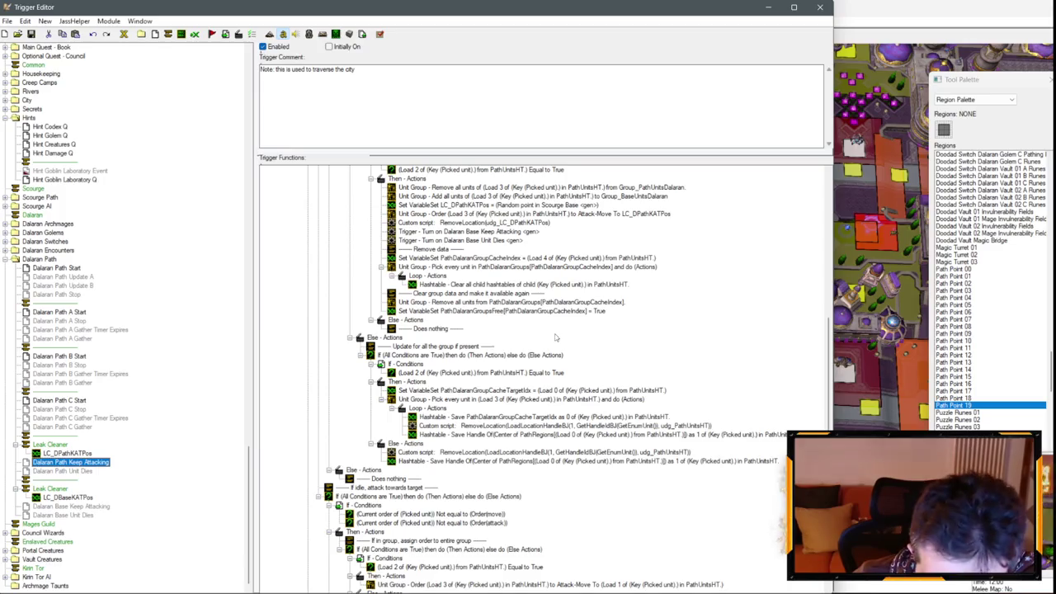
scroll(548, 343, up, 10)
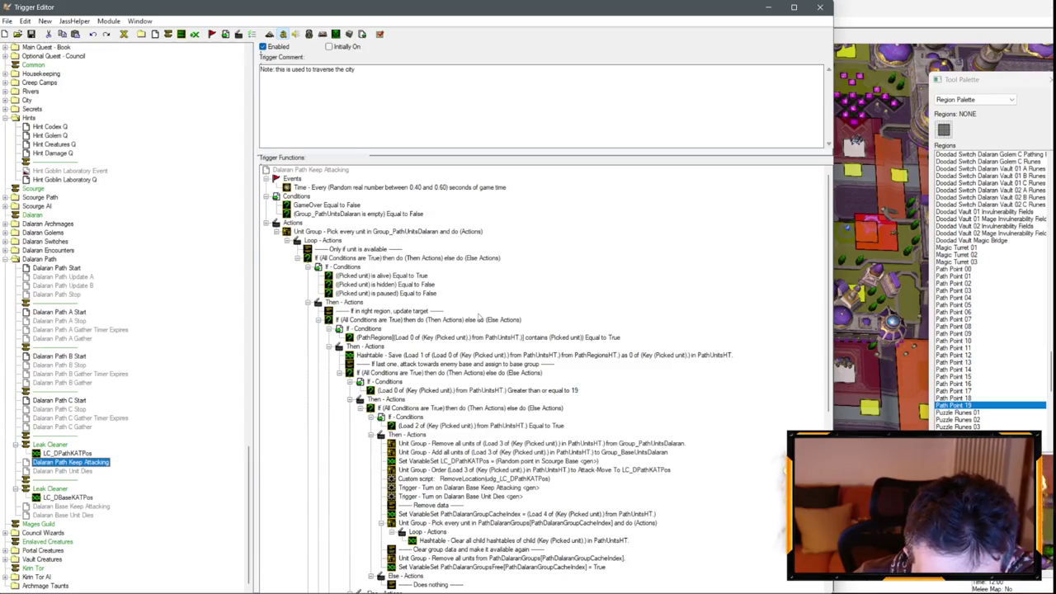
scroll(478, 316, down, 5)
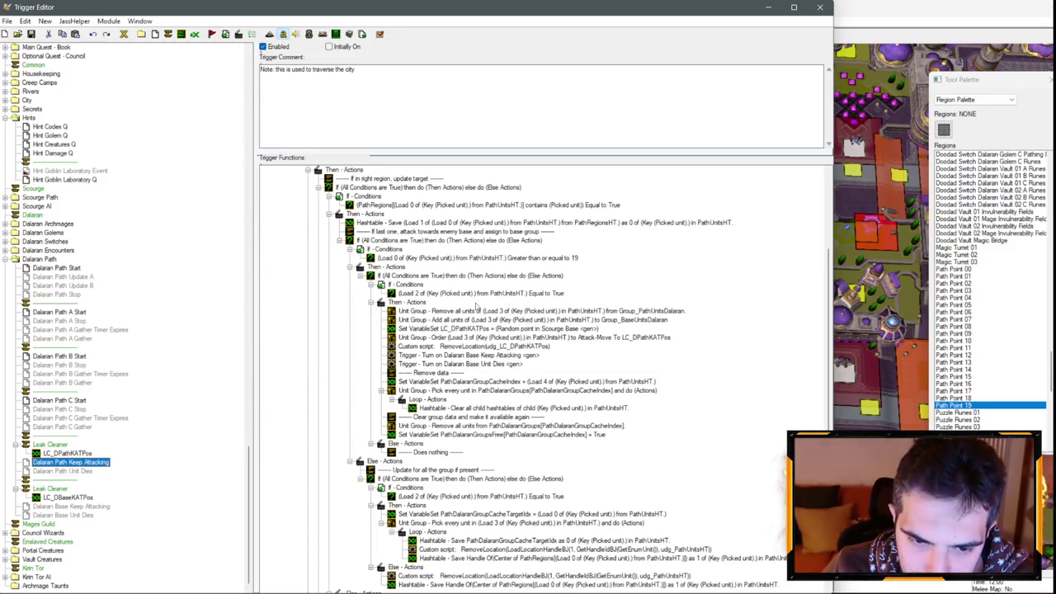
scroll(570, 372, down, 4)
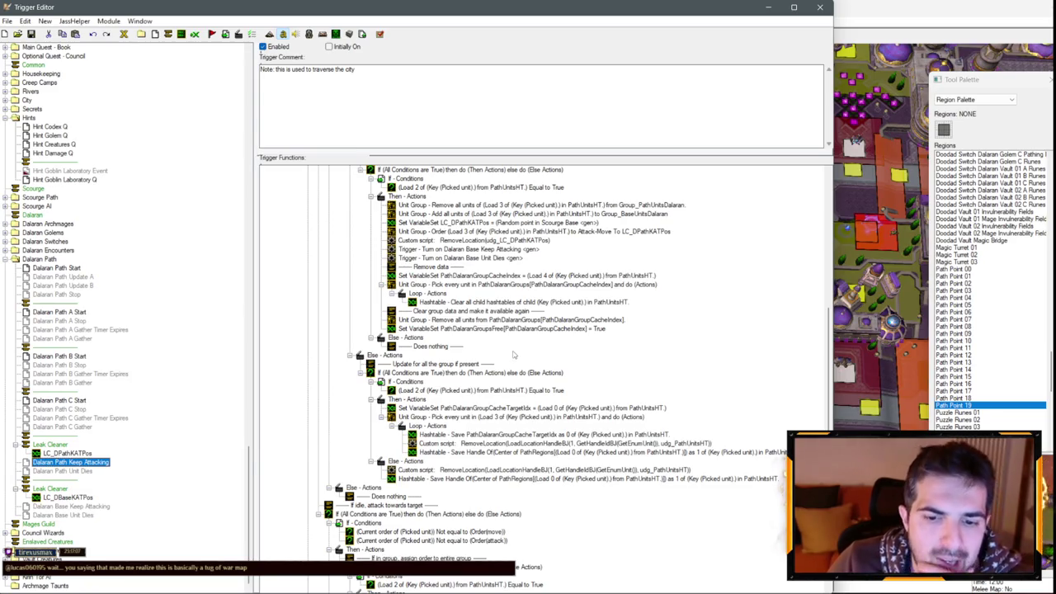
scroll(86, 300, up, 7)
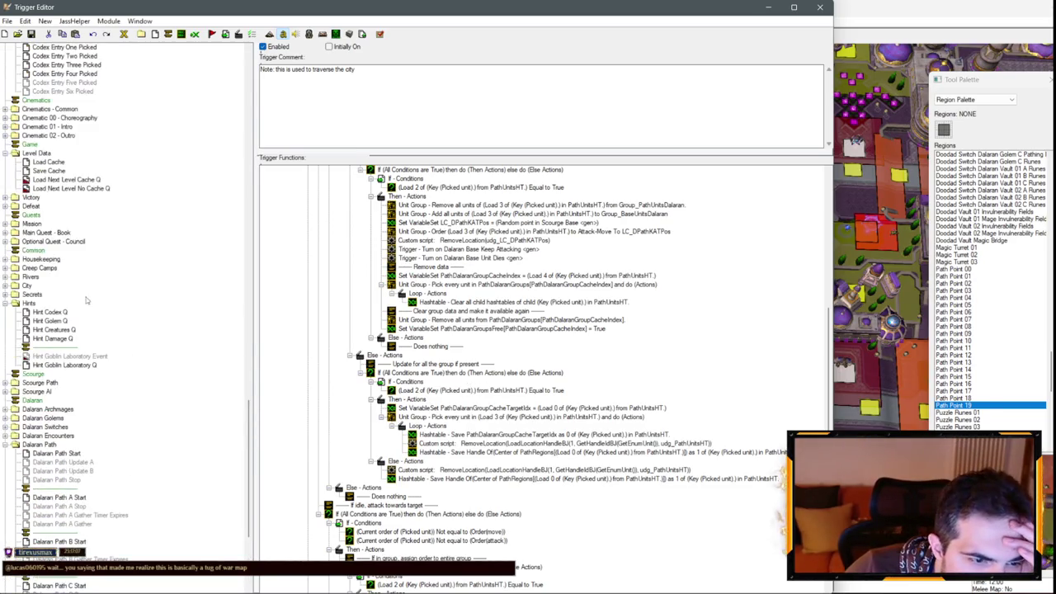
scroll(86, 300, up, 4)
scroll(87, 301, up, 4)
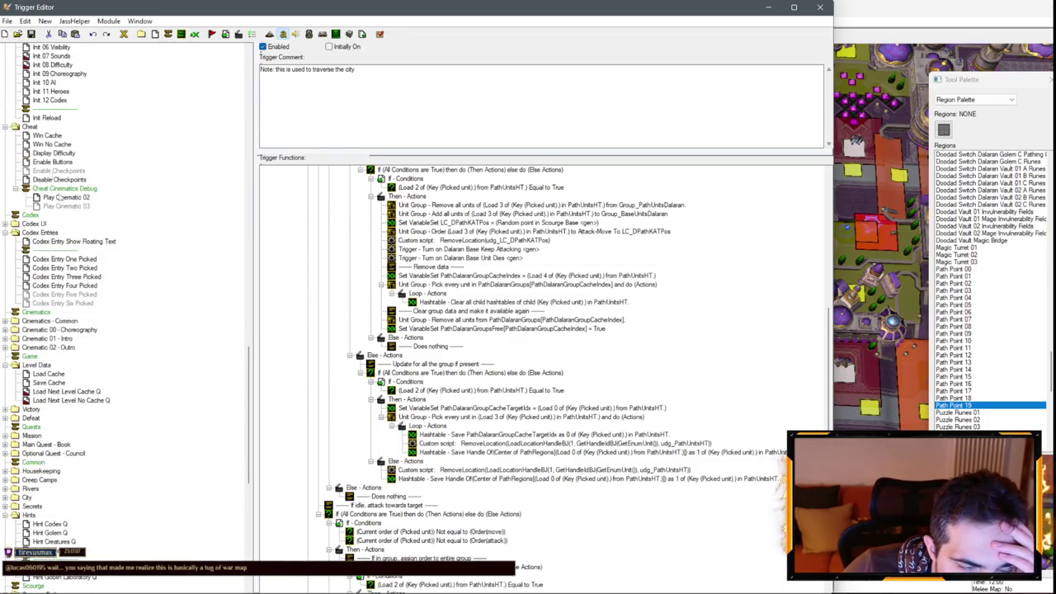
scroll(66, 289, up, 4)
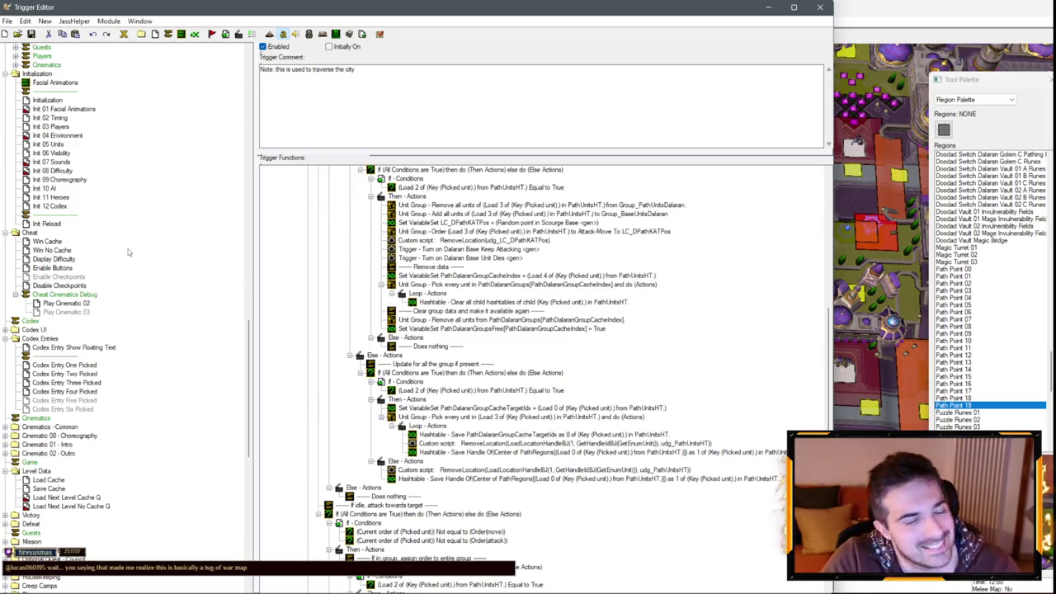
click(55, 191)
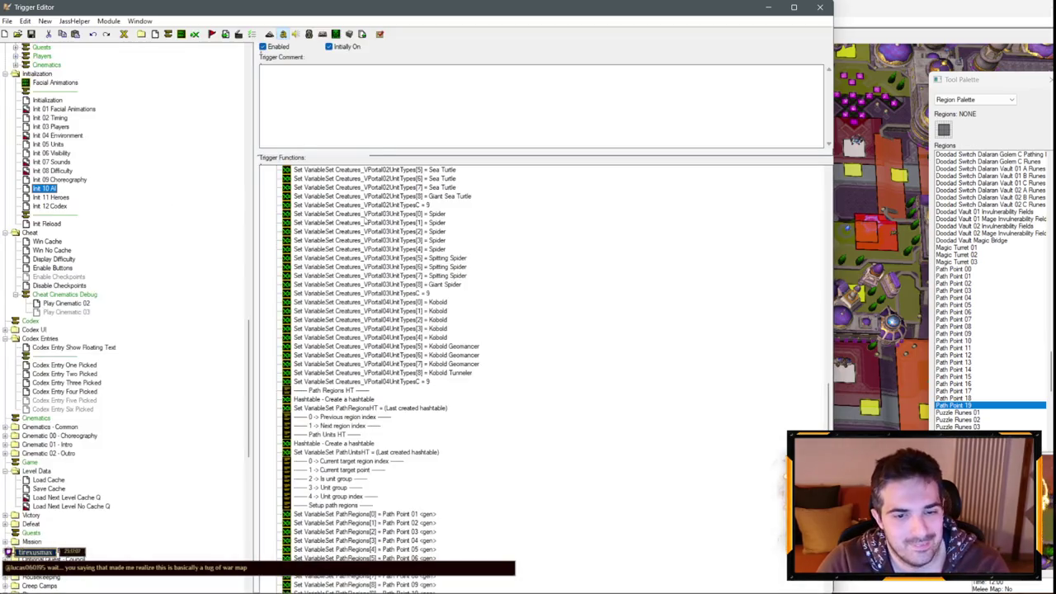
click(345, 293)
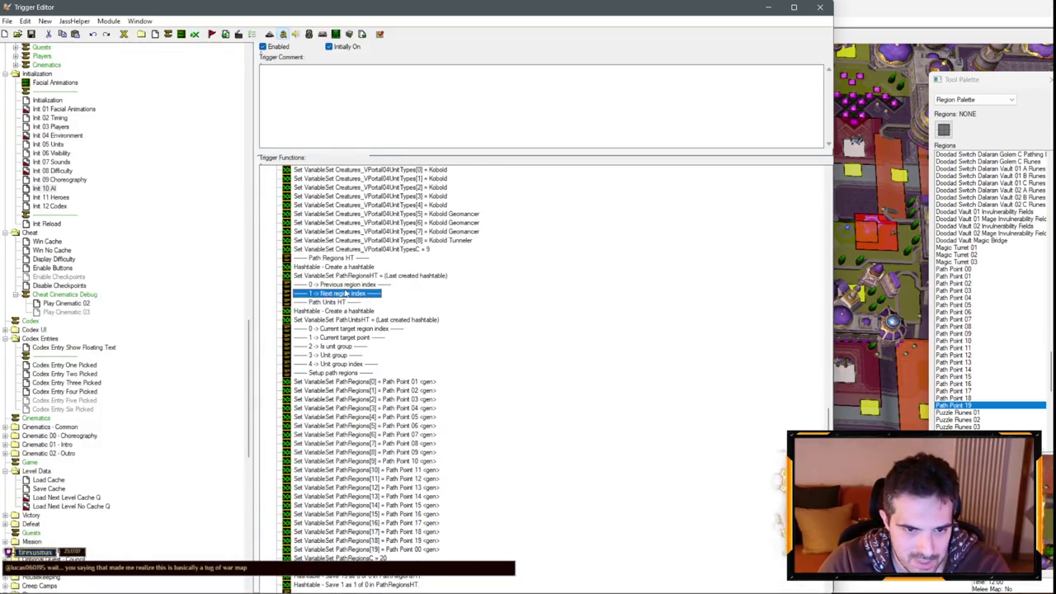
click(332, 285)
click(331, 294)
click(330, 286)
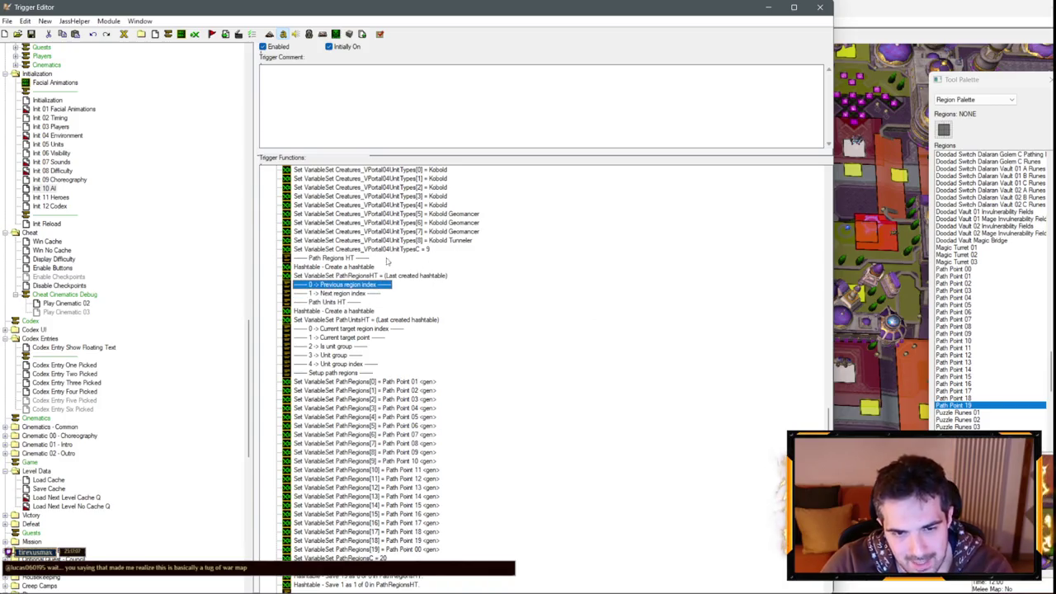
scroll(74, 279, down, 18)
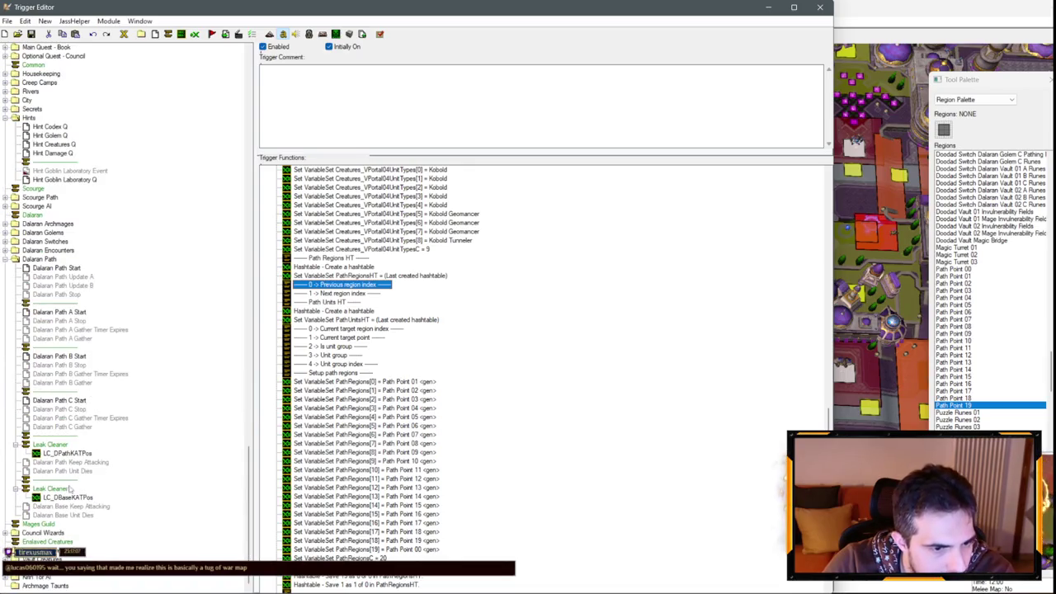
click(73, 463)
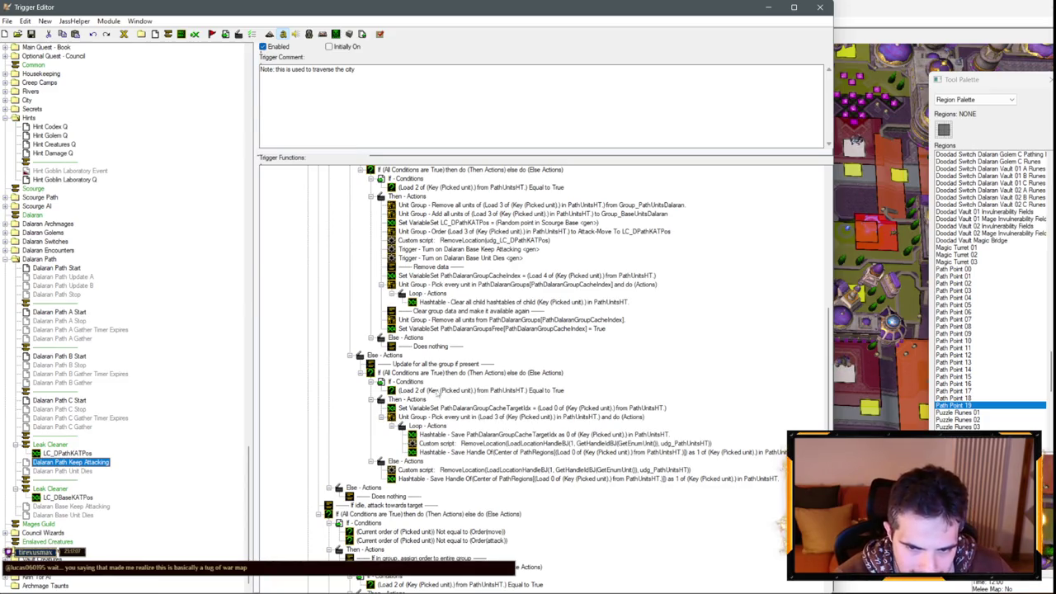
Step: Expand the Scourge Path folder and select Scourge Path Keep Attacking's group-update If block
scroll(66, 280, up, 4)
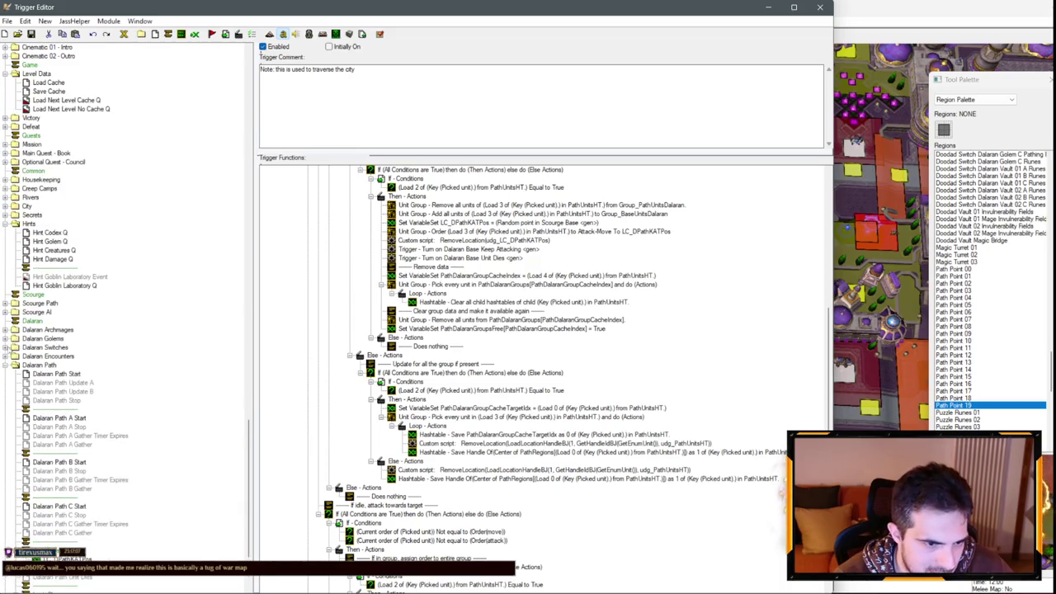
scroll(46, 453, down, 4)
scroll(27, 526, up, 2)
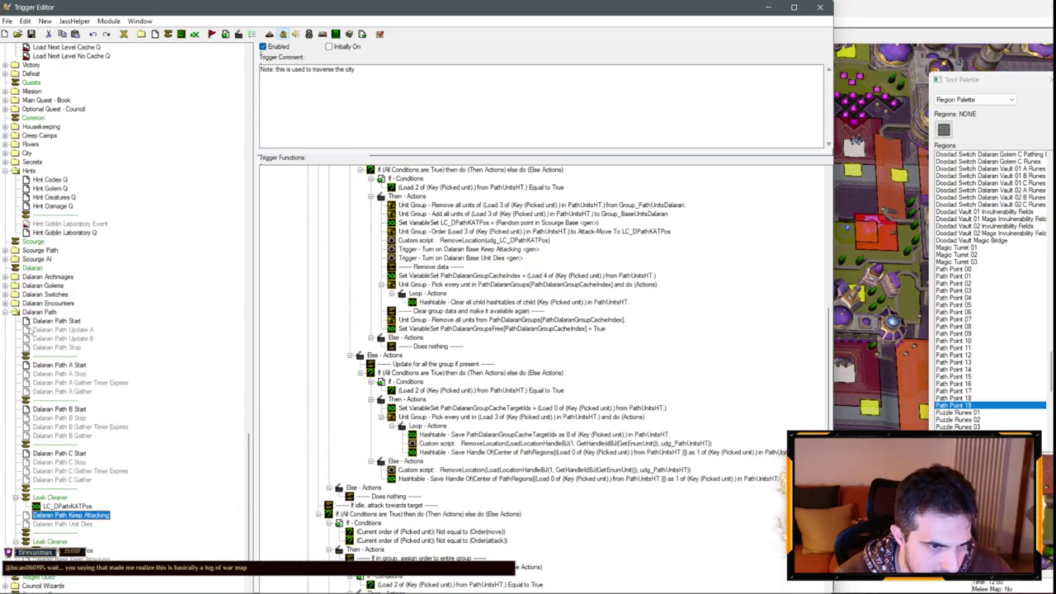
click(5, 180)
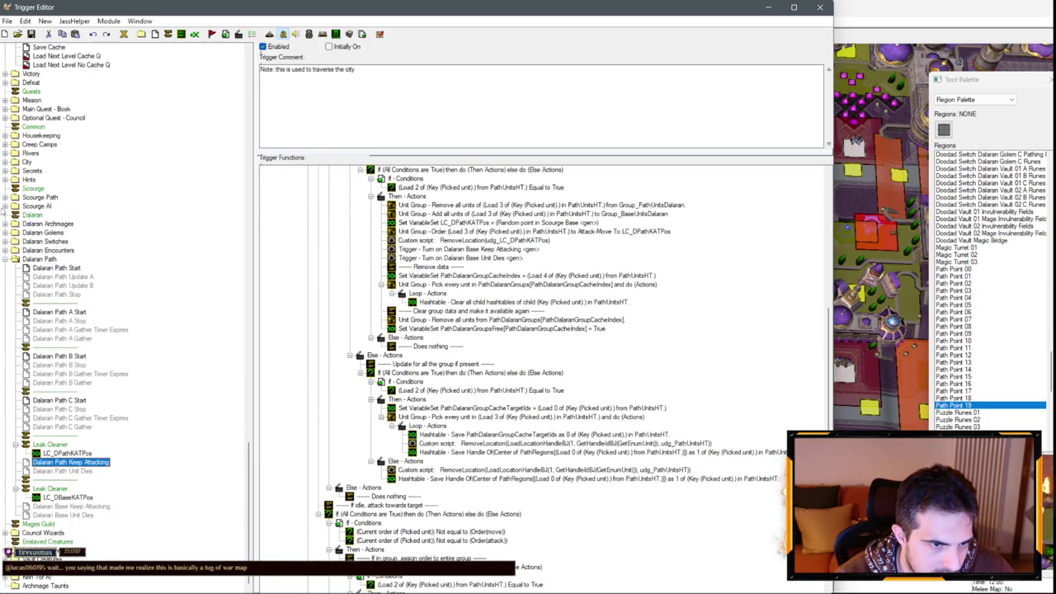
click(5, 198)
scroll(102, 300, down, 5)
scroll(105, 278, up, 4)
scroll(105, 278, down, 5)
click(91, 374)
scroll(460, 340, down, 10)
scroll(460, 340, down, 4)
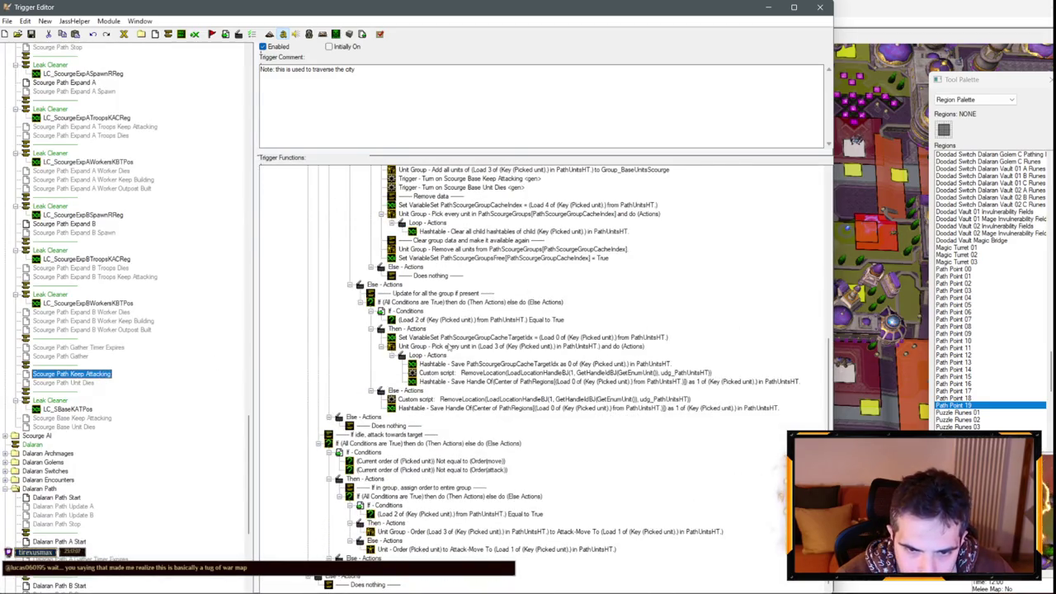
click(430, 303)
Step: Paste that If block under Else - Actions in Dalaran Path Keep Attacking
scroll(429, 312, up, 5)
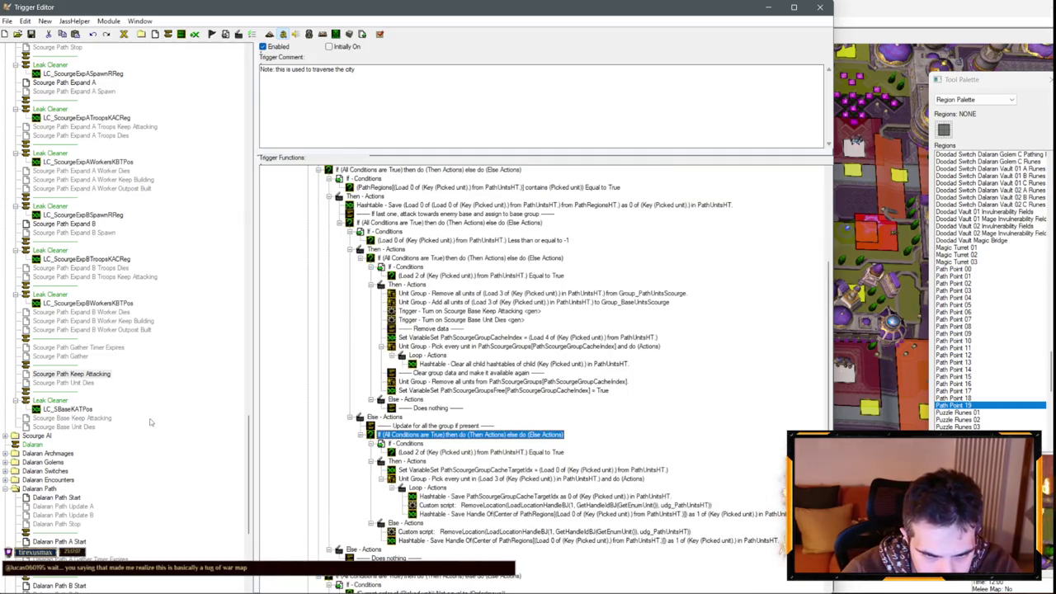
scroll(141, 408, down, 5)
scroll(117, 402, down, 4)
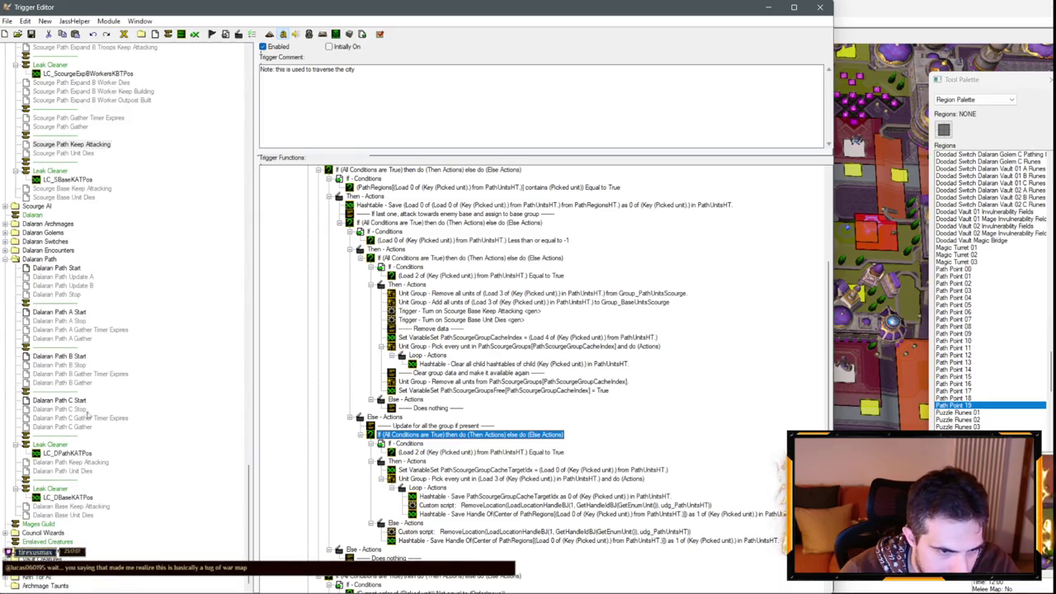
click(92, 462)
click(416, 368)
key(ctrl+v)
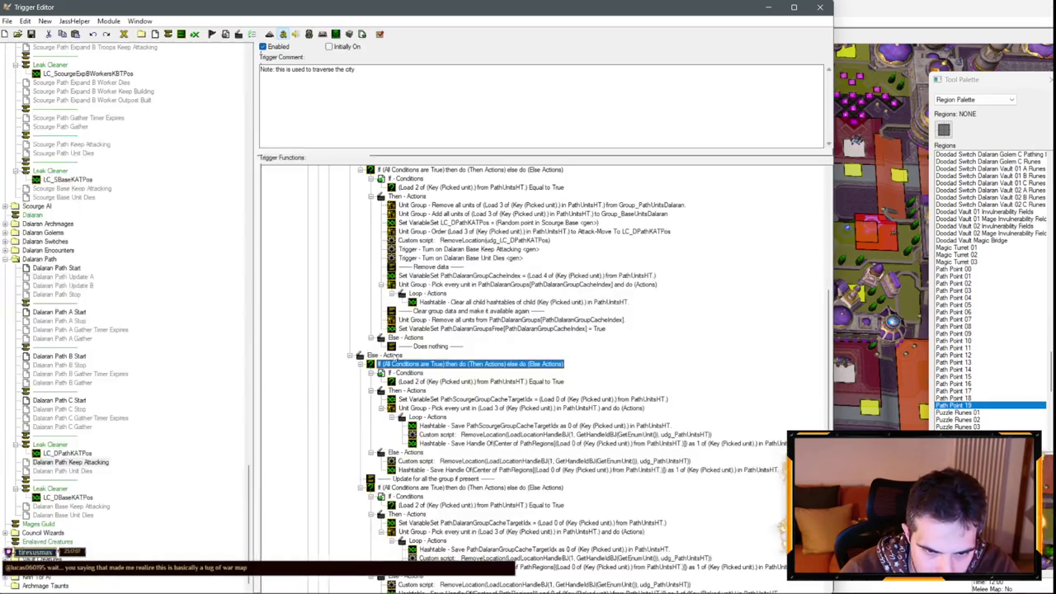
scroll(416, 372, down, 4)
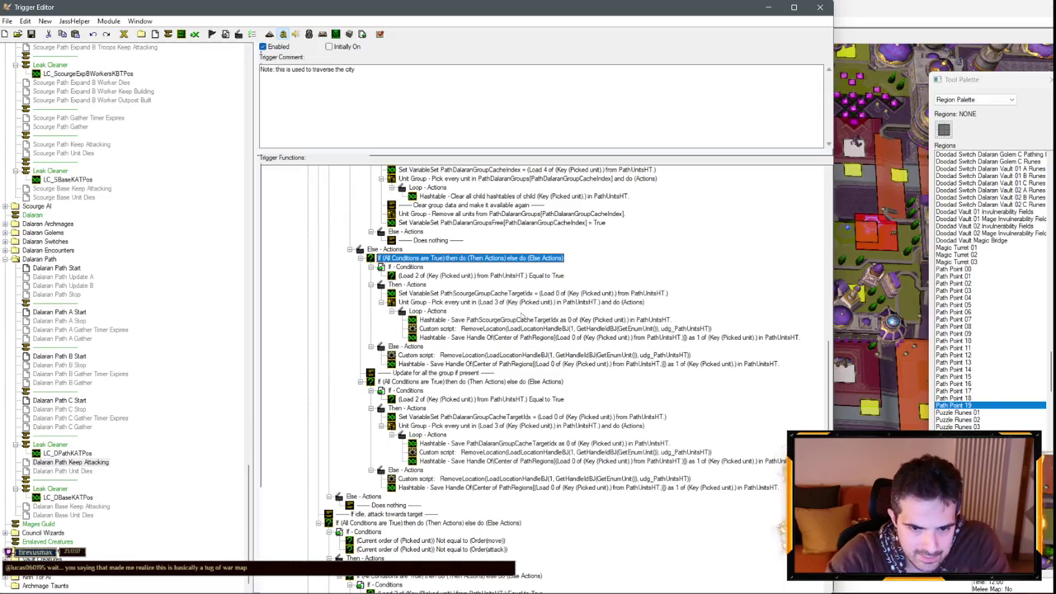
scroll(518, 370, up, 10)
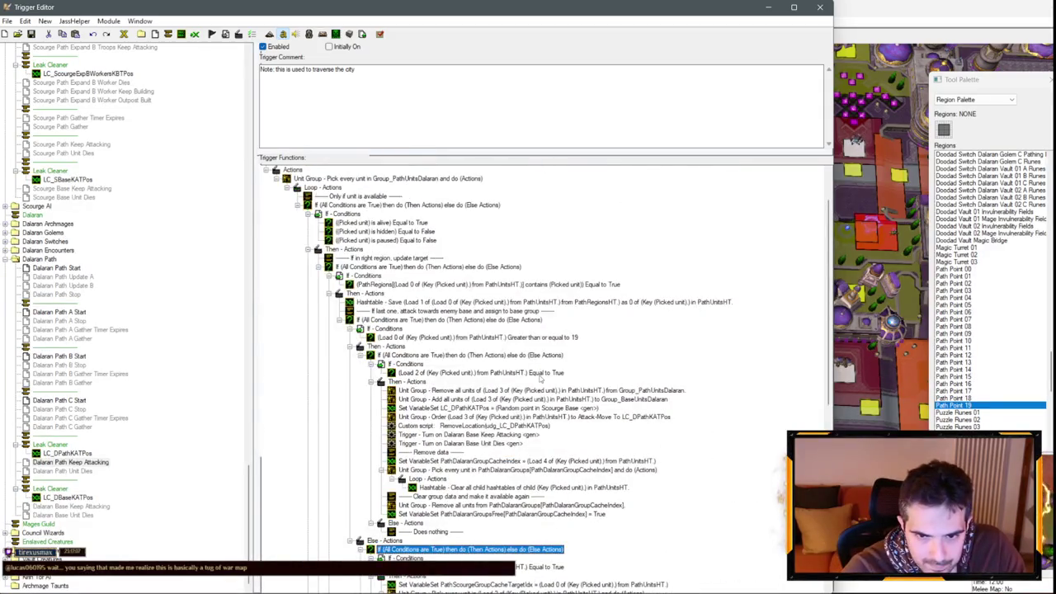
scroll(545, 360, down, 5)
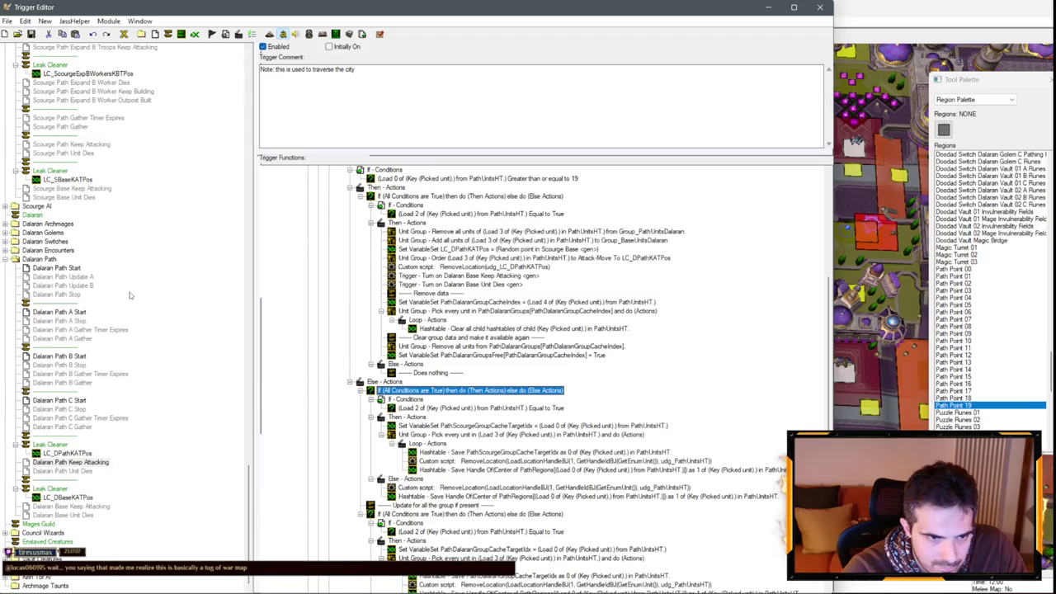
scroll(81, 312, up, 7)
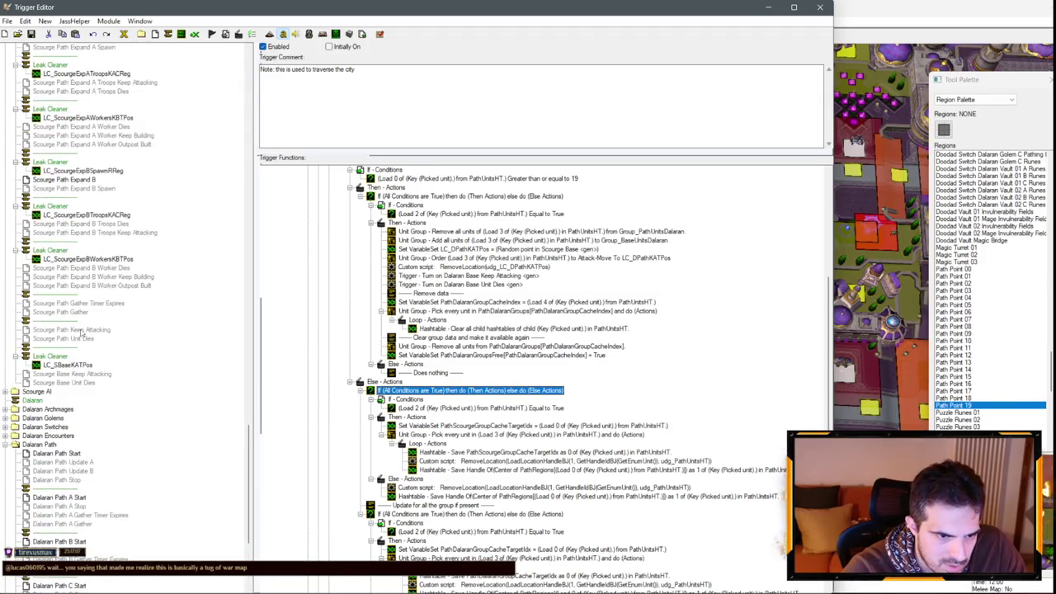
Step: Reopen Scourge Path Keep Attacking and inspect its group cache target index action
click(82, 330)
scroll(561, 404, up, 4)
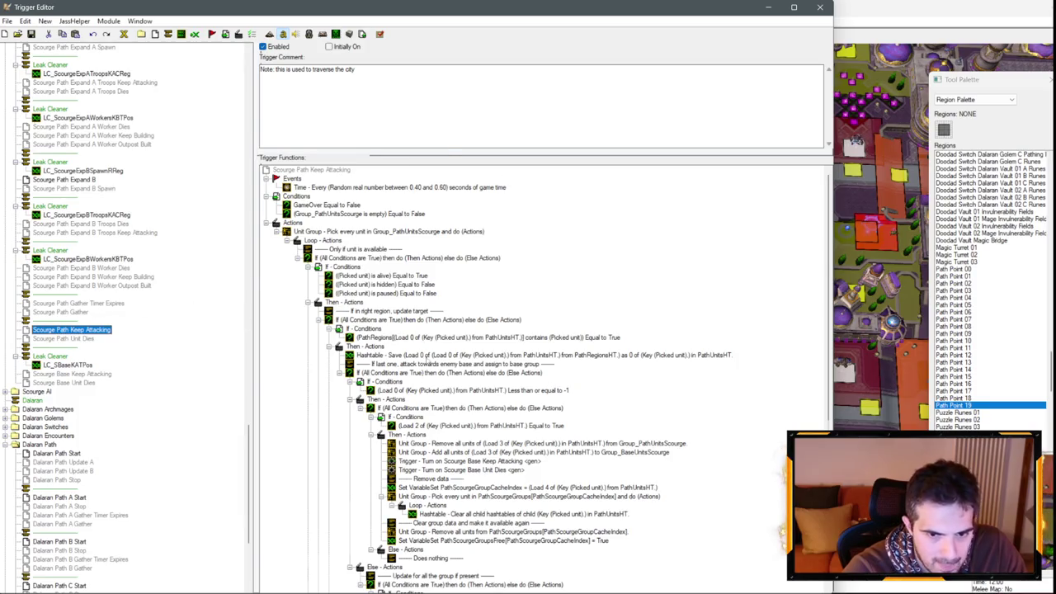
scroll(432, 348, down, 10)
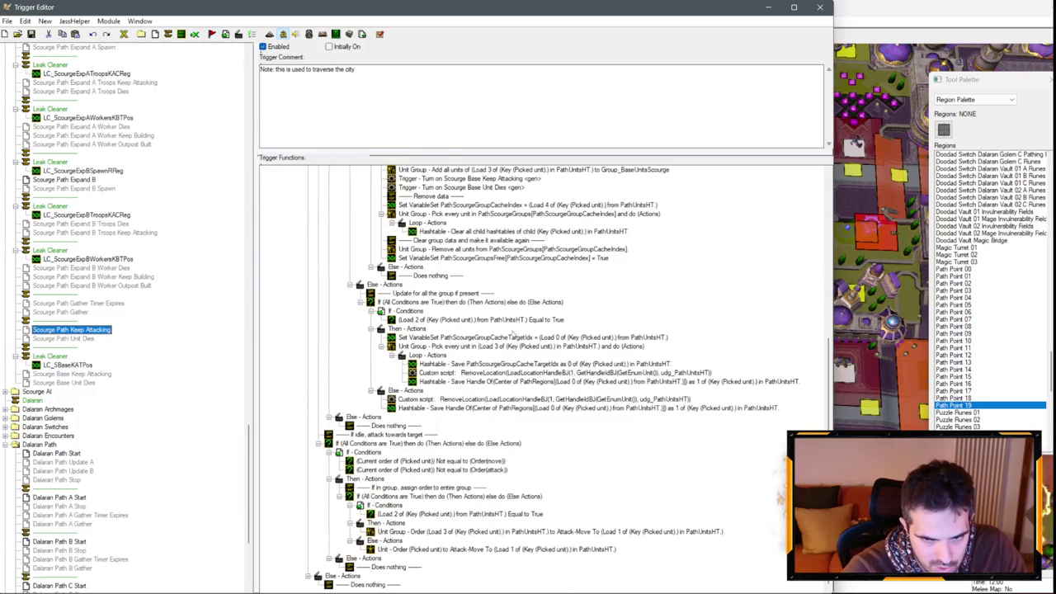
click(459, 339)
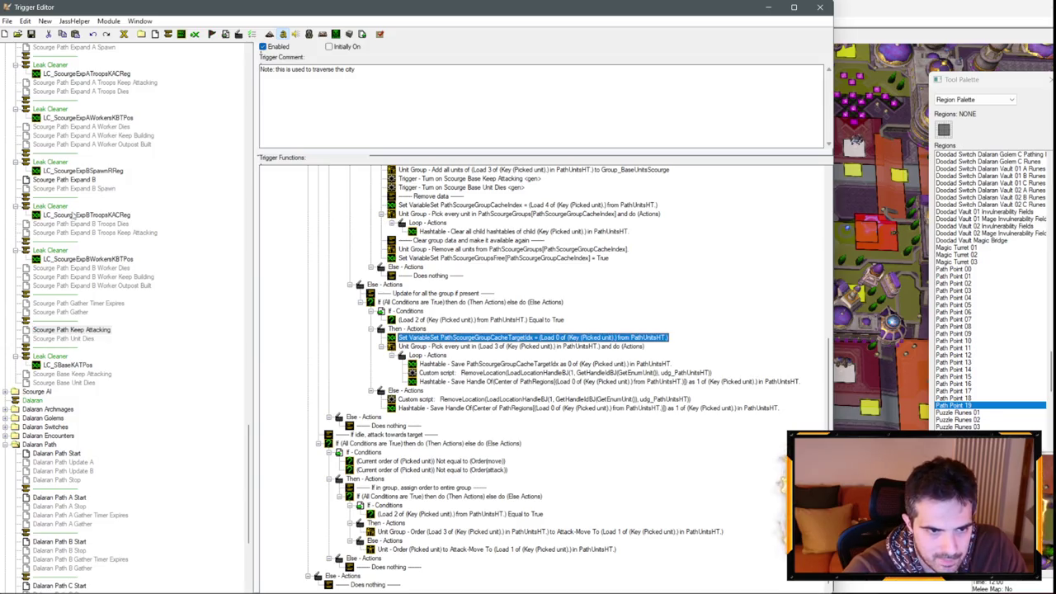
scroll(79, 216, up, 15)
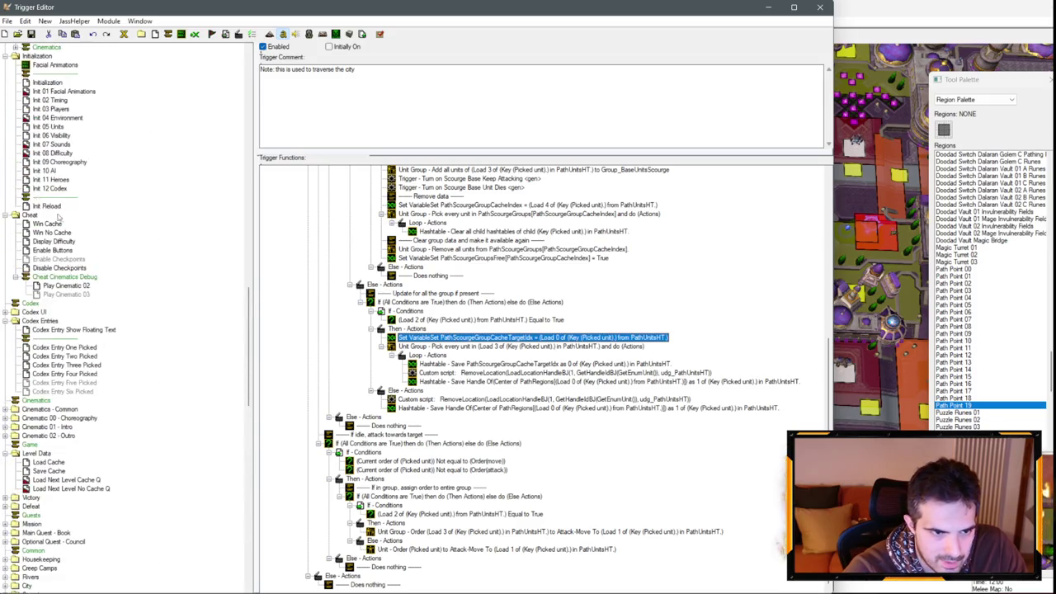
Step: Select the three region-index comment lines, through Path Units HT, in Int 10 AI
click(47, 170)
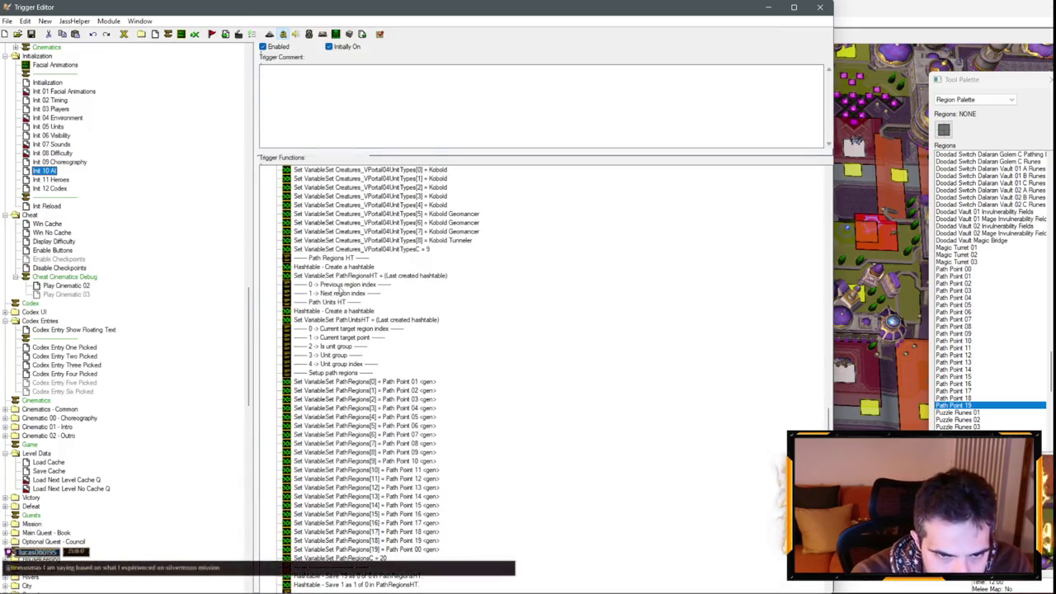
drag(342, 284, 344, 301)
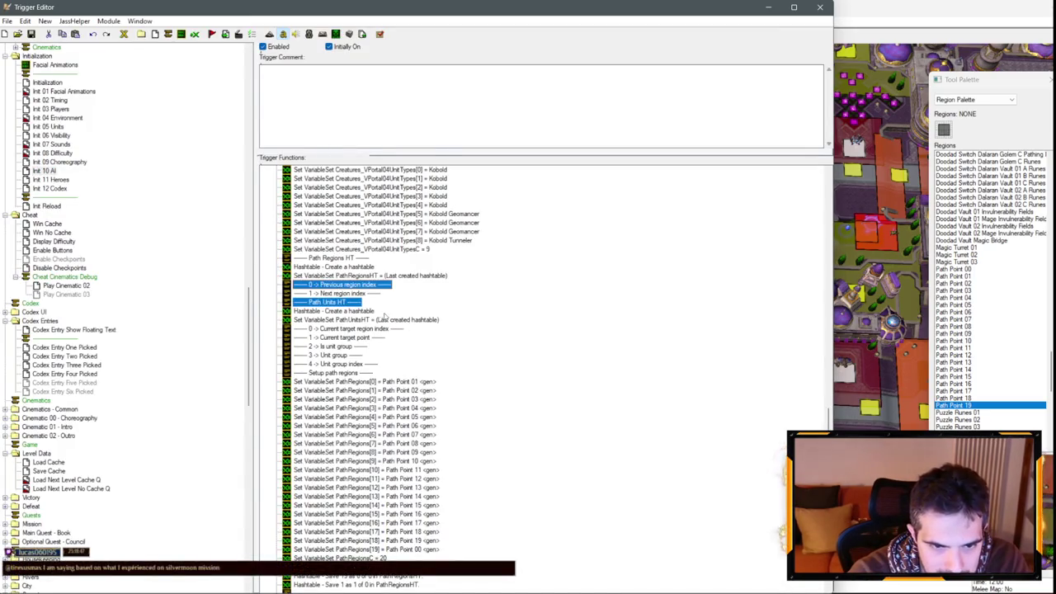
ctrl+click(361, 294)
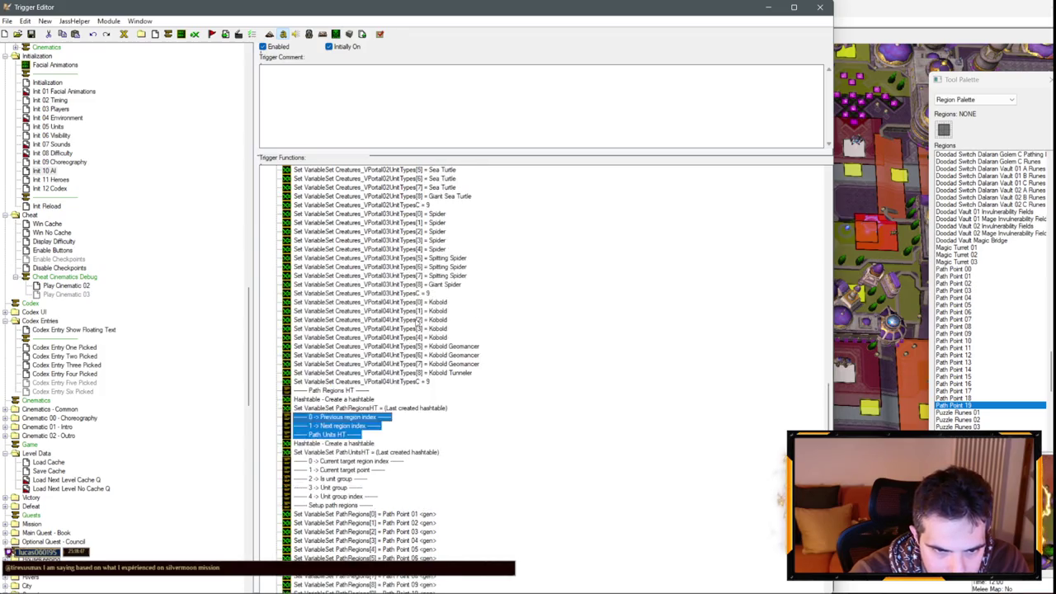
scroll(411, 322, down, 11)
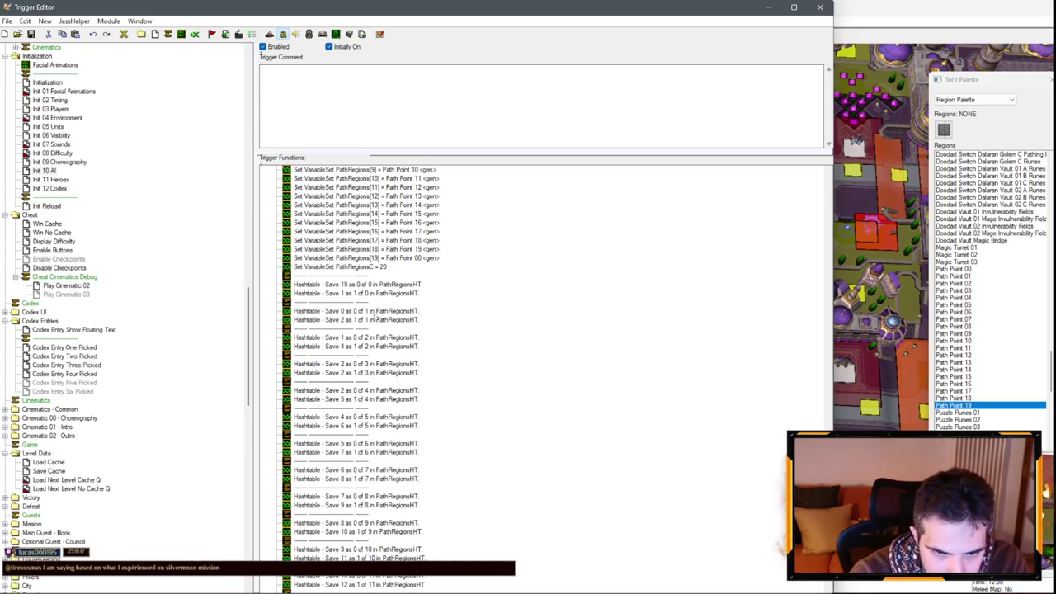
scroll(377, 316, up, 1)
scroll(67, 355, down, 6)
scroll(64, 336, down, 4)
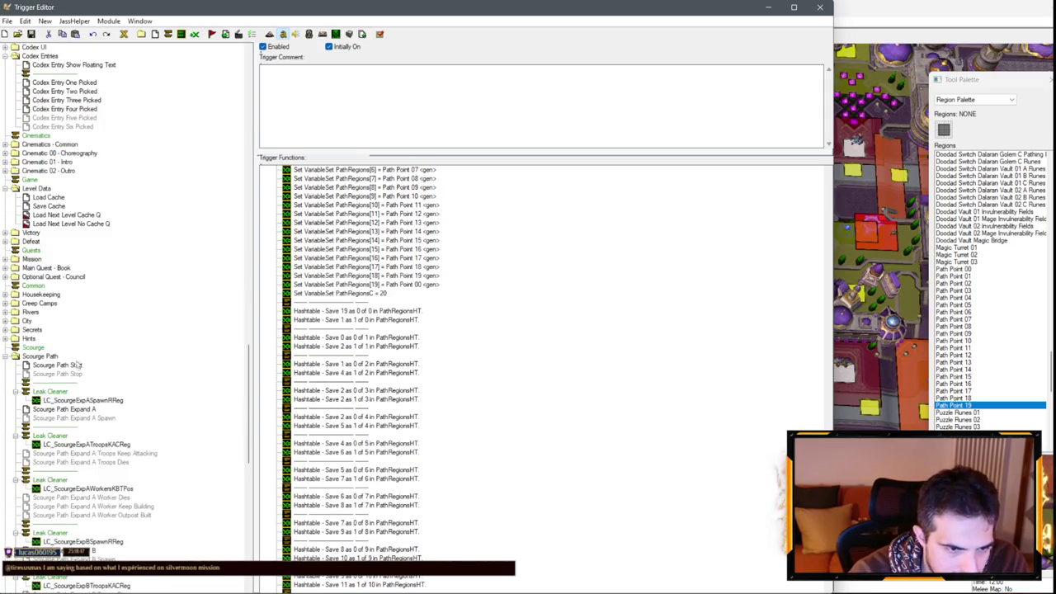
Step: Browse Scourge Path Start and Scourge Path Keep Attacking, then open Dalaran Path Keep Attacking
click(73, 366)
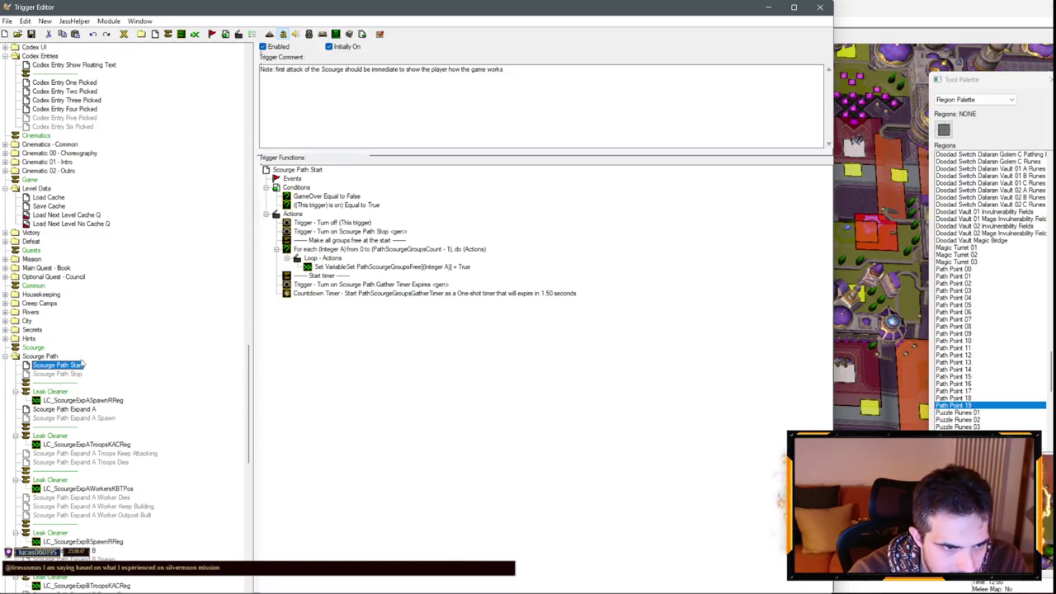
scroll(84, 360, down, 8)
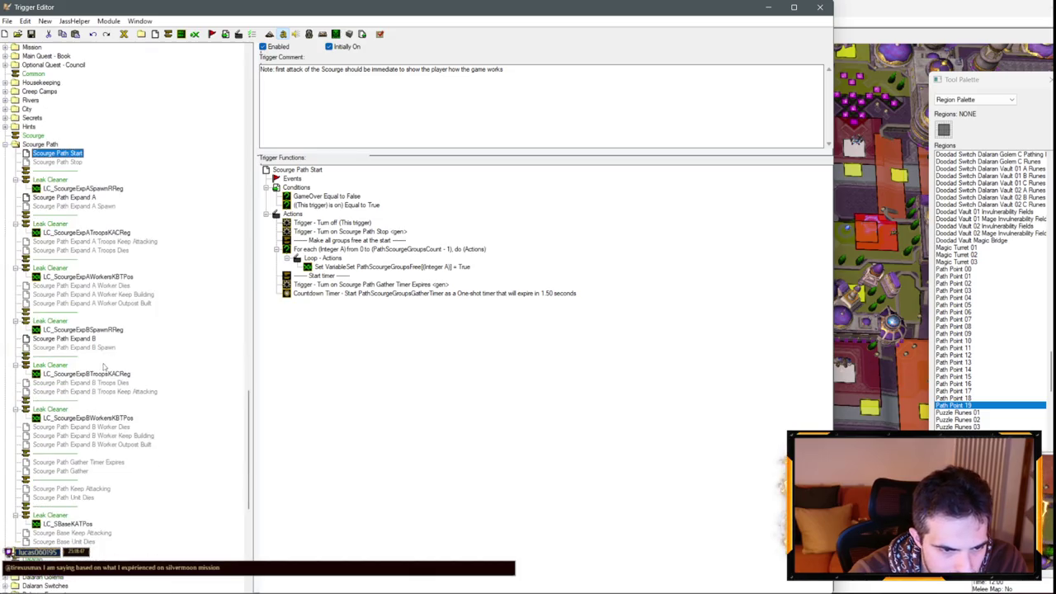
click(96, 489)
scroll(371, 388, up, 4)
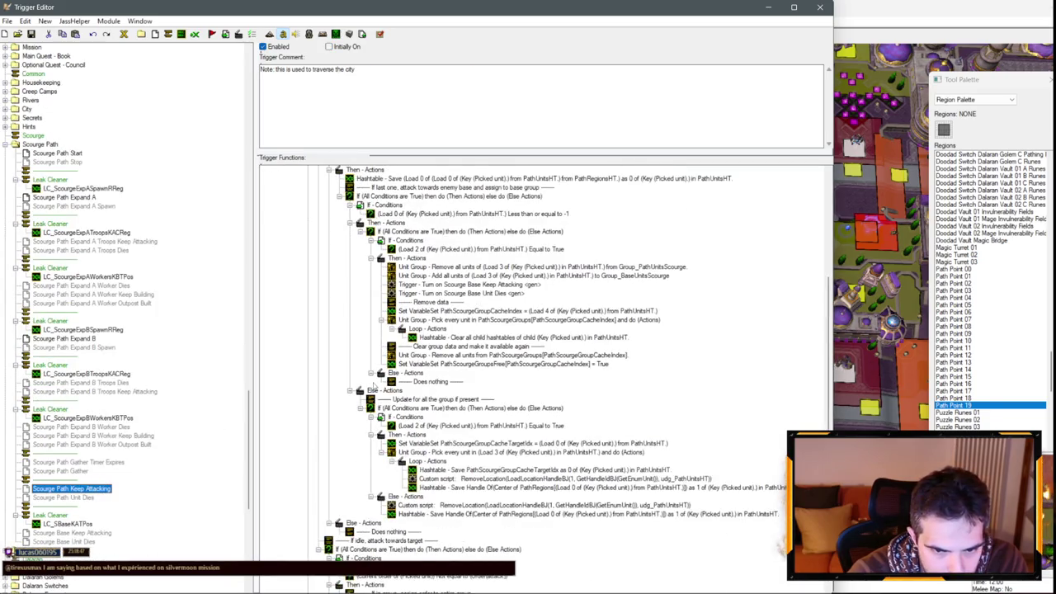
scroll(85, 487, down, 13)
click(82, 465)
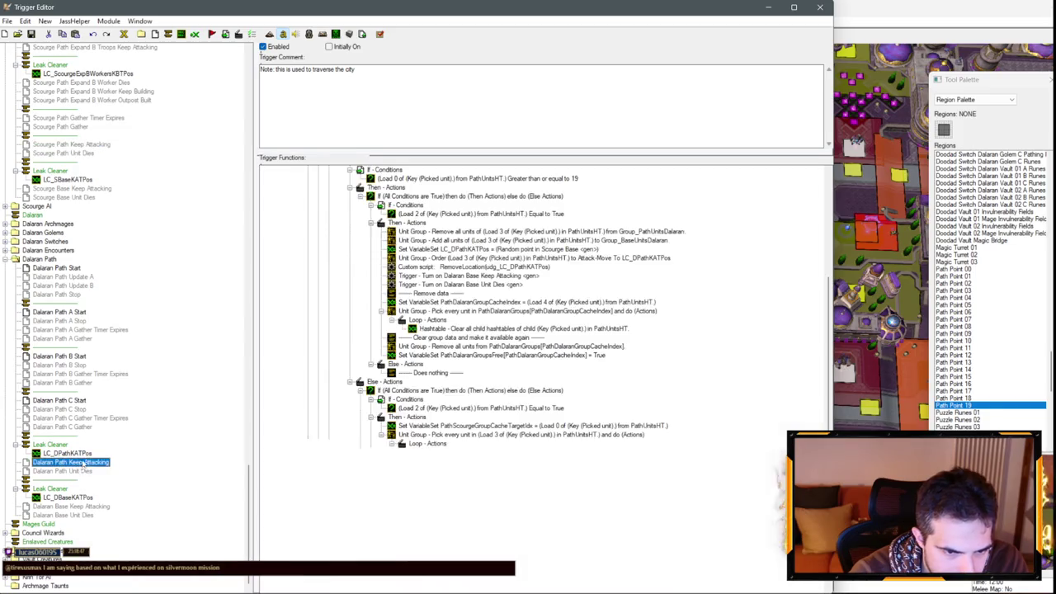
Step: Paste the three region-index comment lines under the Else branch
scroll(387, 272, down, 5)
click(392, 250)
key(ctrl+v)
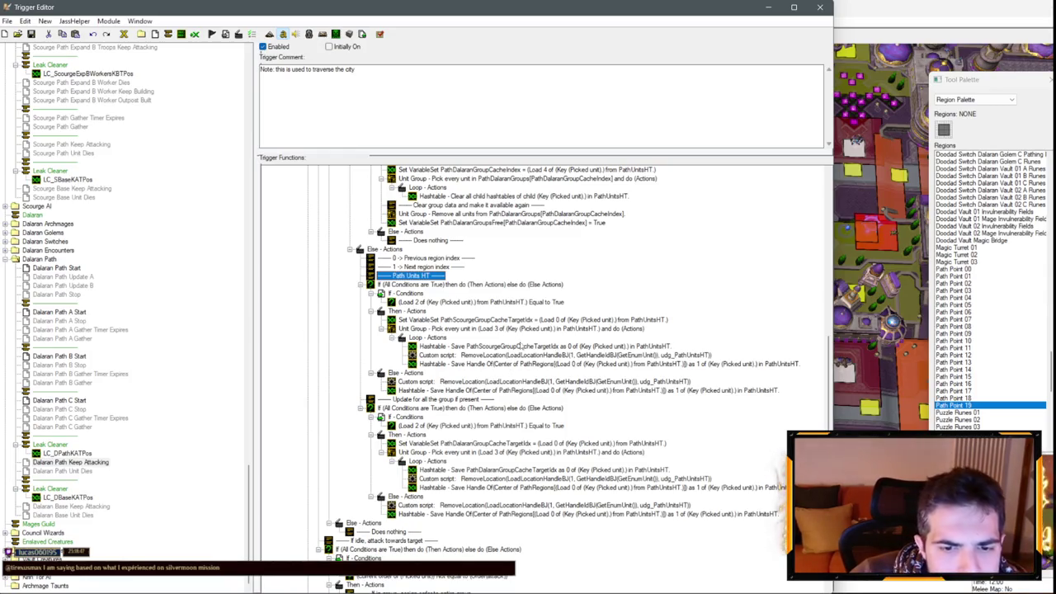
Step: Review the cache target index save, region centre handle save and RemoveLocation script actions
click(520, 346)
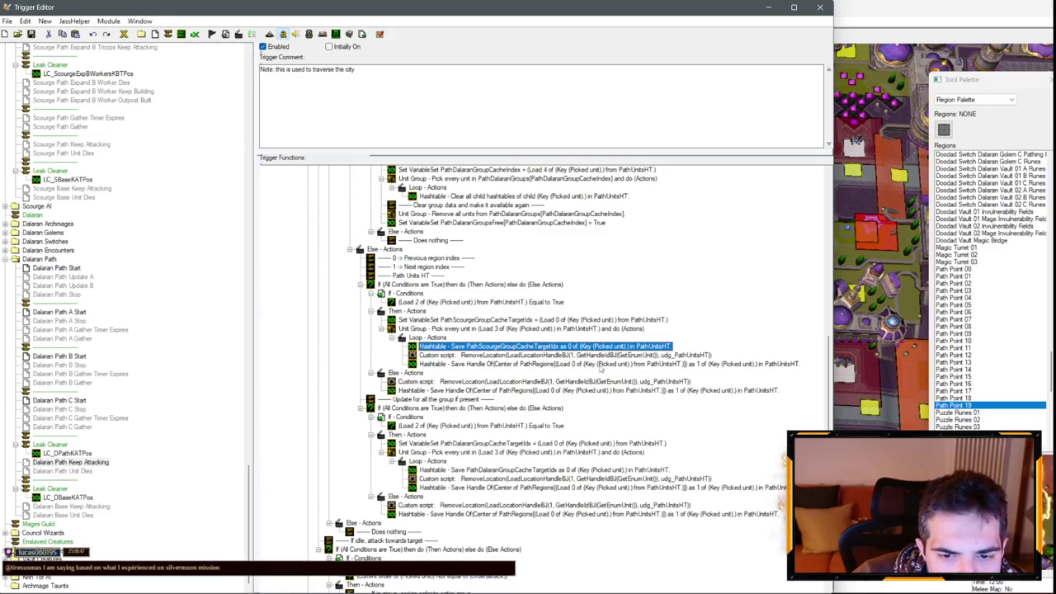
click(503, 365)
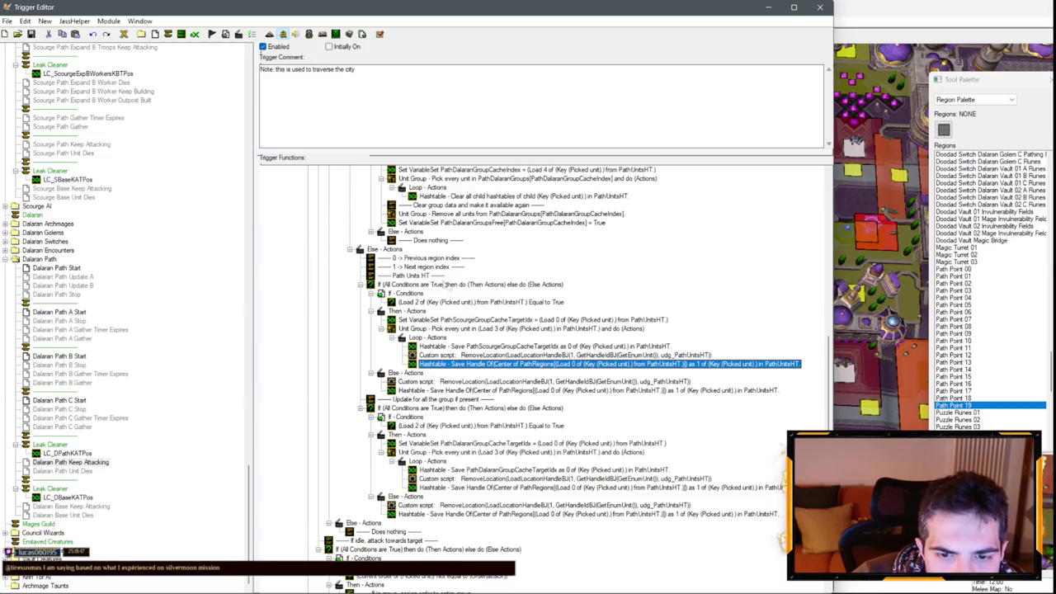
click(528, 356)
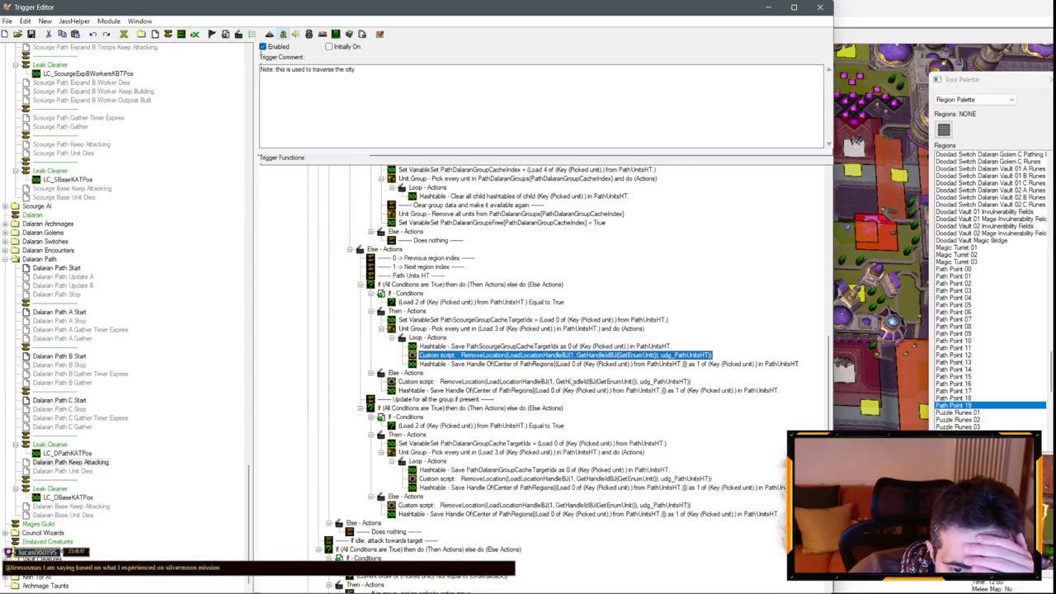
click(602, 363)
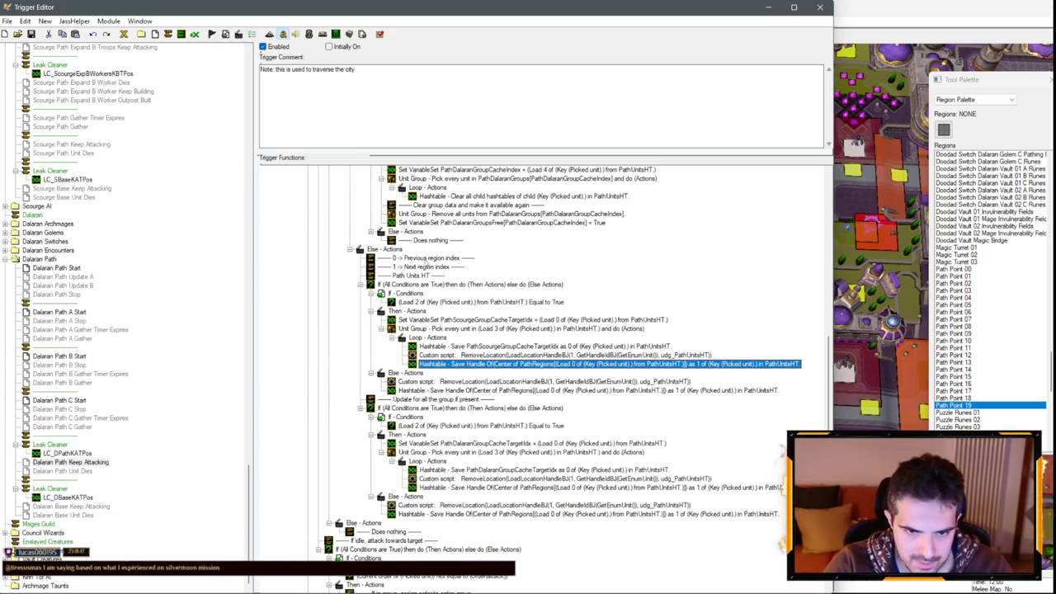
click(429, 381)
Step: Disable the old script and save lines, and move the region-index comments into the lower Else
shift+click(429, 390)
key(ctrl+shift+d)
click(405, 496)
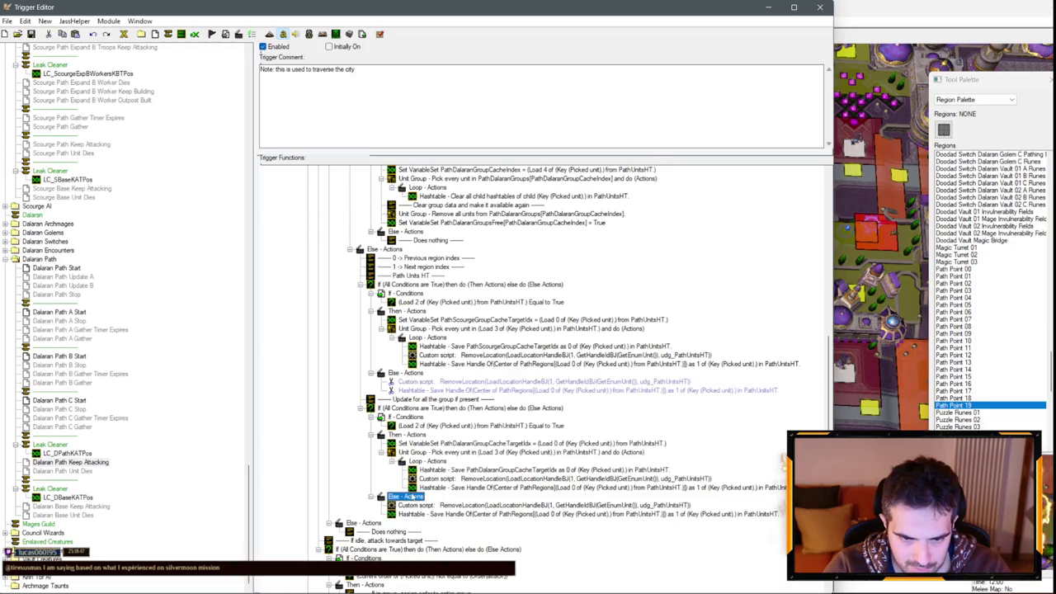
click(429, 257)
shift+click(420, 274)
drag(421, 275, 462, 488)
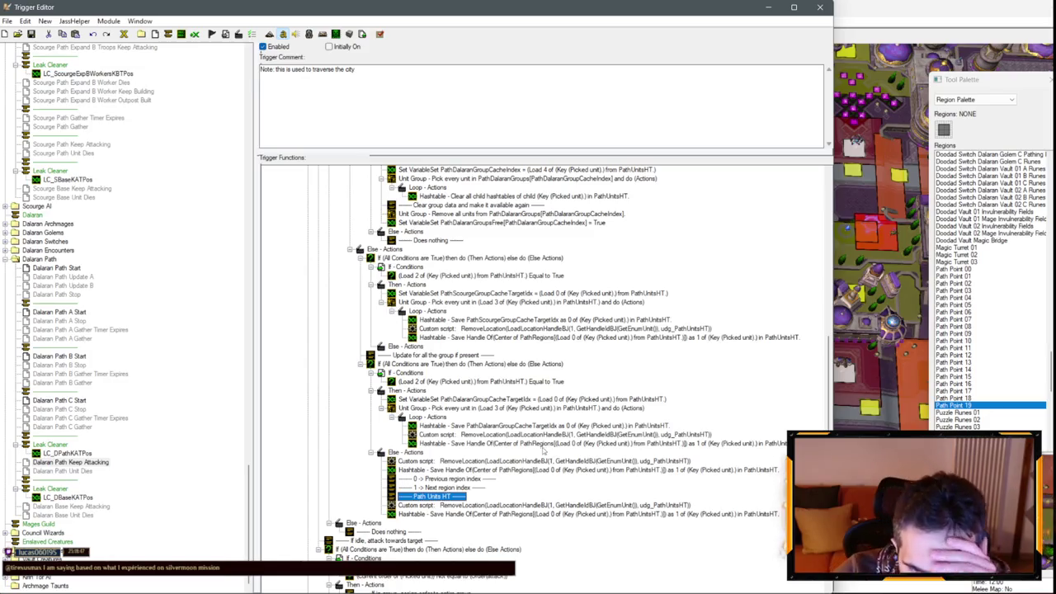
Step: Delete the leftover Scourge If block and review the region centre save and RemoveLocation lines
click(515, 462)
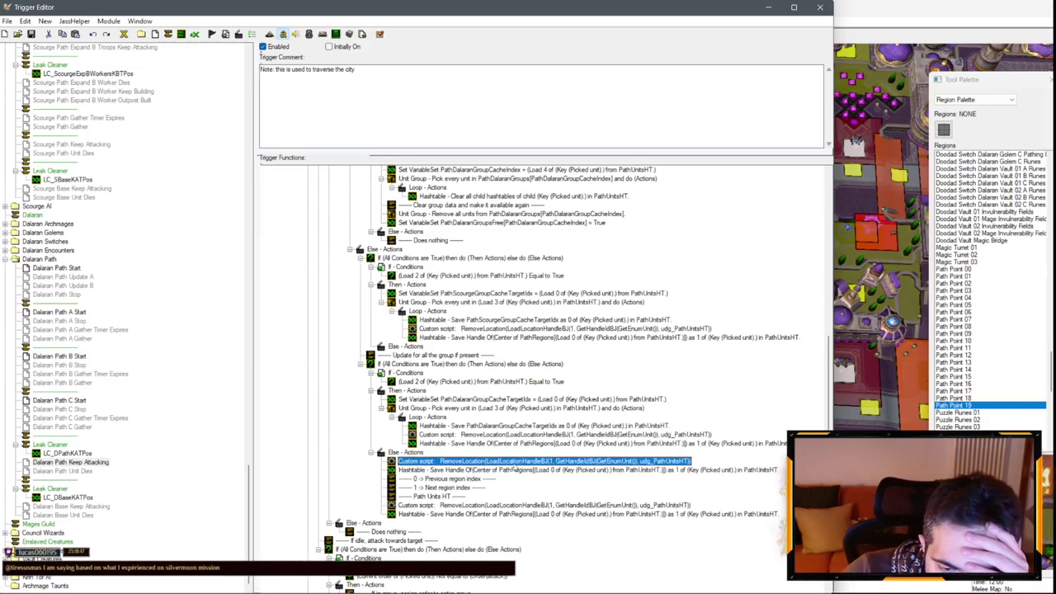
click(430, 259)
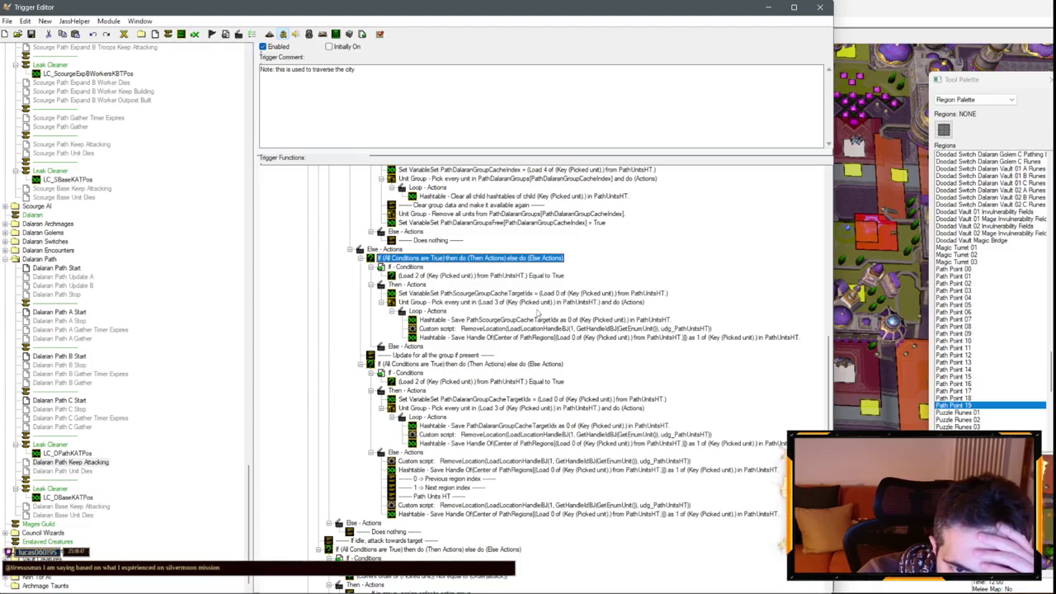
key(Delete)
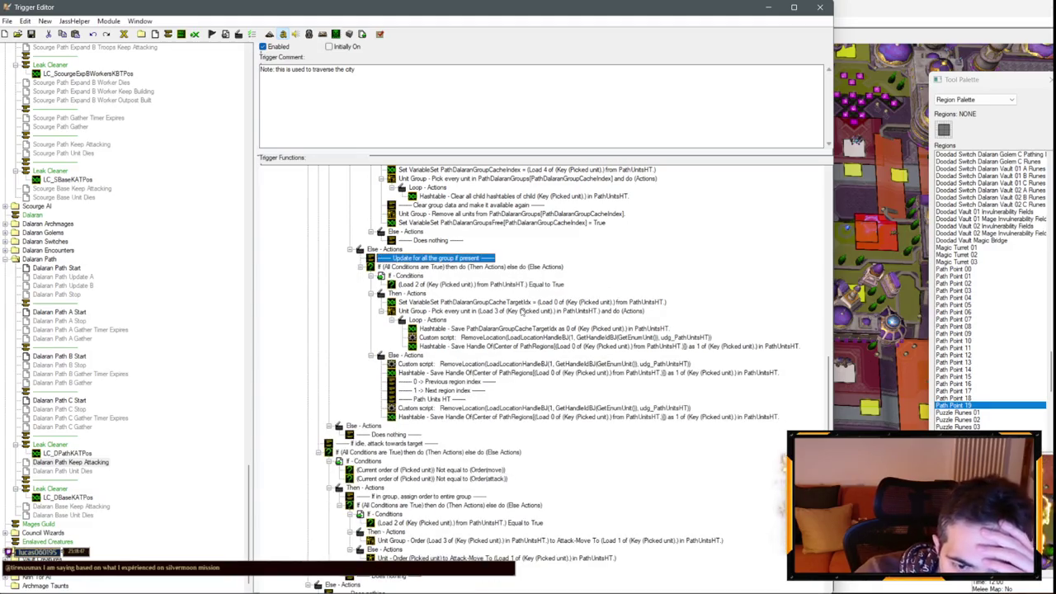
click(616, 372)
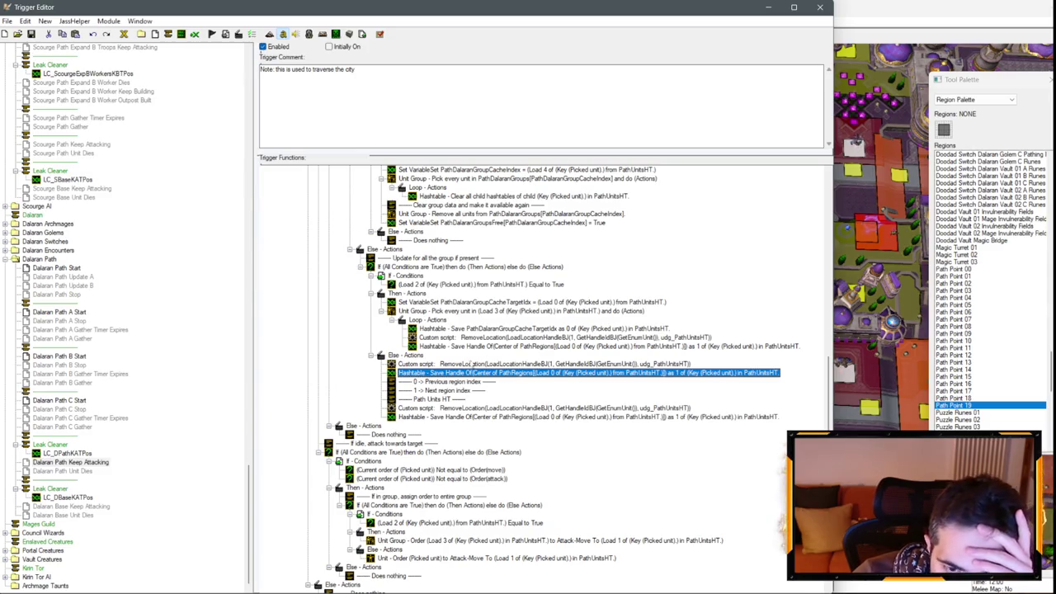
click(600, 409)
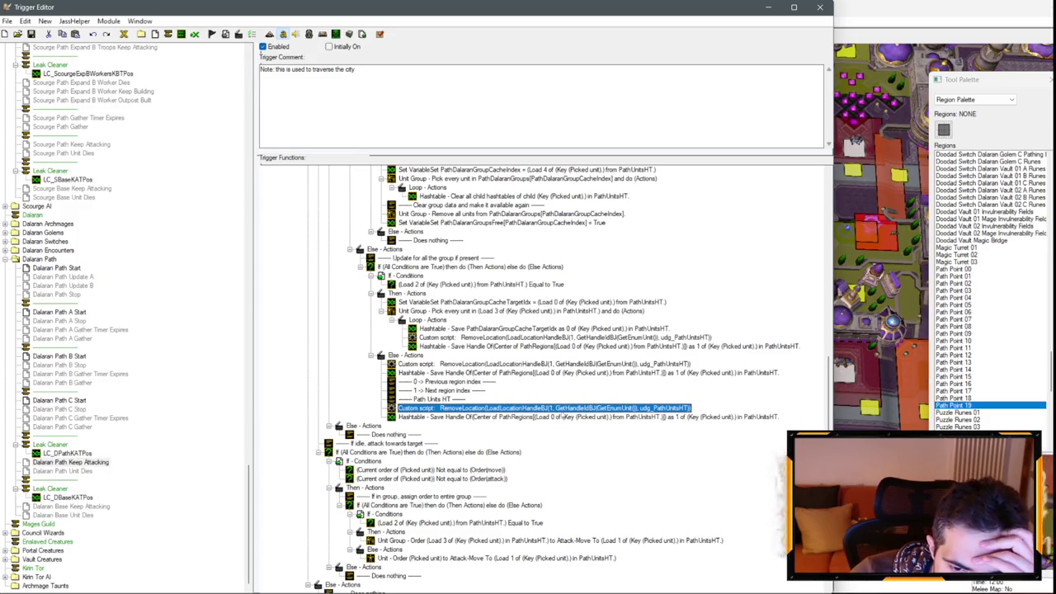
click(561, 417)
click(569, 373)
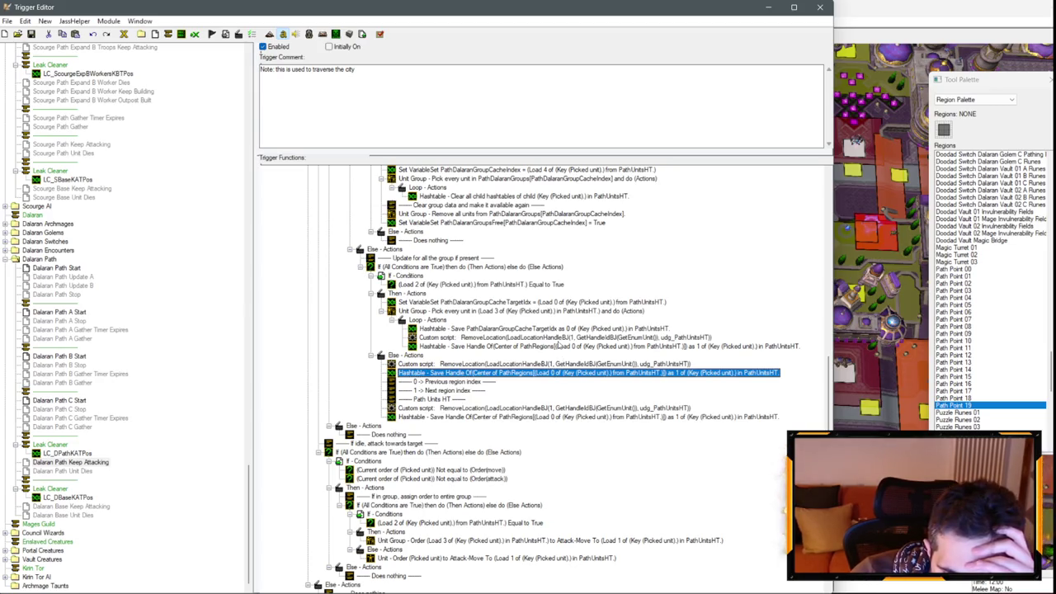
scroll(569, 334, up, 6)
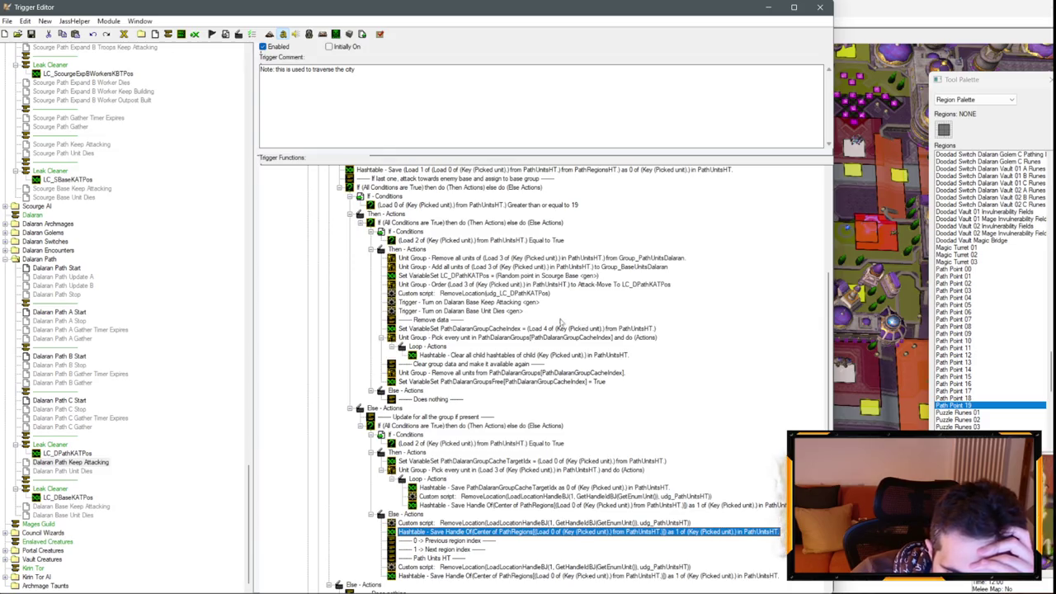
Step: Look over Dalaran Path C Gather, then show Dalaran Path B Gather's actions
scroll(569, 325, up, 5)
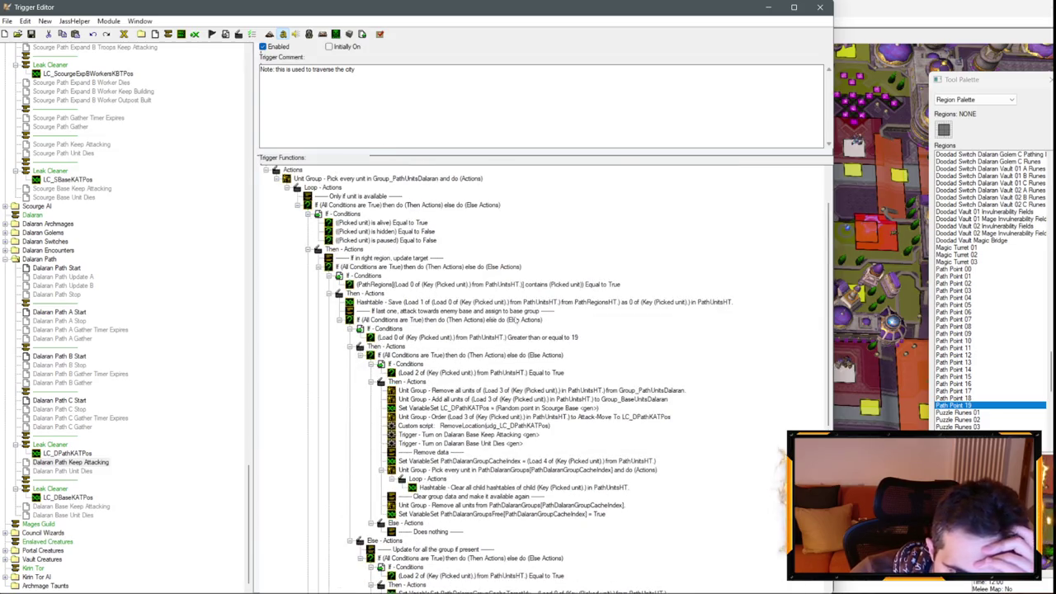
click(74, 427)
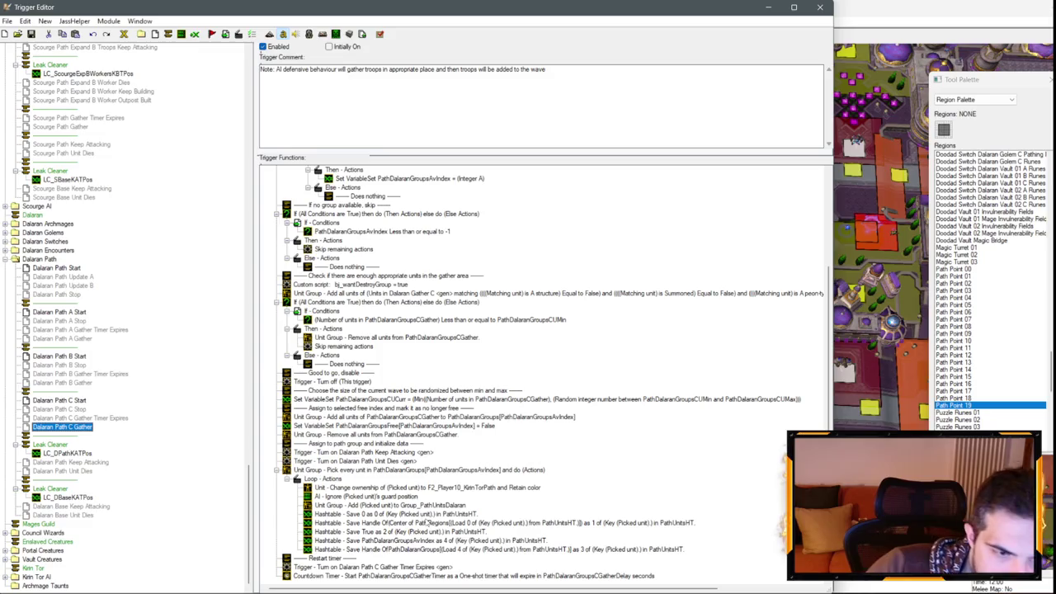
click(81, 385)
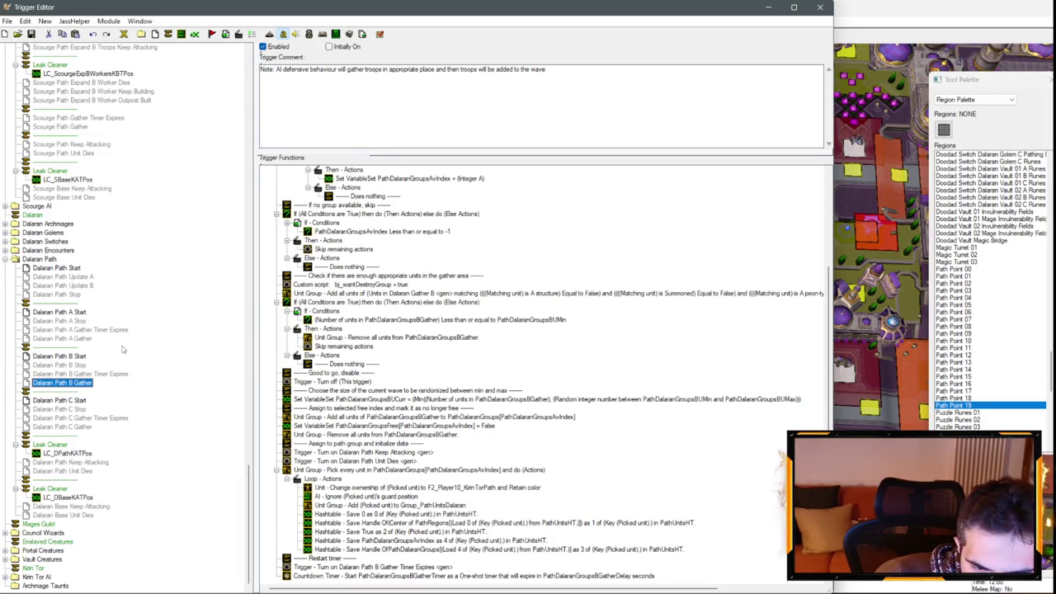
scroll(99, 362, up, 15)
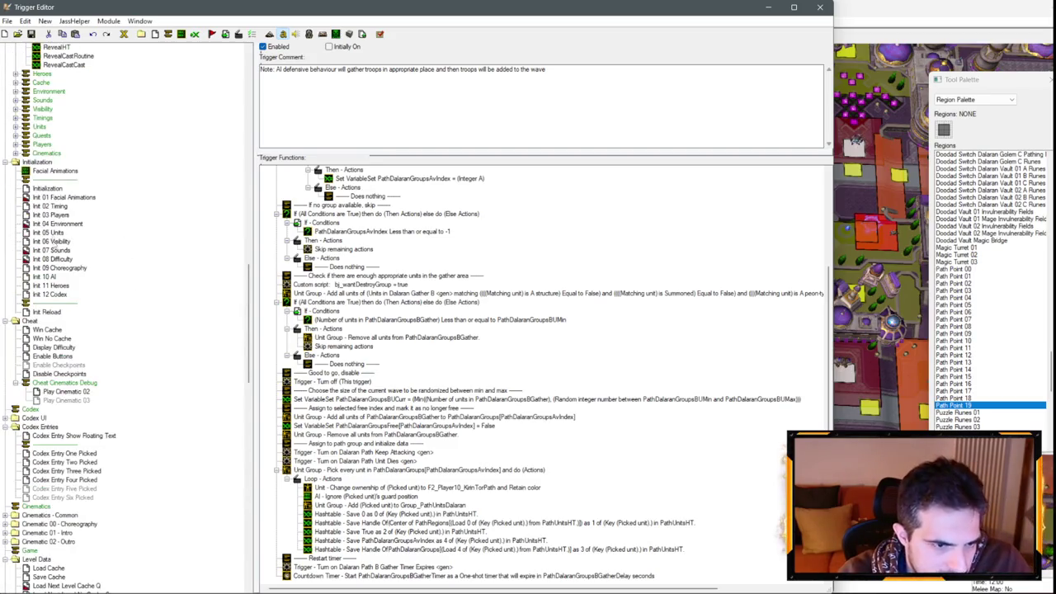
Step: Select the index comments from Current target region index through Unit group index in Init 10 AI
click(52, 276)
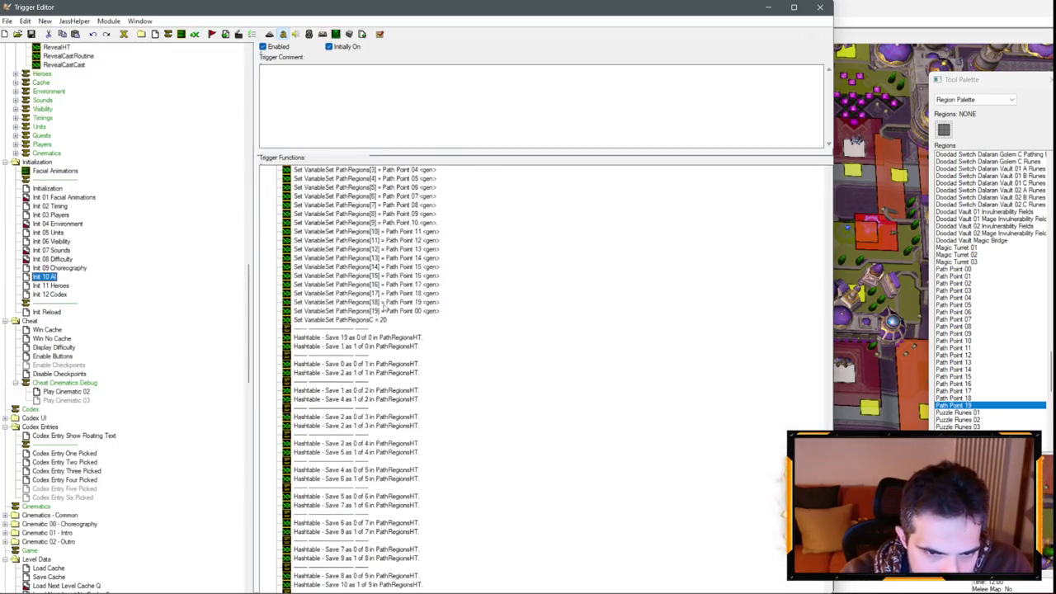
scroll(383, 307, up, 14)
click(363, 462)
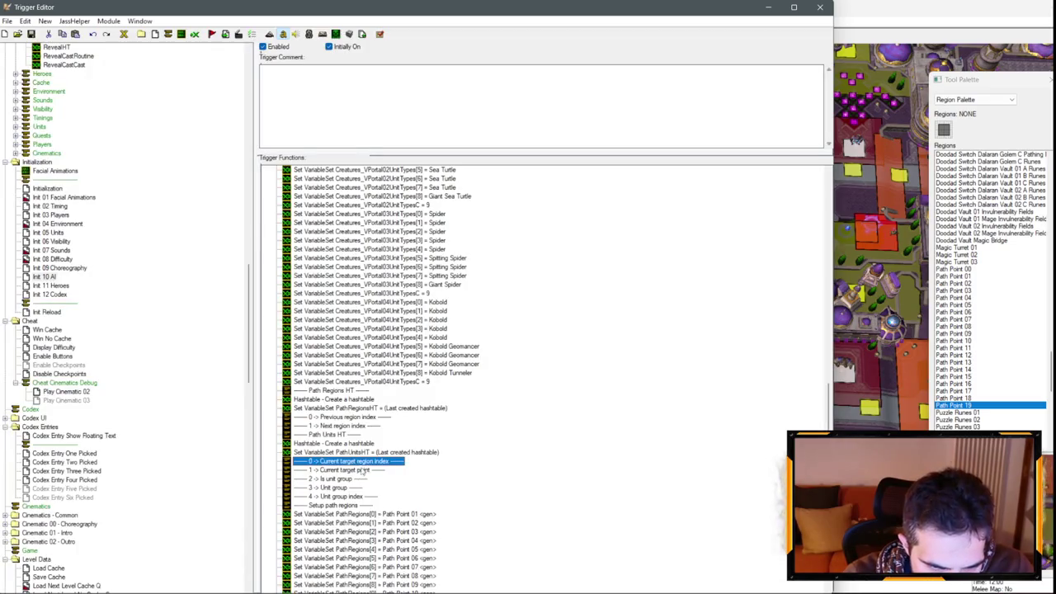
scroll(360, 472, down, 4)
shift+click(353, 391)
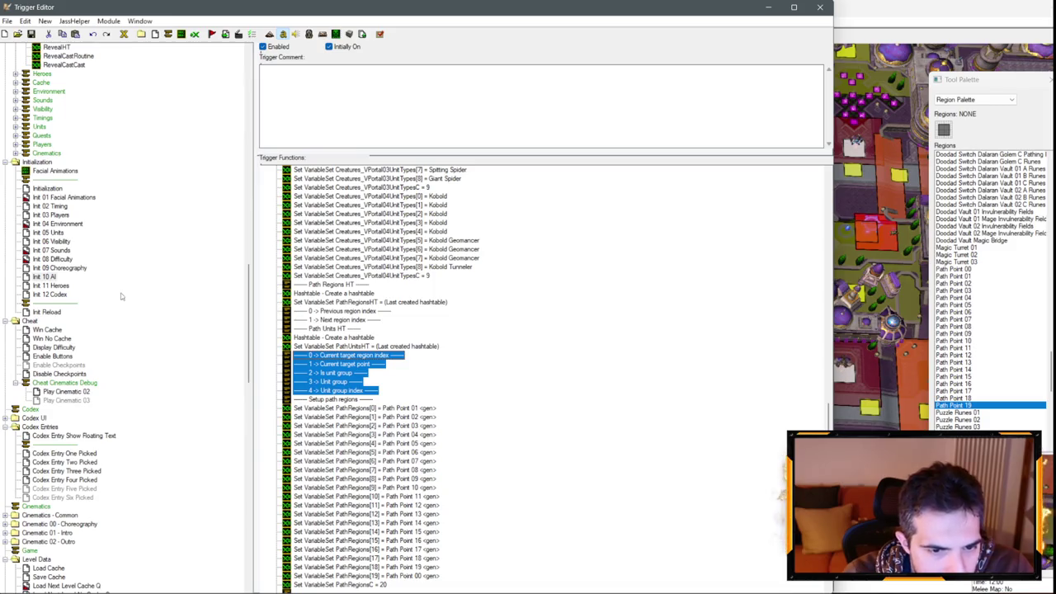
scroll(122, 296, down, 20)
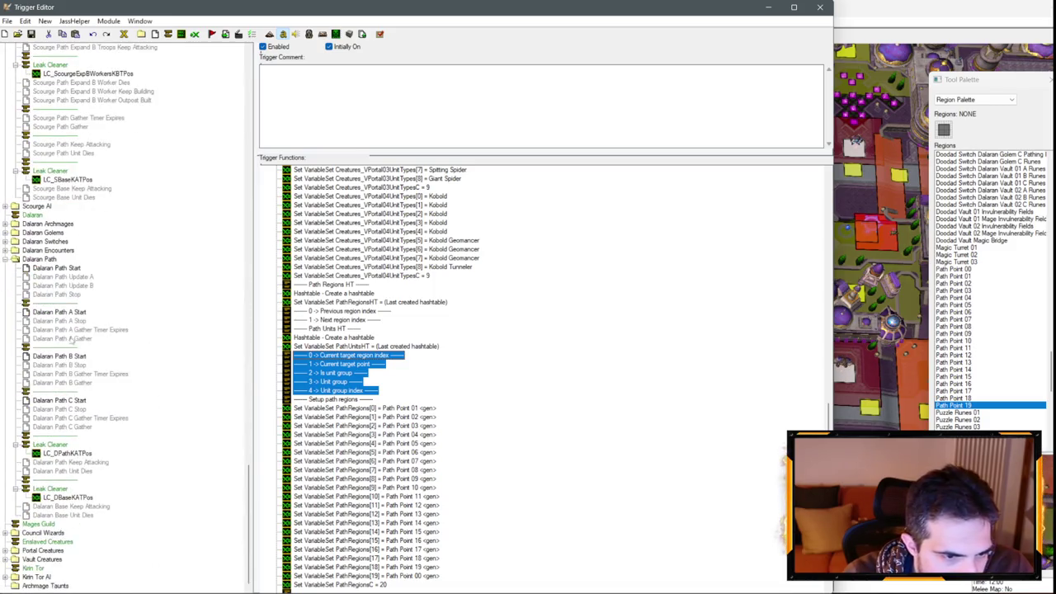
Step: Paste the five path-unit index comments below 'Path Units HT' in Dalaran Path Keep Attacking
click(77, 514)
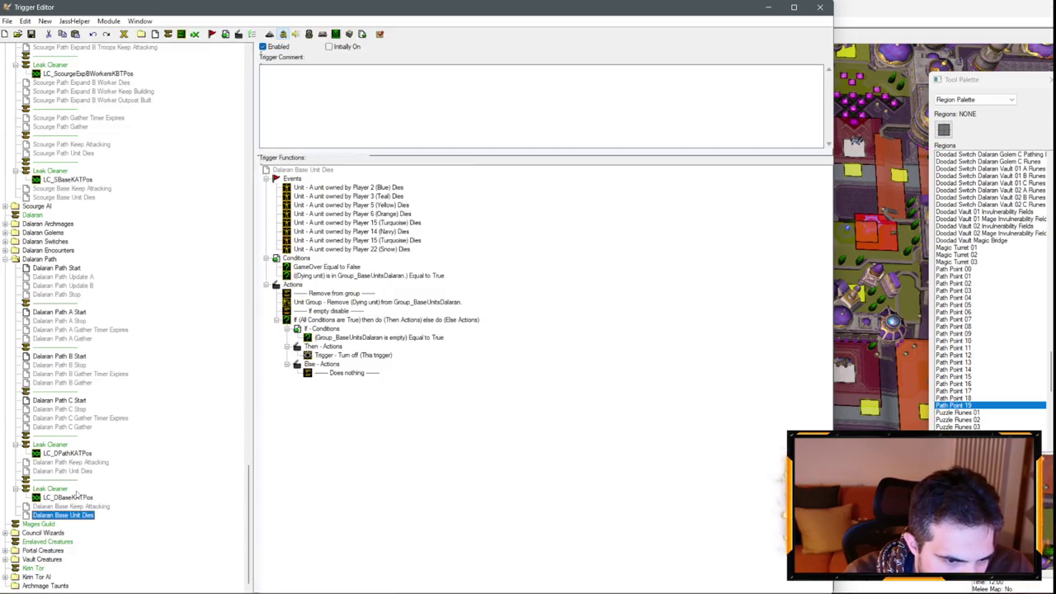
click(85, 463)
scroll(458, 410, down, 8)
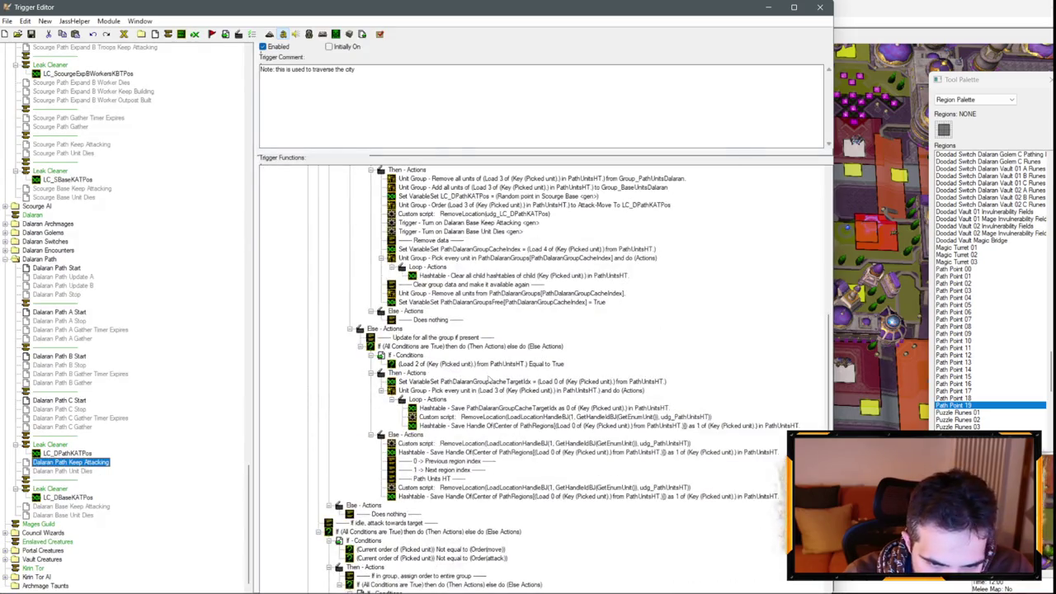
click(452, 461)
key(Down)
key(Down)
key(ctrl+v)
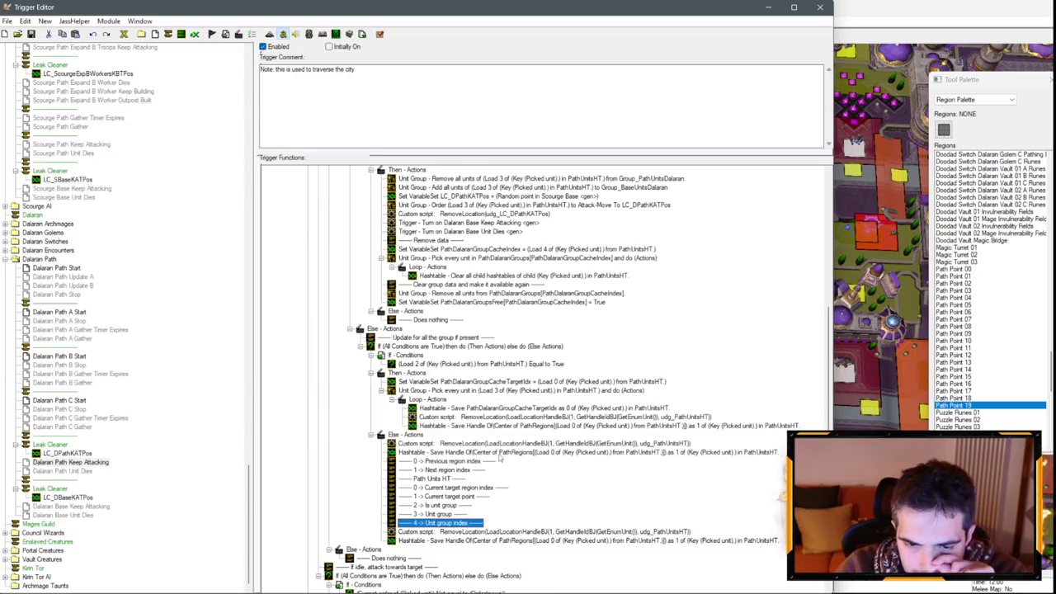
click(486, 489)
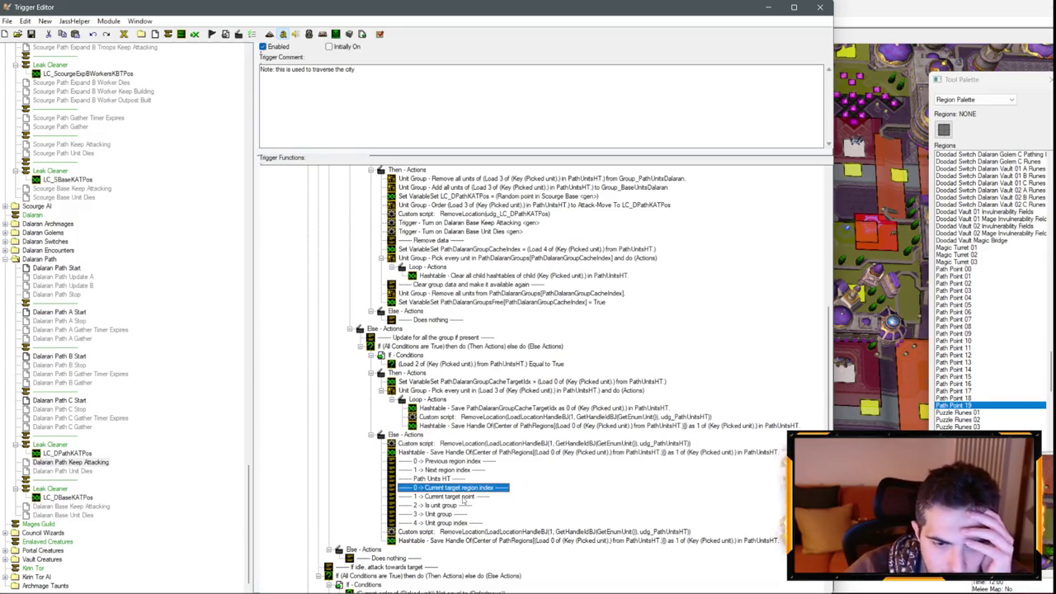
click(87, 427)
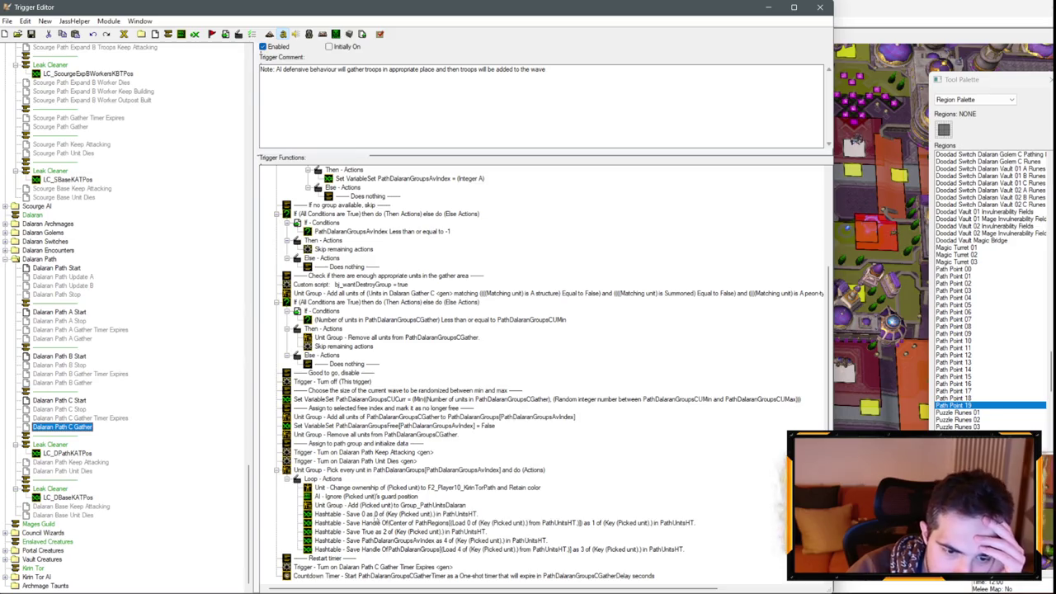
Step: Select the five index comment lines in Dalaran Path Keep Attacking for copying
click(374, 523)
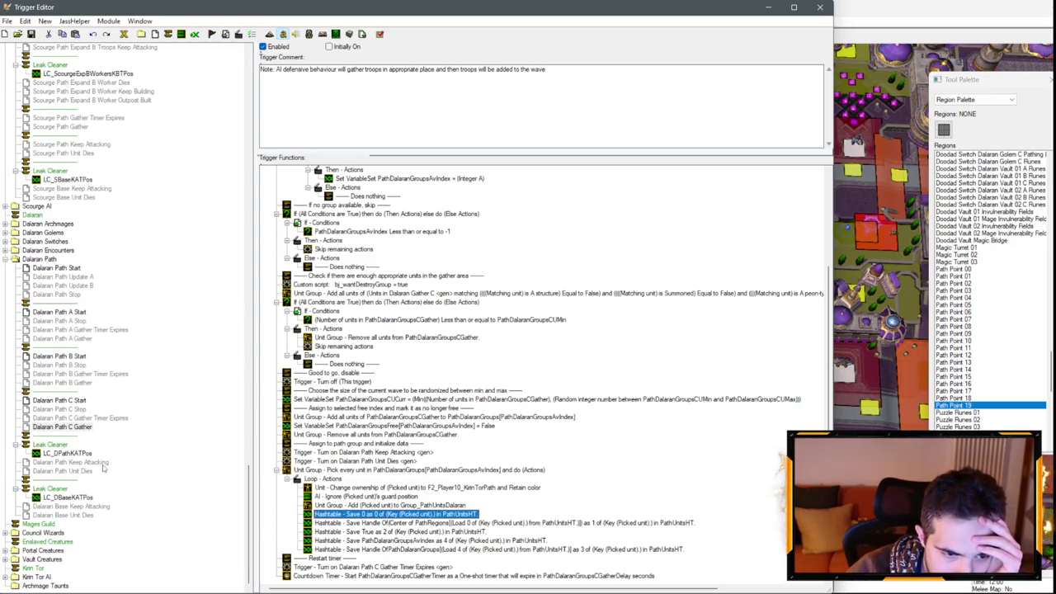
click(90, 463)
drag(452, 488, 447, 524)
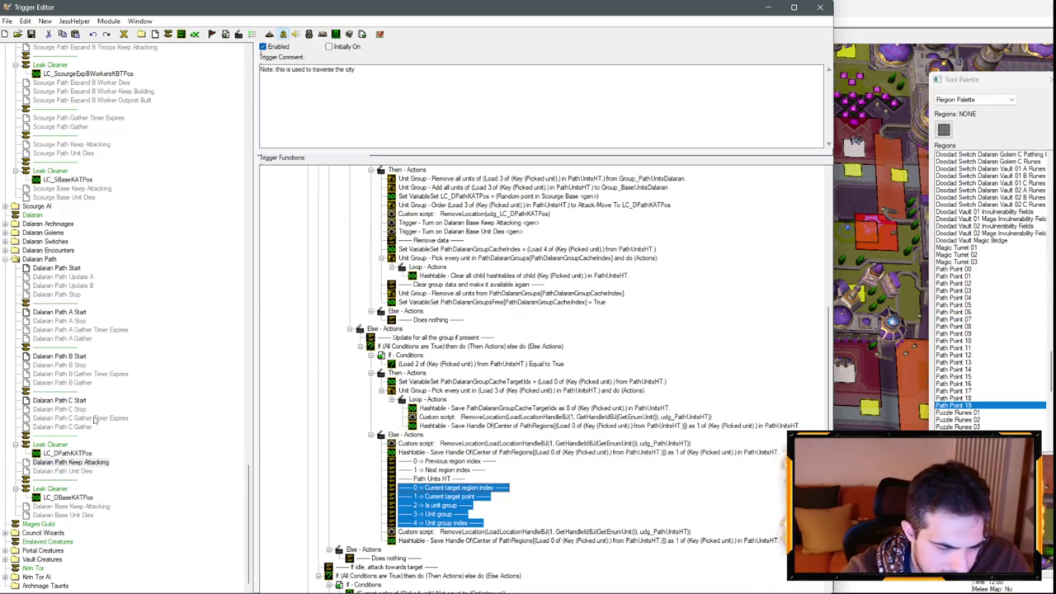
Step: Inspect the Add Unit Group action's units-in-region And condition in Dalaran Path A Gather
click(62, 338)
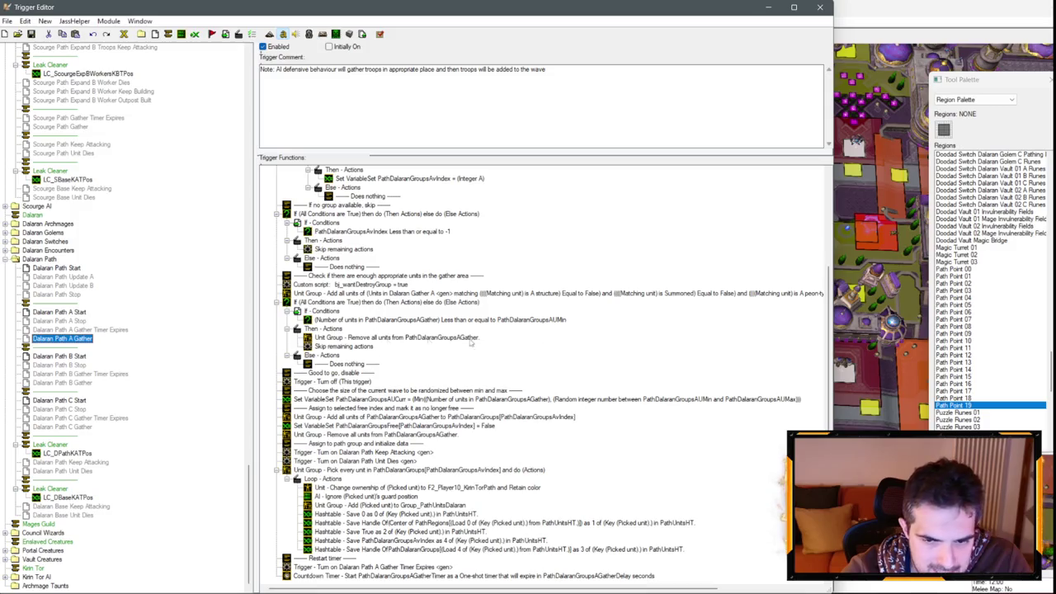
scroll(495, 327, up, 5)
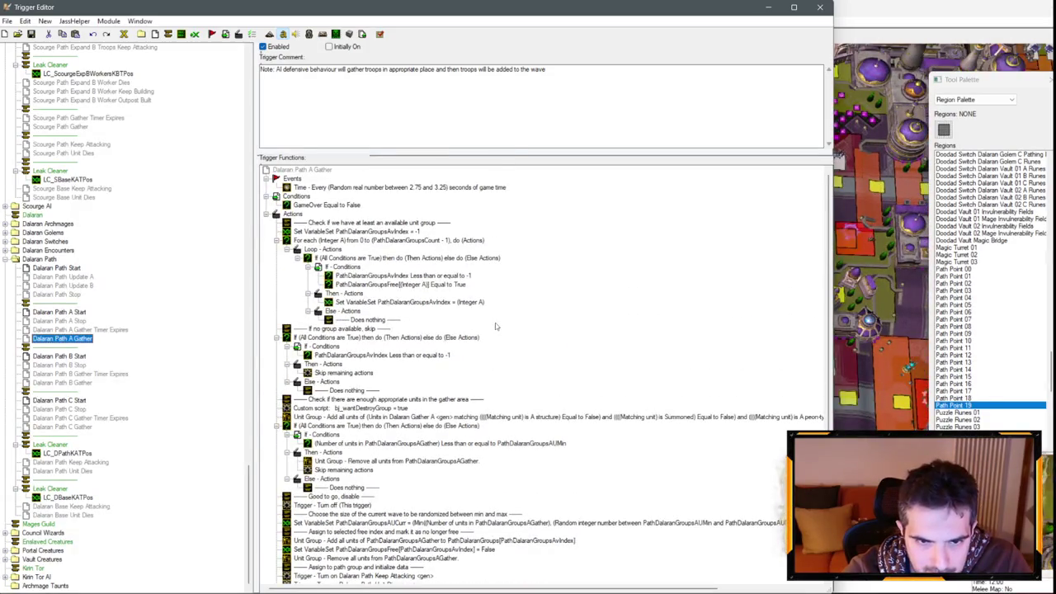
scroll(495, 319, down, 4)
double_click(495, 312)
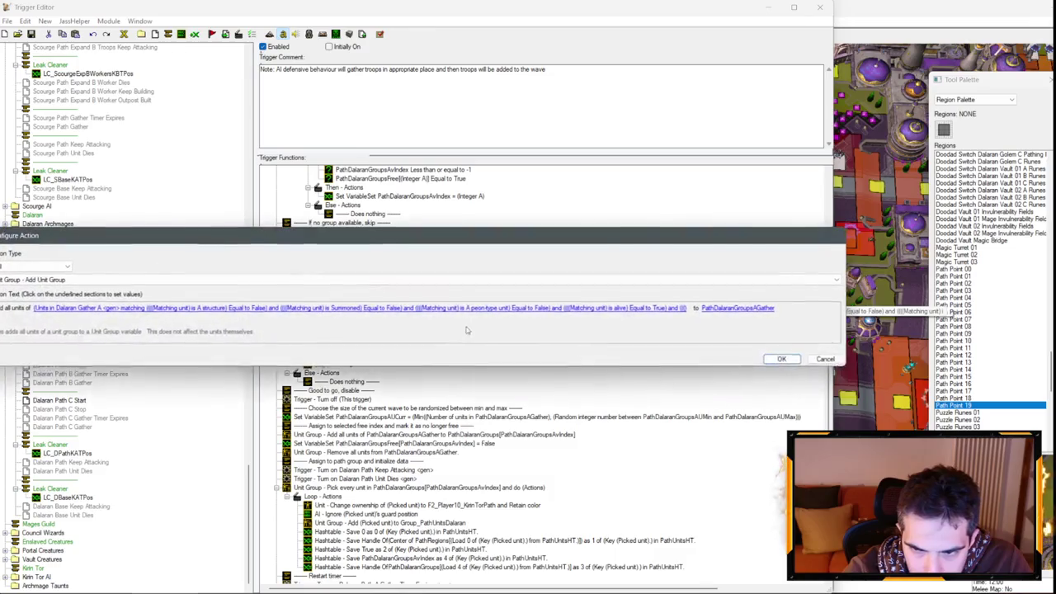
click(308, 311)
click(371, 302)
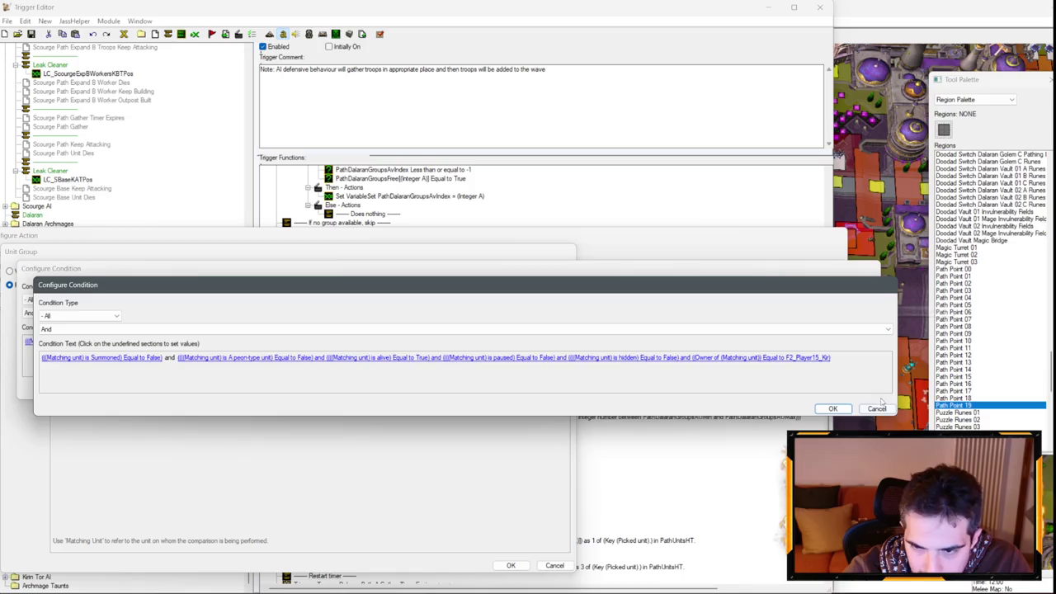
click(833, 408)
click(554, 565)
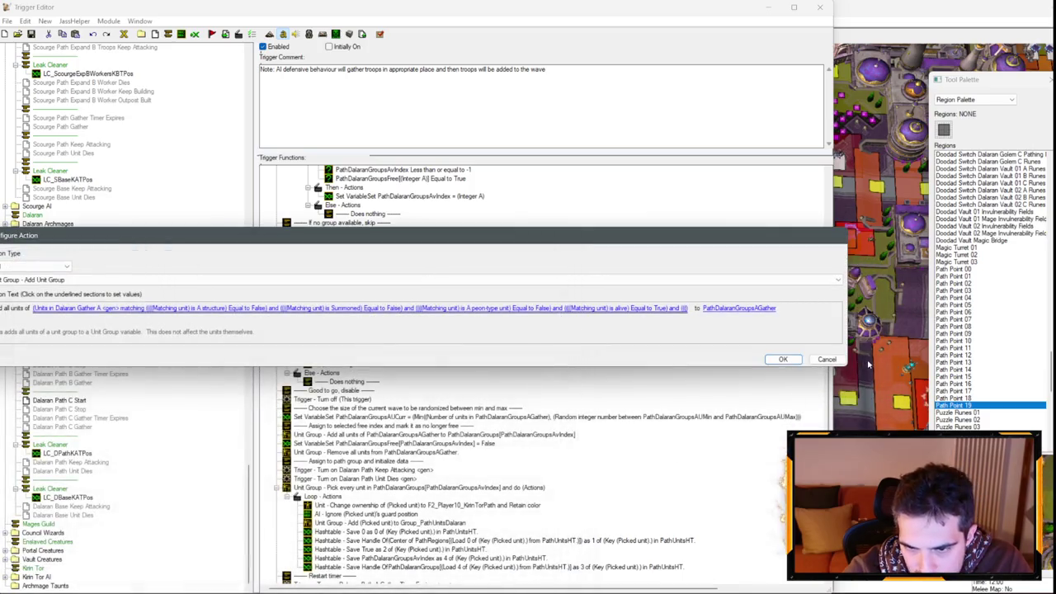
click(826, 359)
Step: Paste the five index comments after 'Turn on Dalaran Path Unit Dies' and return to the map
click(336, 461)
key(ctrl+v)
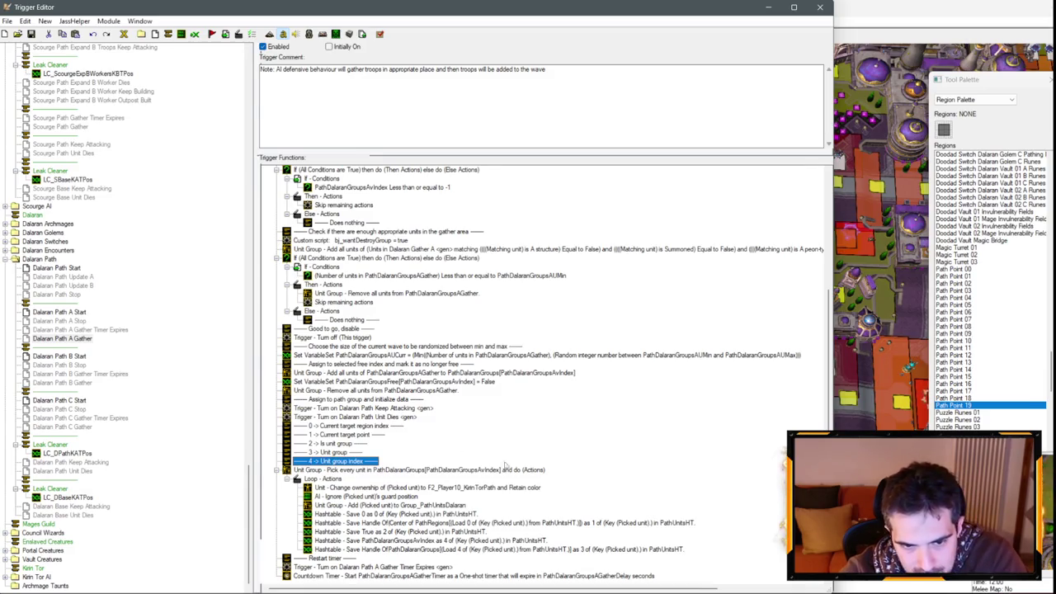
key(F4)
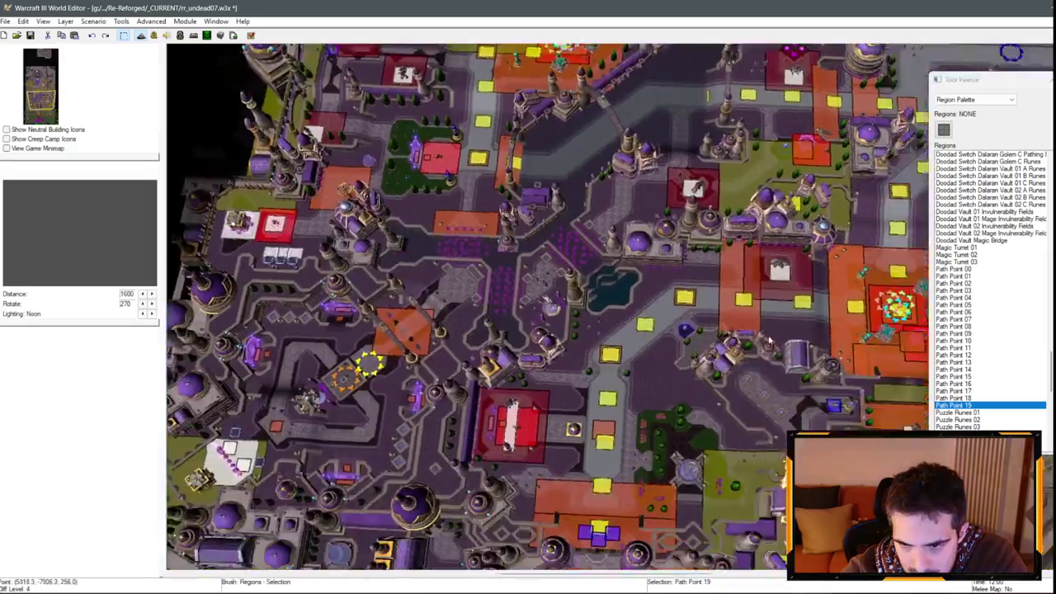
Step: Locate the Path Point 16 region among the city path regions on the map
key(d)
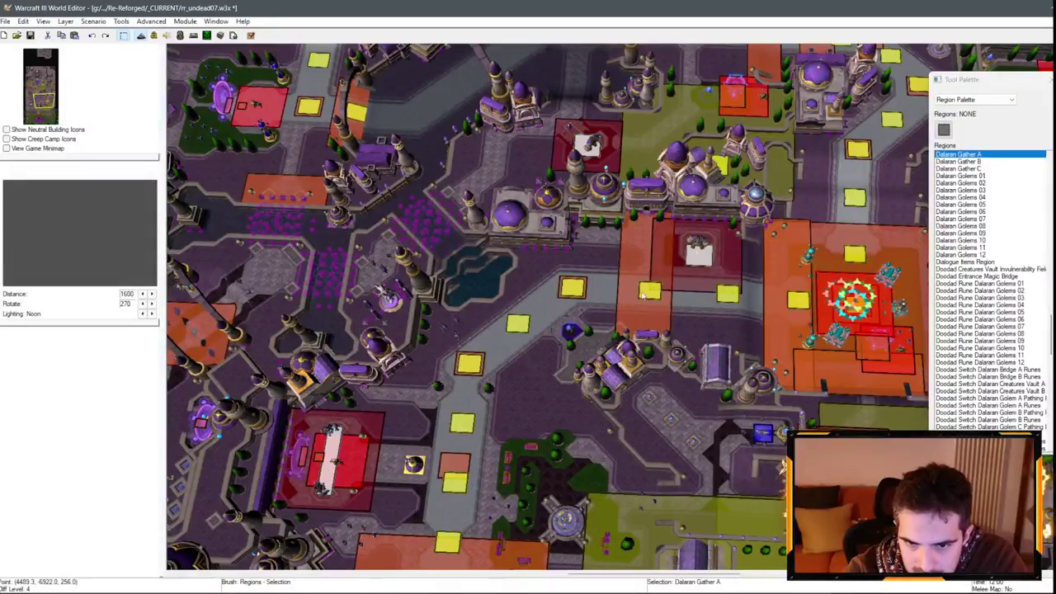
key(Page_Up)
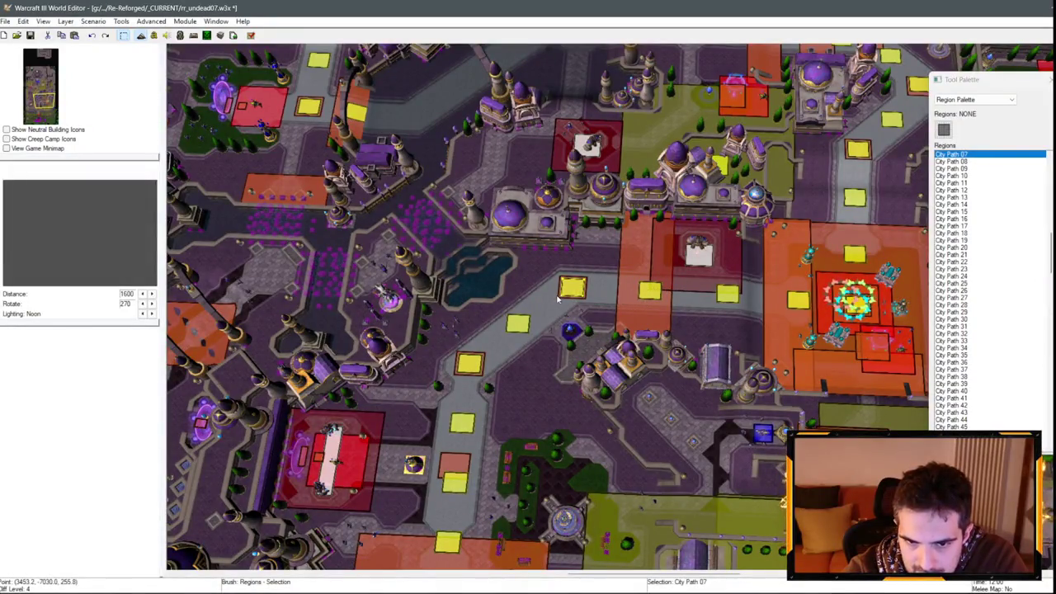
click(569, 288)
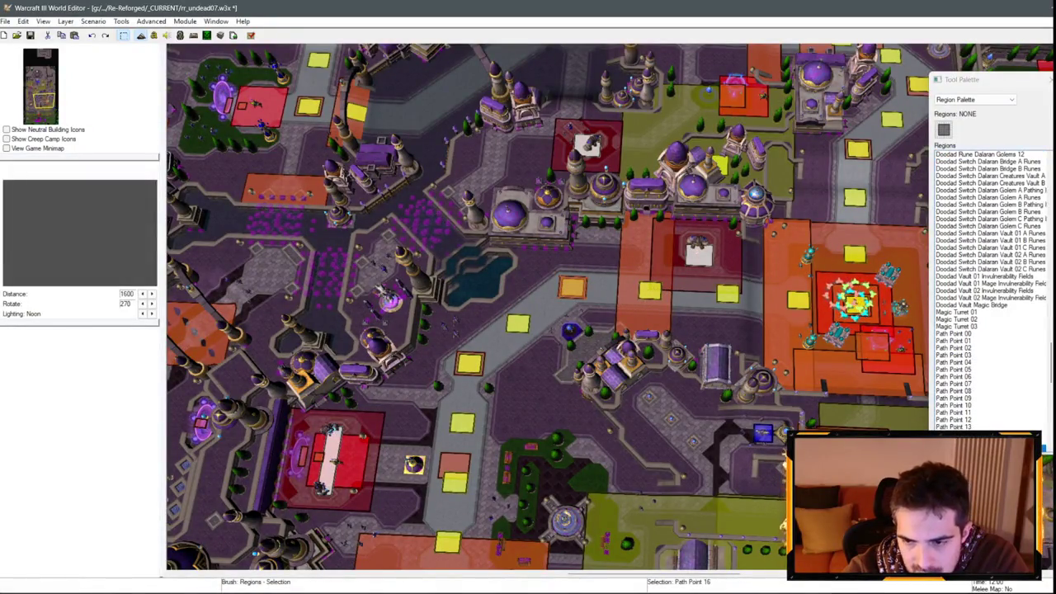
scroll(976, 393, down, 3)
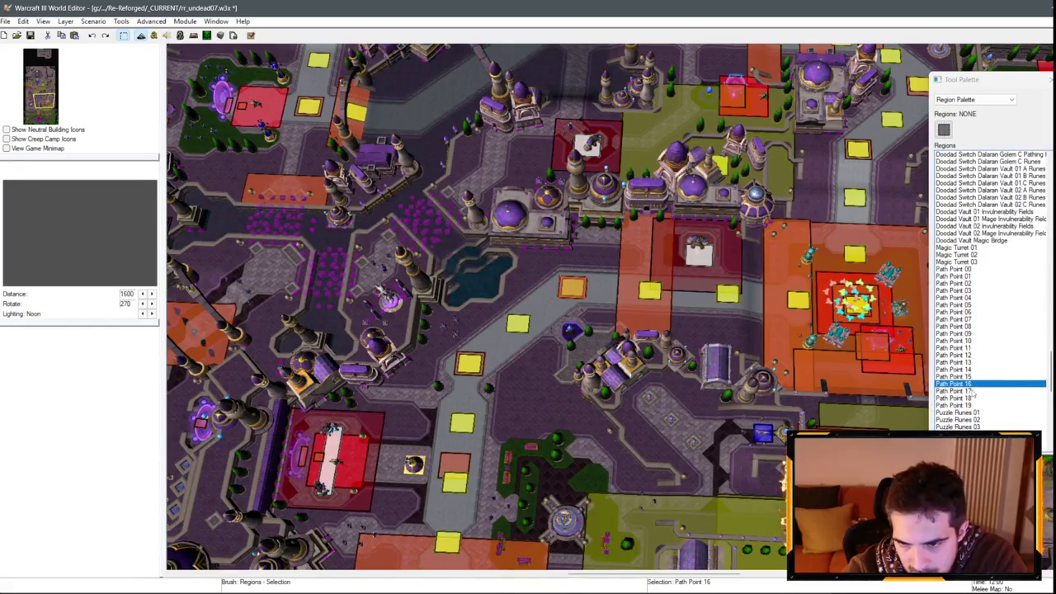
Step: Change the target region index saved in Dalaran Path A Gather from 0 to 15
click(153, 35)
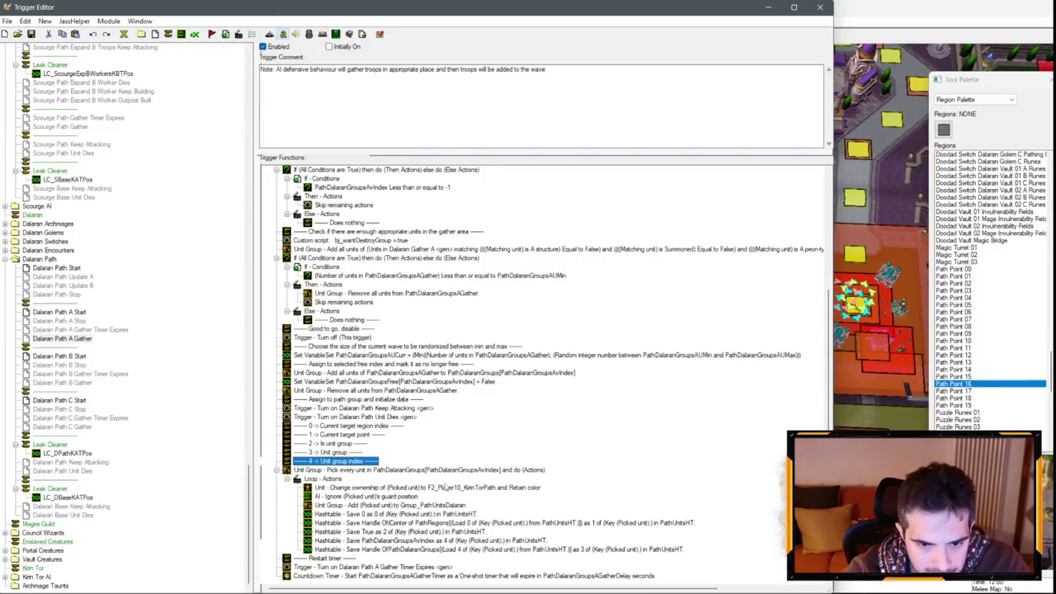
double_click(387, 513)
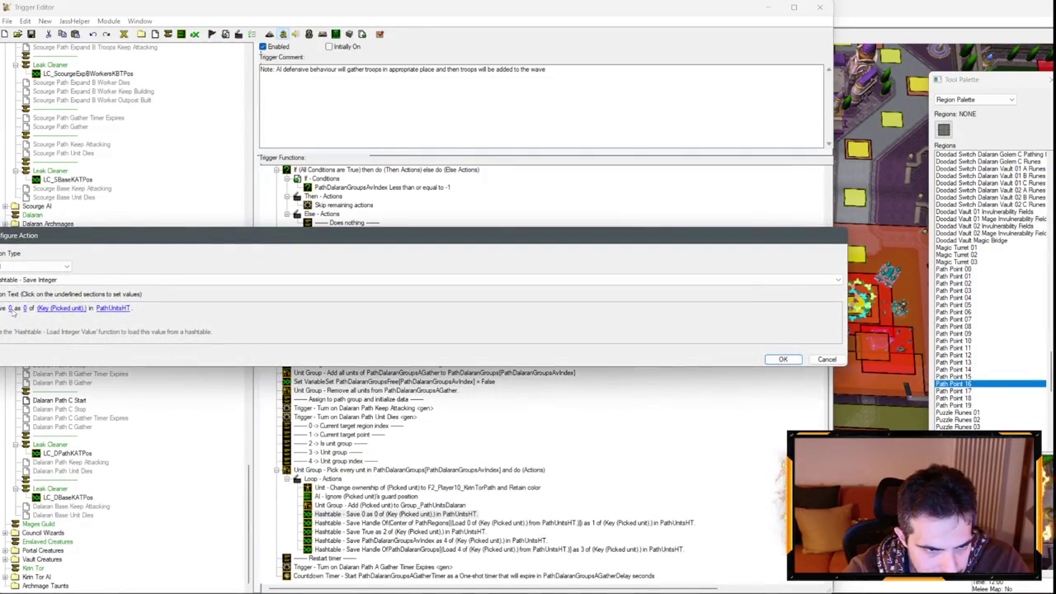
click(13, 307)
text(15)
key(Return)
key(Return)
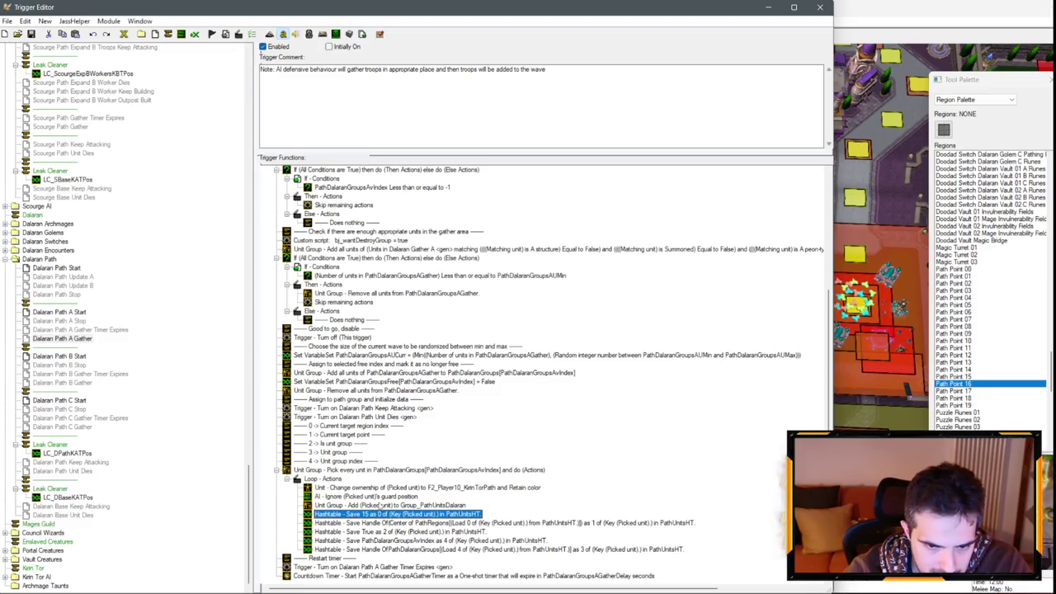
click(342, 461)
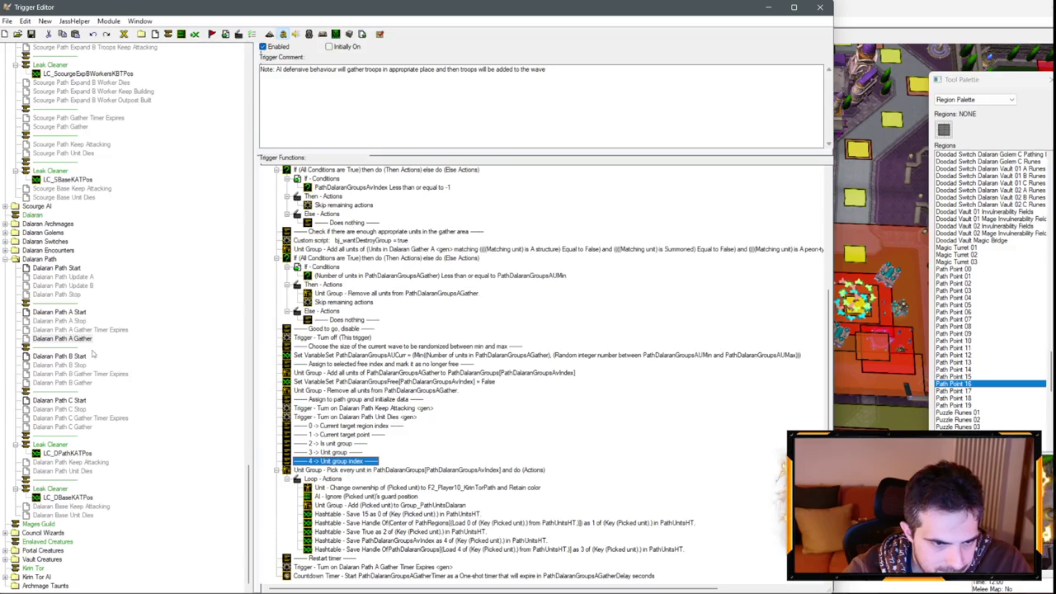
click(76, 382)
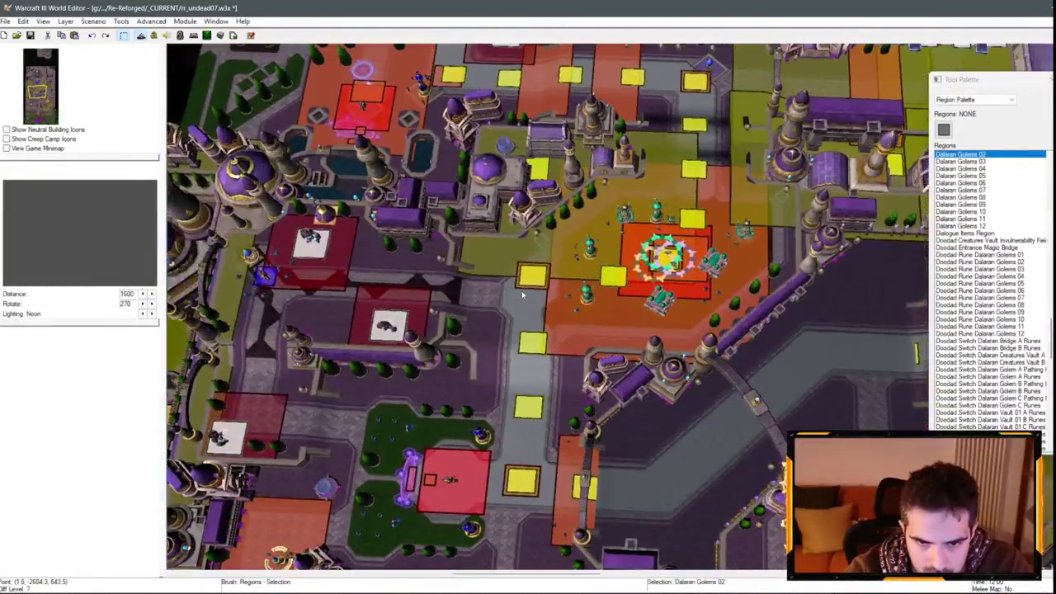
Step: Check the Path Point 08 region and the value 7 saved by Dalaran Path B Gather
click(519, 287)
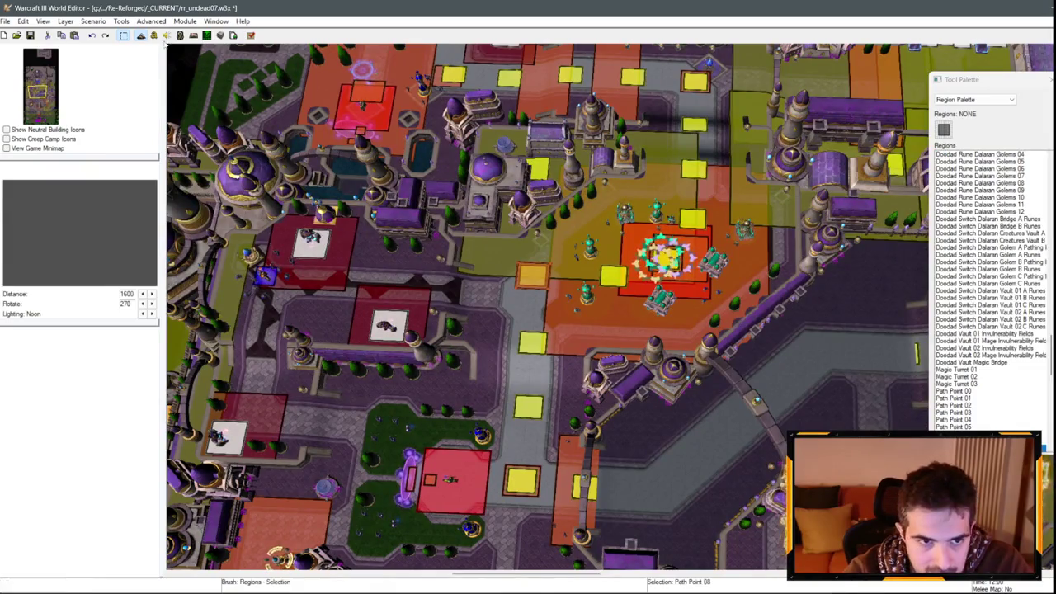
key(F4)
double_click(394, 524)
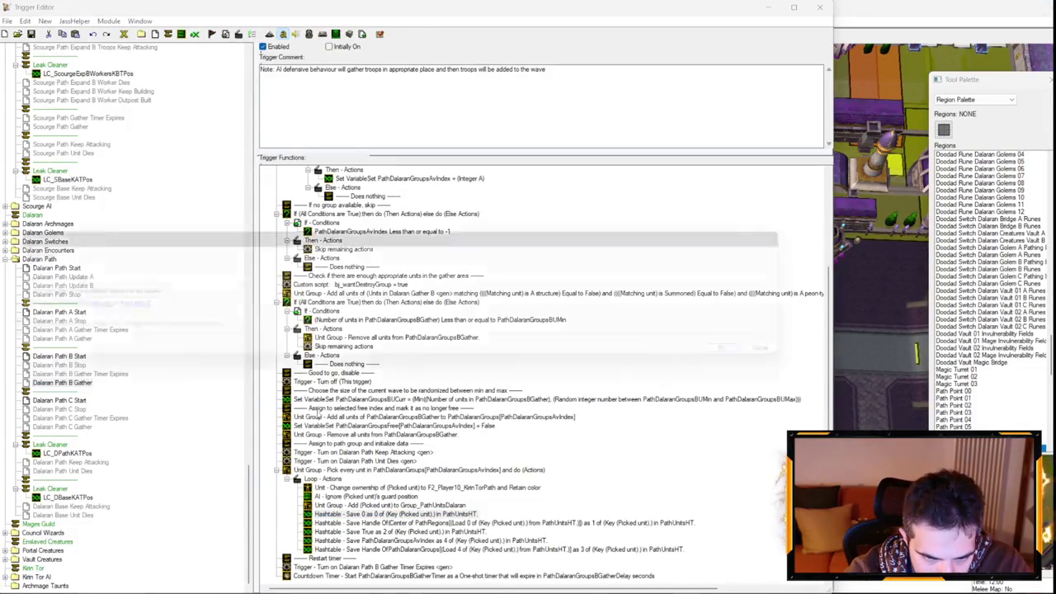
click(10, 313)
key(Escape)
key(Escape)
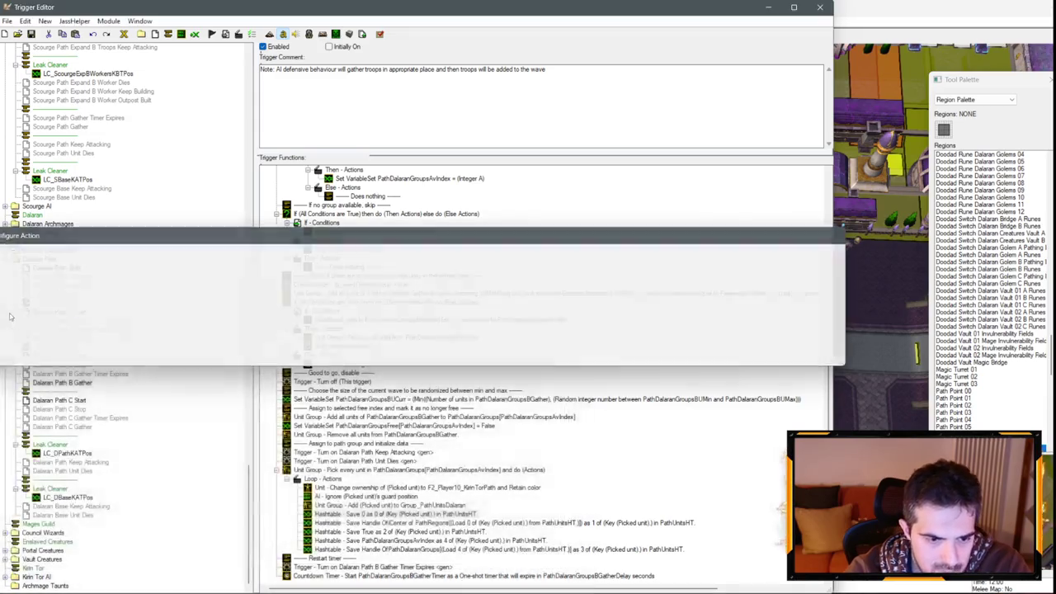
click(767, 5)
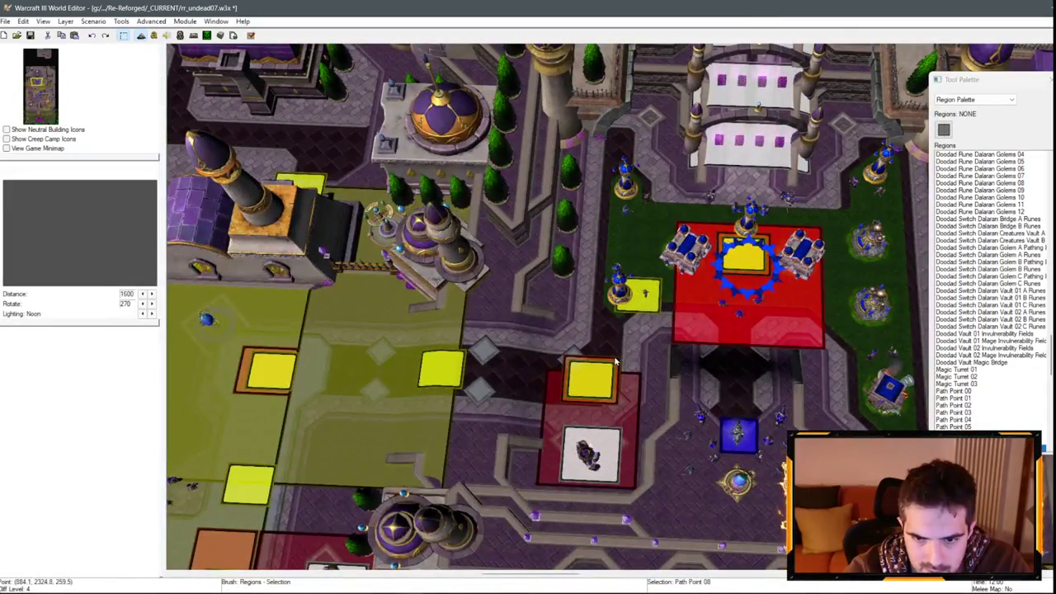
Step: Find the Path Point 00 region on the map and delete it
click(590, 380)
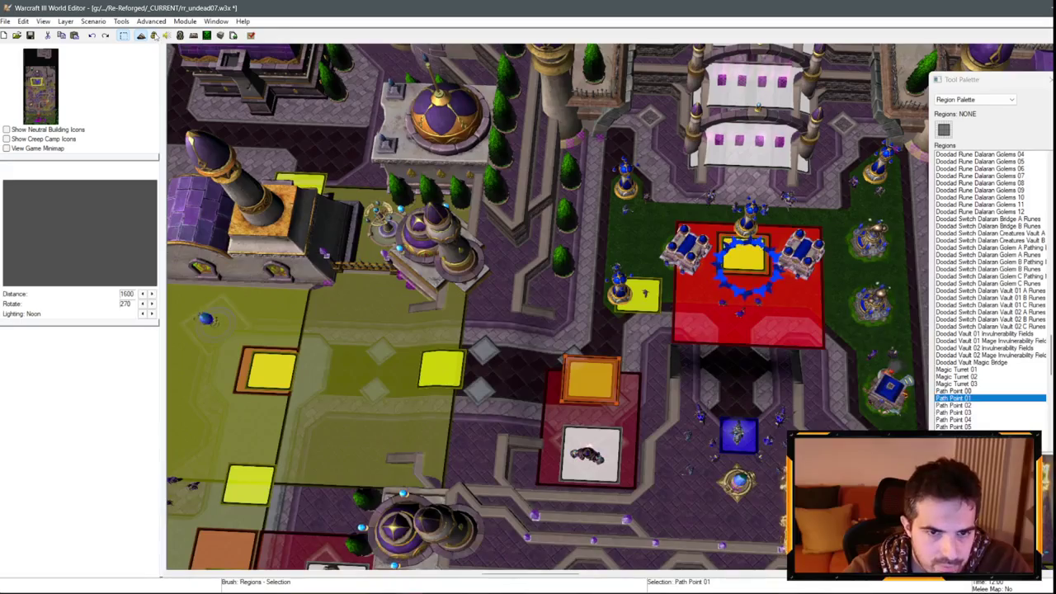
double_click(955, 391)
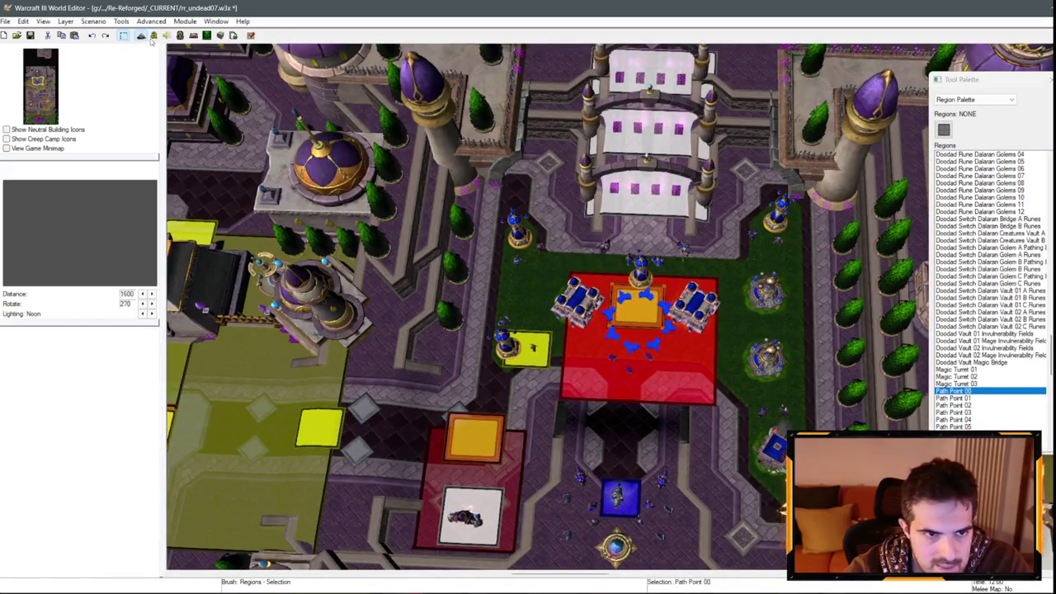
key(F4)
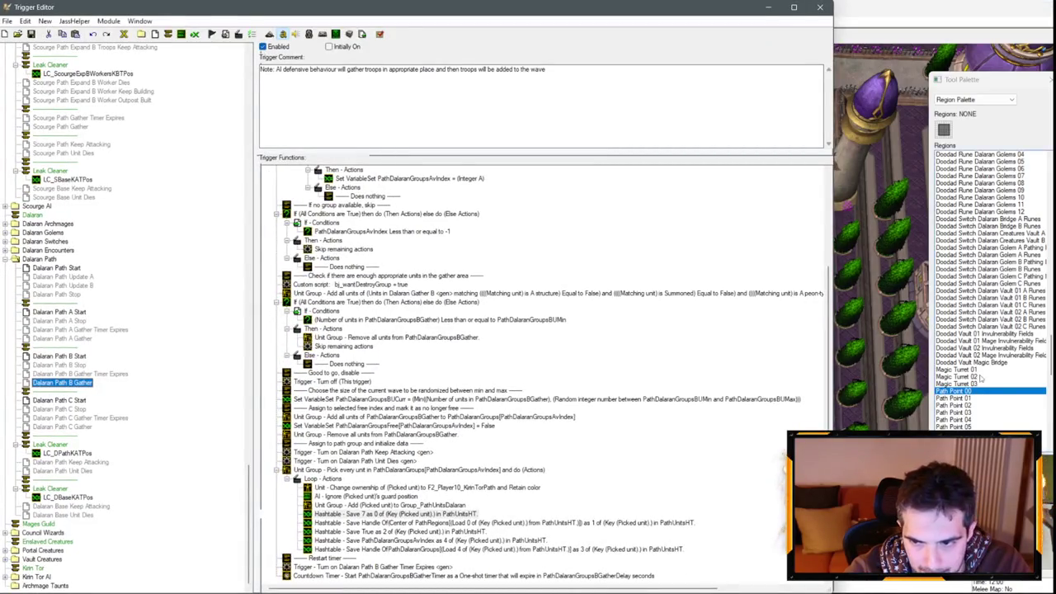
click(982, 388)
key(Delete)
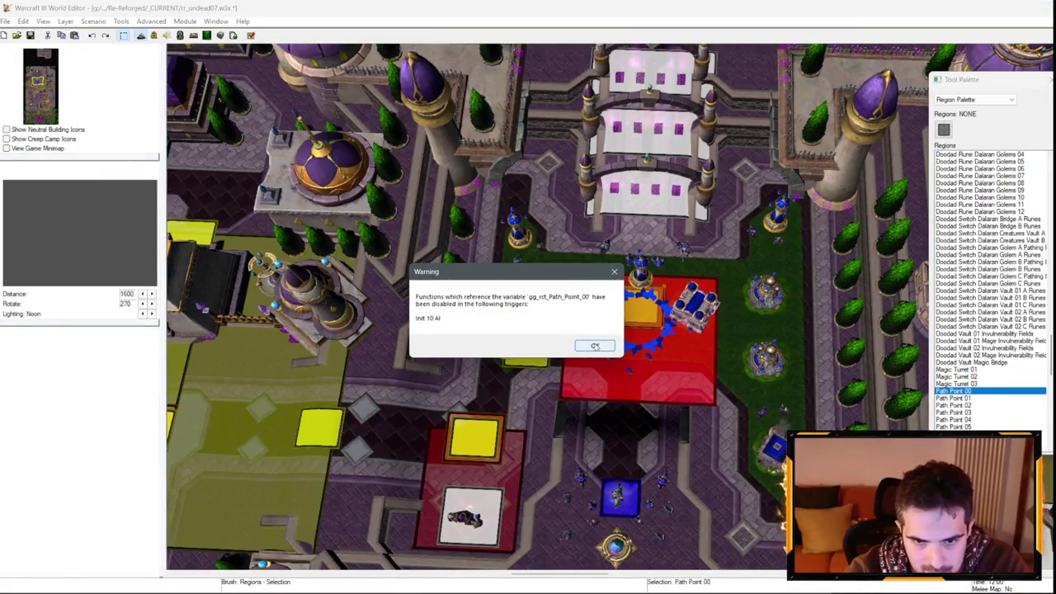
Step: Dismiss the disabled-functions warning and review Init 10 AI's PathRegions assignments, including PathRegions[19]
click(598, 347)
key(F4)
scroll(118, 205, up, 15)
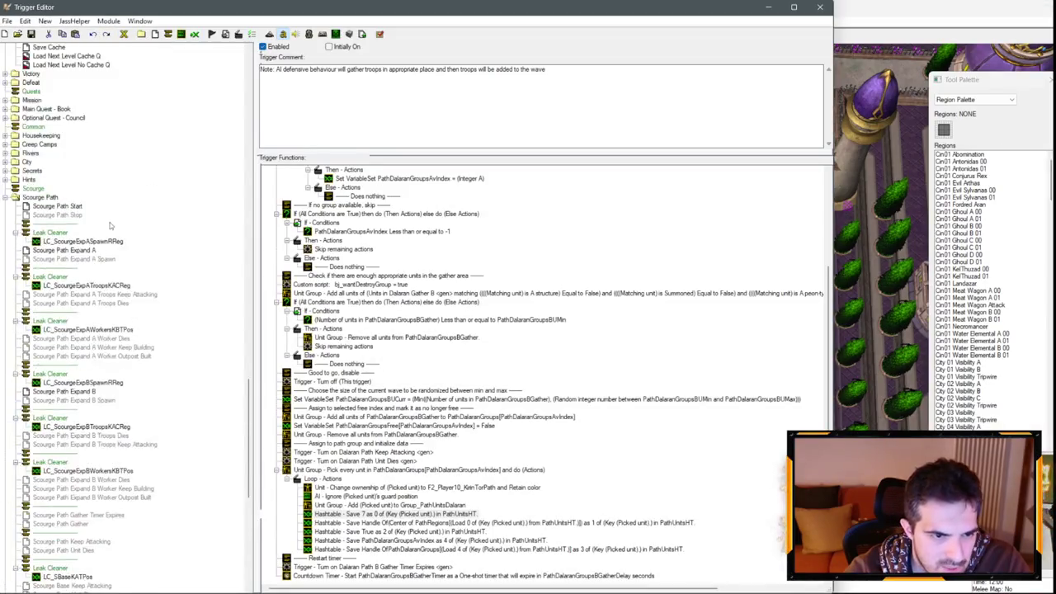
click(45, 170)
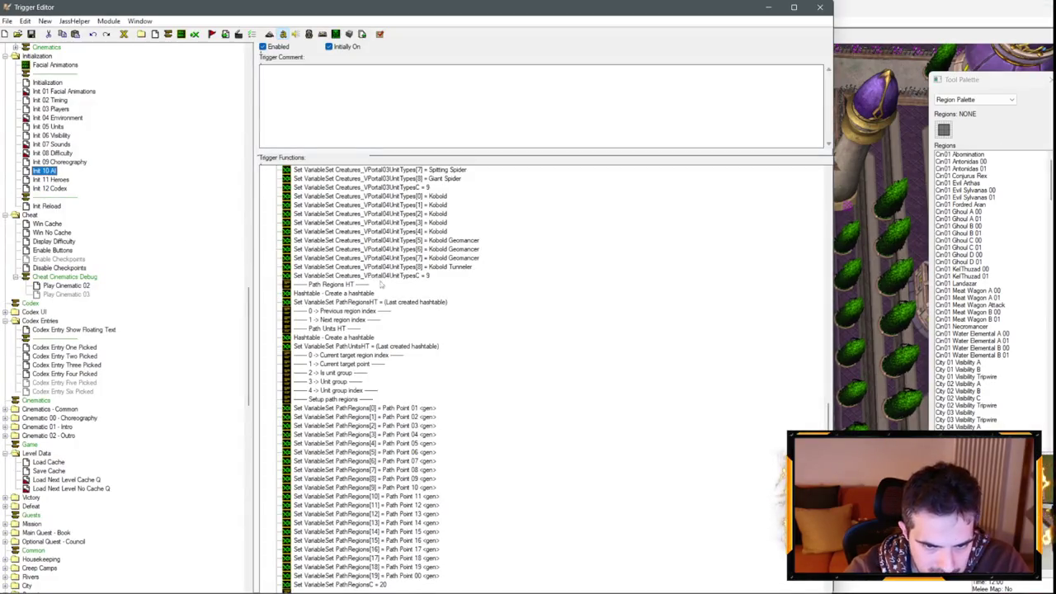
scroll(429, 334, down, 11)
scroll(422, 315, up, 7)
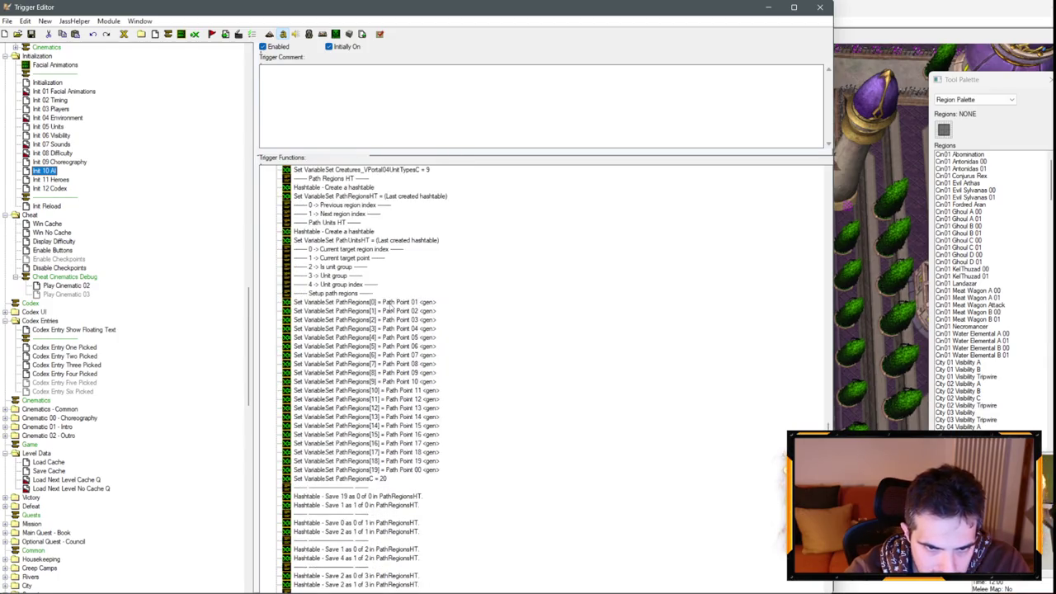
scroll(443, 351, up, 2)
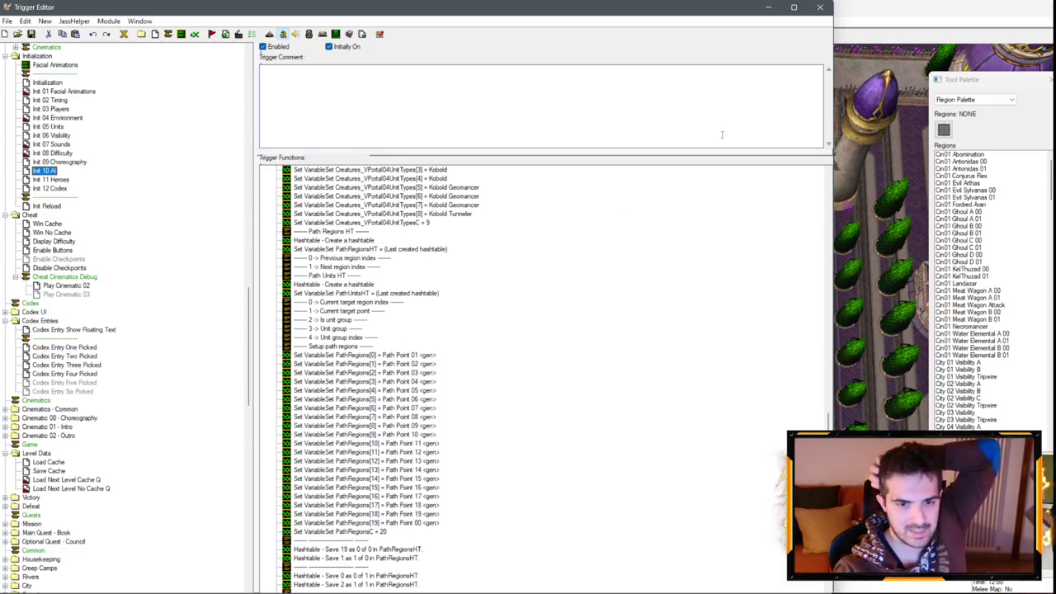
scroll(100, 224, down, 6)
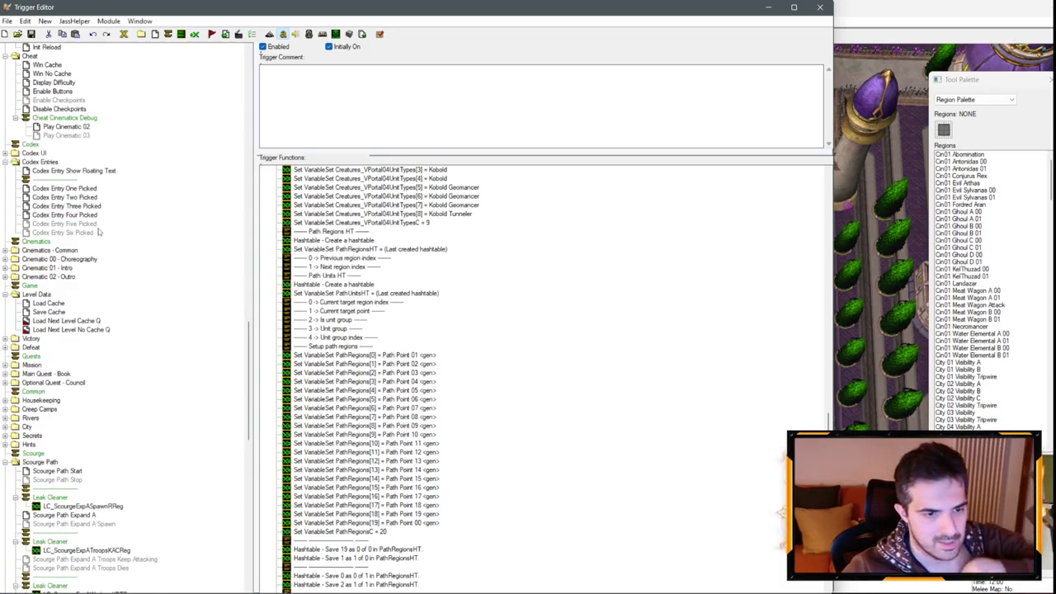
scroll(100, 224, down, 5)
scroll(101, 224, down, 4)
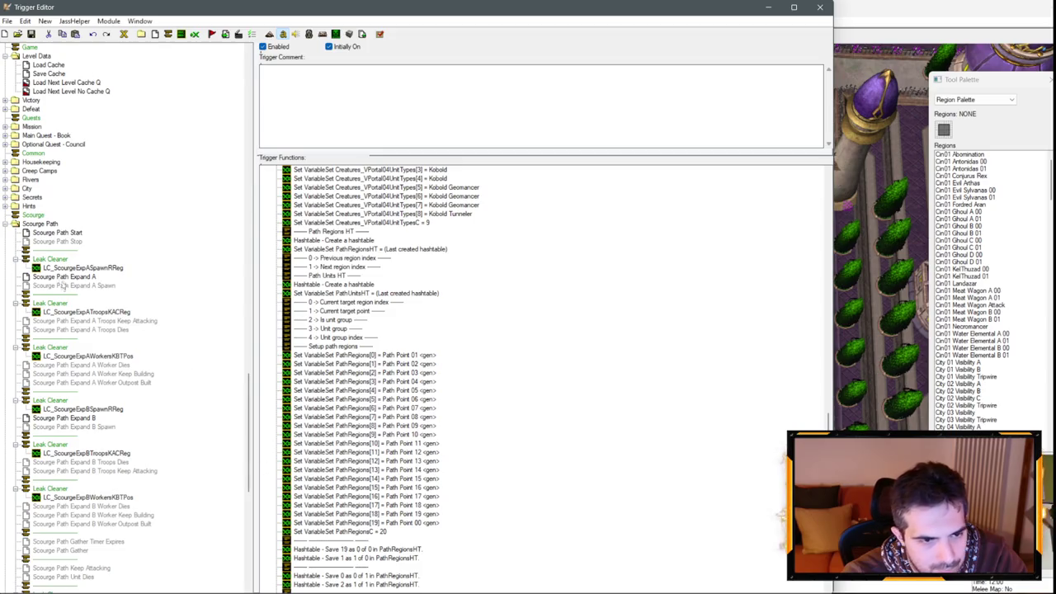
scroll(81, 356, down, 13)
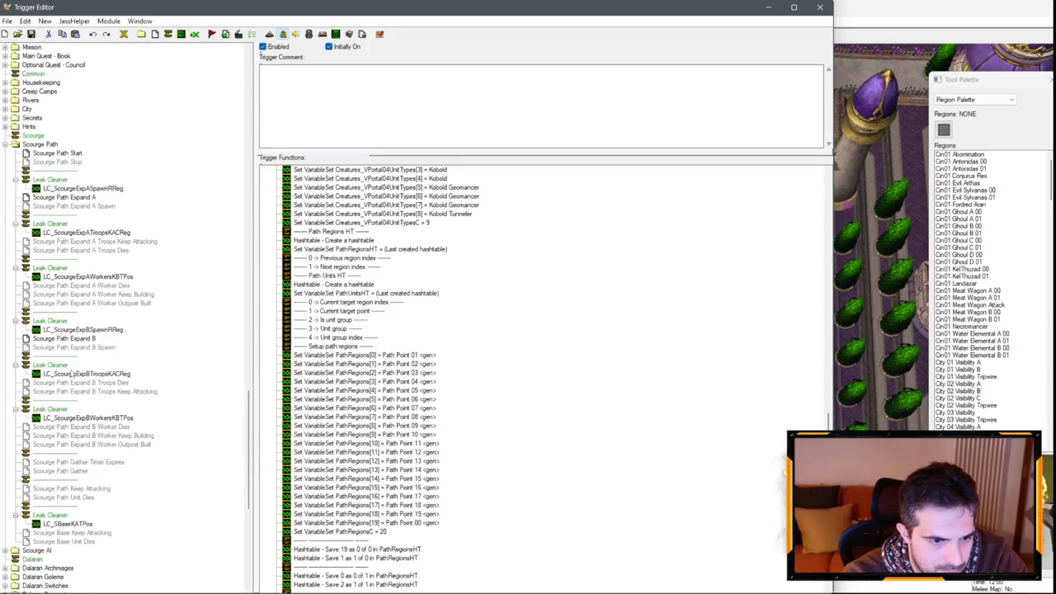
scroll(83, 353, down, 3)
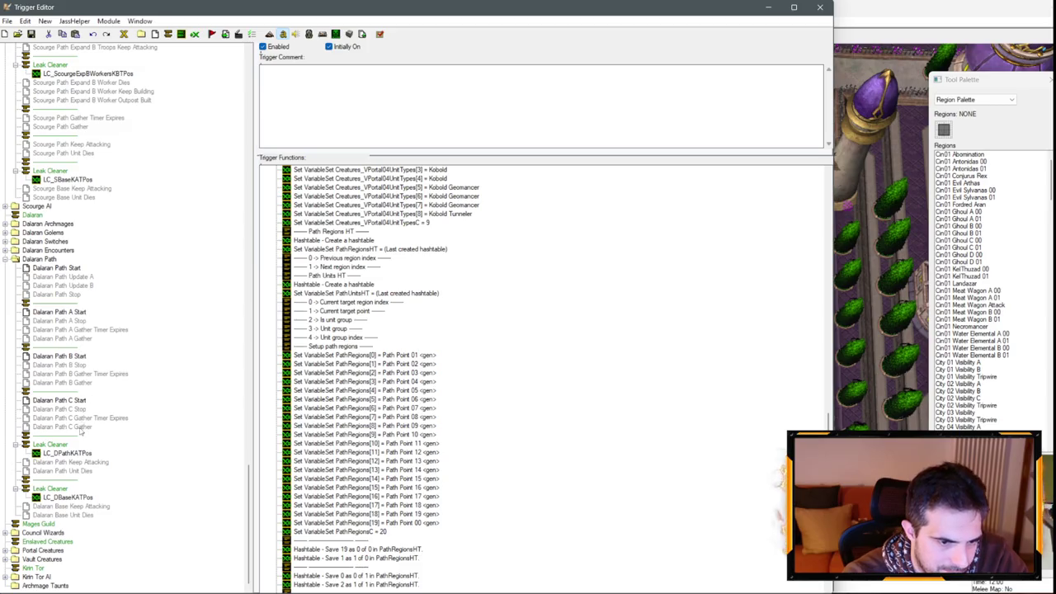
Step: Check the Hashtable save action in Dalaran Path C Gather without changing it
click(81, 428)
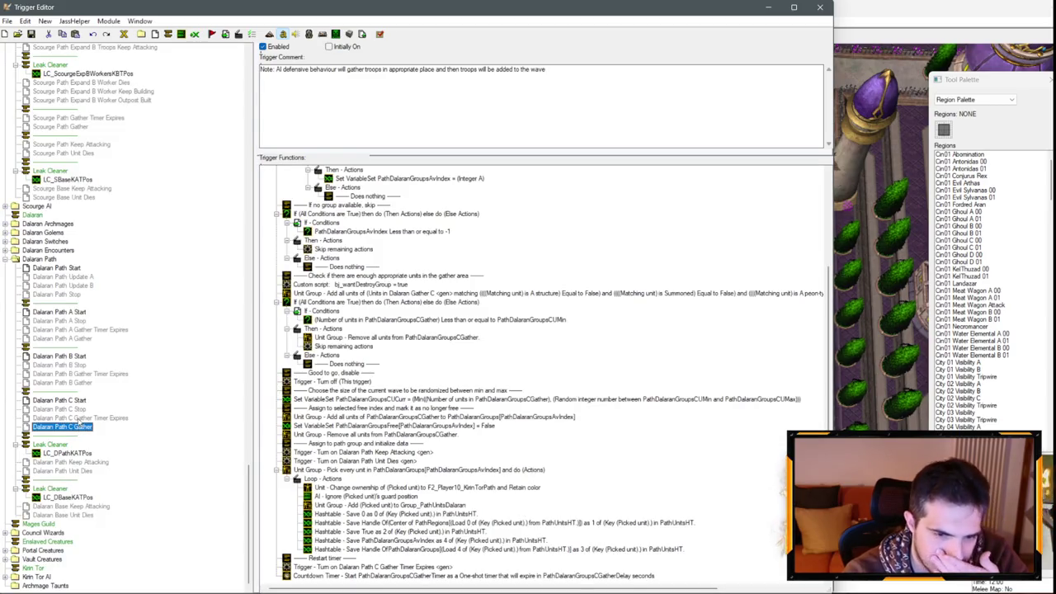
double_click(398, 512)
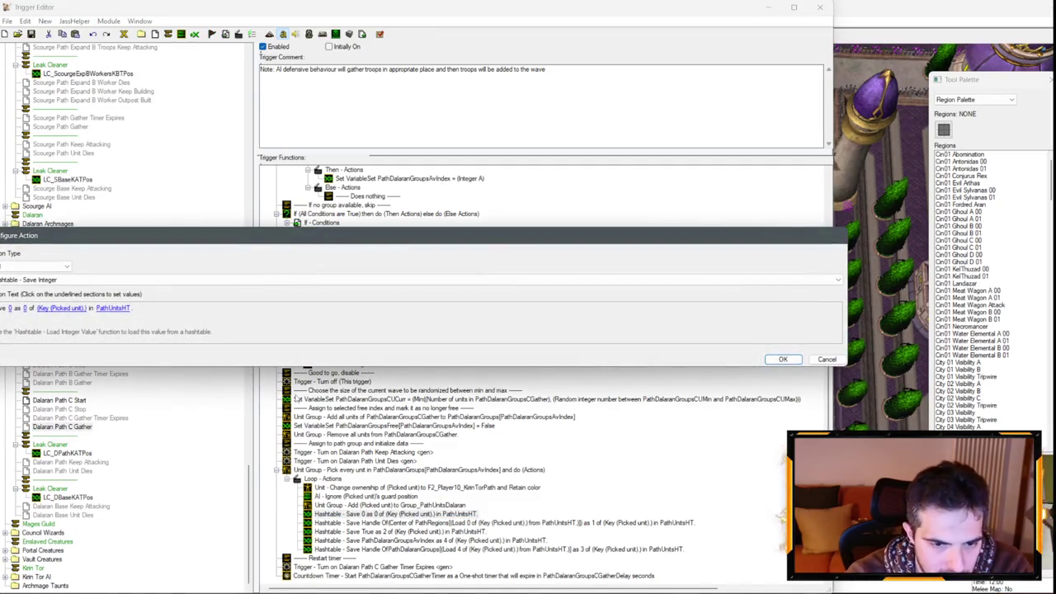
key(Escape)
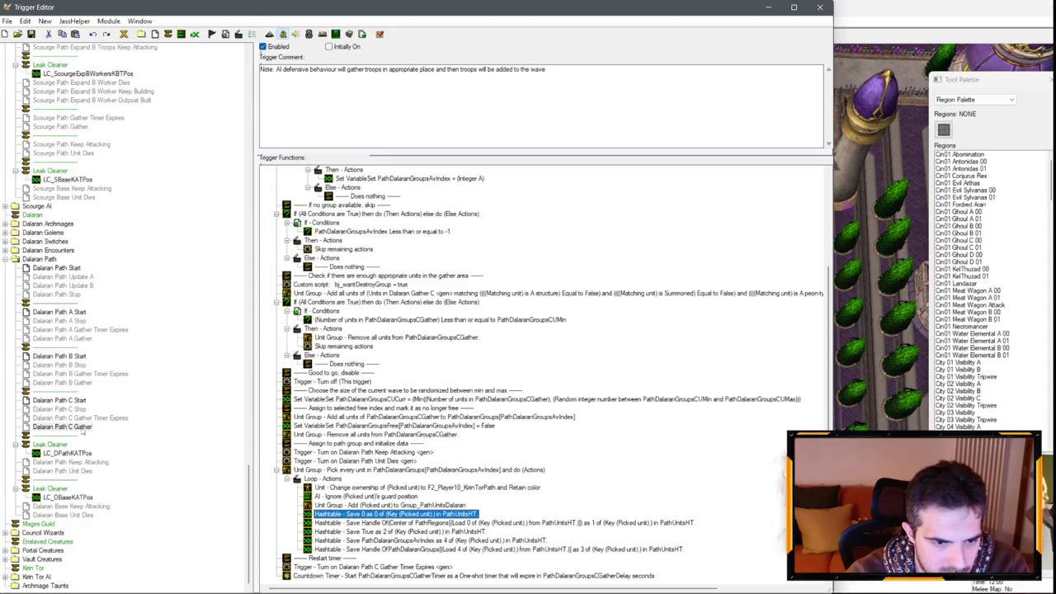
Step: Select the five index comments, 0 Current target region index through 4 Unit group index, in Dalaran Path A Gather
click(74, 317)
click(66, 338)
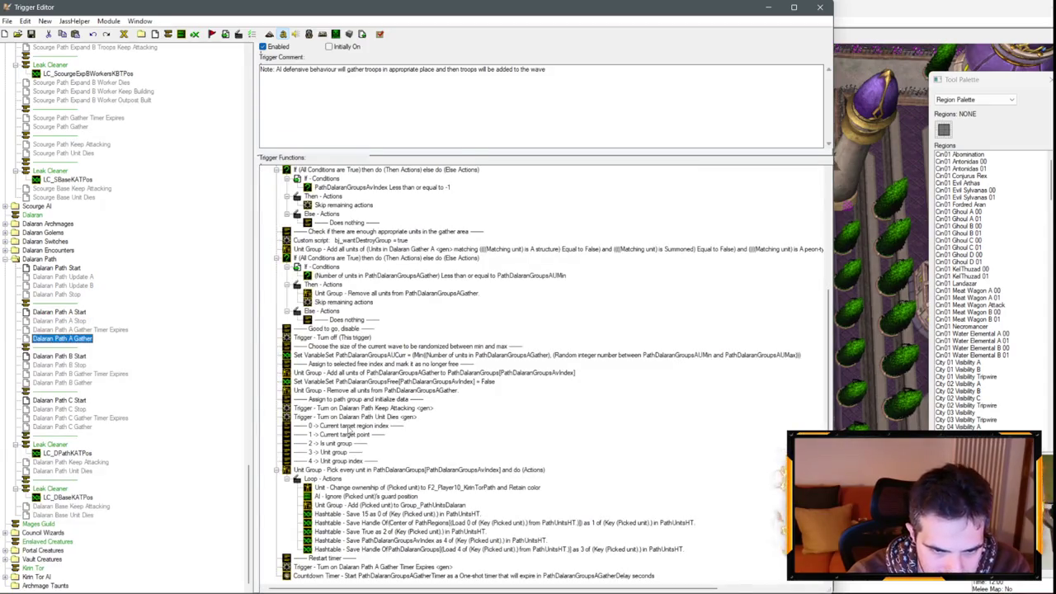
click(350, 427)
shift+click(340, 461)
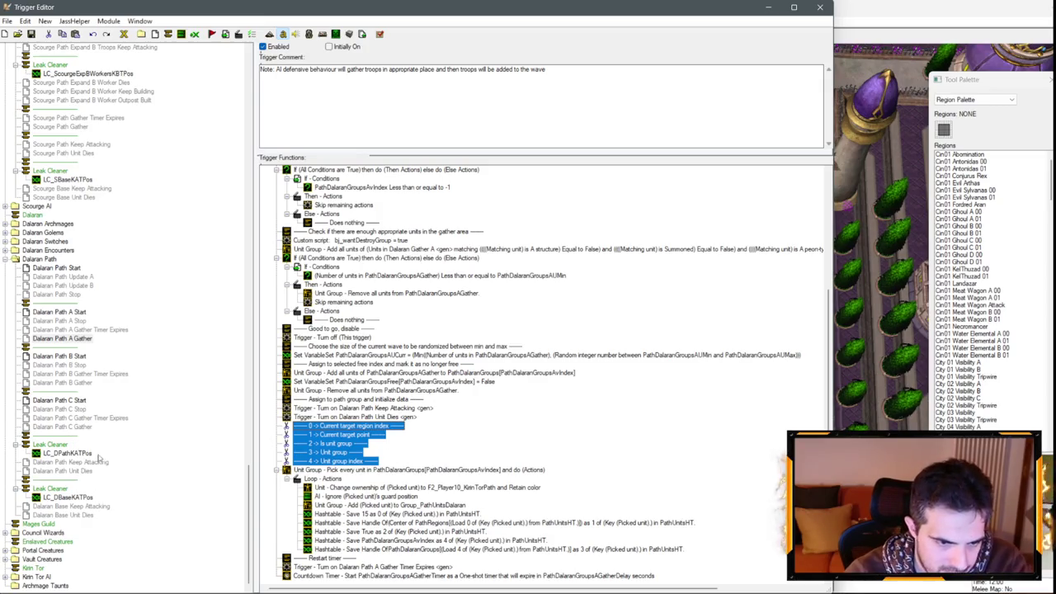
Step: Paste the five index comment lines below the Hashtable save line in Dalaran Path Keep Attacking
click(92, 463)
scroll(462, 372, up, 3)
click(431, 425)
key(ctrl+v)
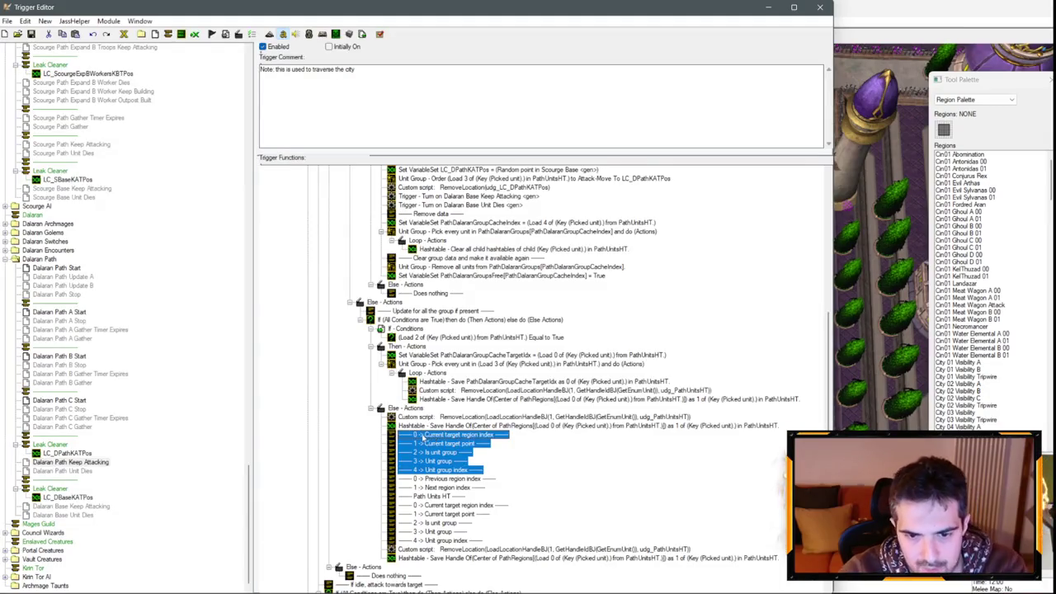
Step: Review the 'Greater than or equal to 19' last-region condition in Dalaran Path Keep Attacking
scroll(528, 396, up, 10)
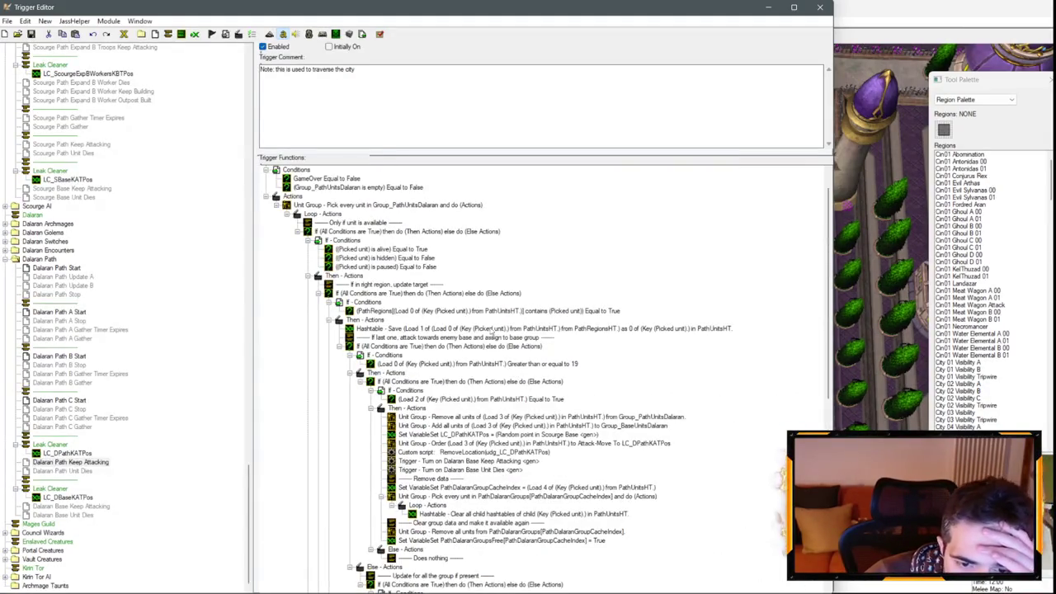
click(566, 364)
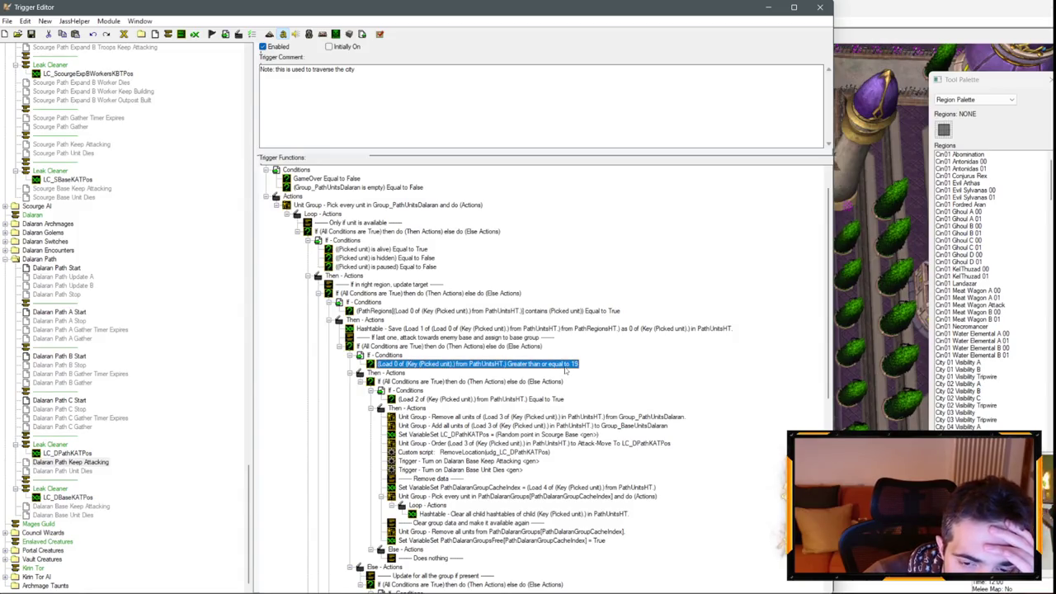
scroll(88, 275, up, 10)
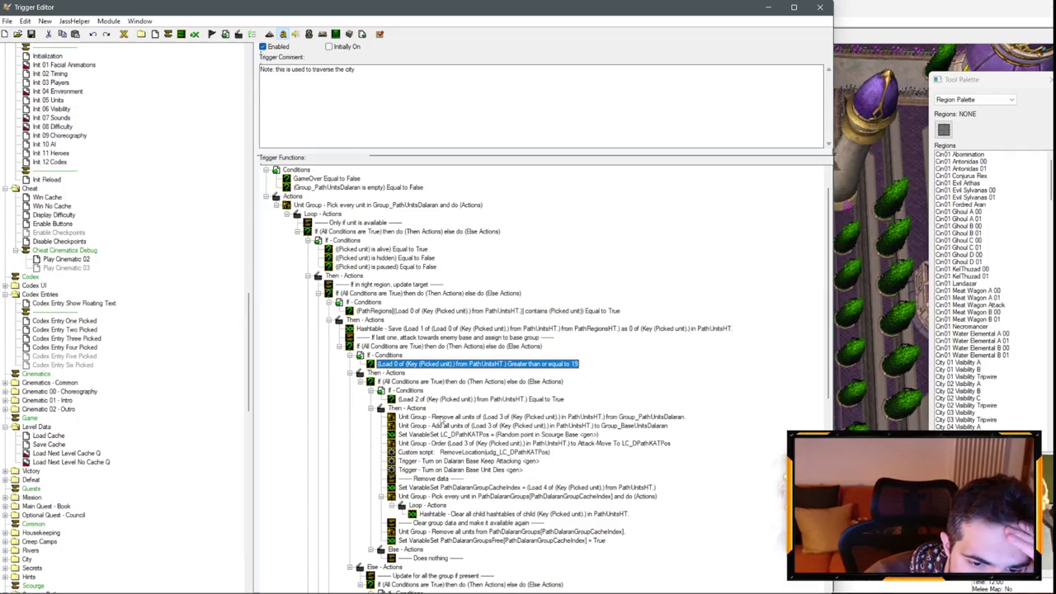
scroll(443, 421, up, 1)
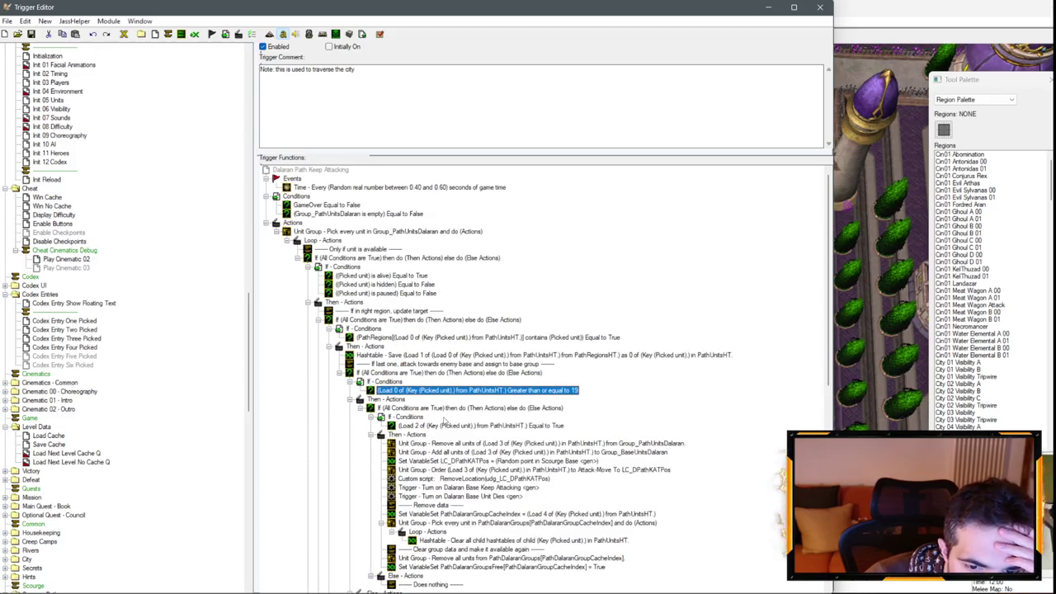
scroll(510, 331, down, 7)
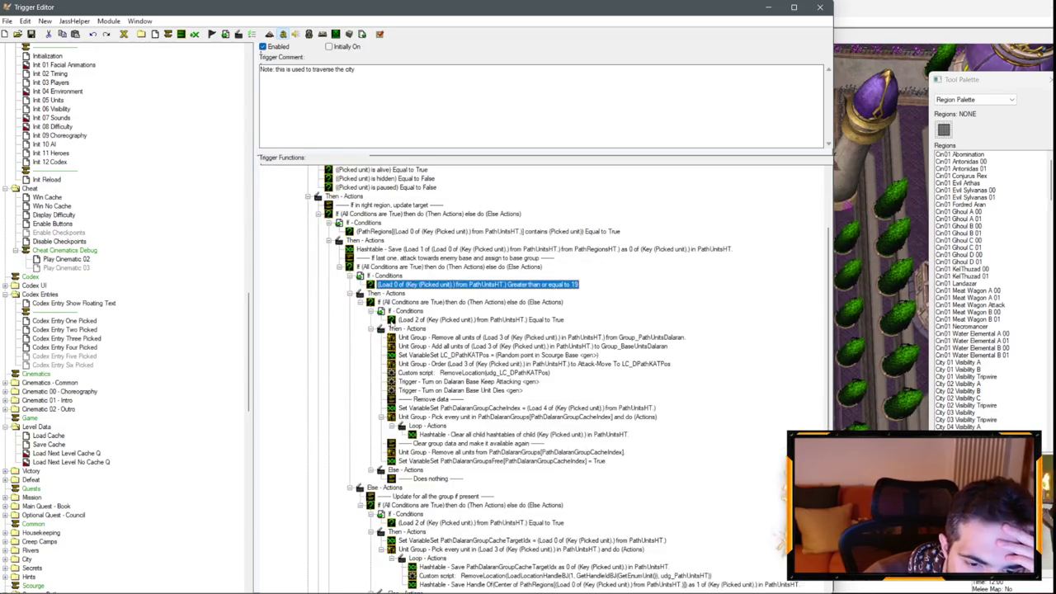
scroll(507, 424, down, 5)
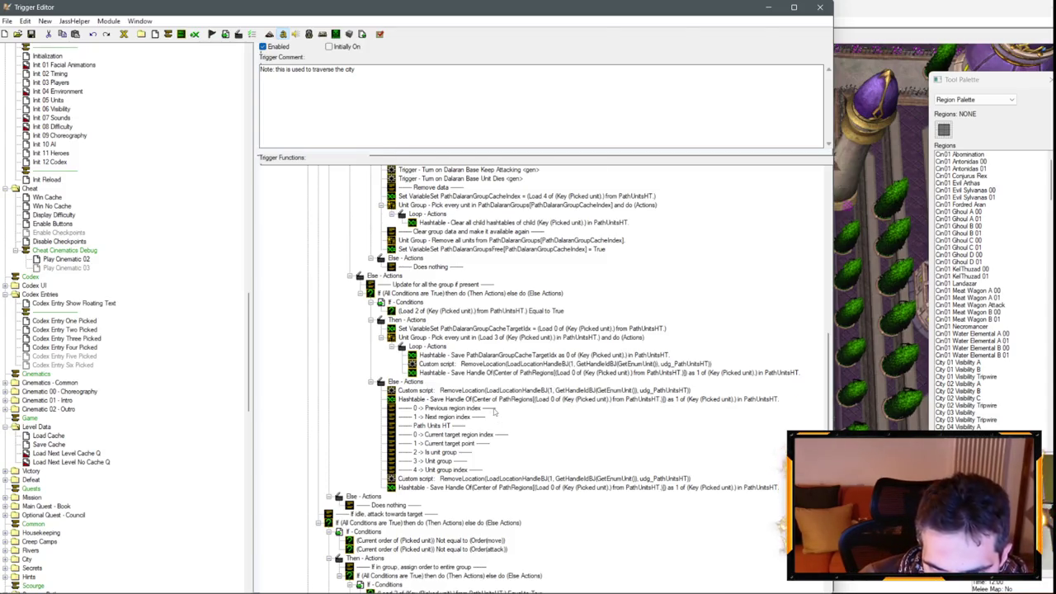
Step: Look over the trigger's actions, then display Scourge Base Keep Attacking
scroll(497, 409, up, 4)
scroll(490, 404, up, 2)
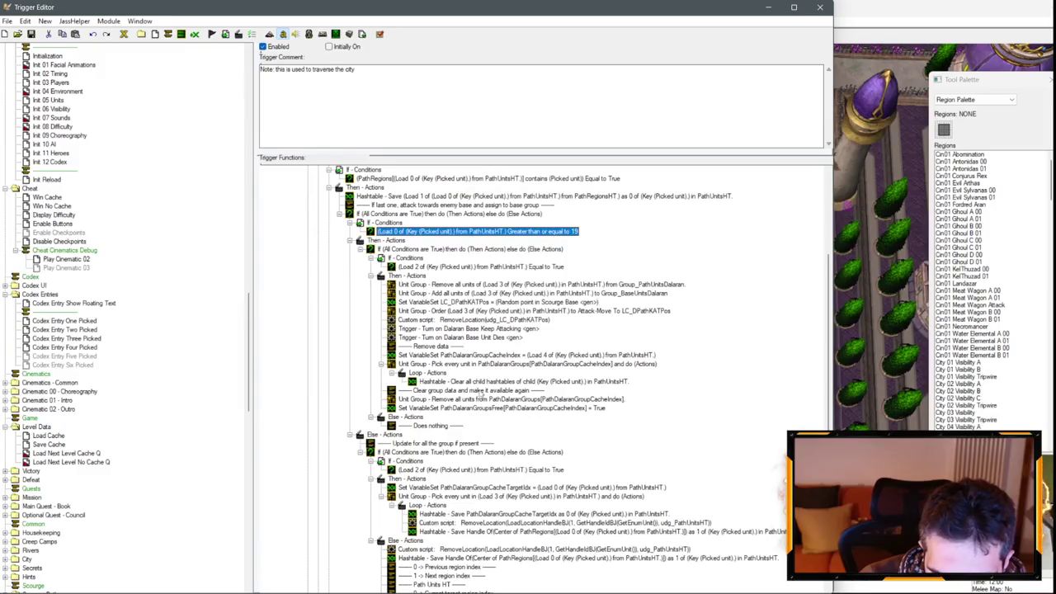
scroll(475, 382, up, 3)
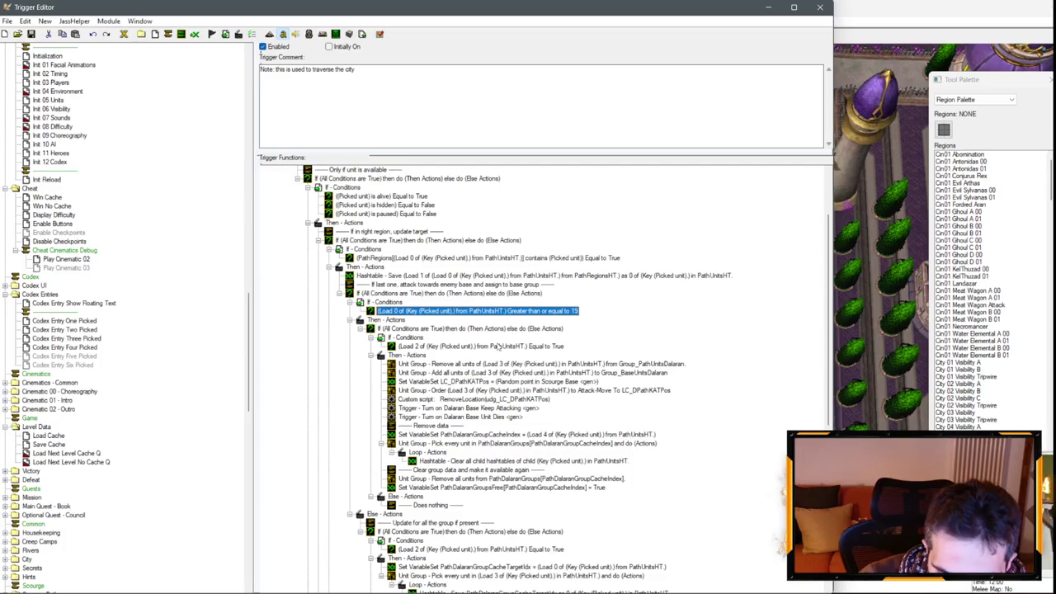
scroll(498, 346, down, 10)
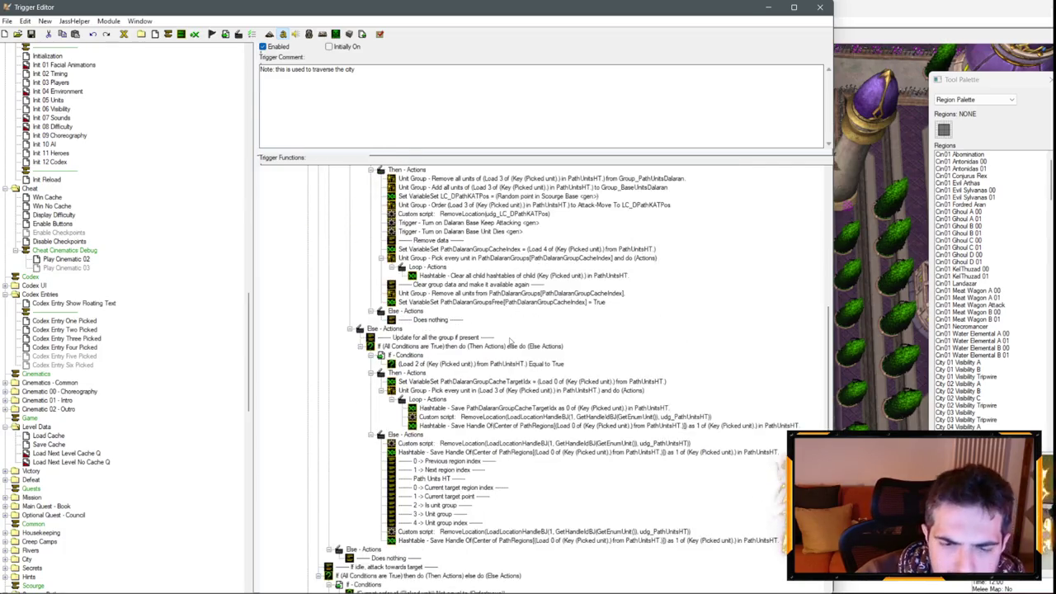
scroll(520, 346, down, 2)
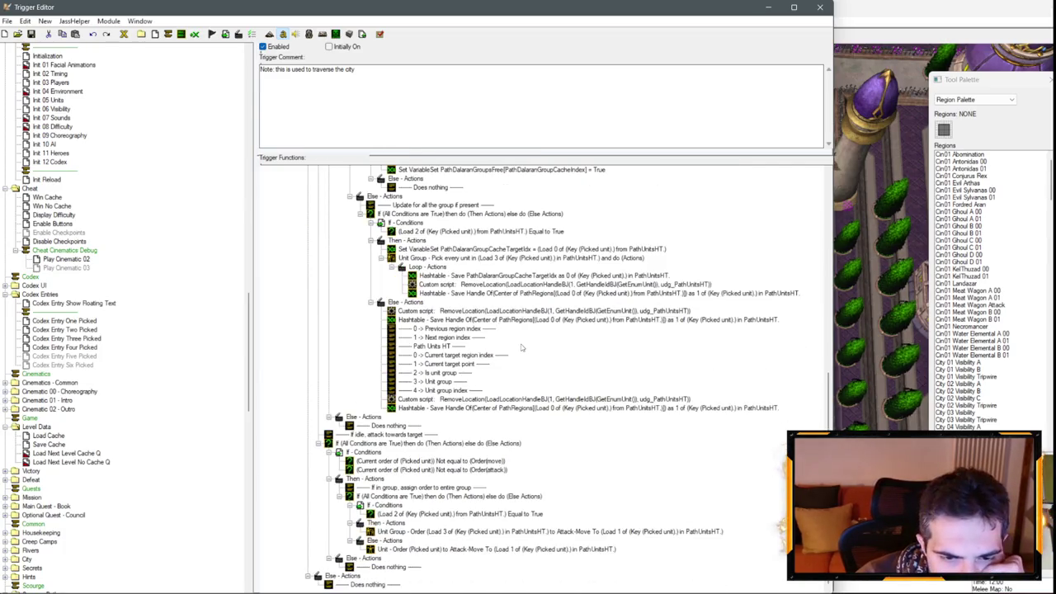
scroll(521, 349, up, 15)
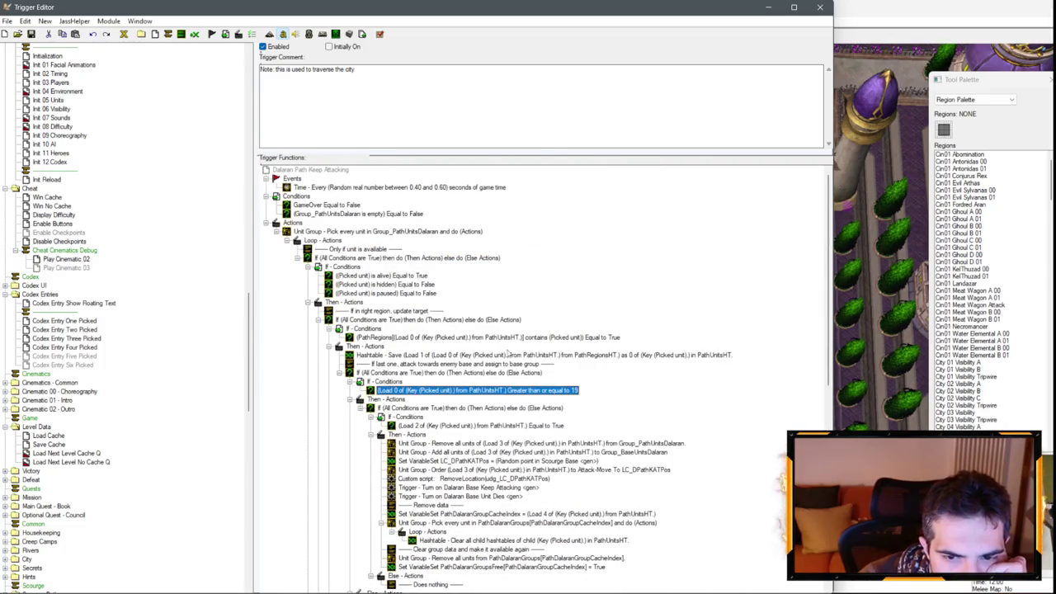
scroll(198, 346, down, 17)
scroll(190, 330, down, 13)
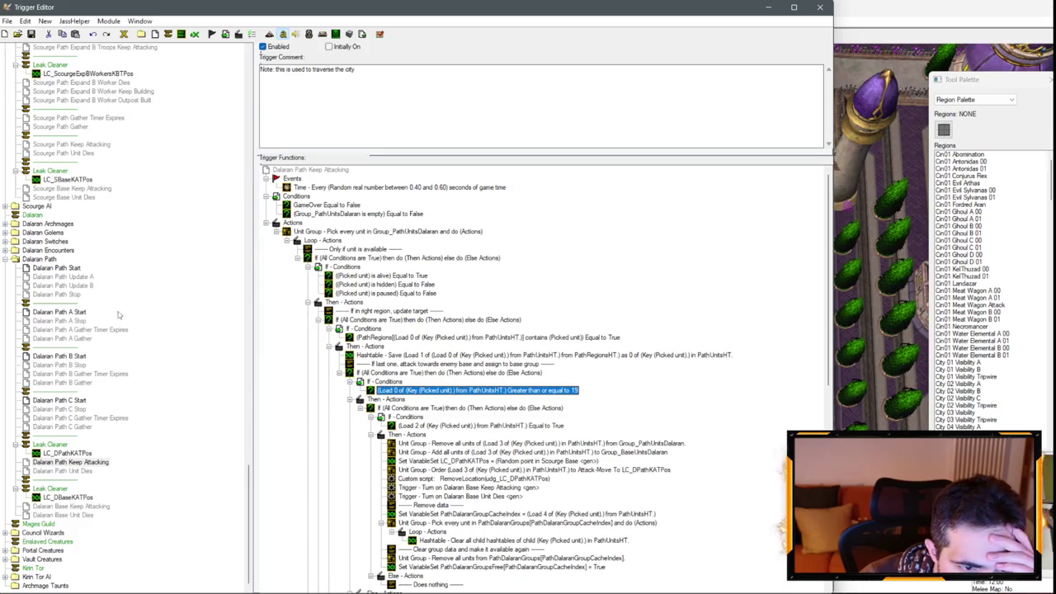
scroll(132, 318, up, 4)
click(87, 295)
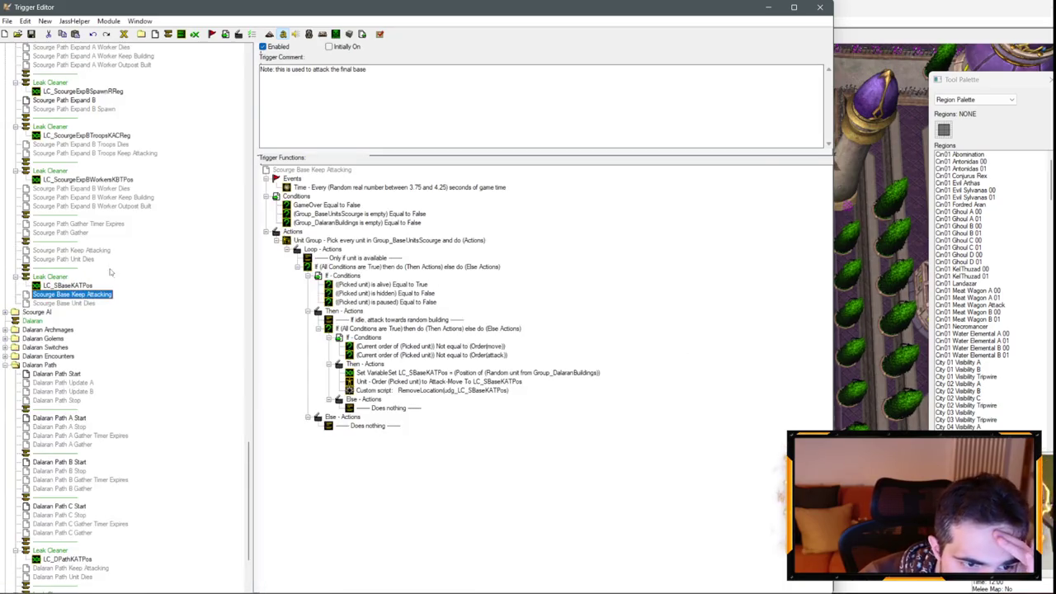
Step: Review the save handle Hashtable action in Scourge Path Keep Attacking
click(98, 250)
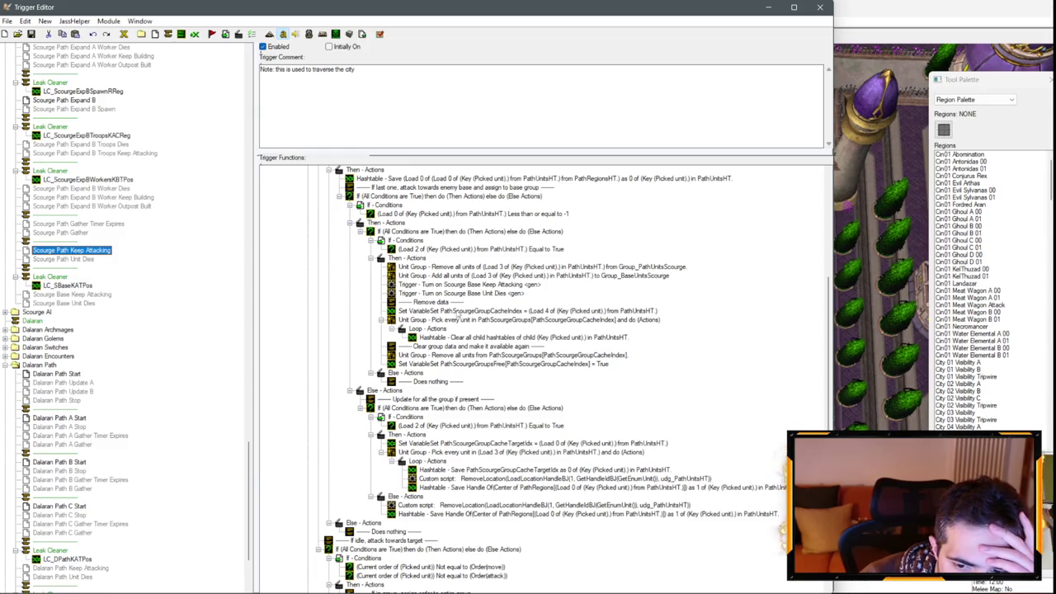
click(516, 489)
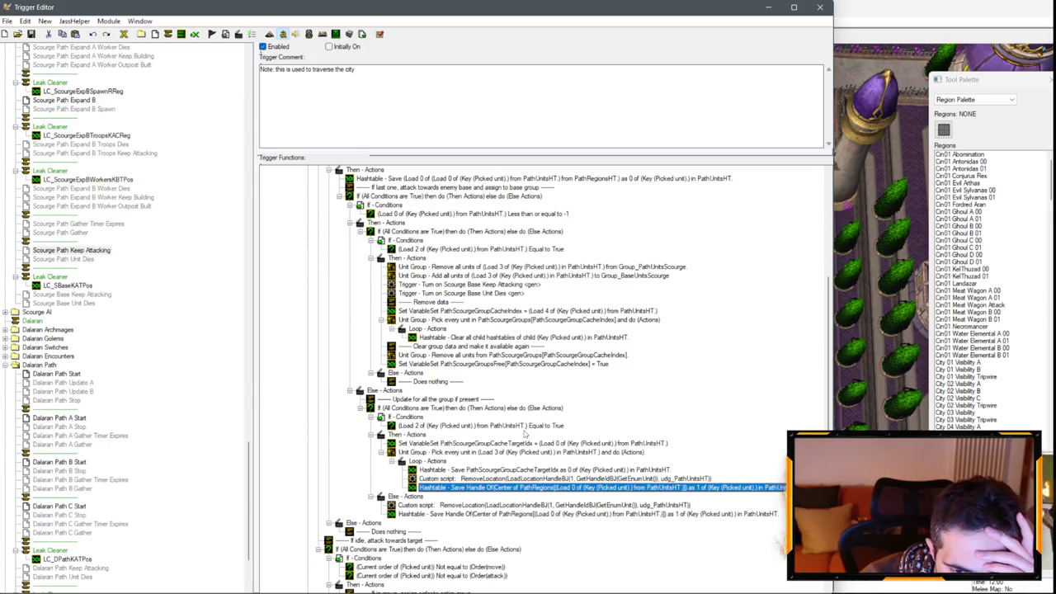
scroll(516, 437, down, 2)
scroll(517, 438, down, 2)
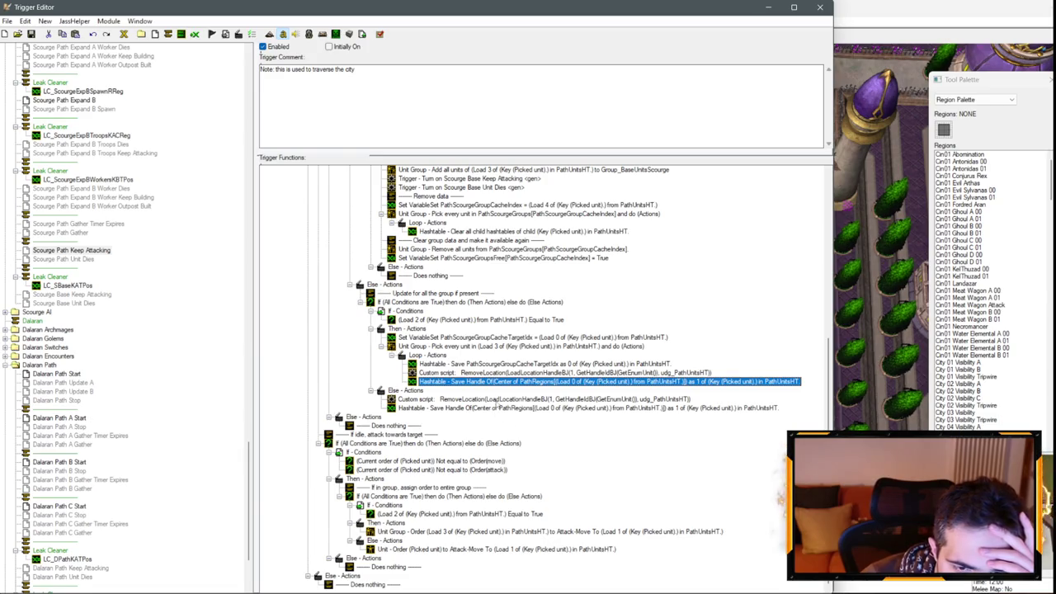
scroll(494, 403, up, 7)
scroll(494, 404, down, 1)
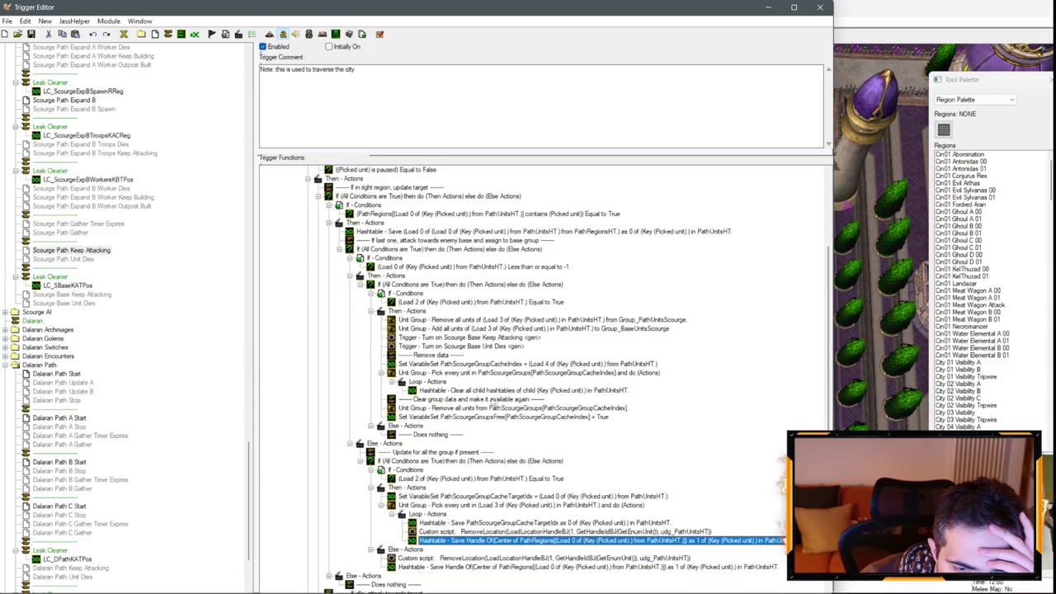
Step: Browse the trigger tree and display Dalaran Path A Gather
click(88, 224)
click(66, 233)
click(73, 250)
scroll(71, 262, down, 3)
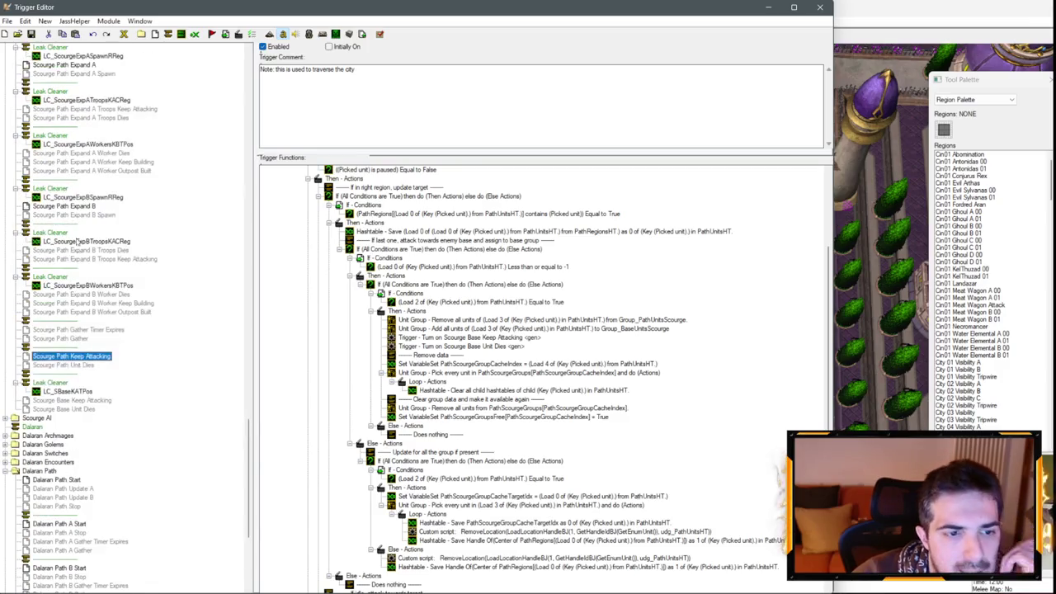
click(71, 364)
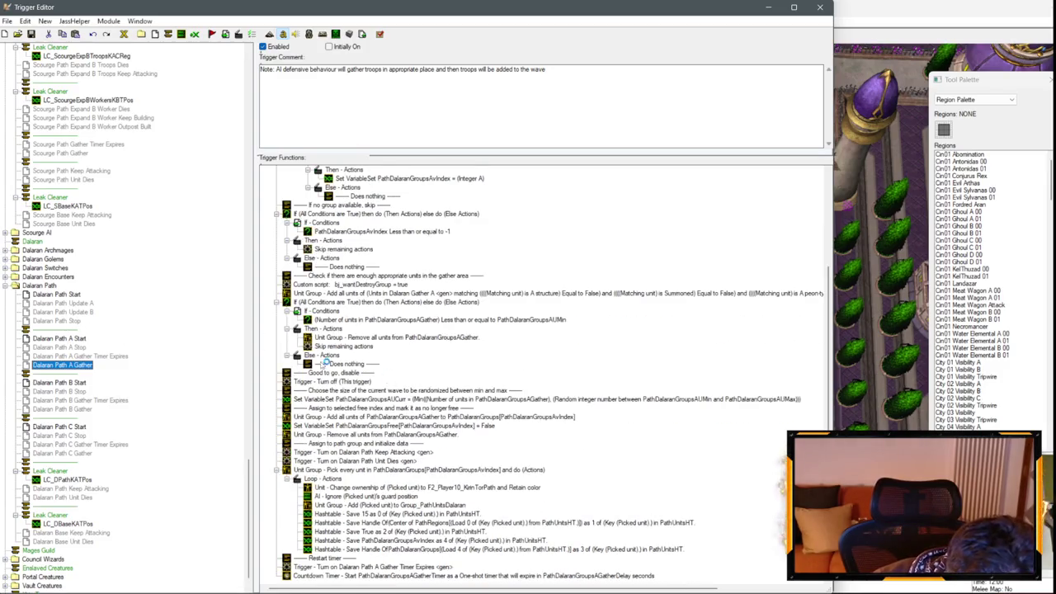
Step: Review Dalaran Path Keep Attacking and select its Hashtable save action that uses Load 1
click(86, 488)
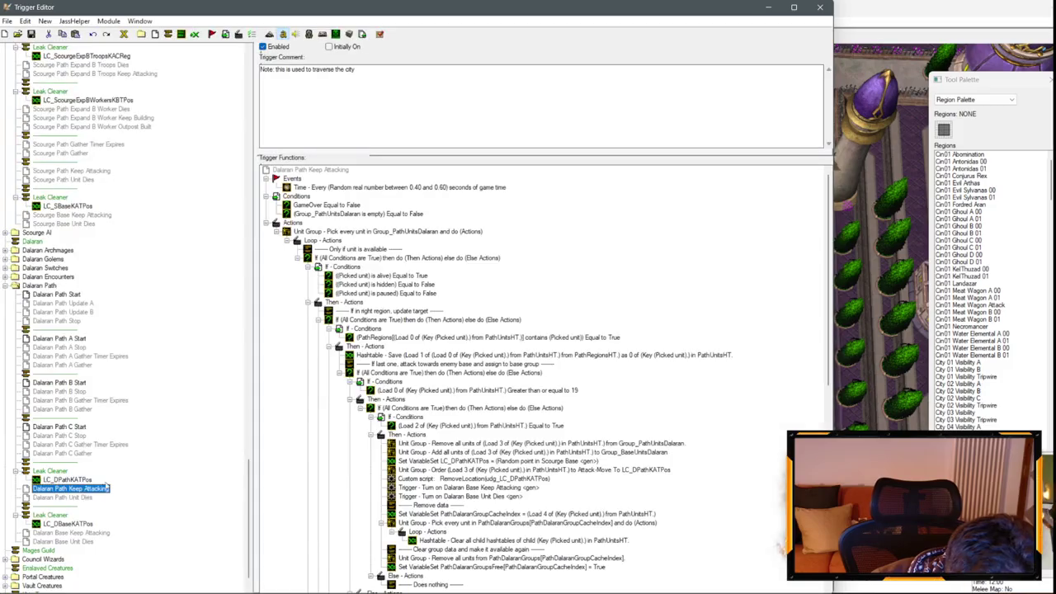
scroll(434, 425, down, 10)
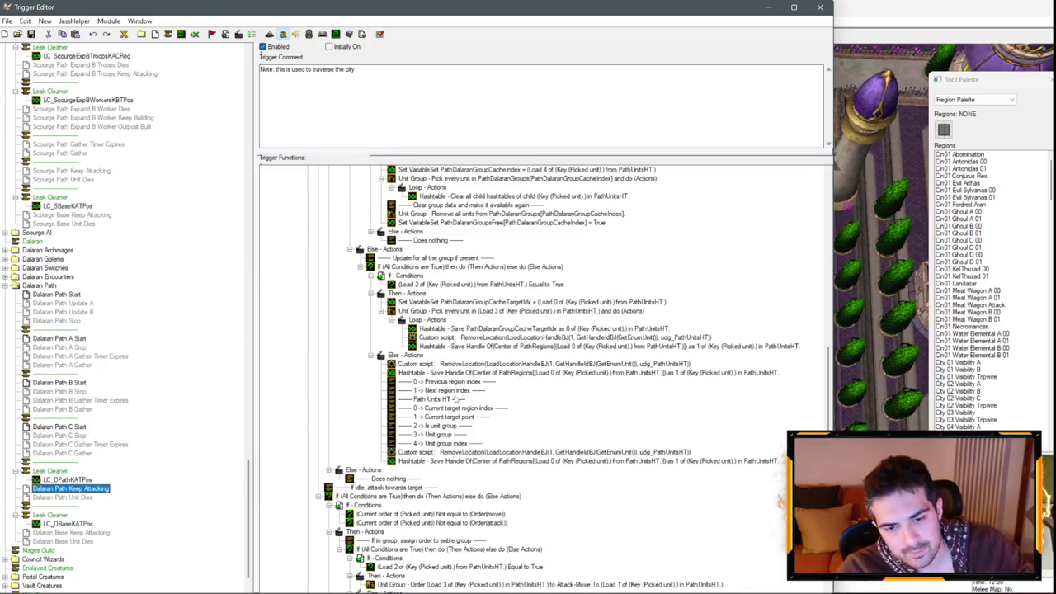
scroll(452, 399, down, 2)
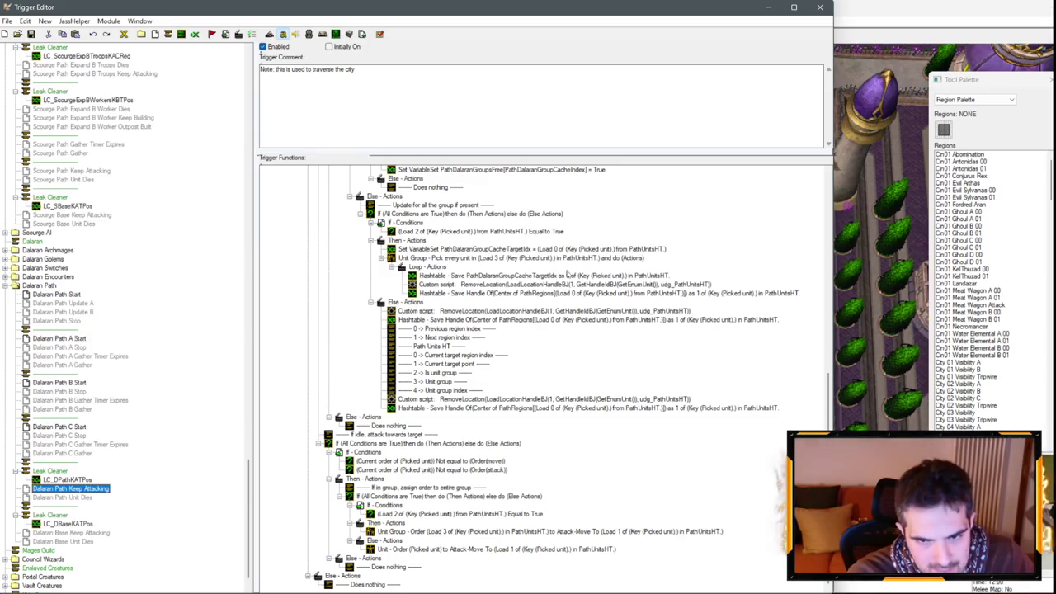
scroll(569, 274, up, 3)
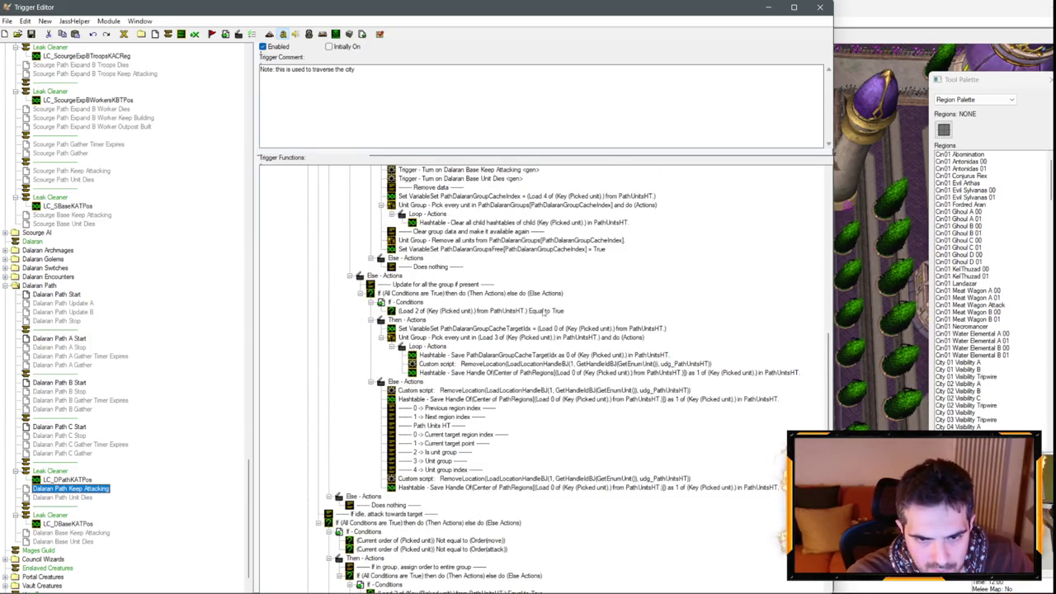
scroll(539, 302, up, 5)
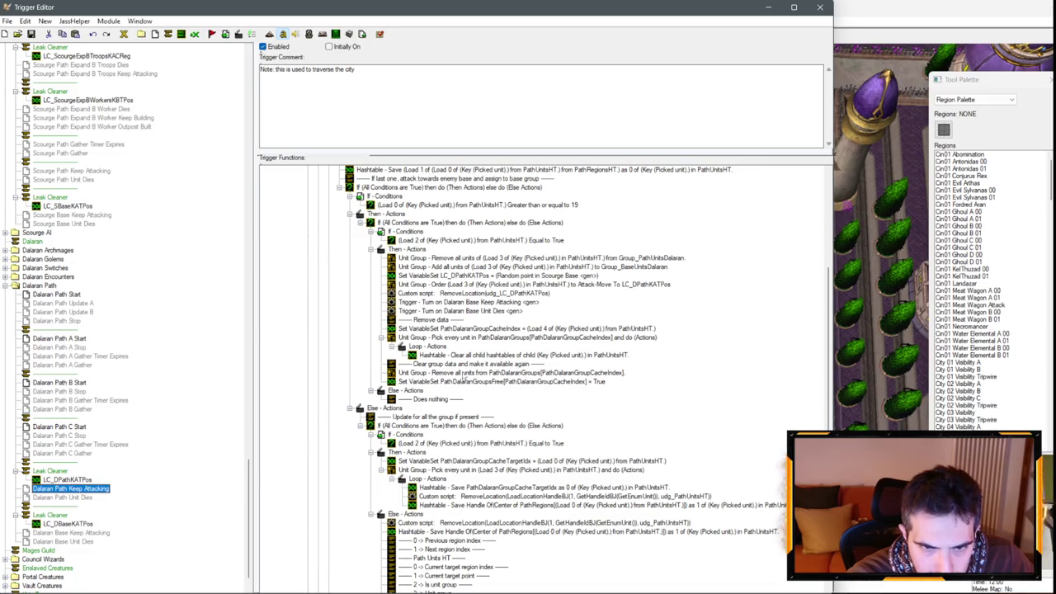
scroll(463, 382, up, 3)
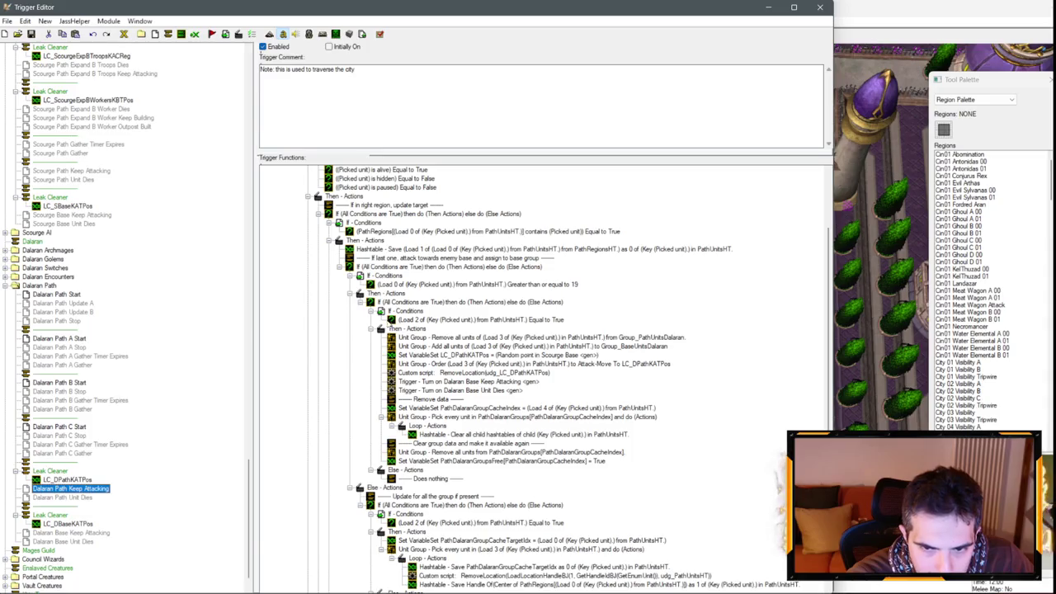
click(578, 250)
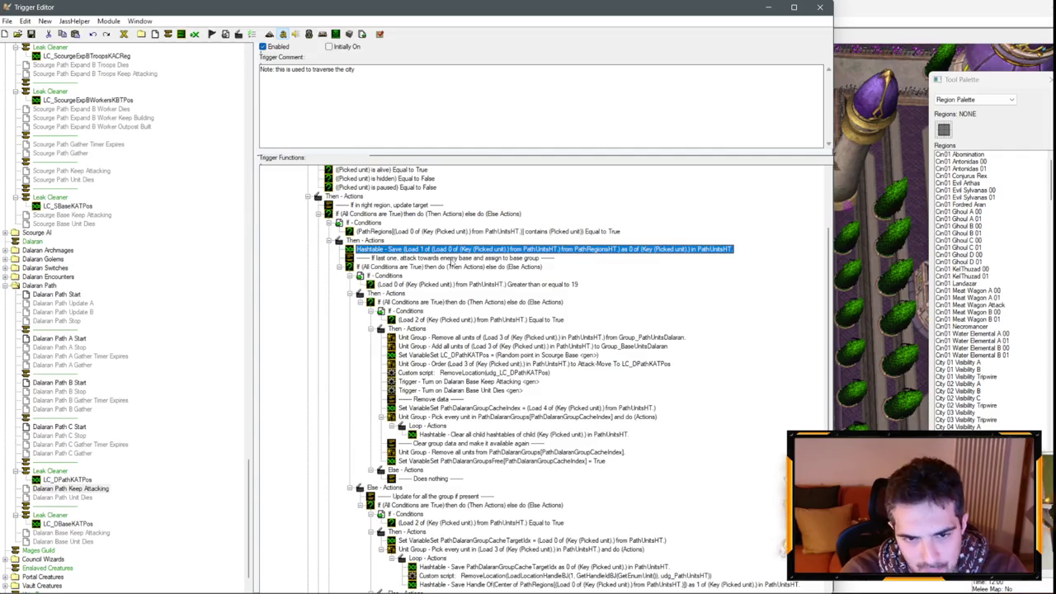
Step: Select the block of region-index comment lines, then the Then - Actions line
scroll(452, 262, down, 10)
click(445, 329)
shift+click(455, 391)
scroll(455, 391, up, 14)
click(368, 320)
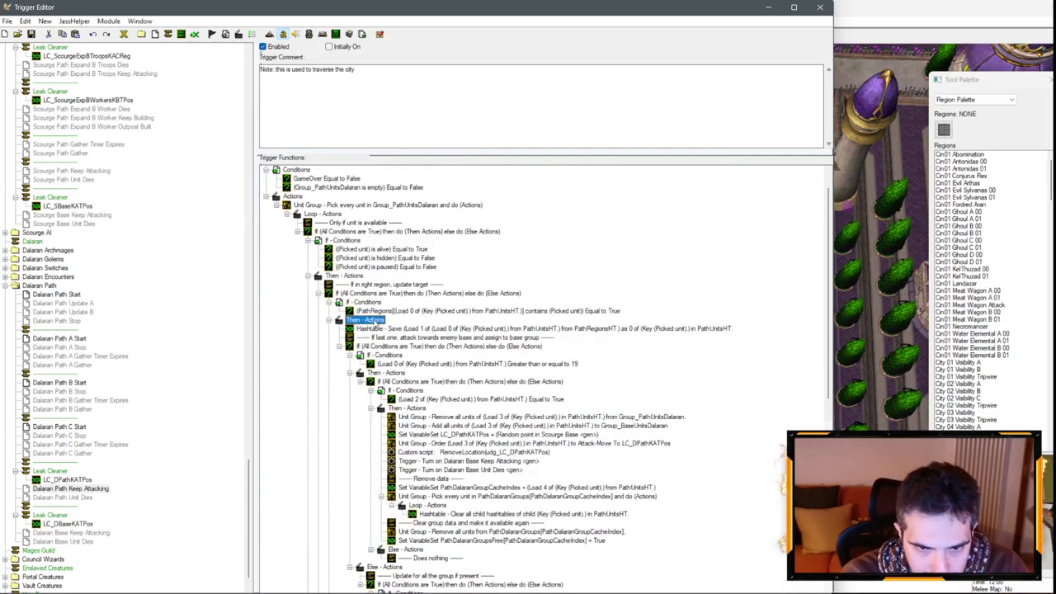
Step: Change the Hashtable Save's outer Load 1 to Load 0, using temporarily pasted index comments as reference
key(ctrl+v)
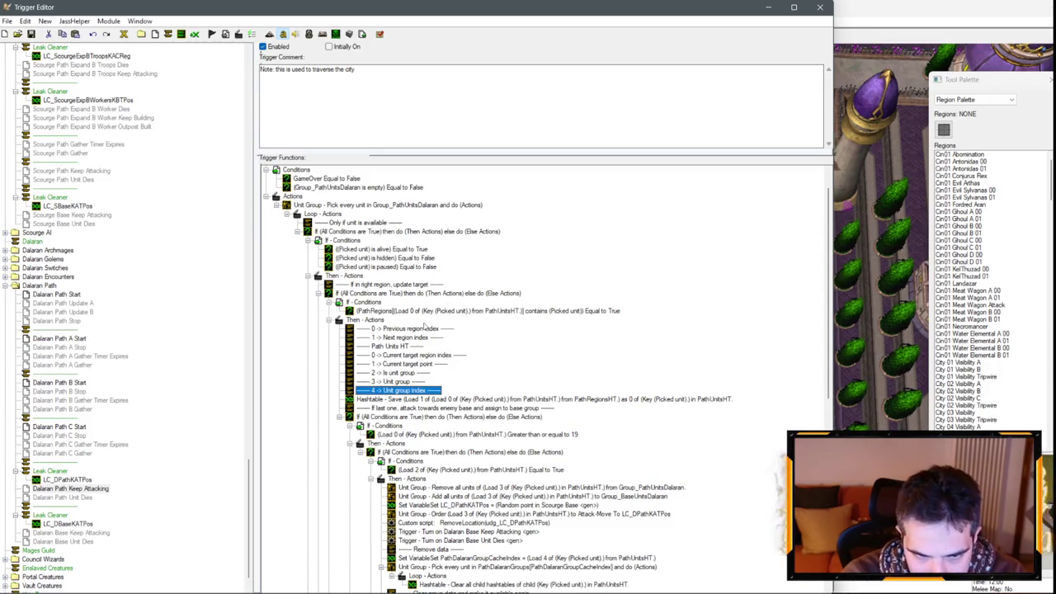
click(472, 398)
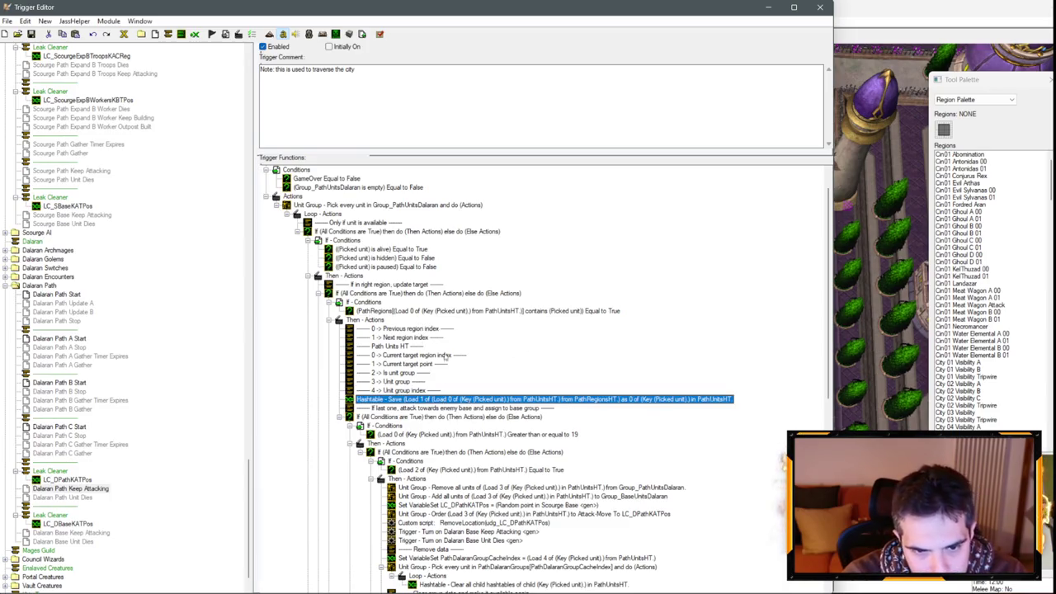
double_click(442, 399)
click(91, 307)
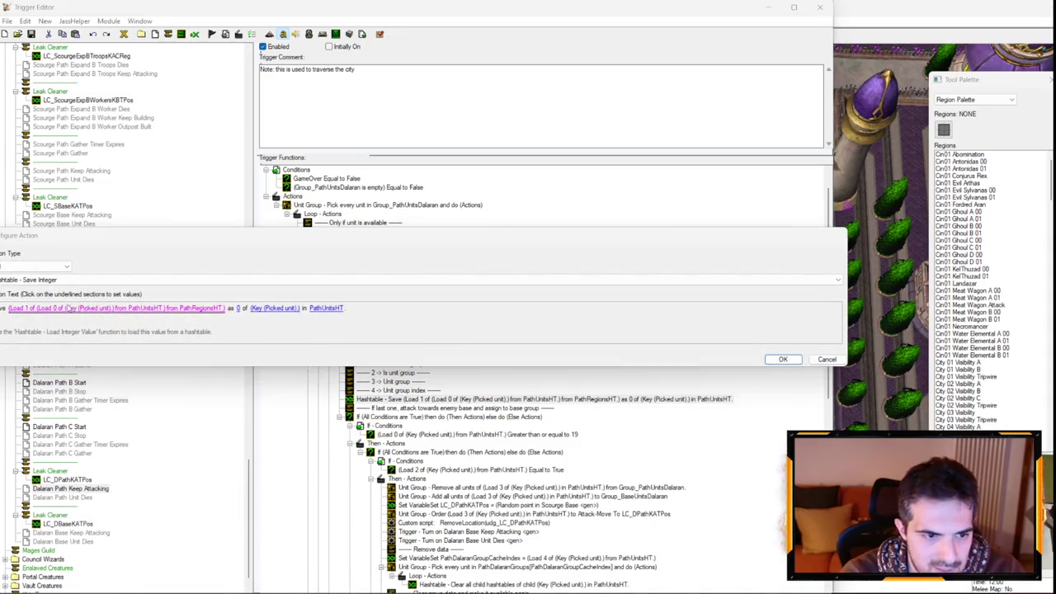
click(71, 300)
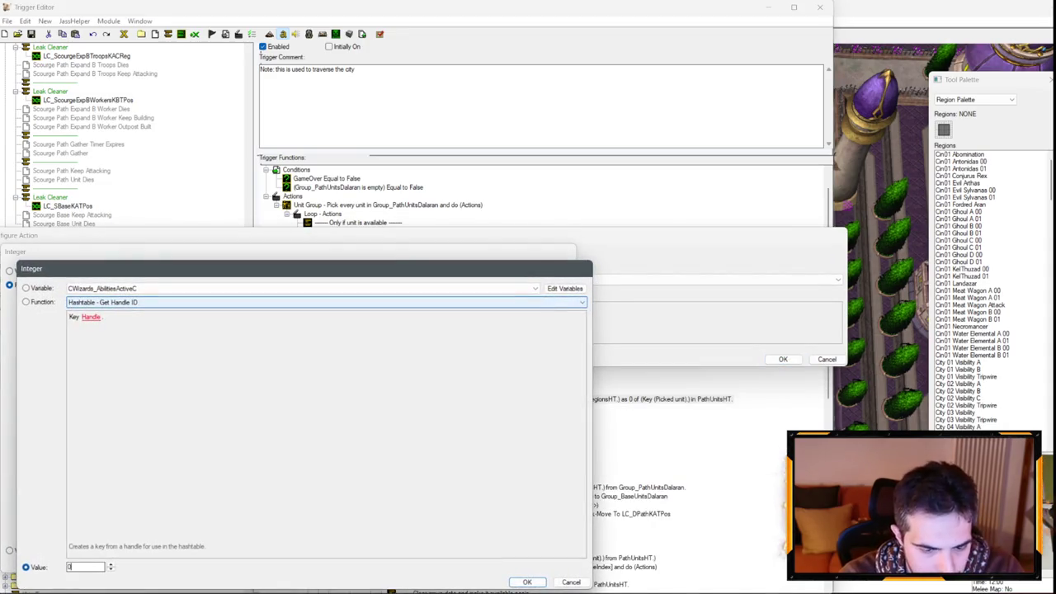
text(0)
key(Return)
key(Return)
key(Return)
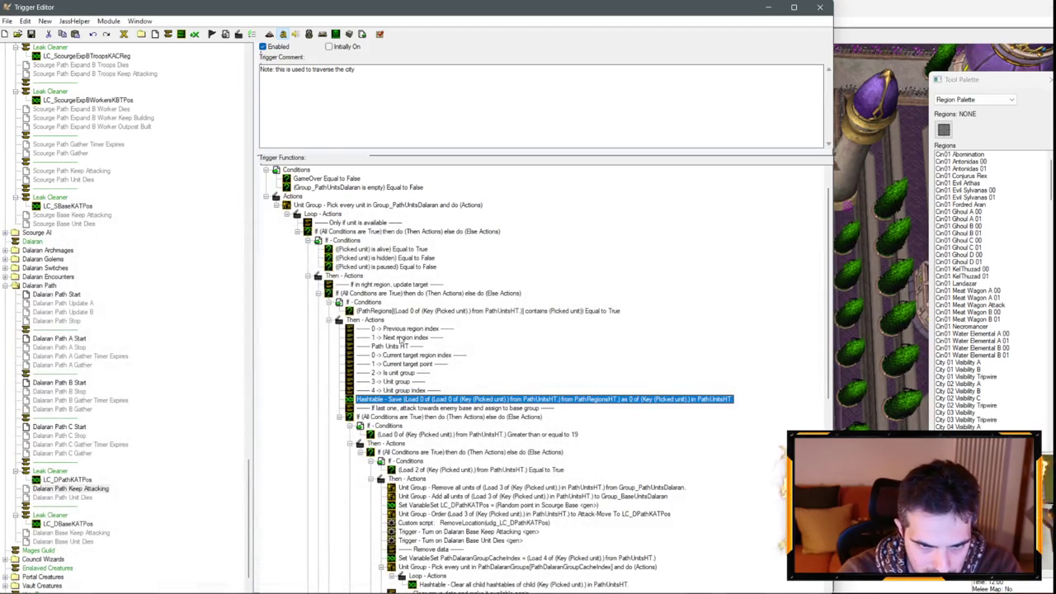
click(404, 330)
shift+click(402, 390)
key(Delete)
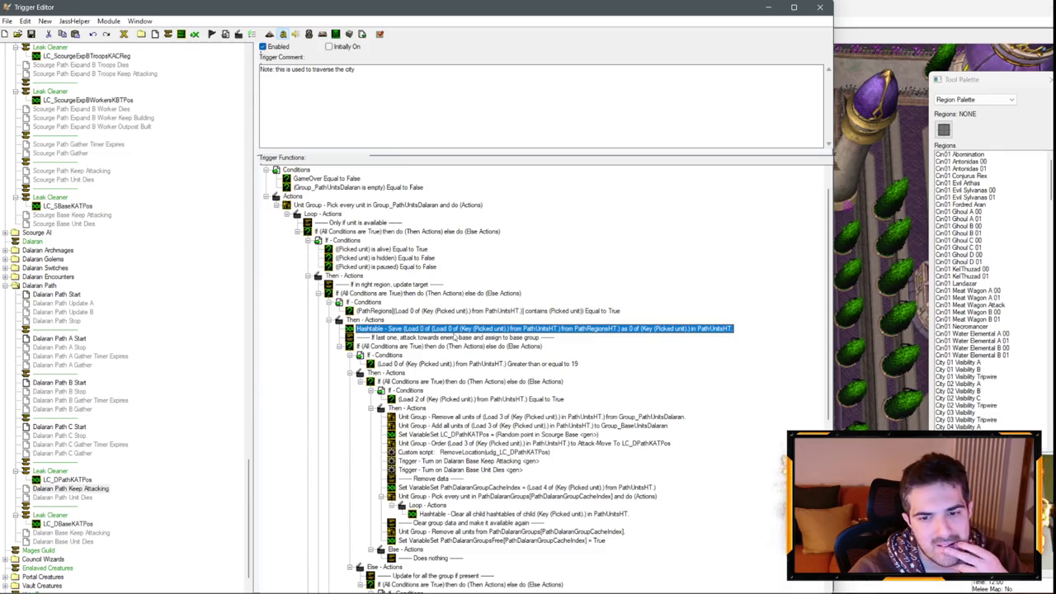
Step: Lower the last-region condition's comparison value from 19 to 18
click(493, 364)
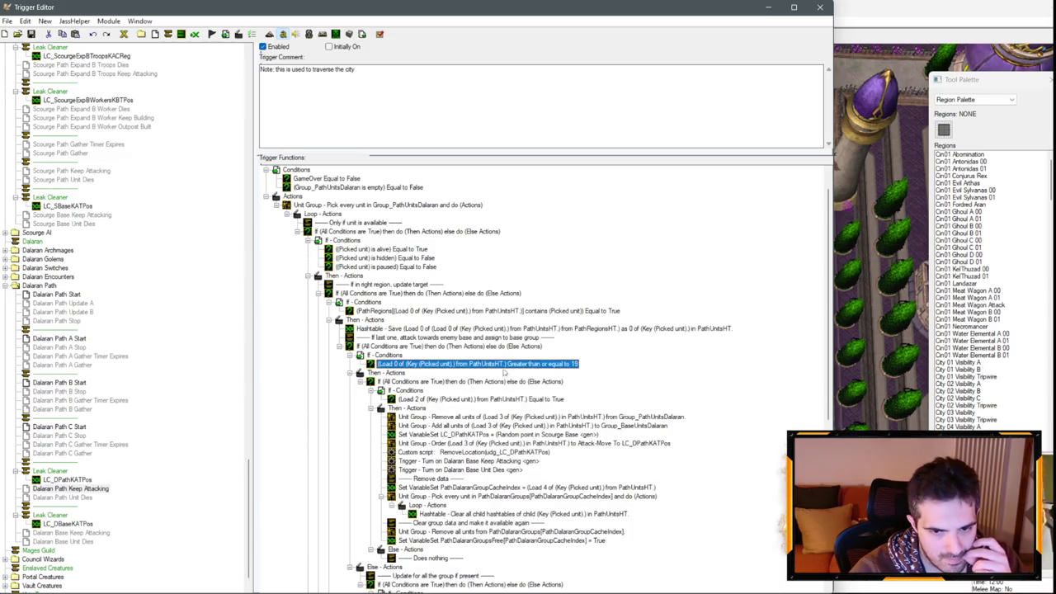
double_click(568, 368)
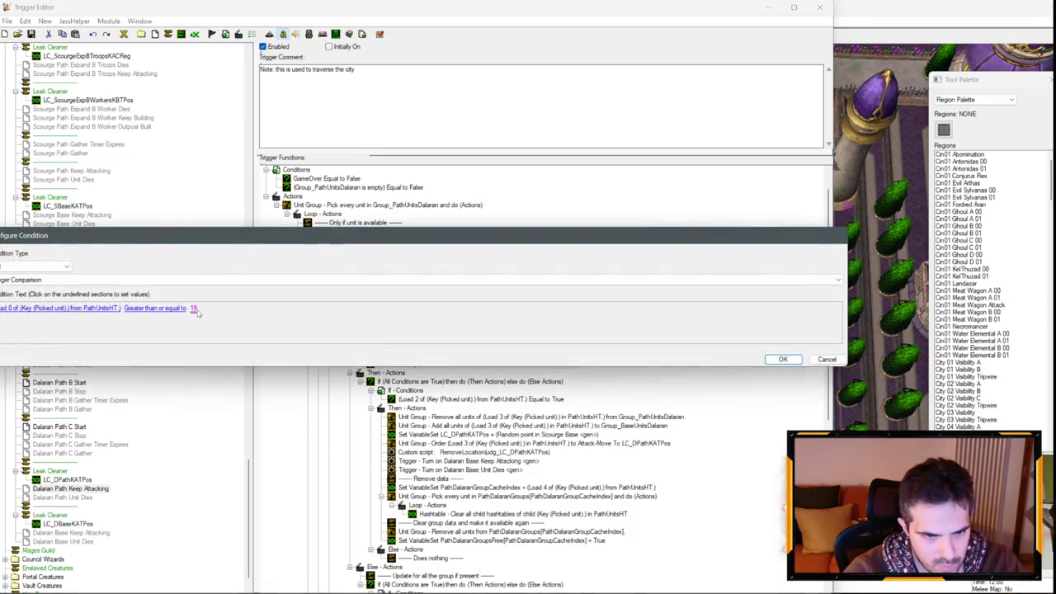
click(196, 312)
key(Return)
key(Return)
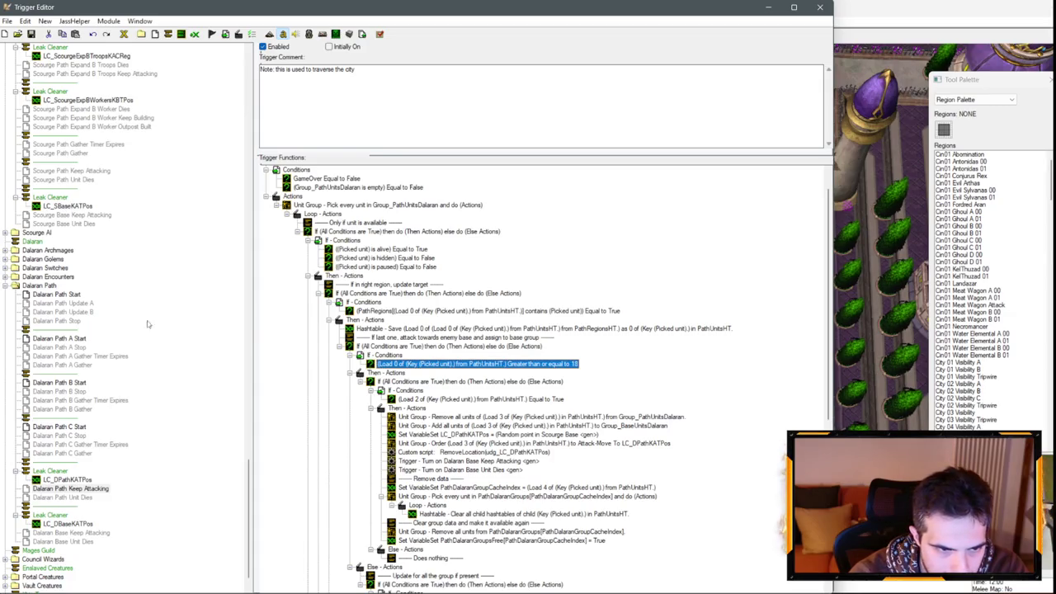
Step: Compare with Scourge Path Keep Attacking and its 'Less than or equal to -1' condition
scroll(122, 334, down, 1)
scroll(83, 434, up, 2)
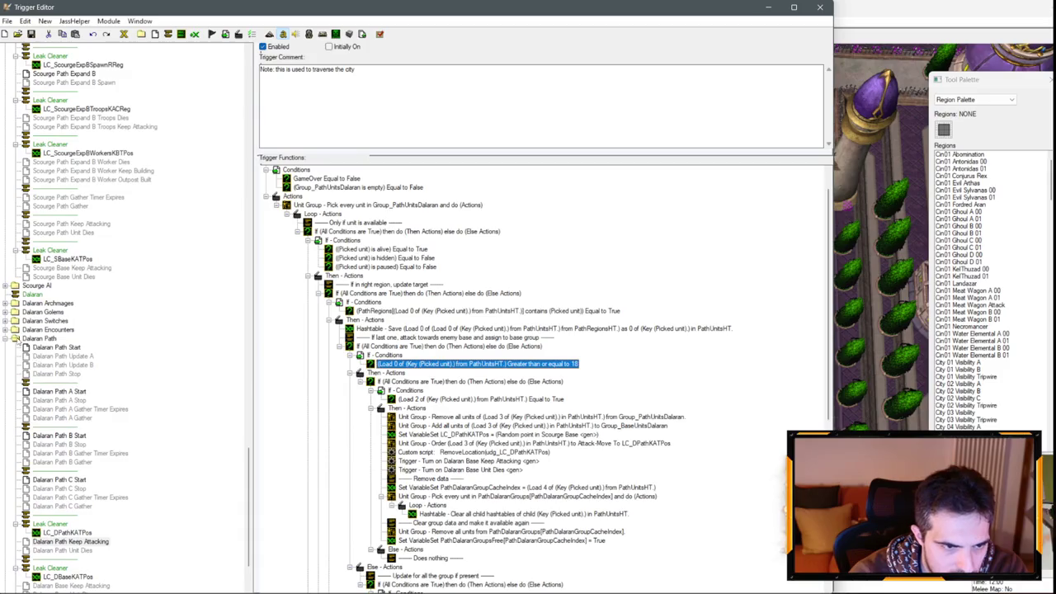
scroll(66, 380, up, 3)
scroll(55, 345, up, 2)
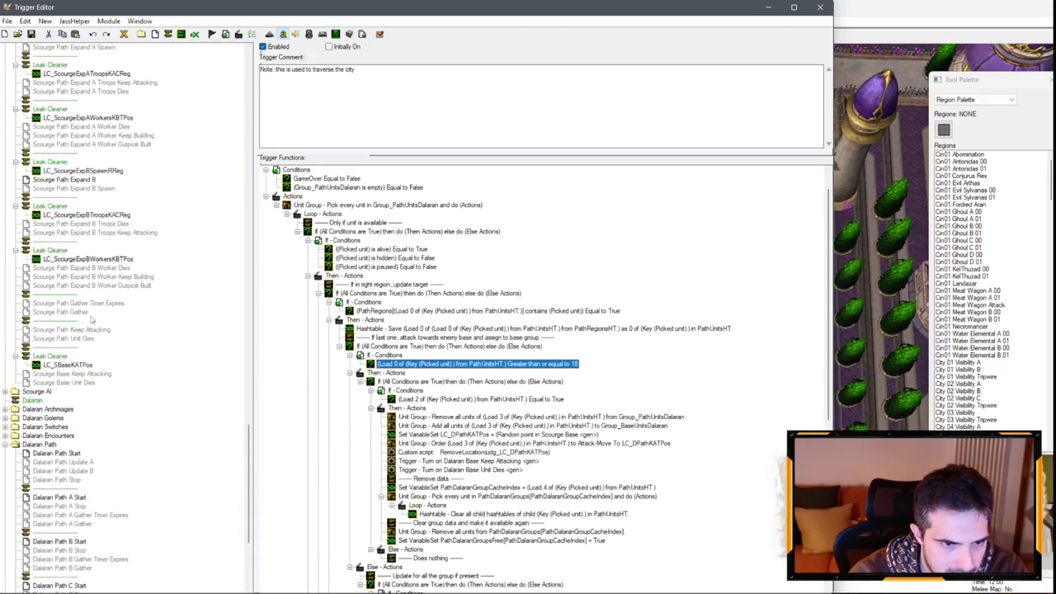
click(91, 330)
scroll(483, 378, up, 3)
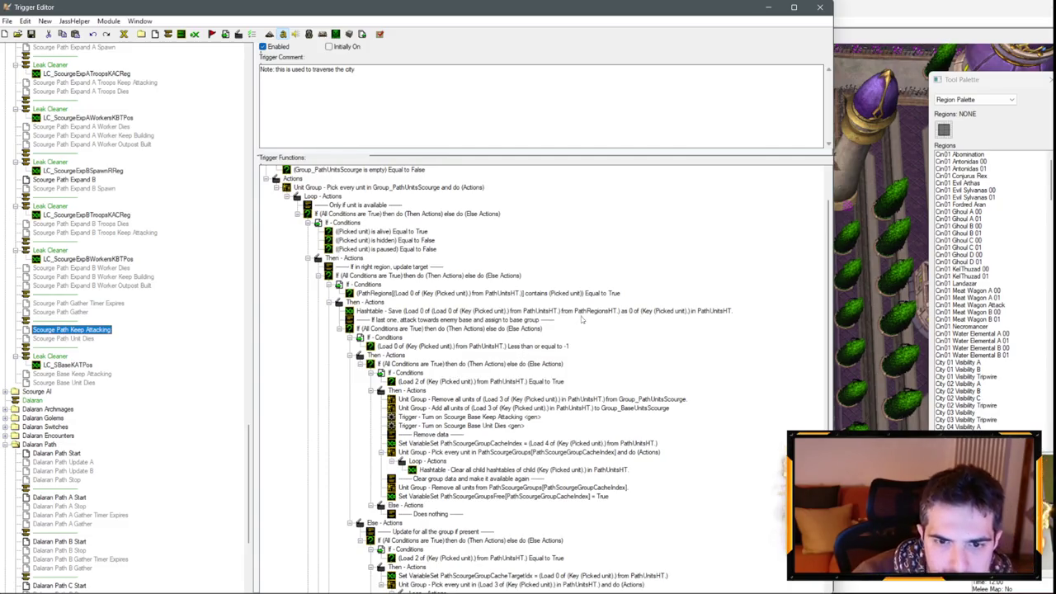
click(563, 349)
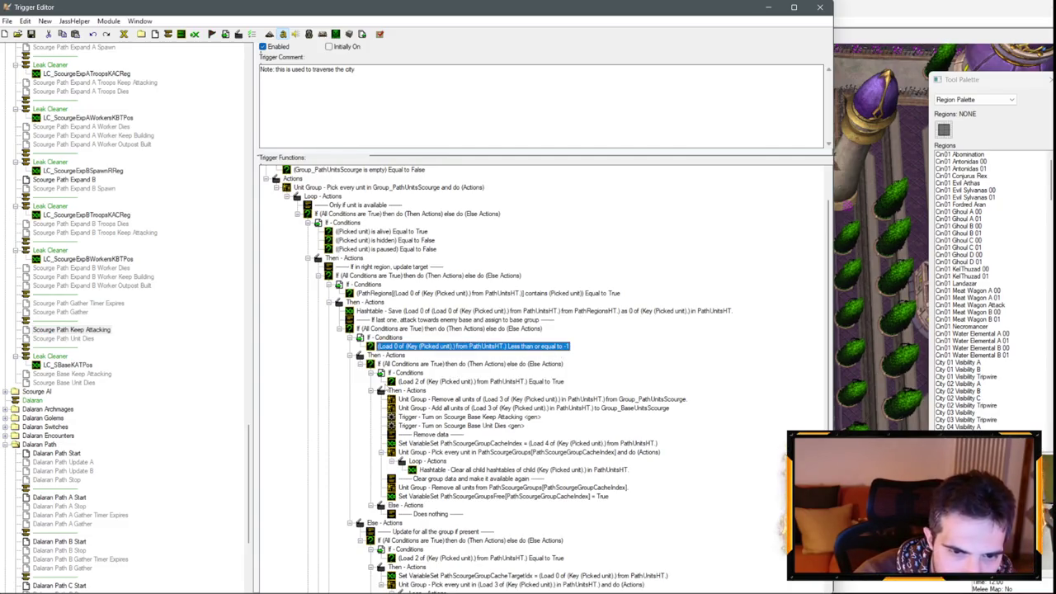
Step: Review the Int 10 AI region index Hashtable saves, then scroll to the Dalaran Path folder
scroll(105, 322, up, 18)
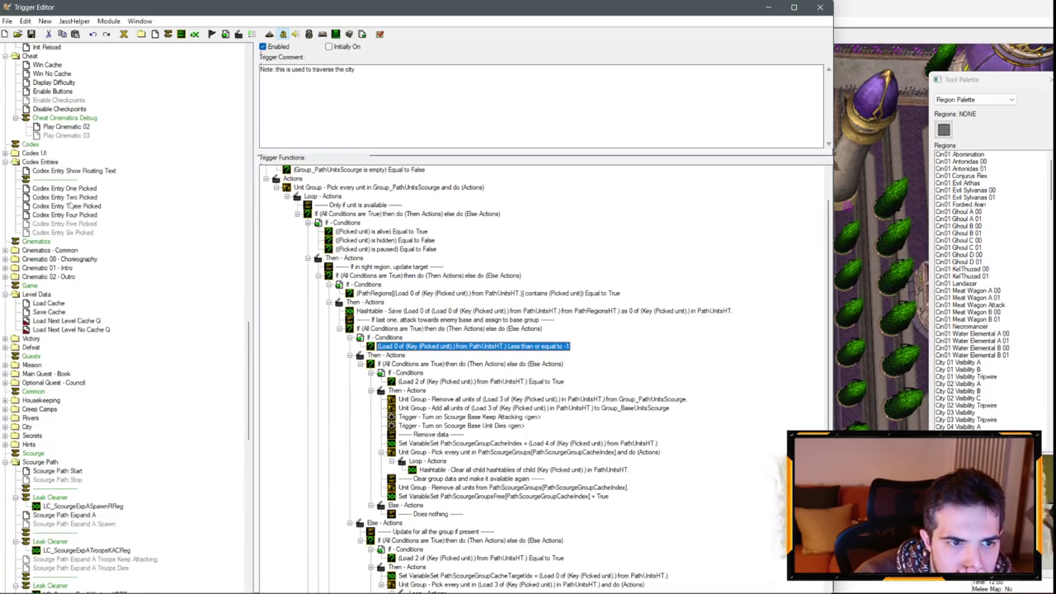
scroll(95, 219, down, 3)
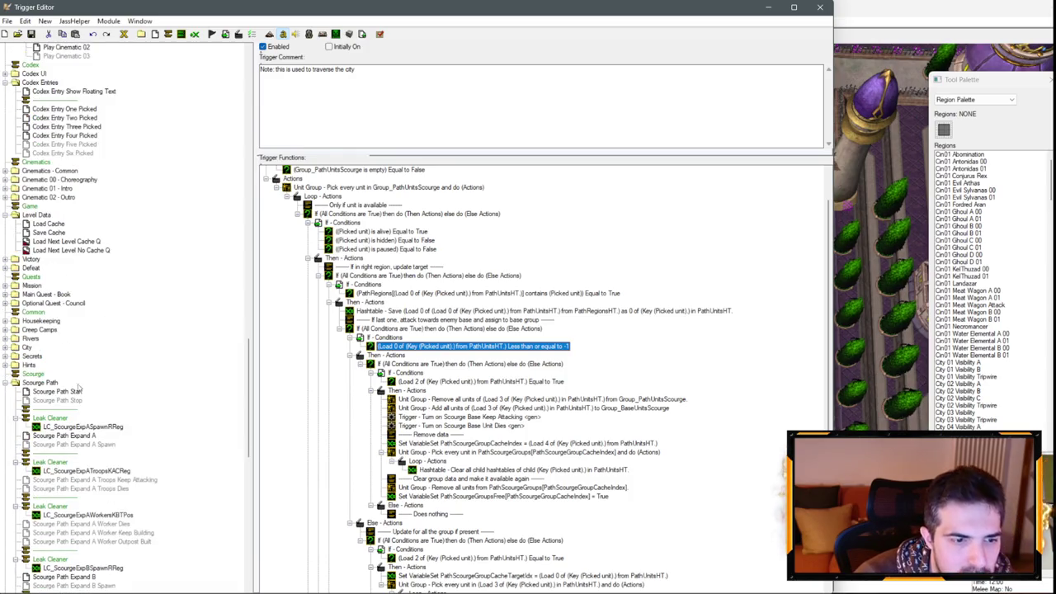
scroll(79, 391, up, 12)
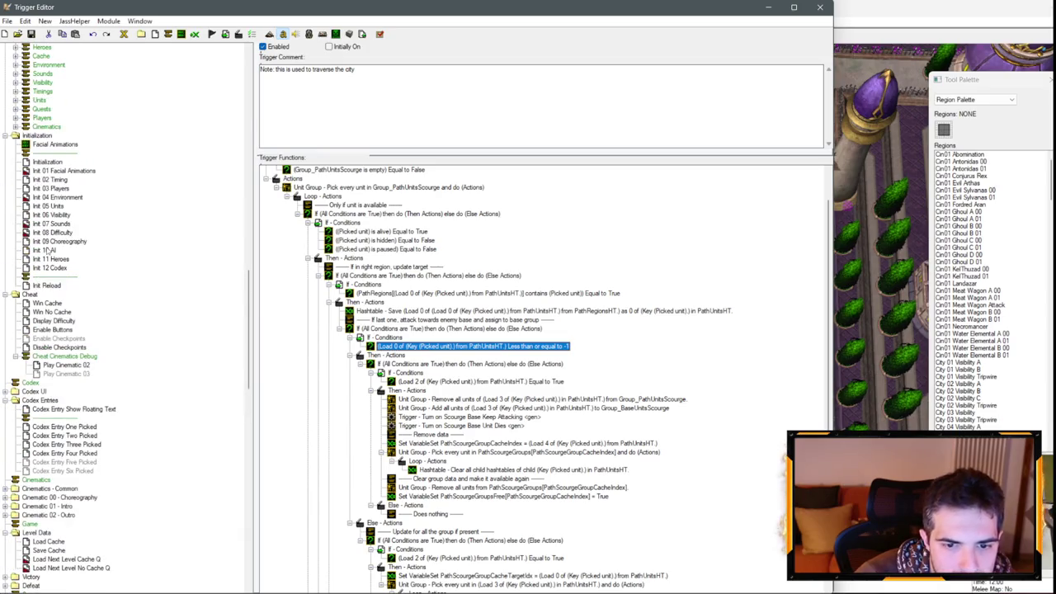
click(45, 250)
scroll(437, 342, down, 5)
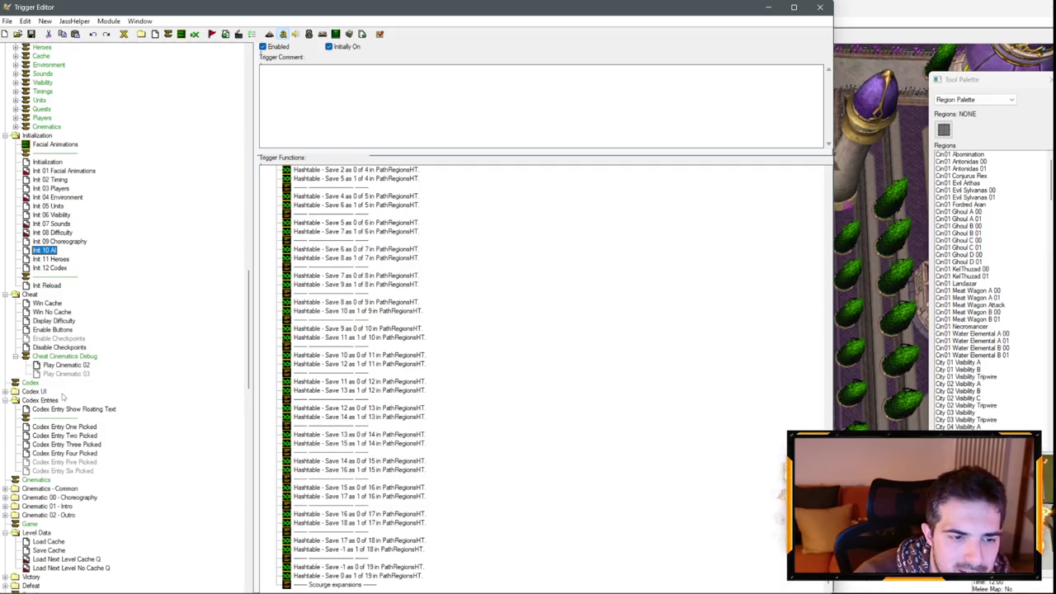
scroll(60, 398, down, 20)
scroll(82, 420, down, 8)
click(75, 435)
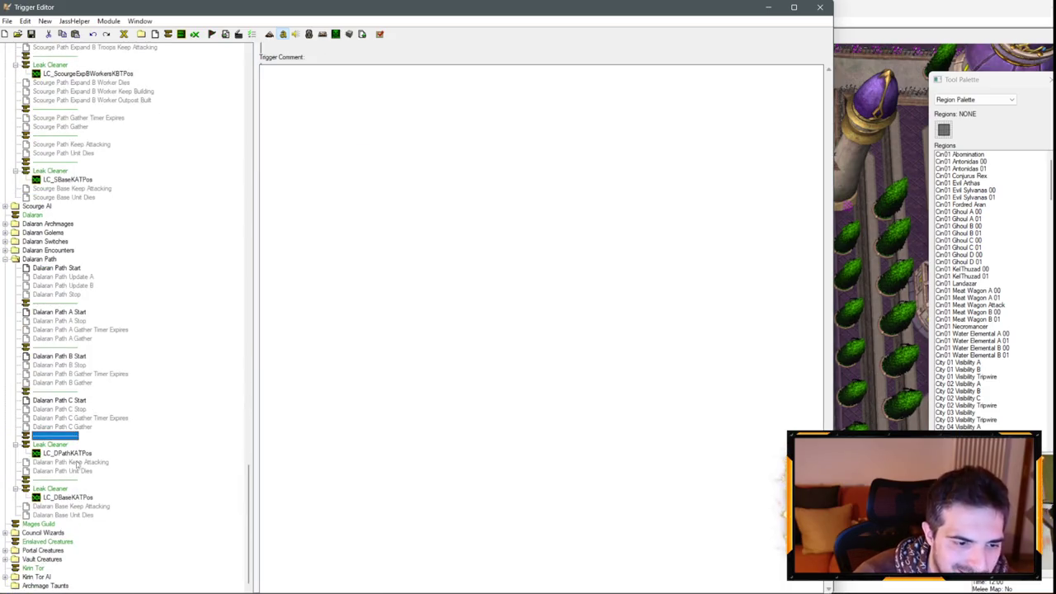
Step: Change Dalaran Path Keep Attacking's 'Greater than or equal to 18' condition to 'Less than or equal to -1'
click(82, 428)
click(83, 462)
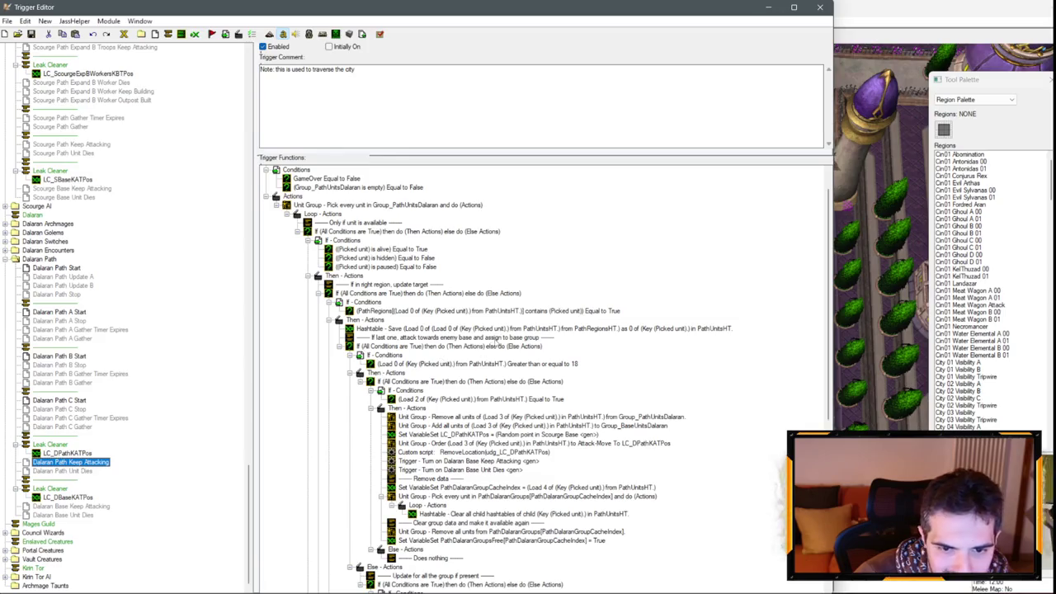
double_click(540, 364)
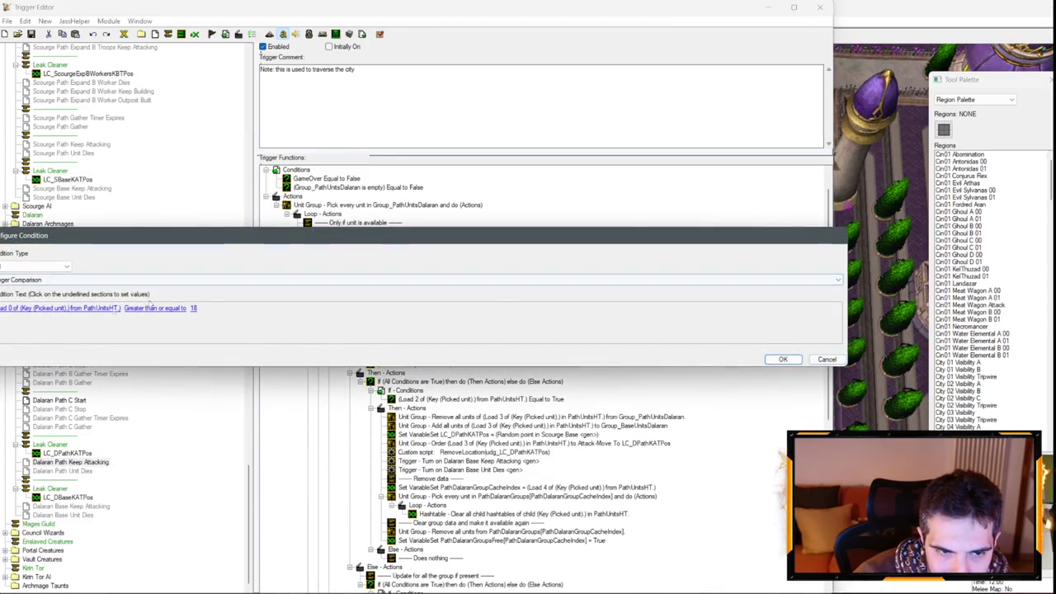
click(154, 308)
click(149, 281)
click(186, 308)
key(Return)
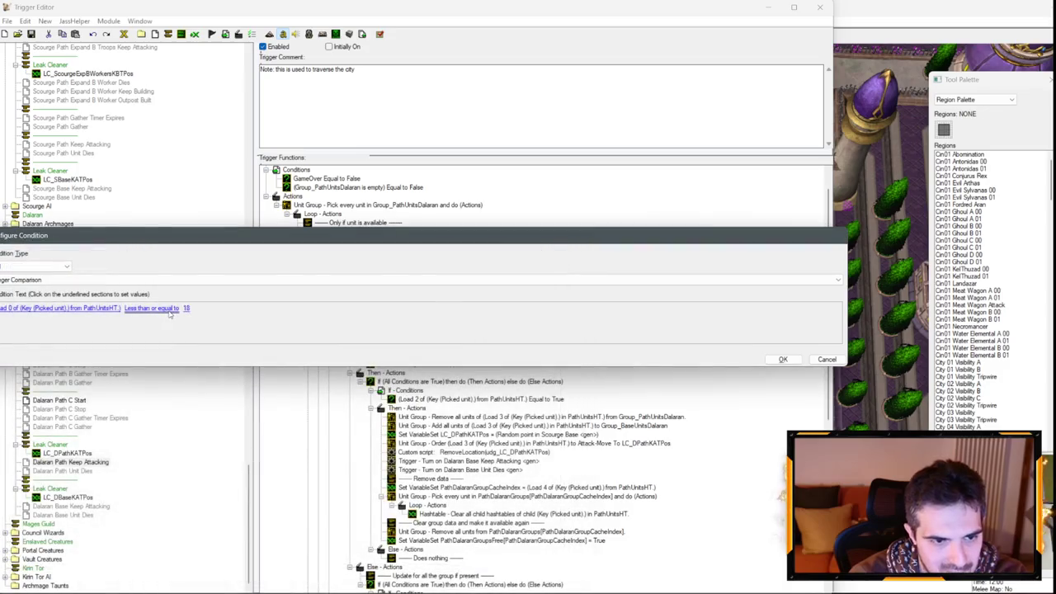
click(186, 308)
text(-1)
key(Return)
key(Return)
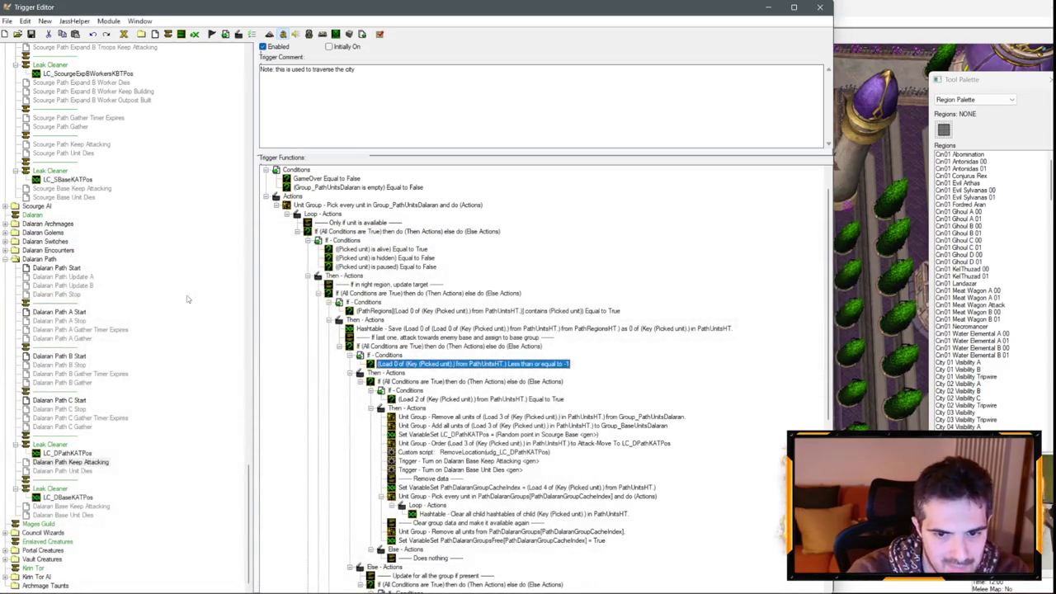
Step: Save the rr_undead07.w3x map from the main window, then return to the Trigger Editor
scroll(491, 398, down, 4)
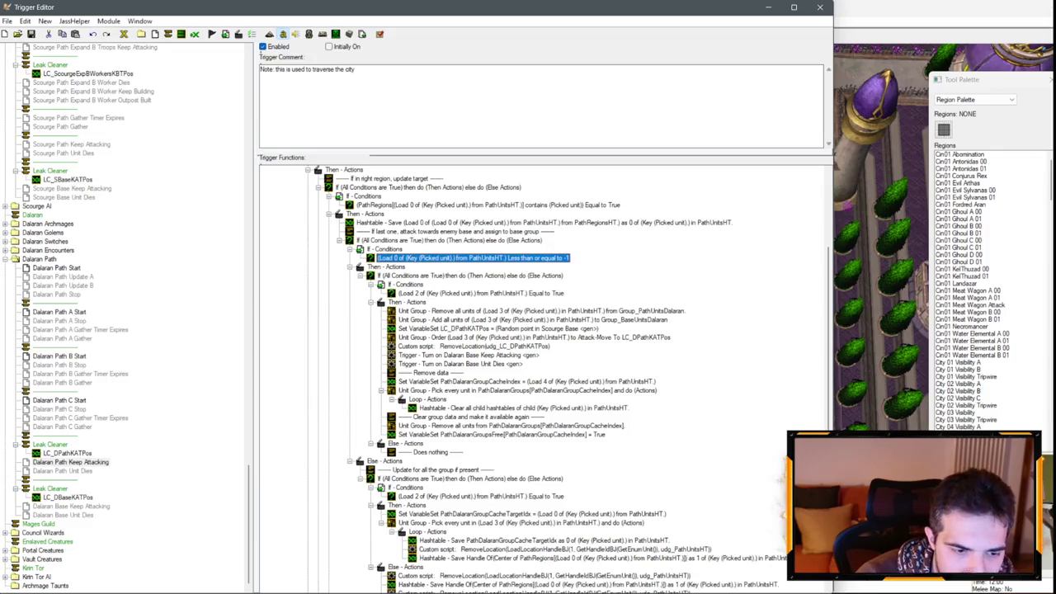
mouse_move(33, 587)
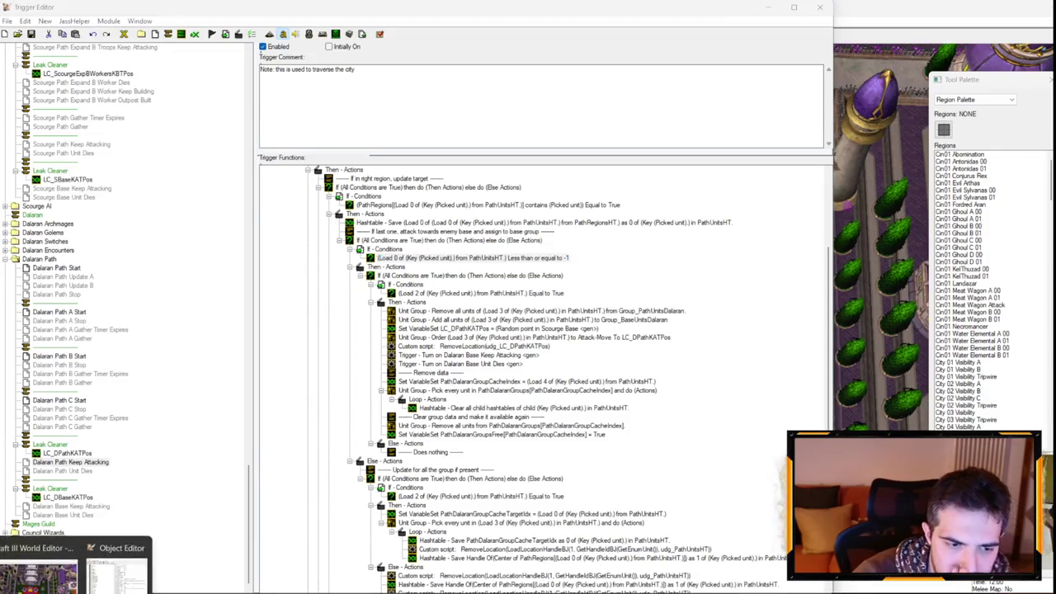
click(50, 553)
key(Down)
key(Left)
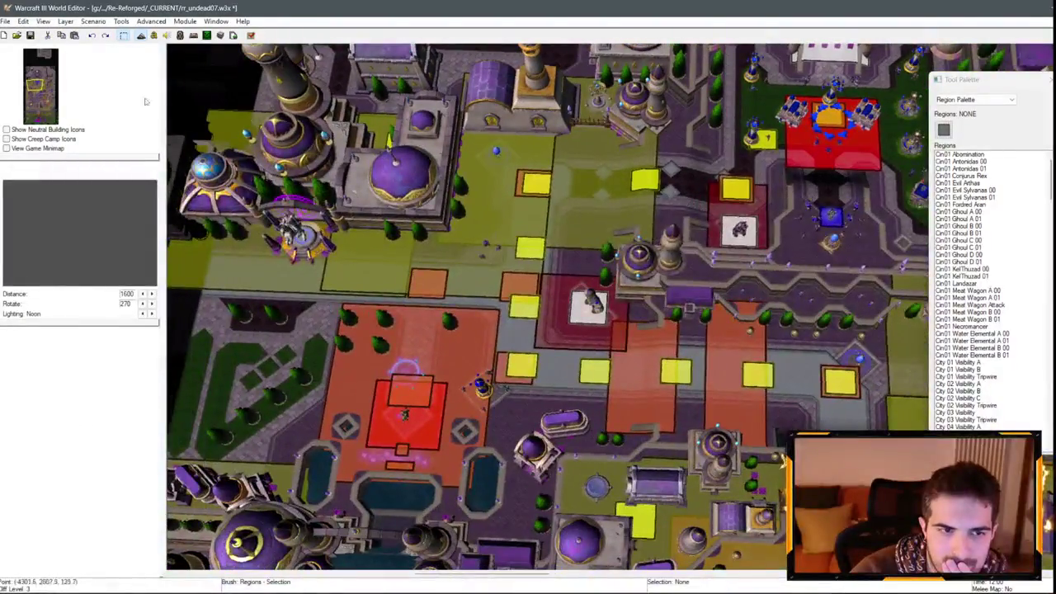
click(31, 35)
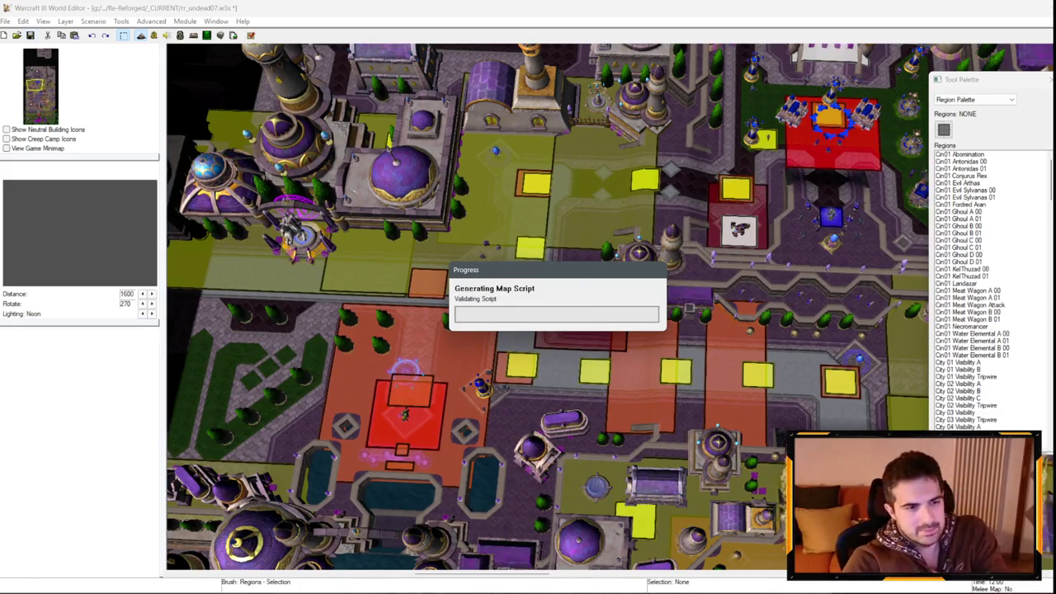
key(F4)
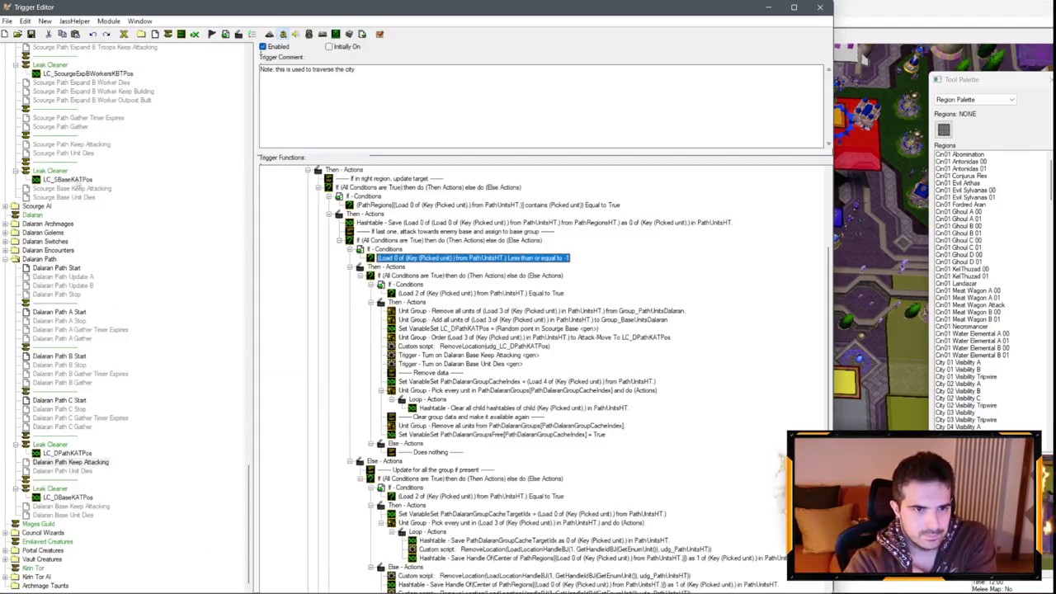
scroll(98, 301, up, 5)
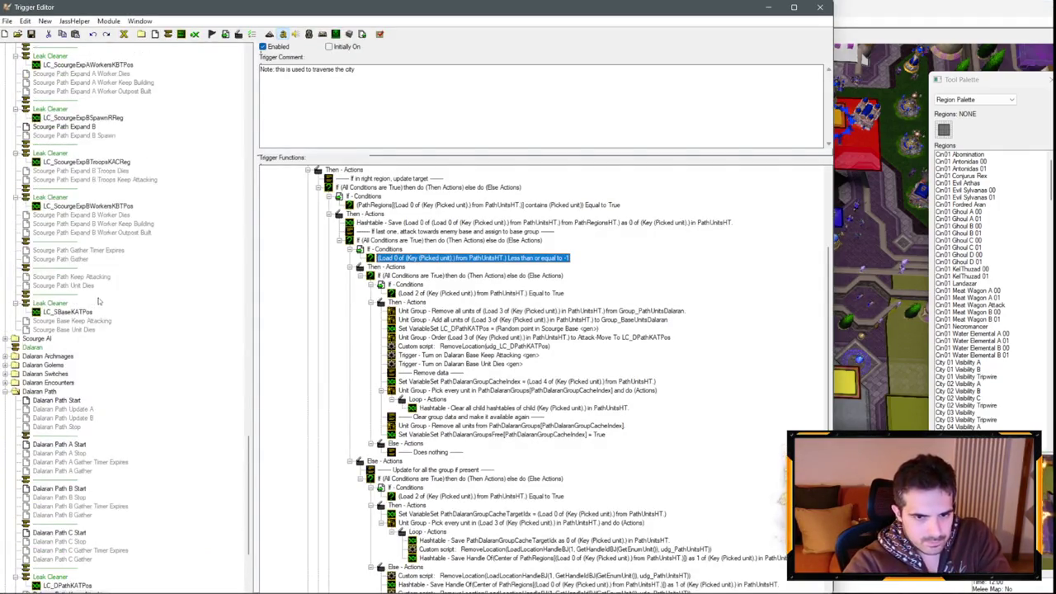
scroll(98, 301, up, 15)
Step: Browse the Initialization, Int 03 Players and Cinematic 01 Start Game Q triggers
click(54, 110)
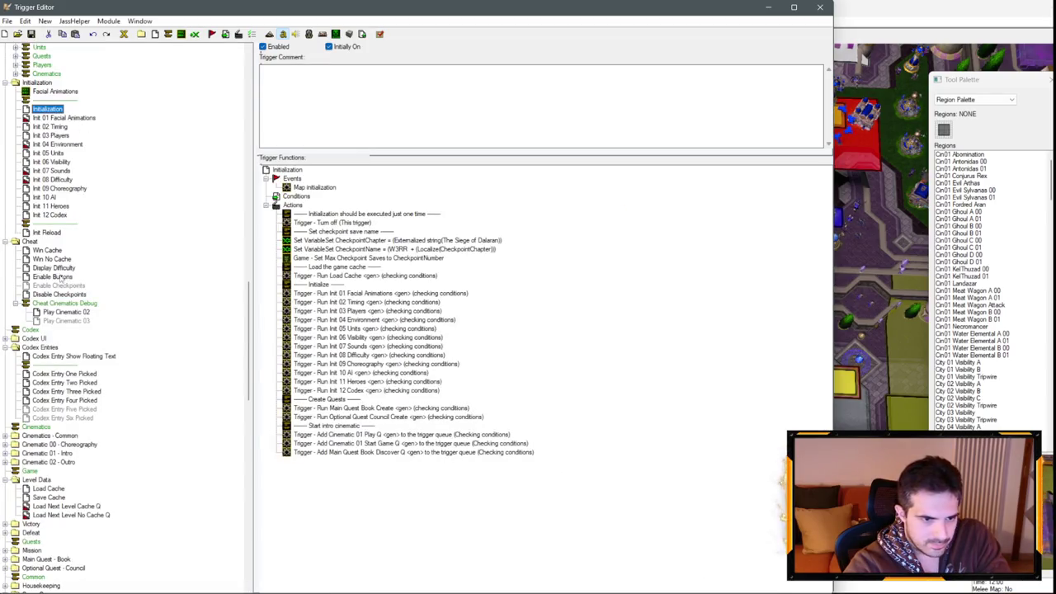
scroll(76, 425, down, 2)
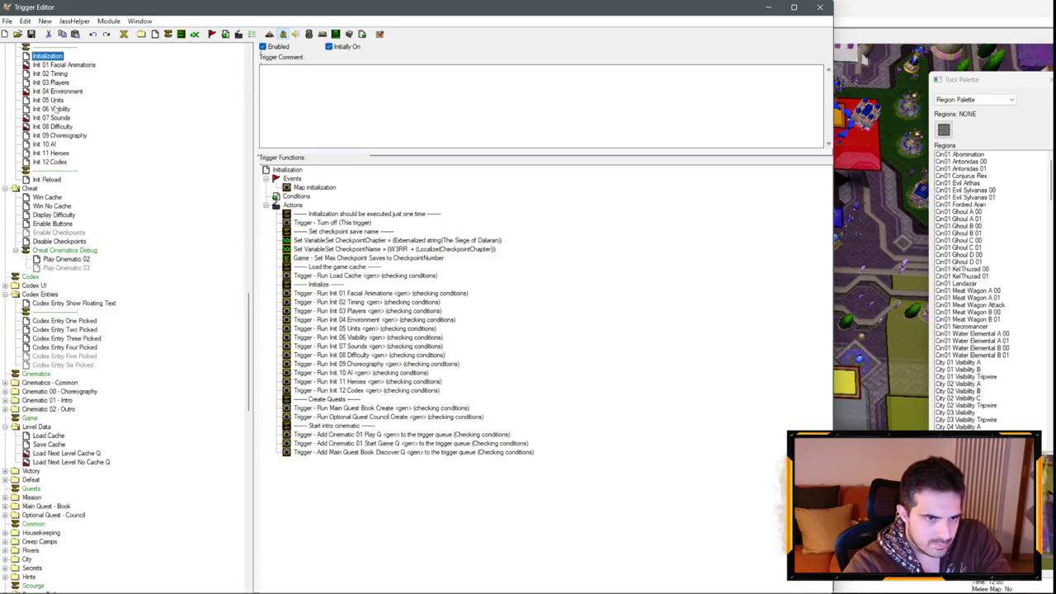
click(55, 83)
scroll(419, 273, up, 3)
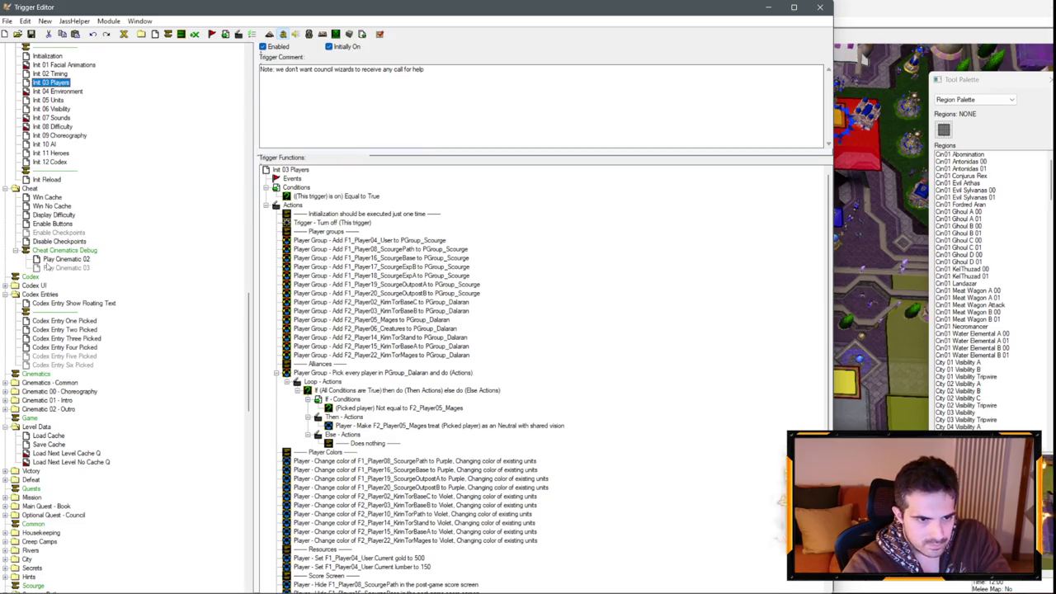
scroll(82, 330, down, 5)
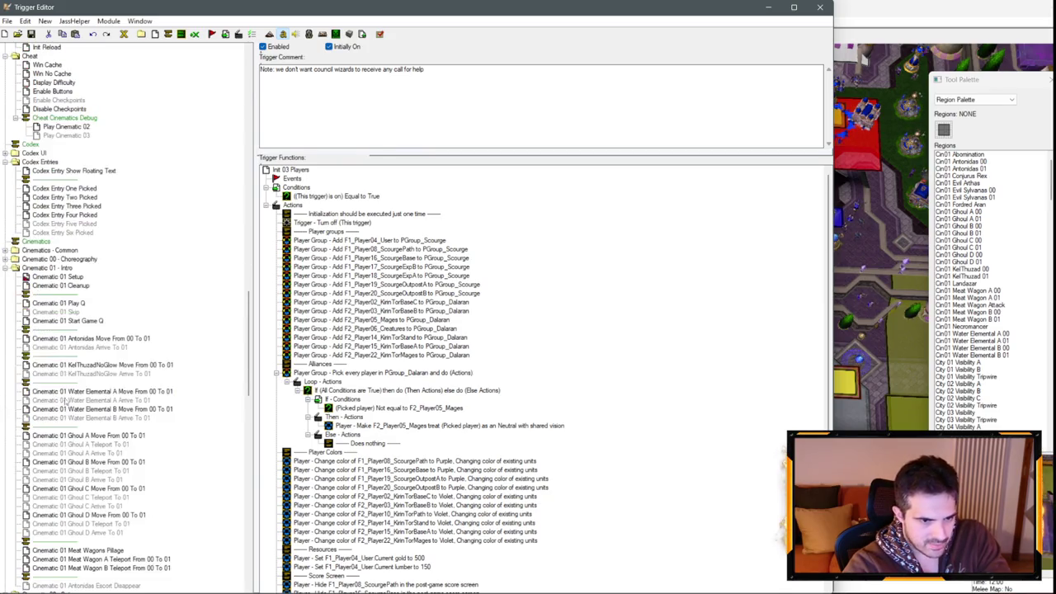
click(67, 320)
scroll(393, 293, down, 3)
scroll(392, 292, up, 2)
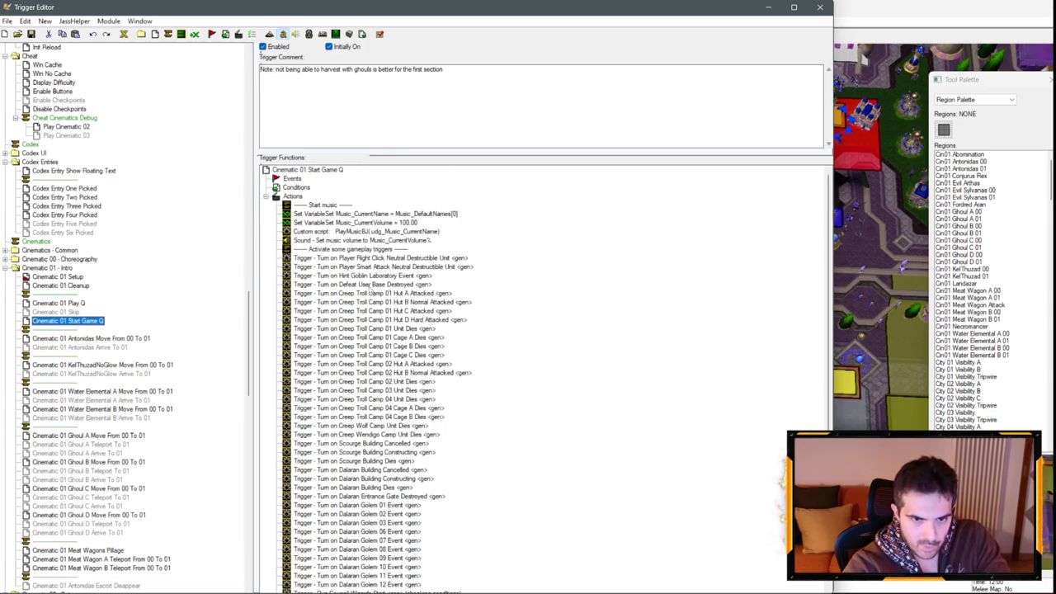
scroll(116, 216, up, 6)
scroll(48, 160, up, 14)
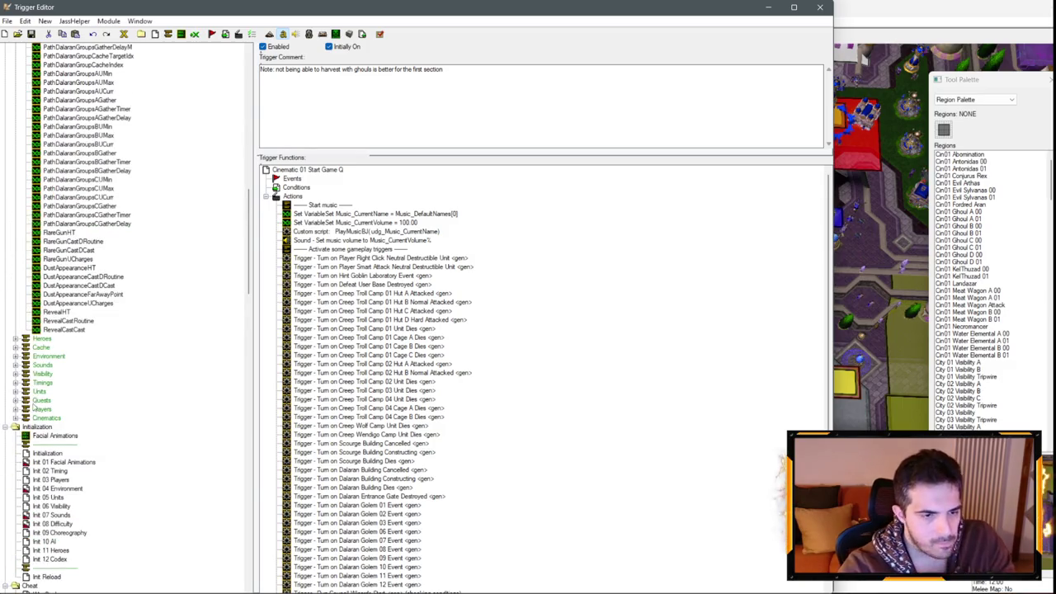
scroll(69, 346, down, 11)
scroll(69, 346, down, 2)
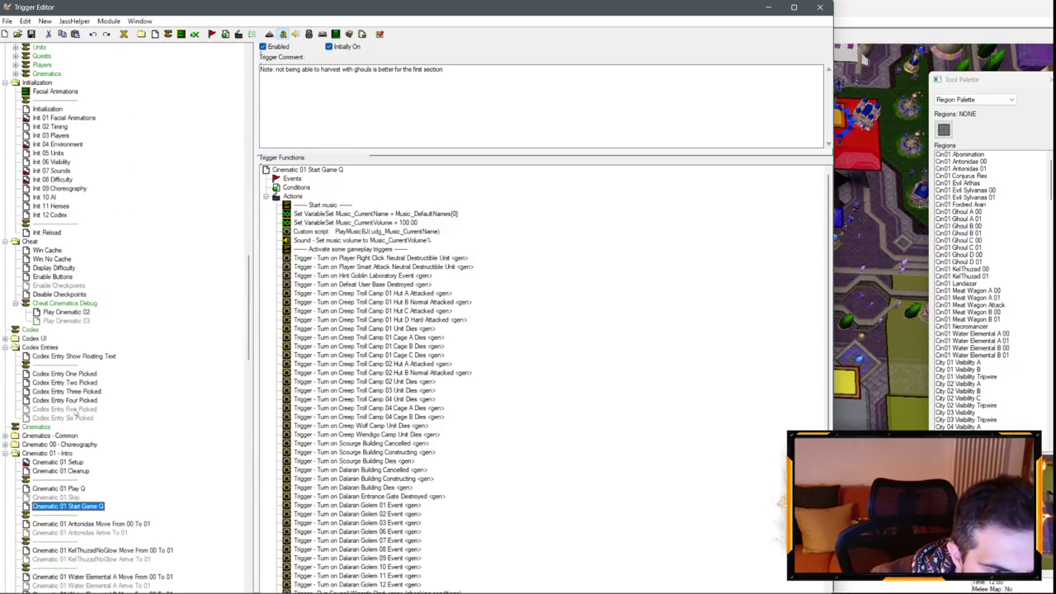
Step: Delete the PGroup_Dalaran alliance loop from Int 03 Players and save the map with Ctrl+S
click(56, 136)
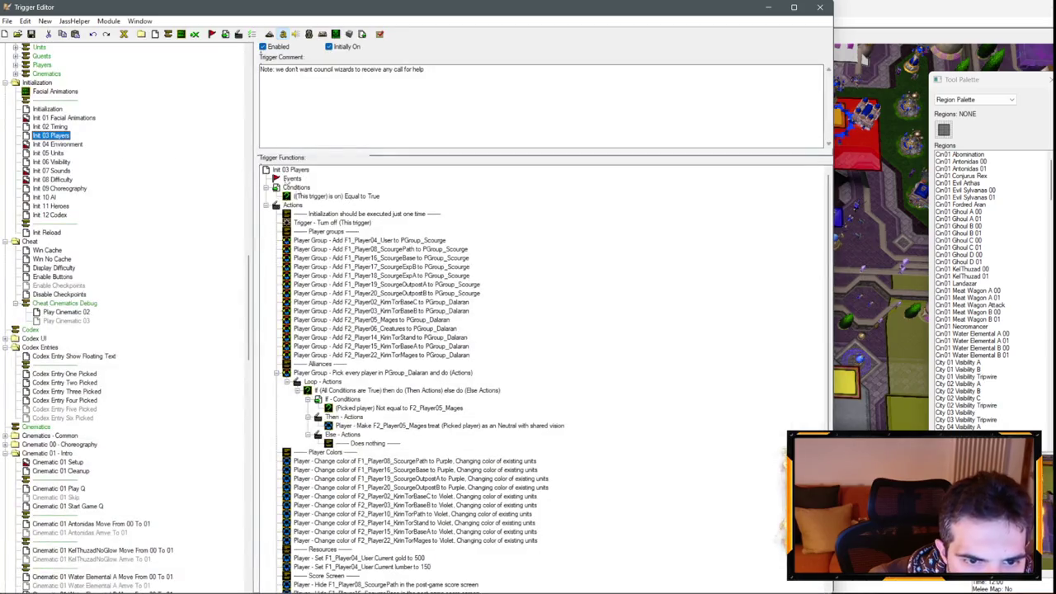
click(358, 372)
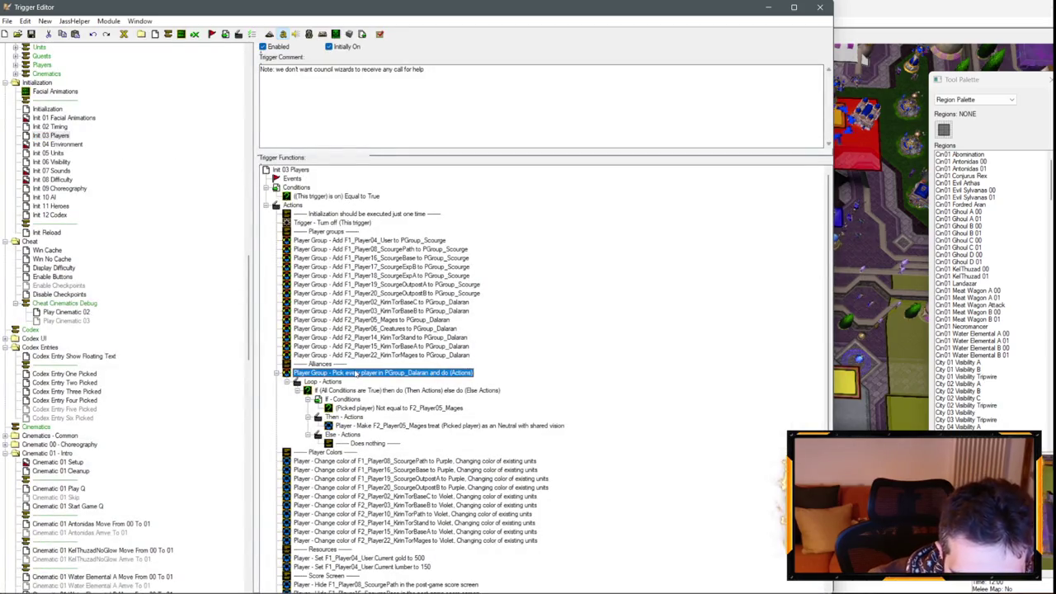
key(Delete)
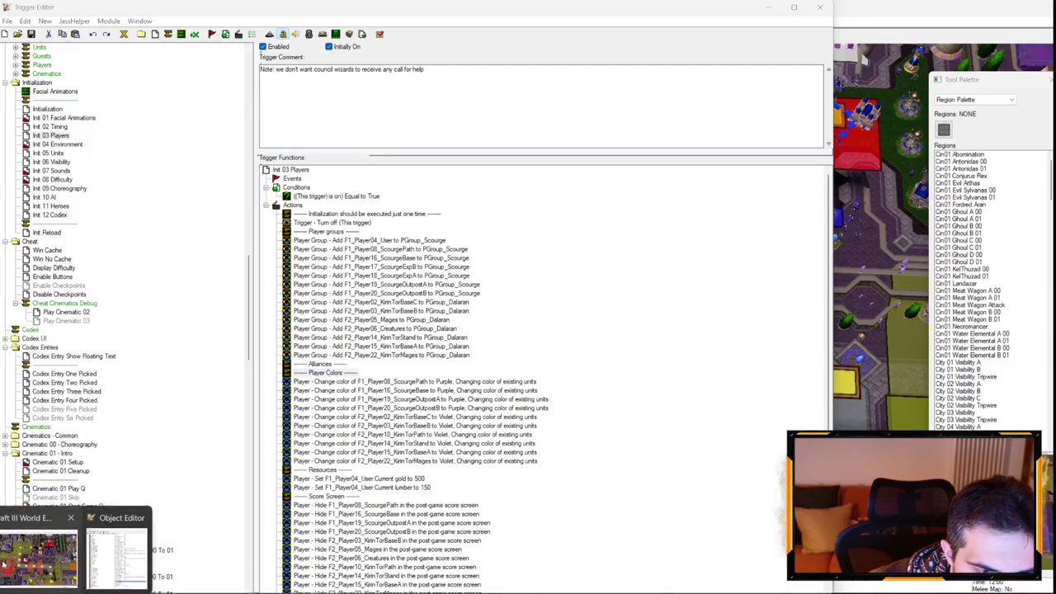
click(33, 561)
scroll(483, 263, up, 3)
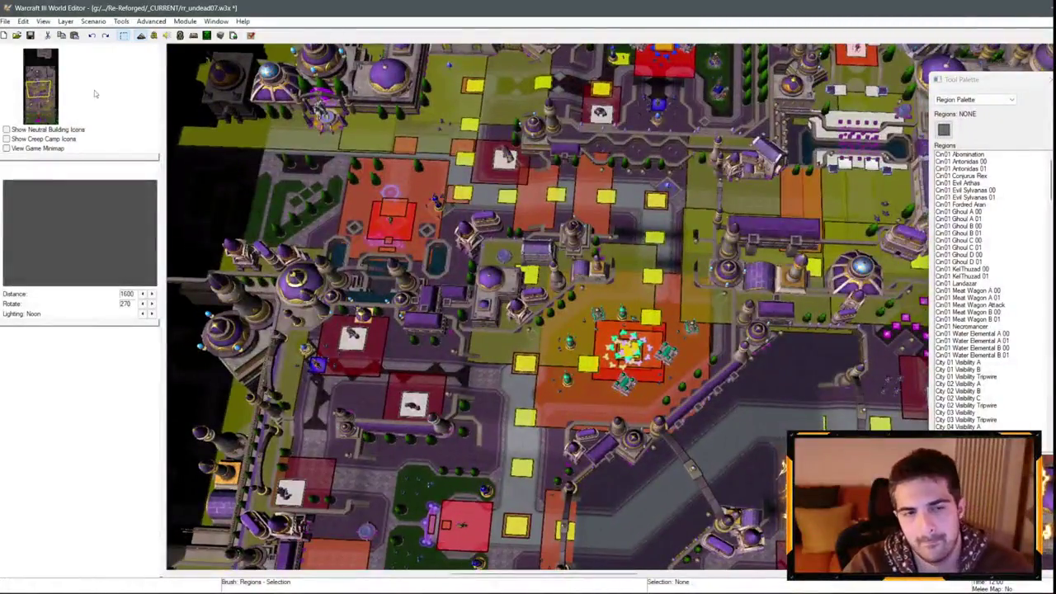
key(ctrl+s)
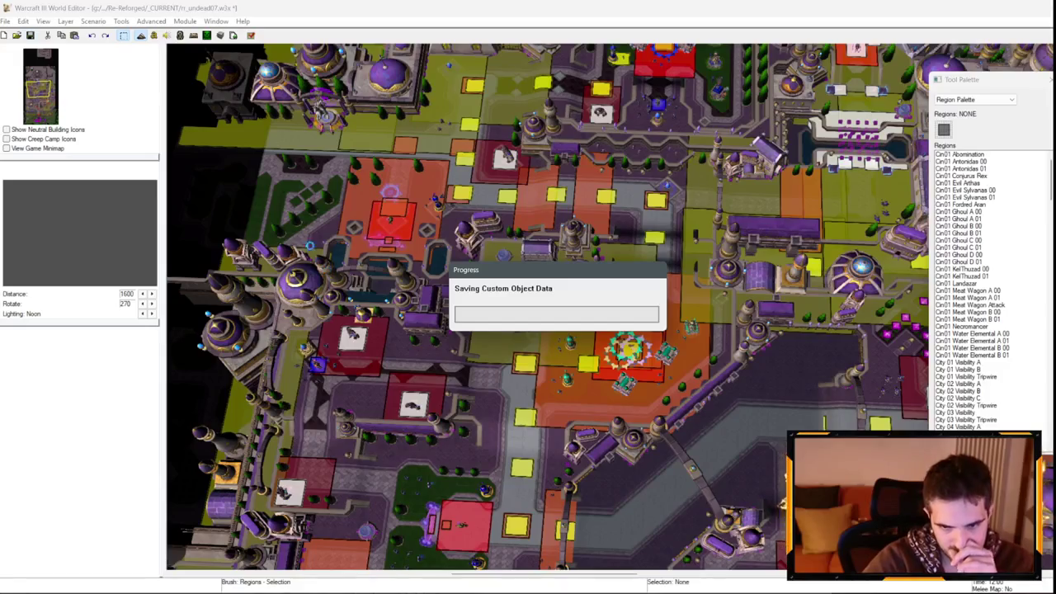
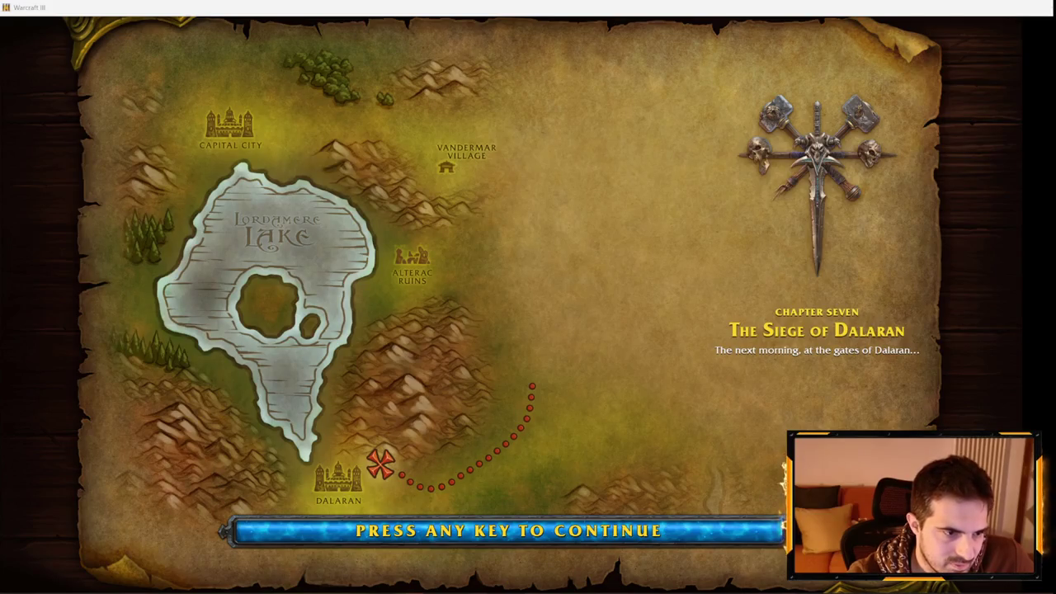
Step: Continue past the chapter loading screen and send the map-reveal cheat in chat
key(space)
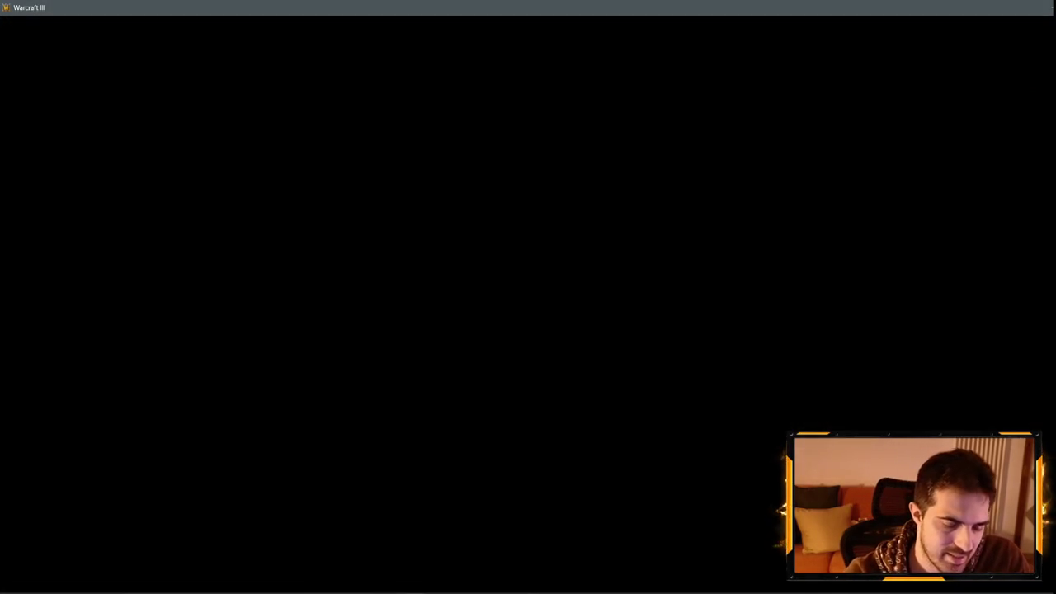
key(Return)
text(iseedea)
text(le)
key(Return)
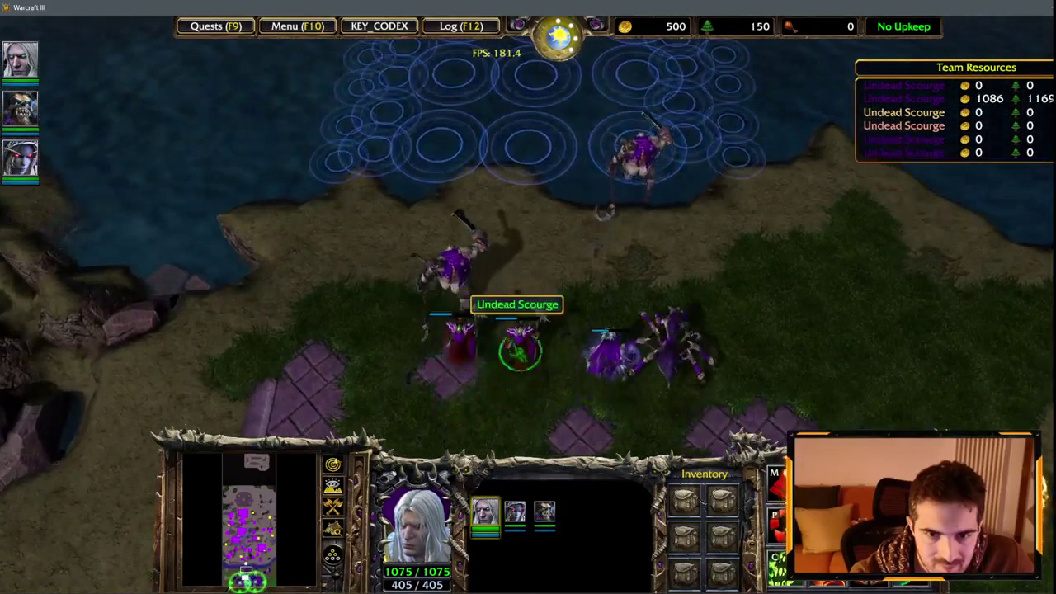
Step: Inspect the Abomination and Arthas, then exit the game from the F10 menu
click(471, 212)
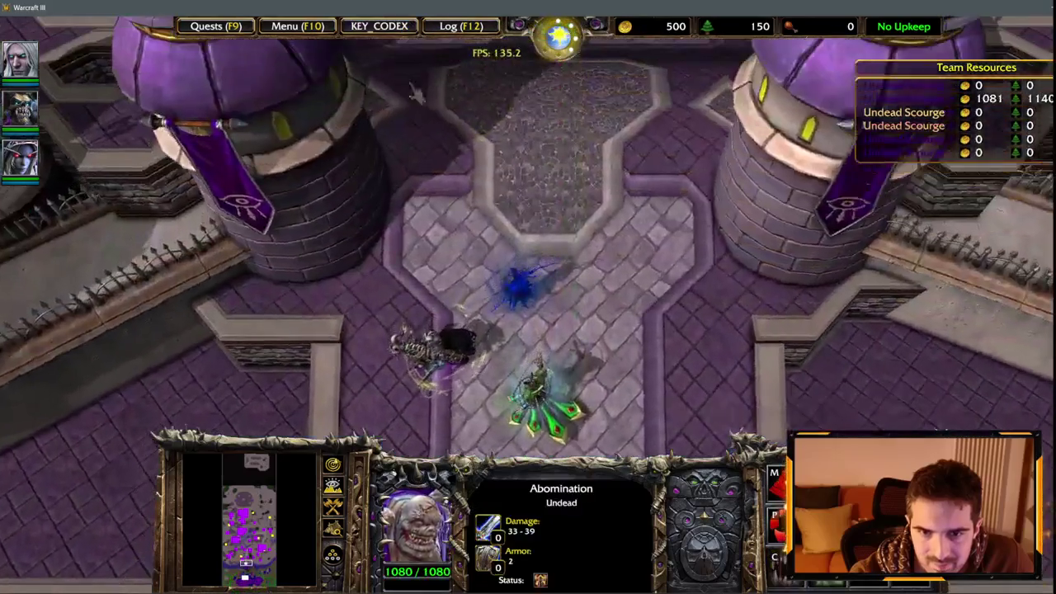
key(F1)
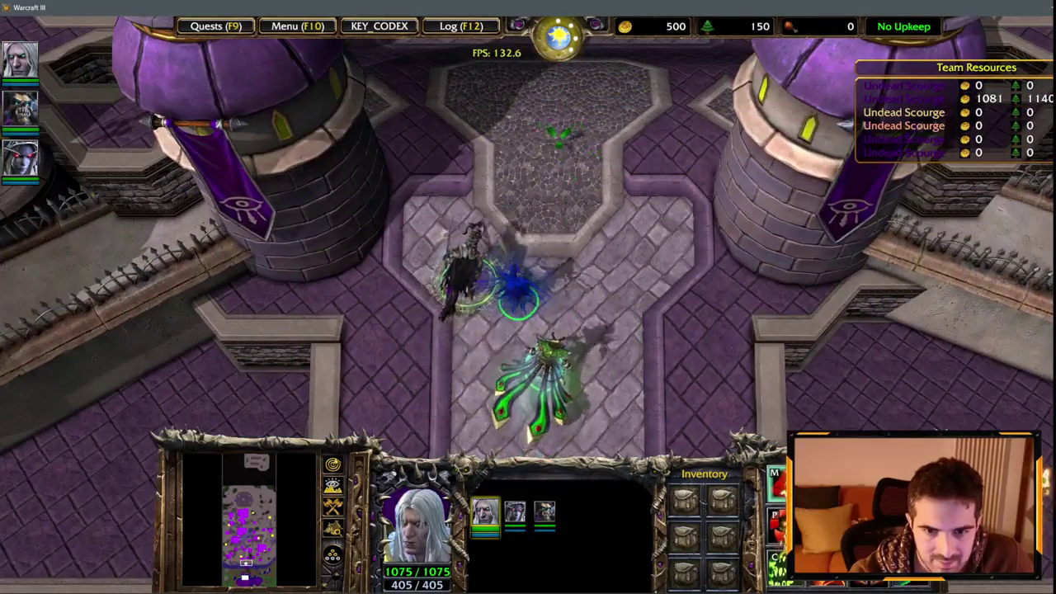
key(F10)
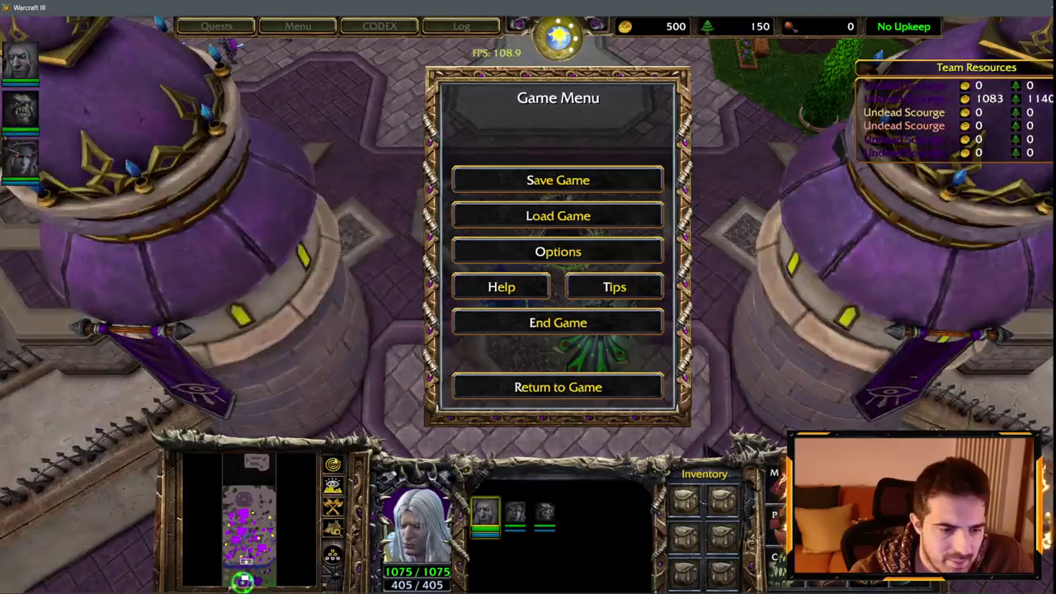
key(alt+Tab)
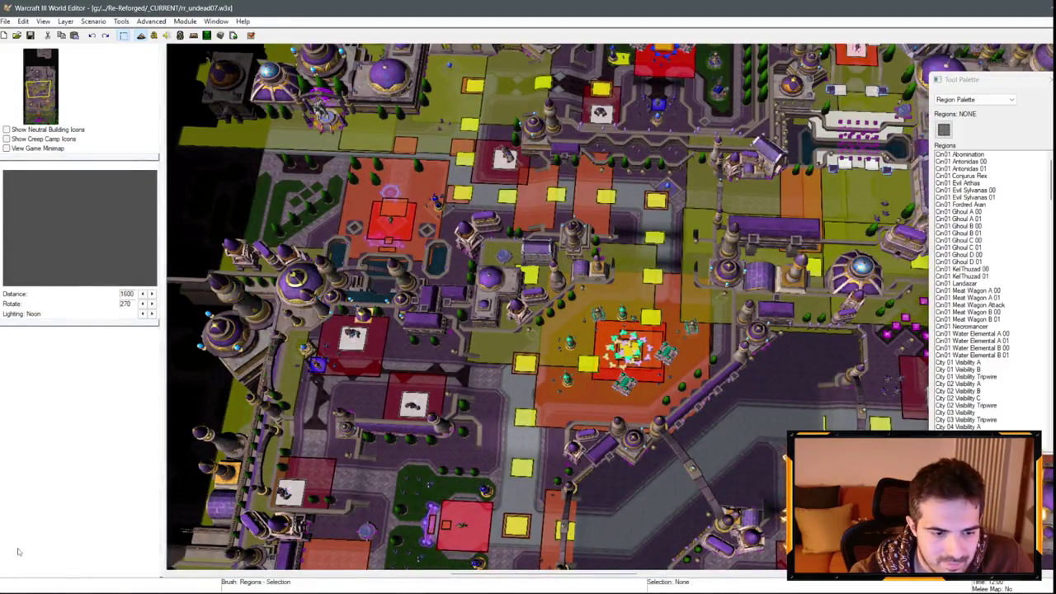
key(alt+Tab)
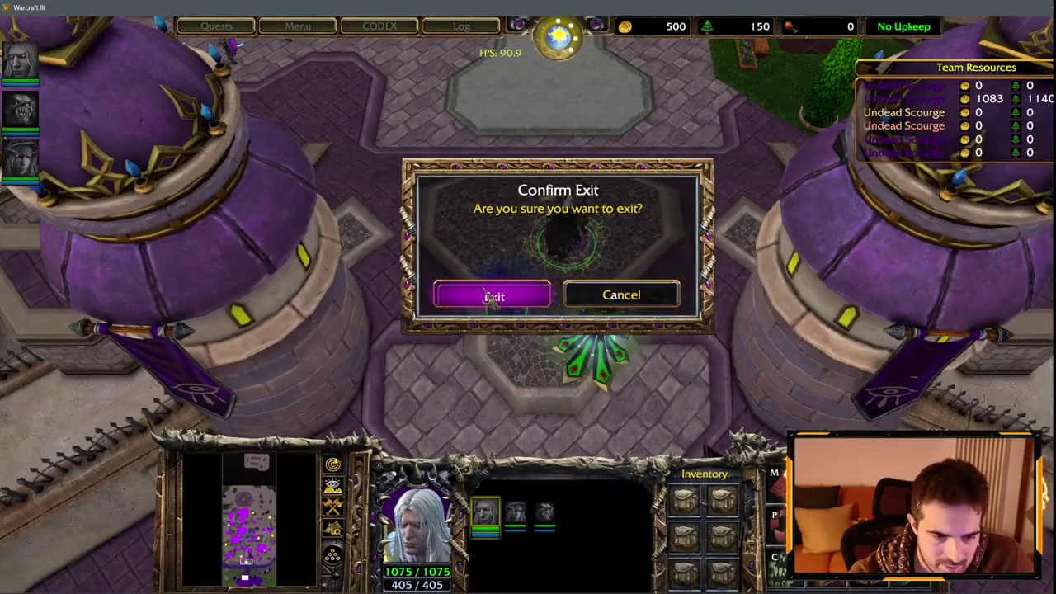
click(490, 297)
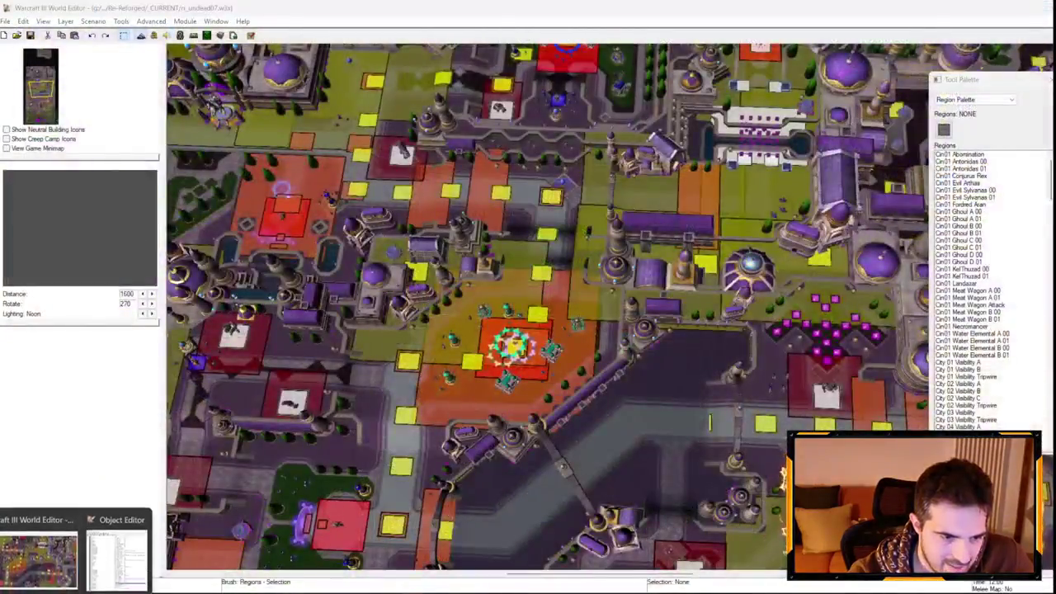
Step: Review the Dalaran player-group alliance loop in the Init 03 Players trigger
key(F4)
click(395, 355)
key(ctrl+v)
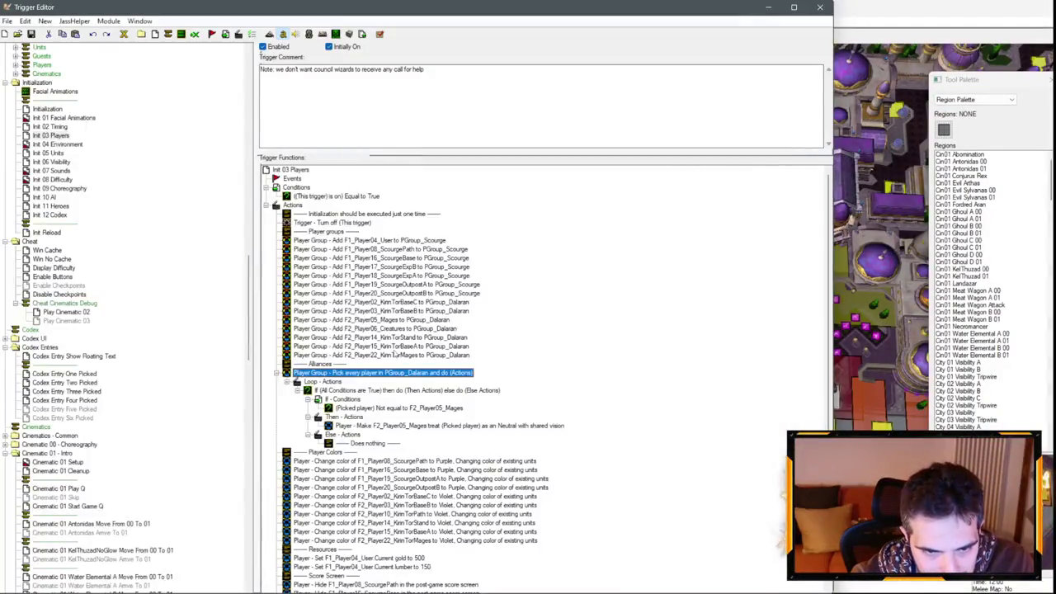
key(F3)
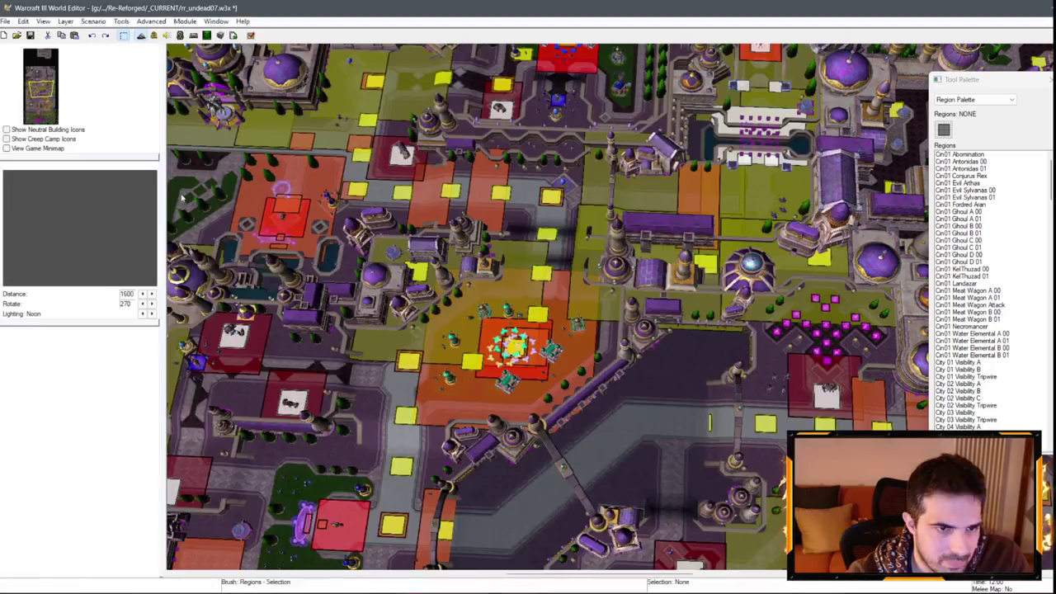
Step: Check Player Properties Forces, leaving Undead Scourge without shared unit control
click(93, 21)
click(124, 100)
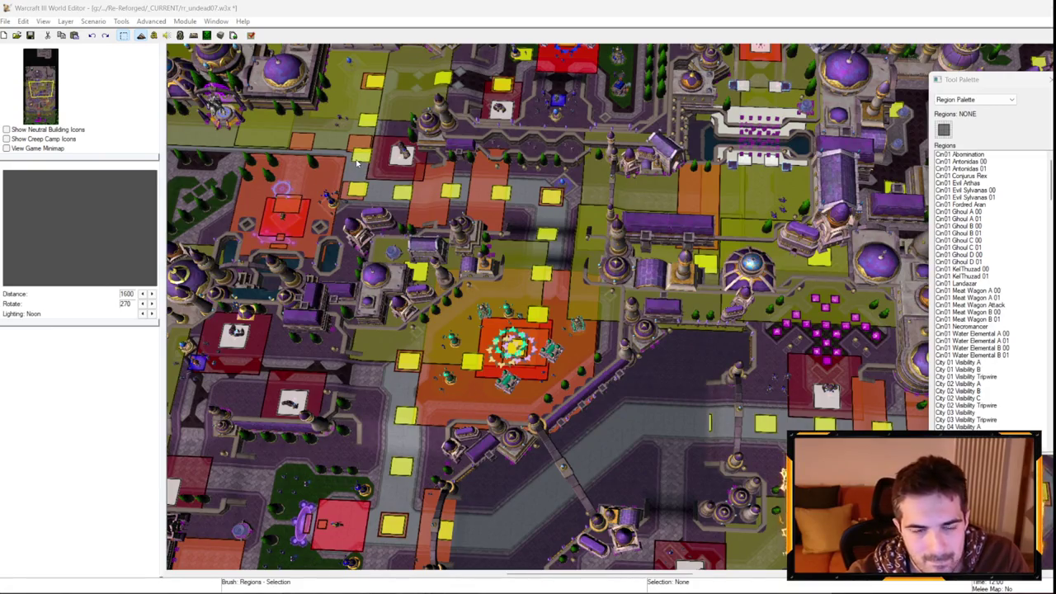
click(425, 129)
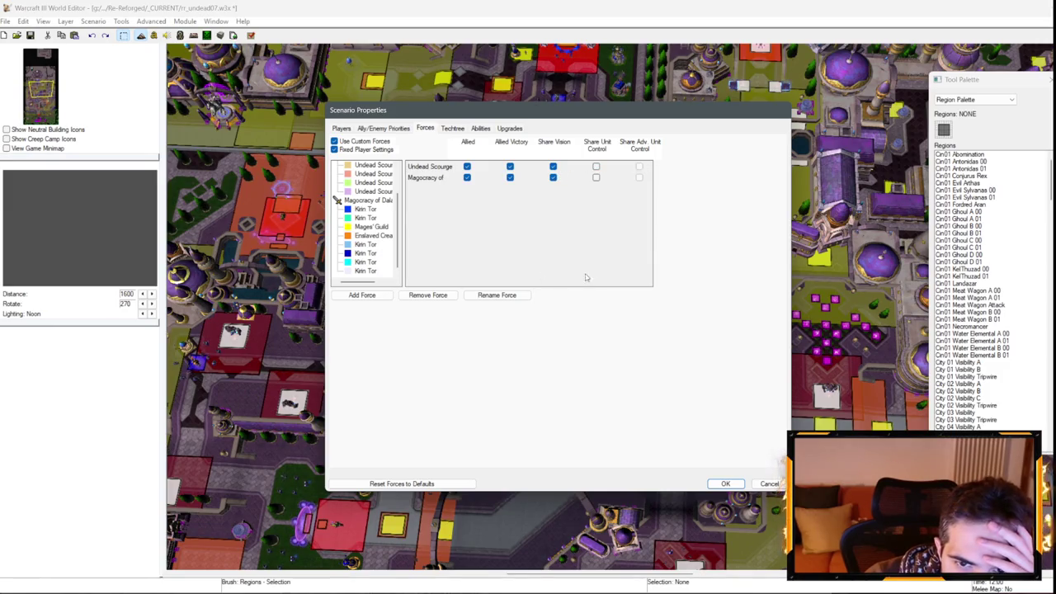
click(725, 483)
Step: Glance at the triggers again, then pan the minimap to Dalaran's southern plaza
key(F4)
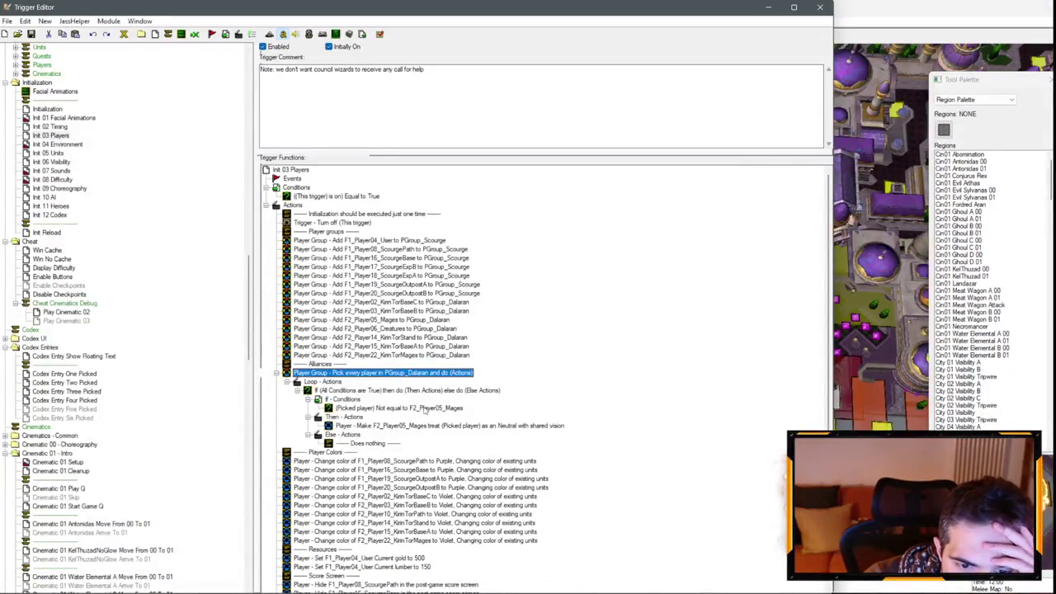
click(768, 7)
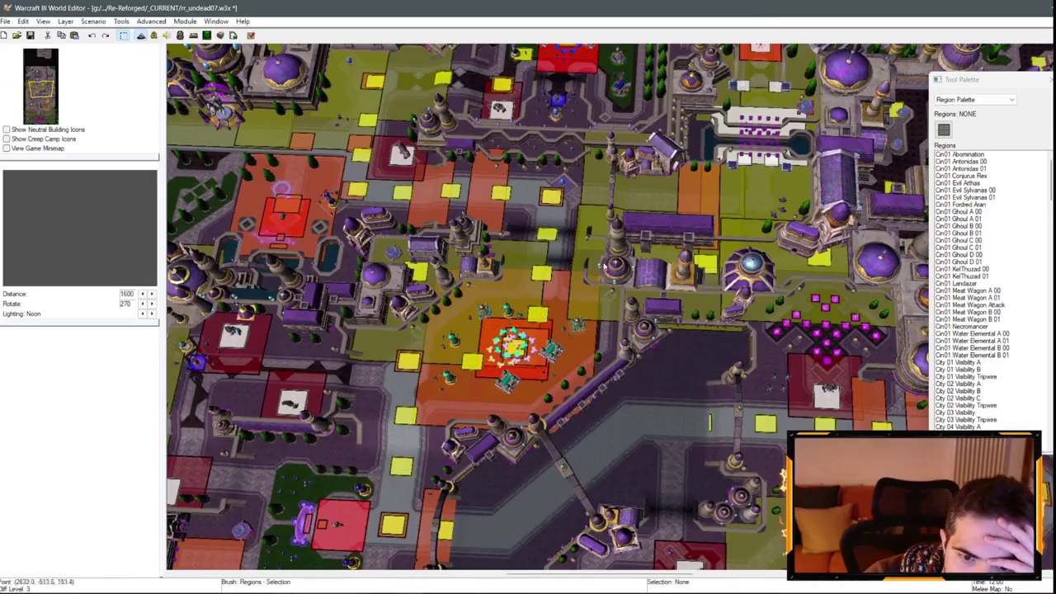
drag(42, 98, 40, 115)
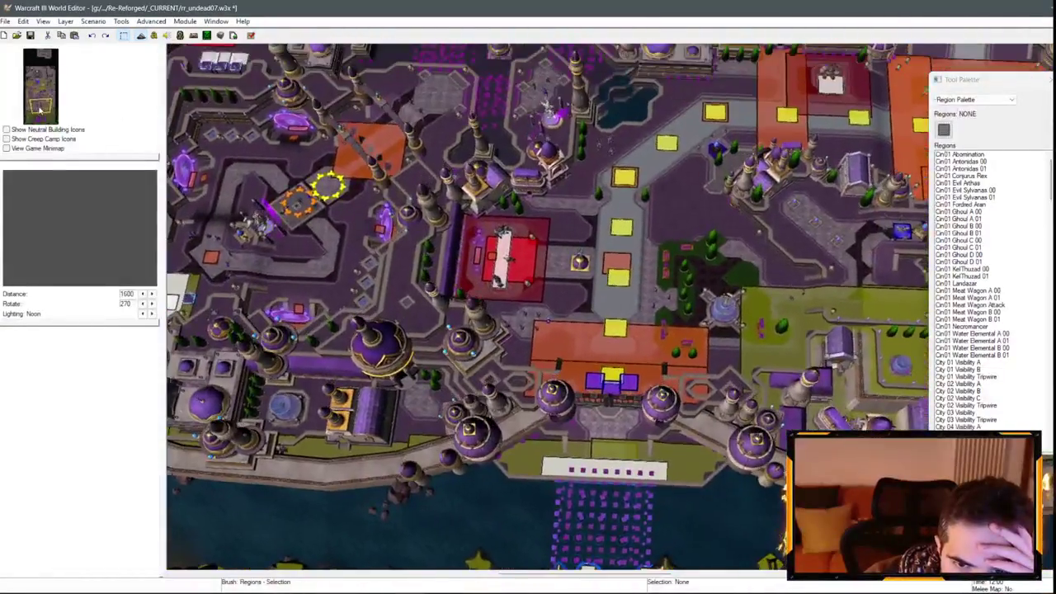
Step: Select the Dalaran Golems 01 region and enlarge it upward, downward and to the right
scroll(904, 85, down, 4)
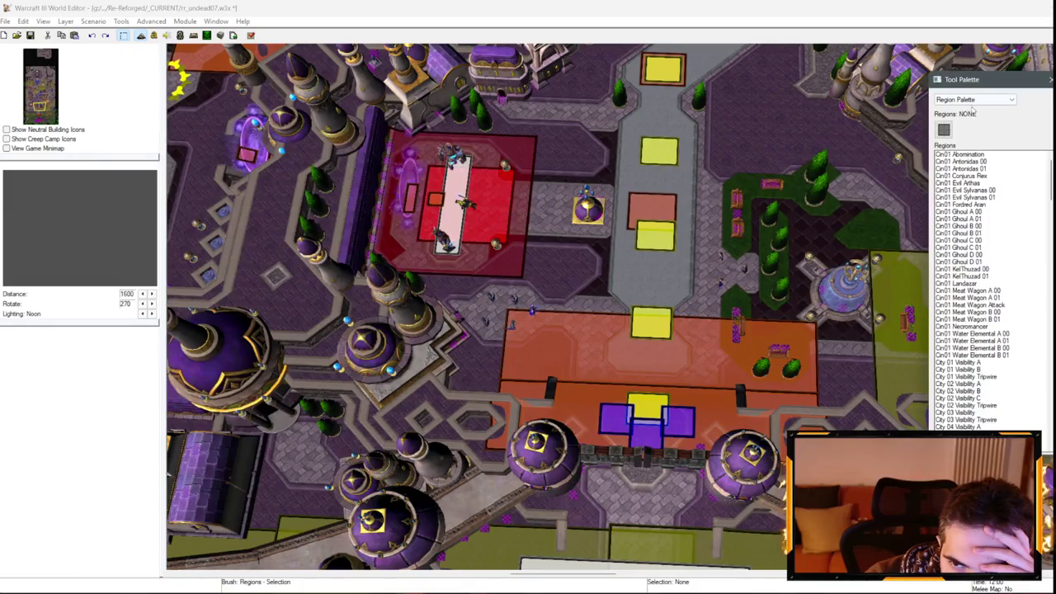
click(495, 241)
click(518, 260)
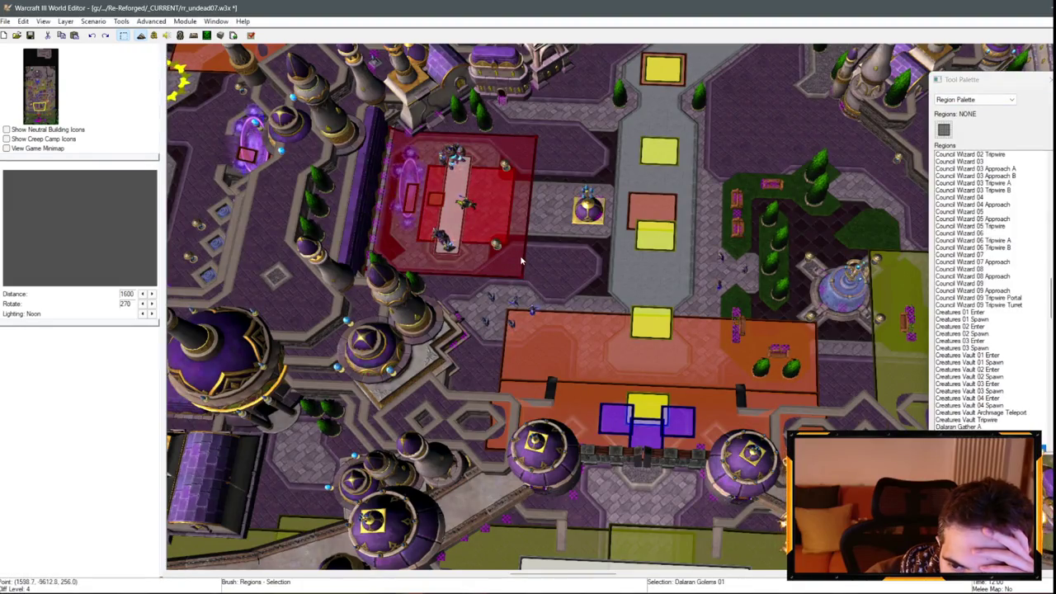
drag(529, 292, 556, 300)
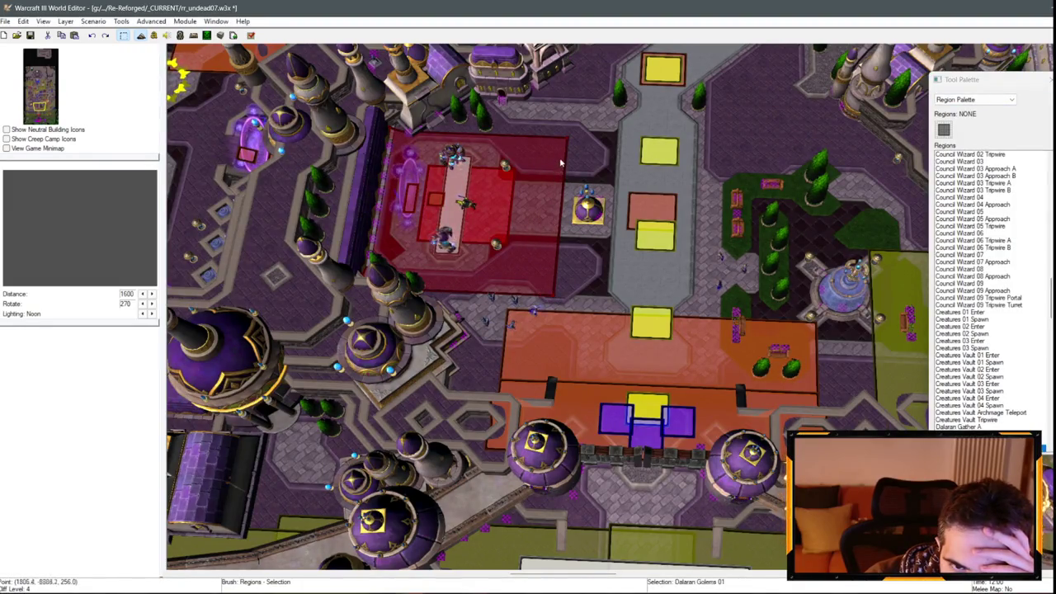
drag(566, 144, 571, 132)
scroll(620, 252, up, 3)
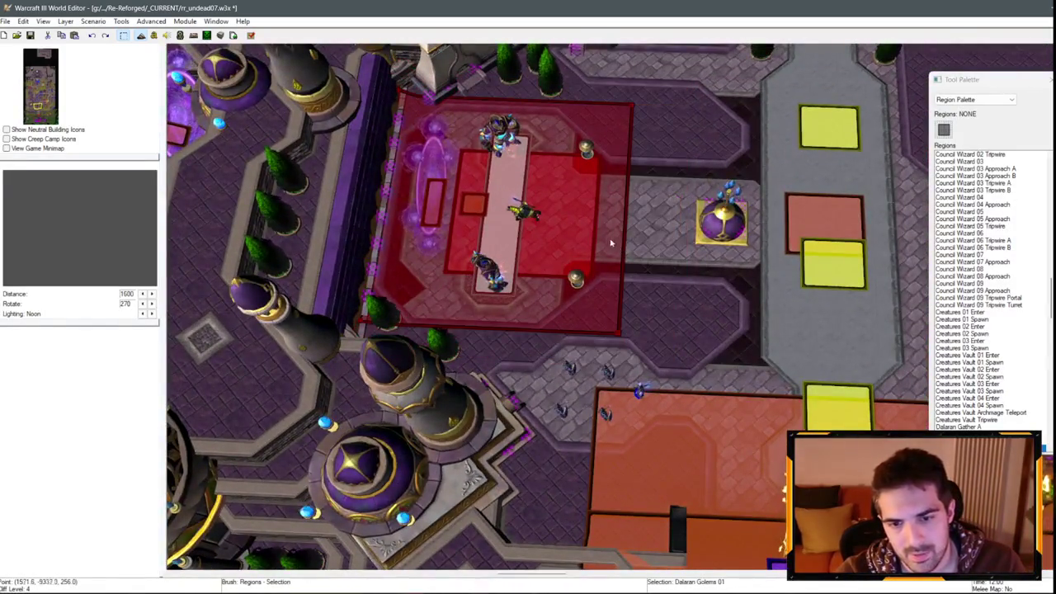
scroll(893, 123, down, 1)
drag(513, 239, 643, 228)
Step: Nudge the lower Arcane Golem left and down, briefly checking the region outlines
key(u)
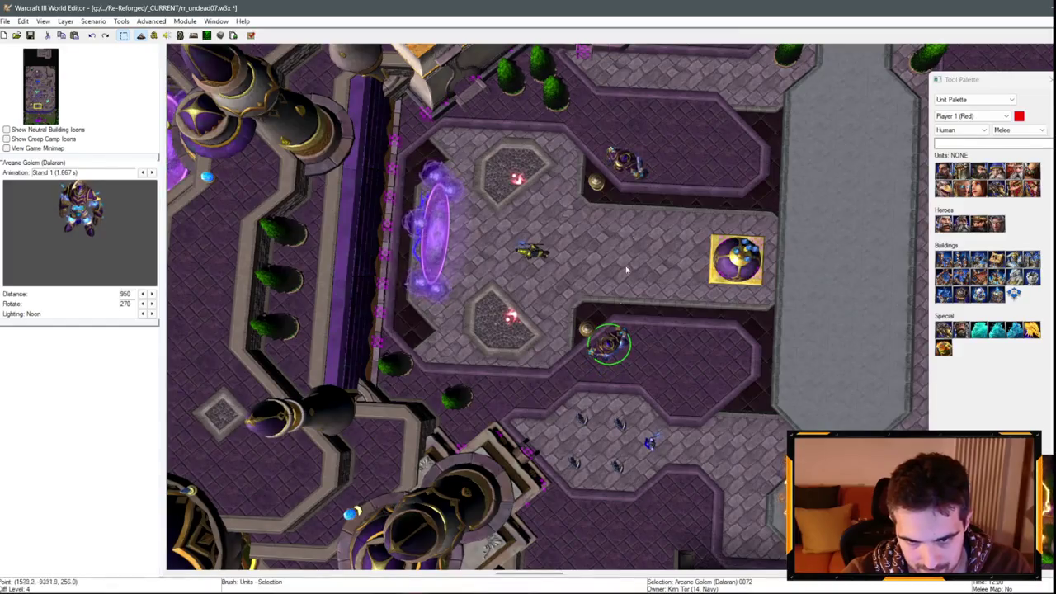
drag(627, 165, 620, 173)
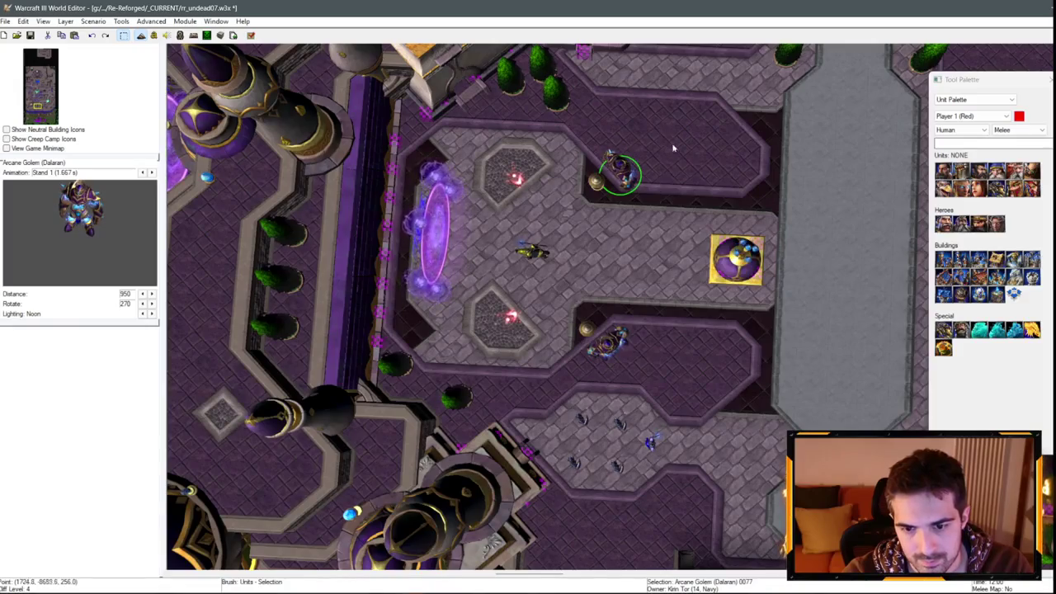
scroll(672, 149, down, 5)
key(r)
key(u)
scroll(683, 278, up, 6)
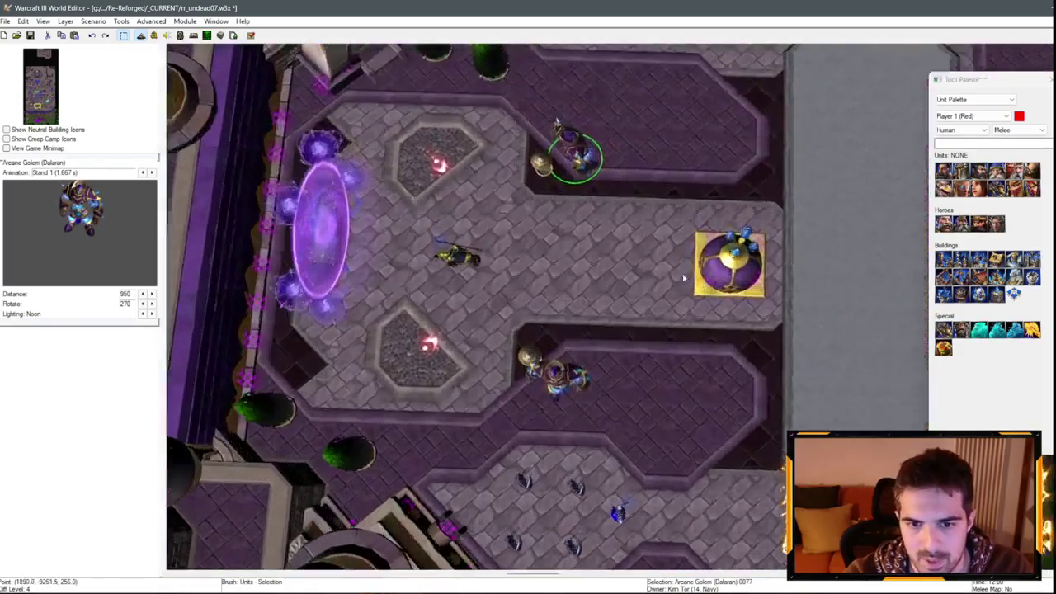
key(d)
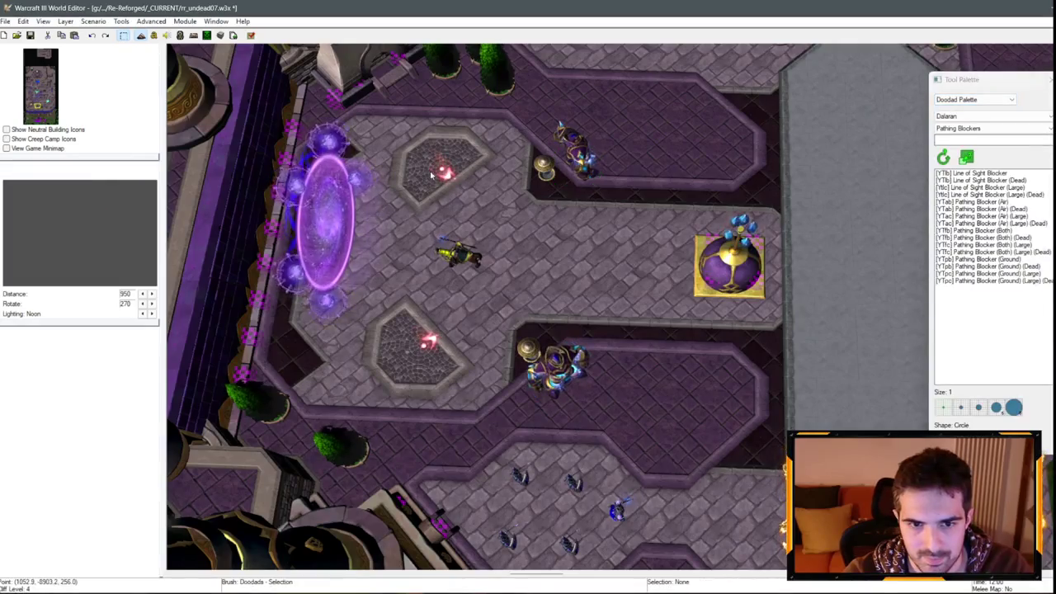
Step: Move a Magical Lantern into the upper diamond bed and Glowing Runes beside the lower golem
click(544, 168)
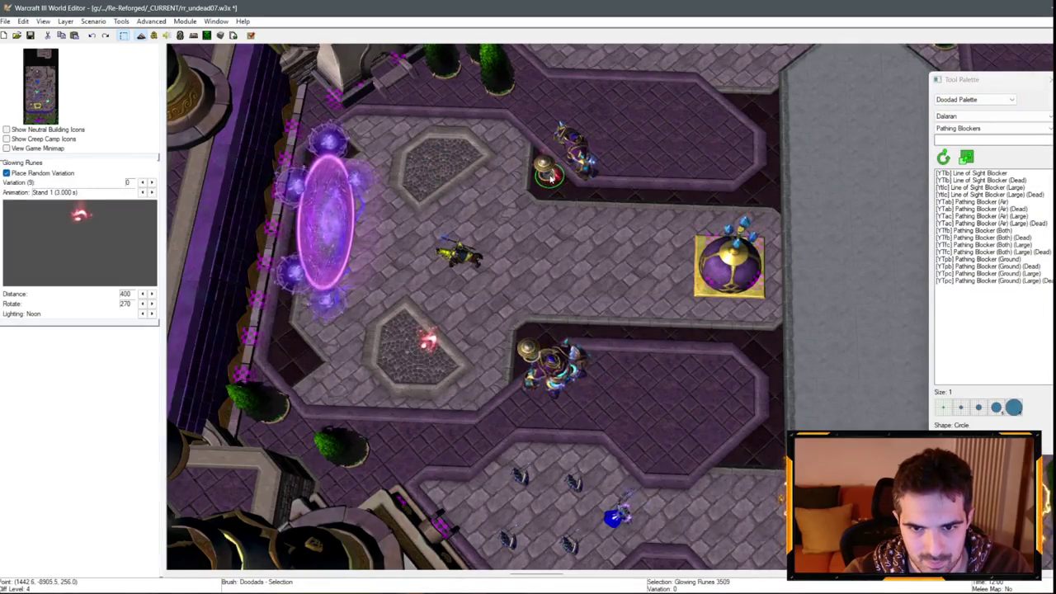
drag(550, 177, 534, 185)
key(Down)
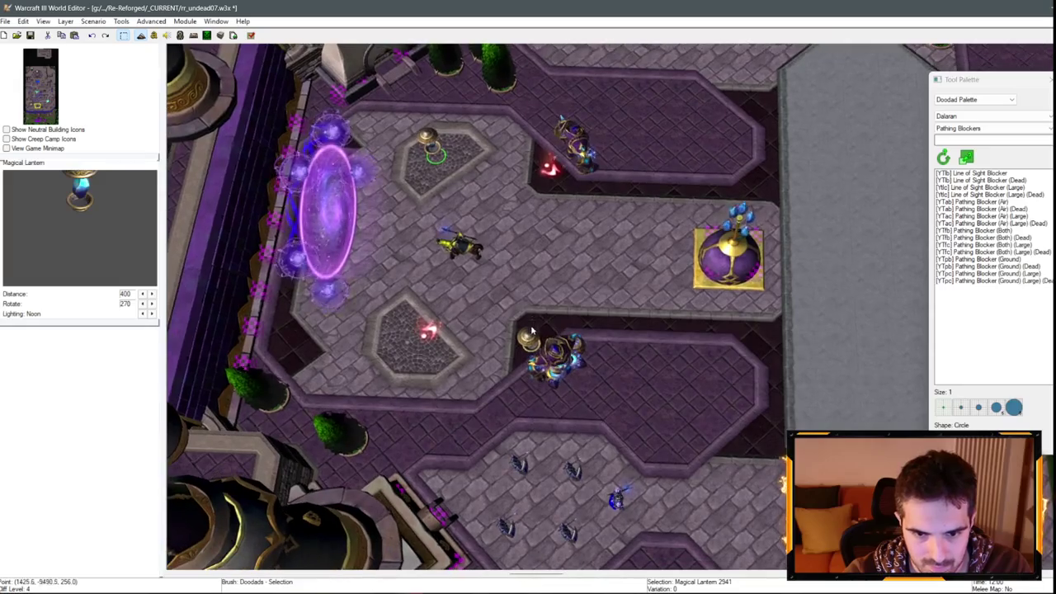
drag(429, 332, 464, 336)
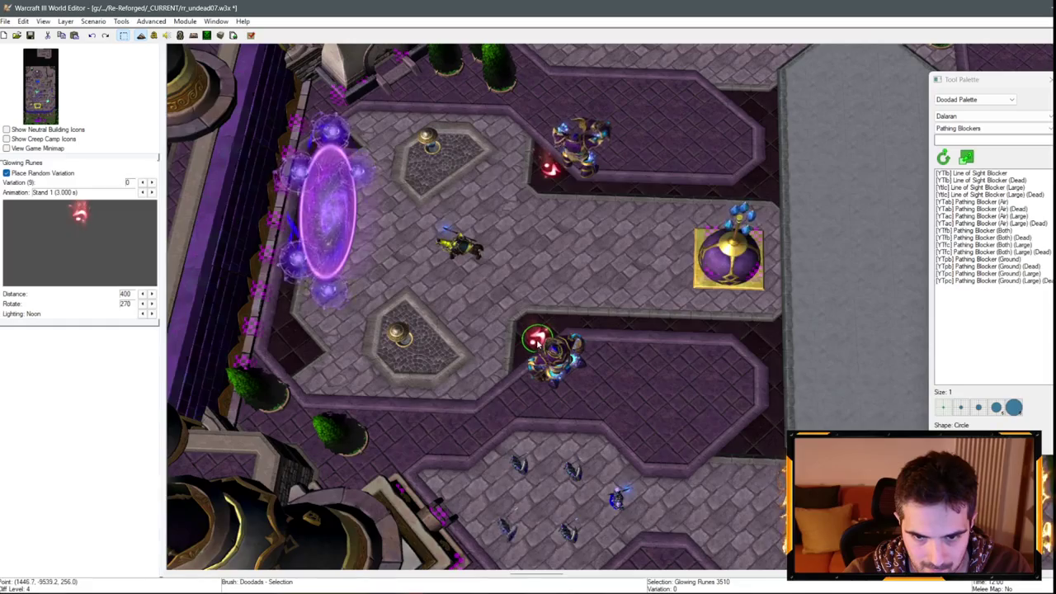
click(975, 99)
click(957, 115)
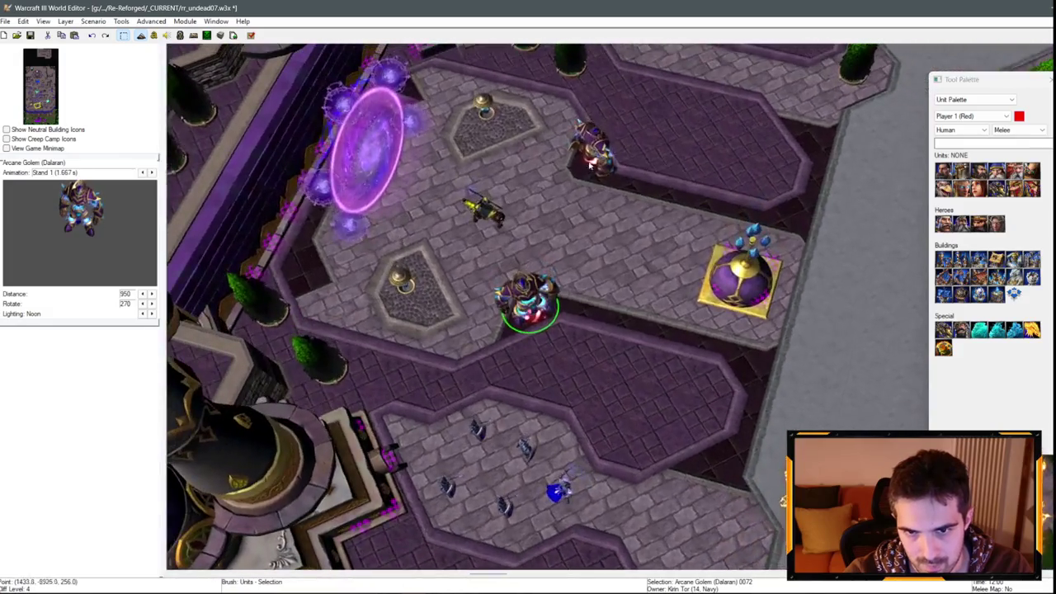
Step: Select each Arcane Golem, clear the selection, and show the map's regions
click(583, 169)
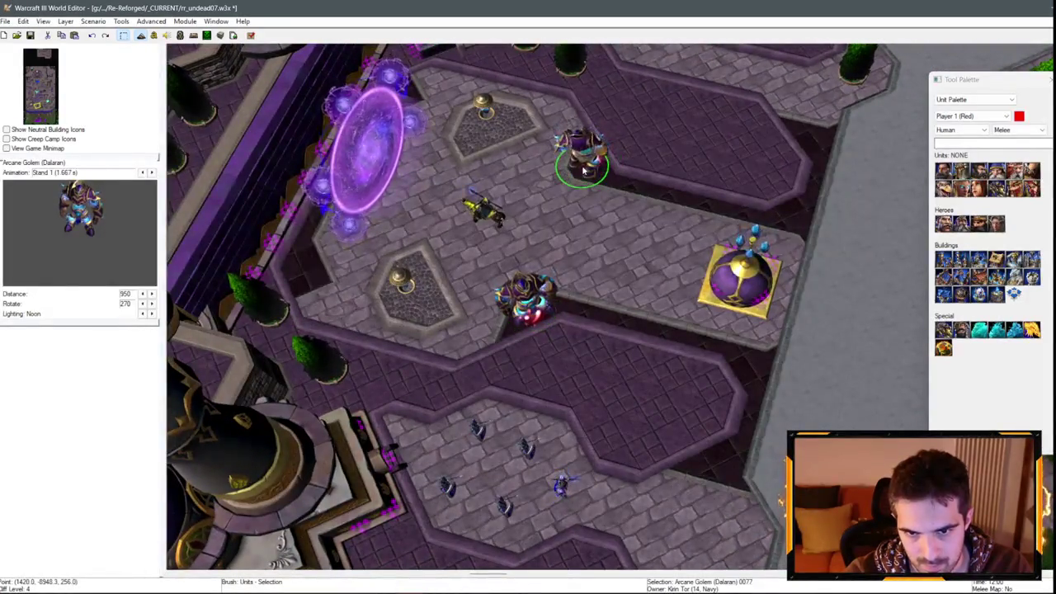
click(521, 297)
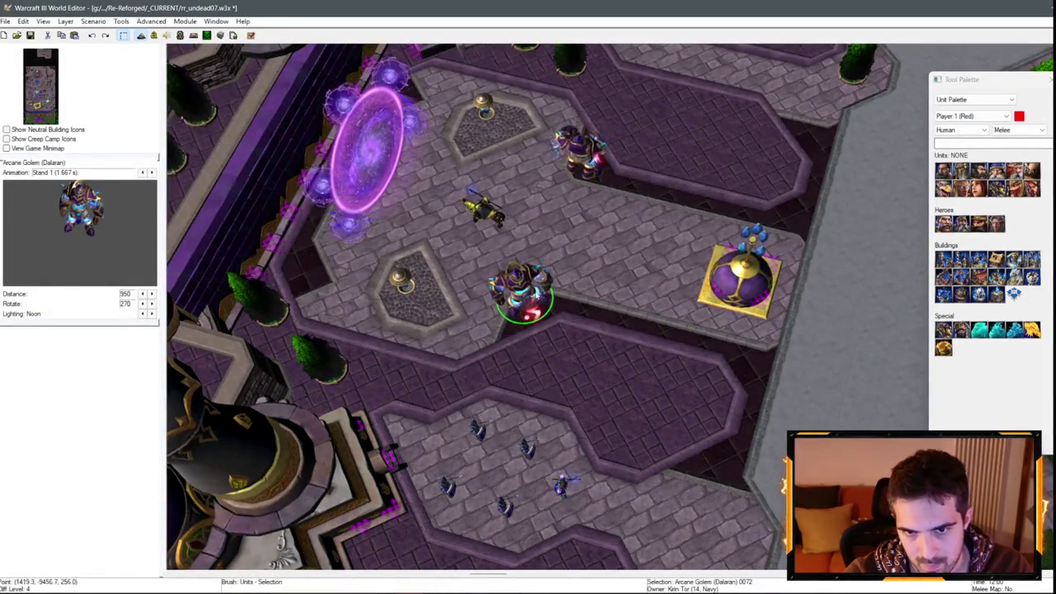
key(Escape)
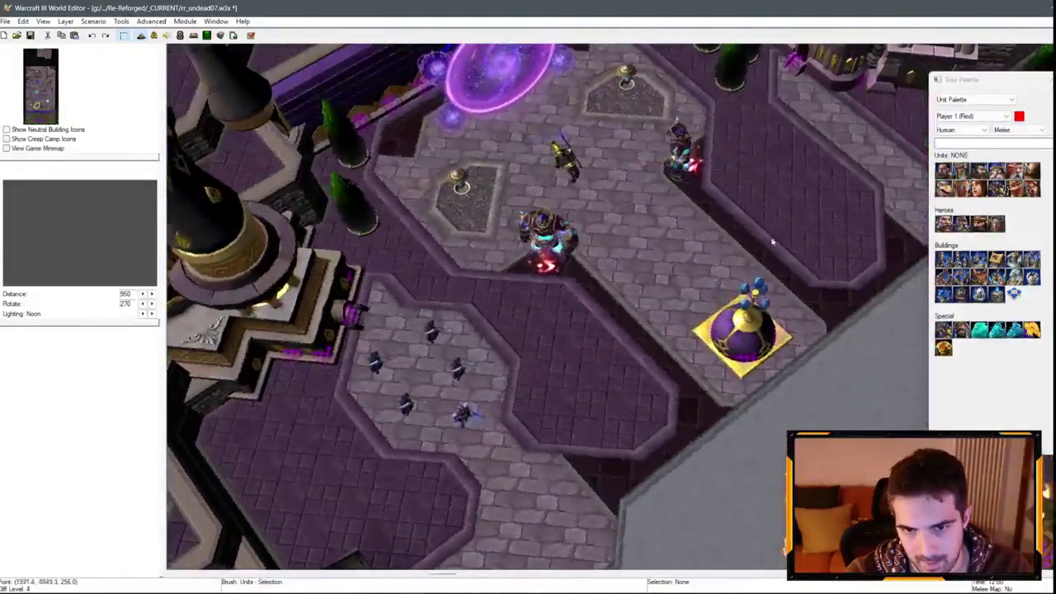
scroll(773, 241, down, 5)
key(ctrl+r)
scroll(733, 285, up, 3)
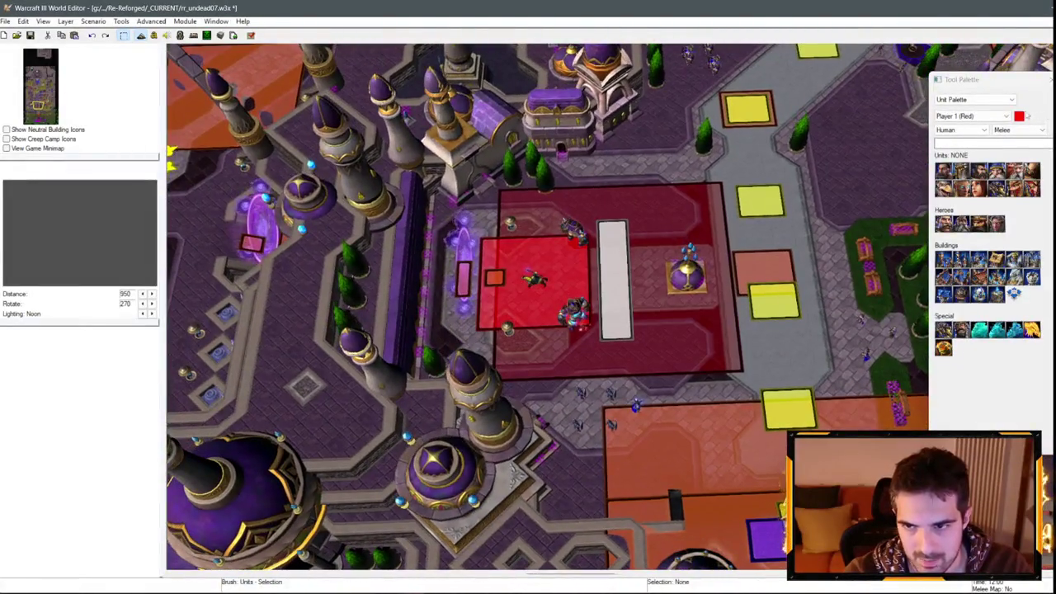
Step: Move the white region left onto the golems and save the map
click(974, 99)
click(961, 132)
scroll(607, 264, up, 2)
drag(608, 257, 560, 257)
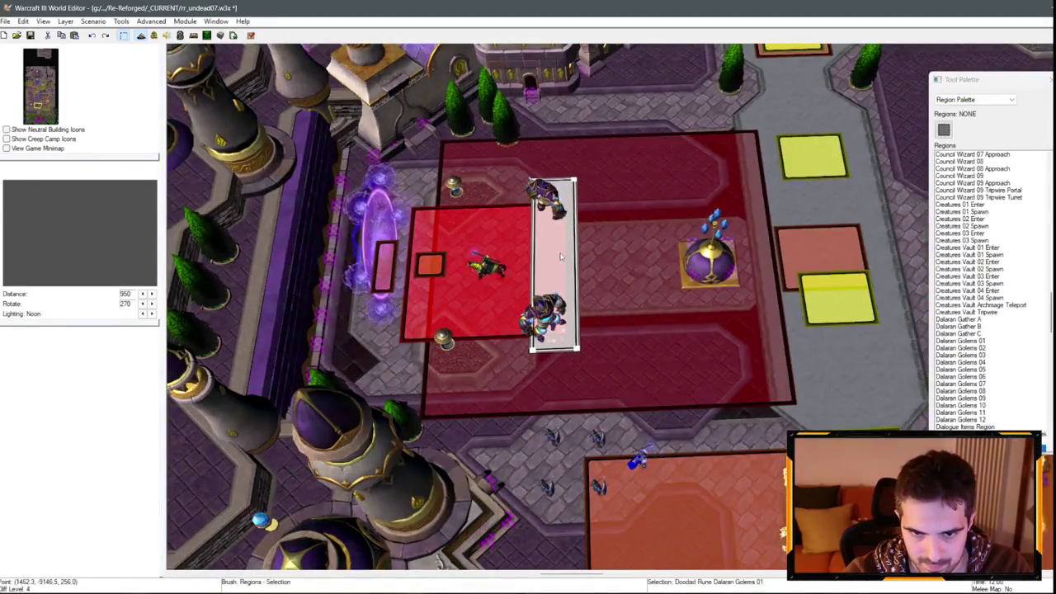
scroll(560, 257, down, 3)
scroll(560, 257, up, 2)
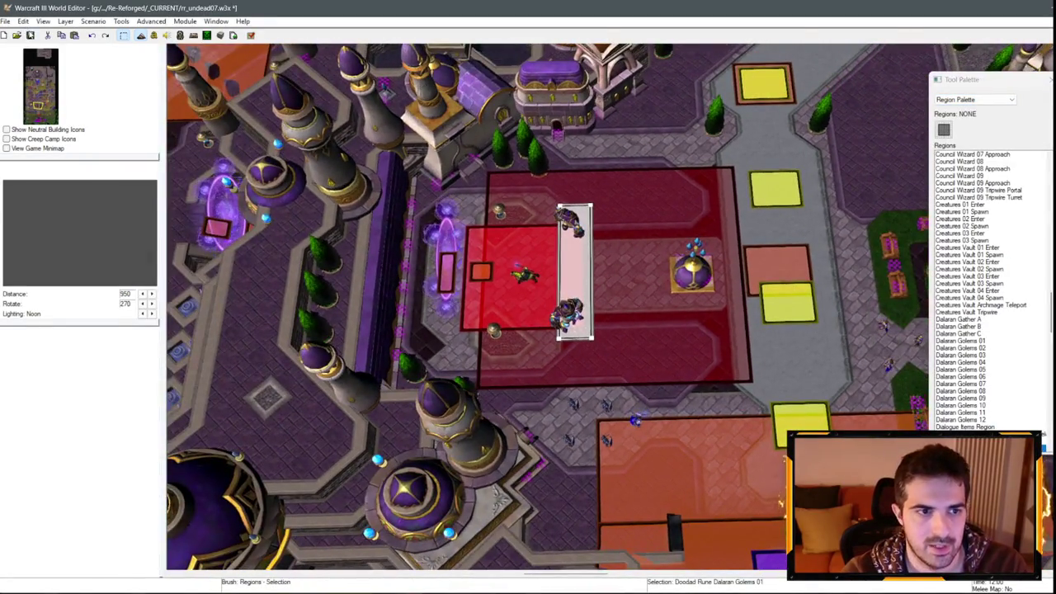
key(ctrl+s)
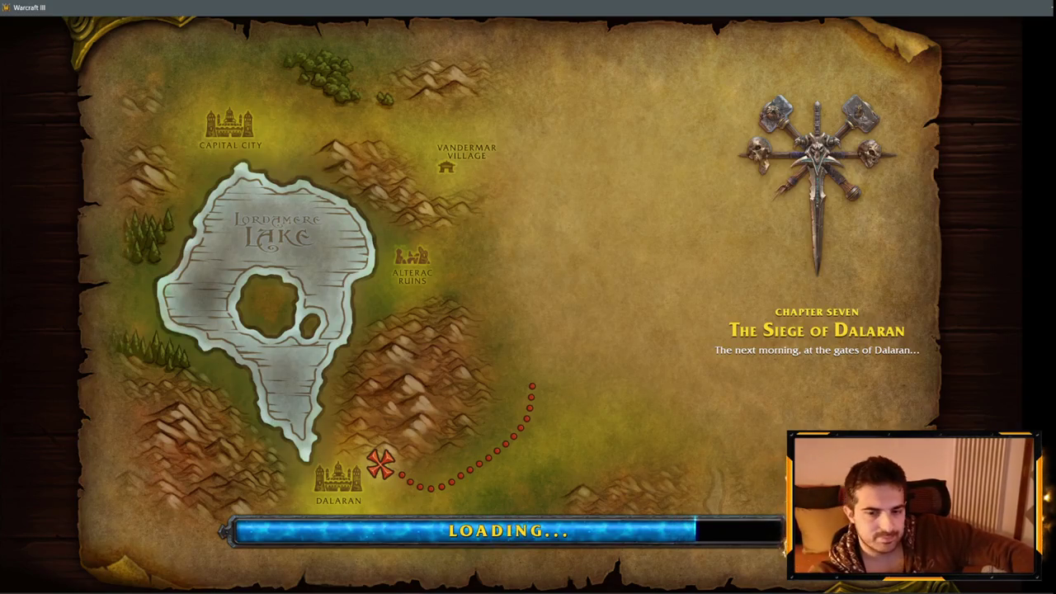
Step: Continue past the Siege of Dalaran loading screen into the mission
key(space)
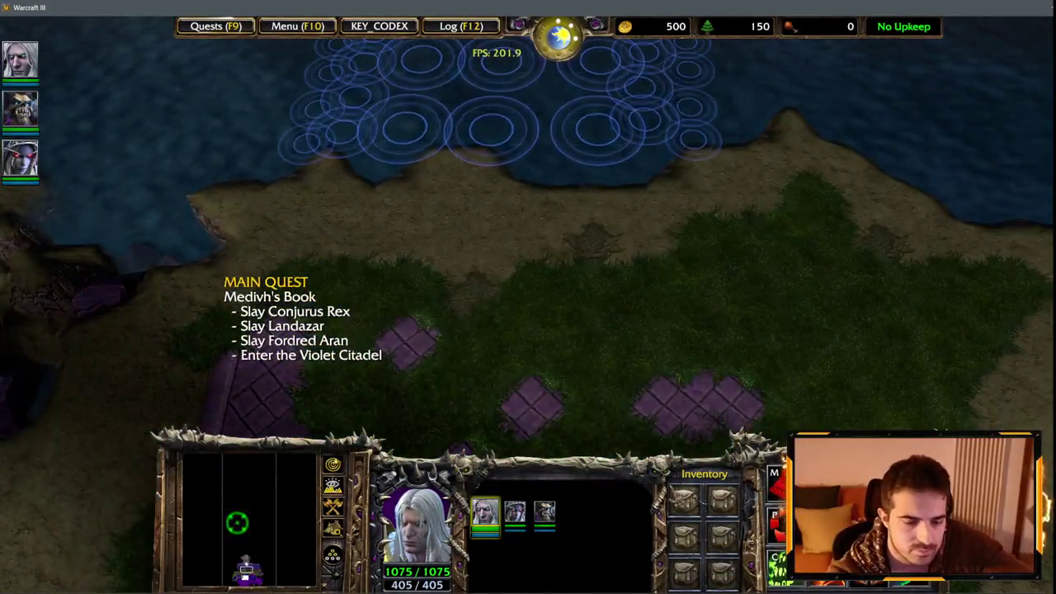
Step: Enter the iseedead cheat and order Arthas to break open the Dalaran Entrance gate
key(Return)
text(iseedead)
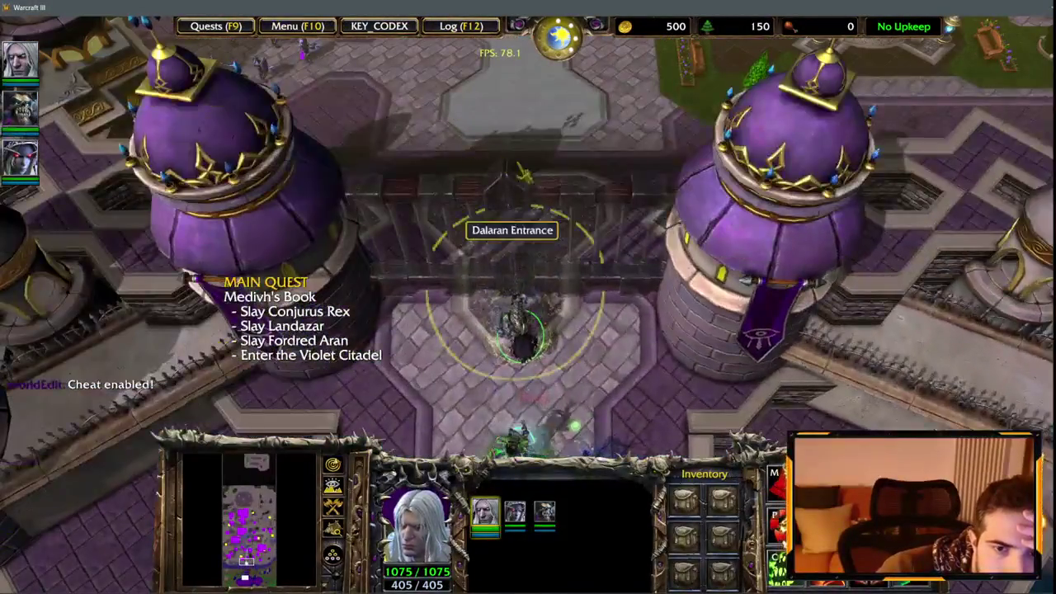
click(519, 198)
key(F1)
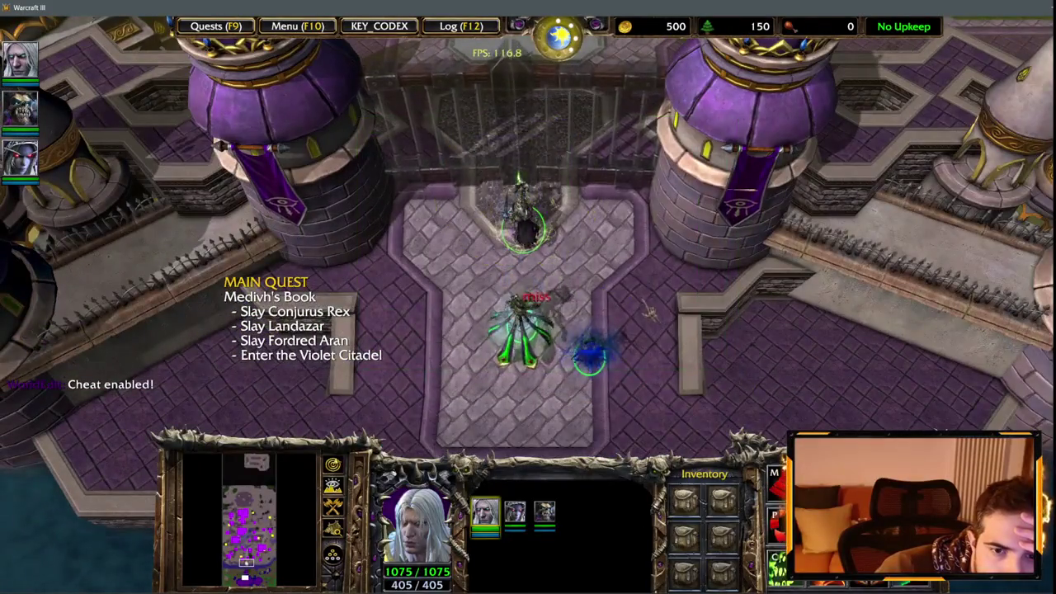
key(F1)
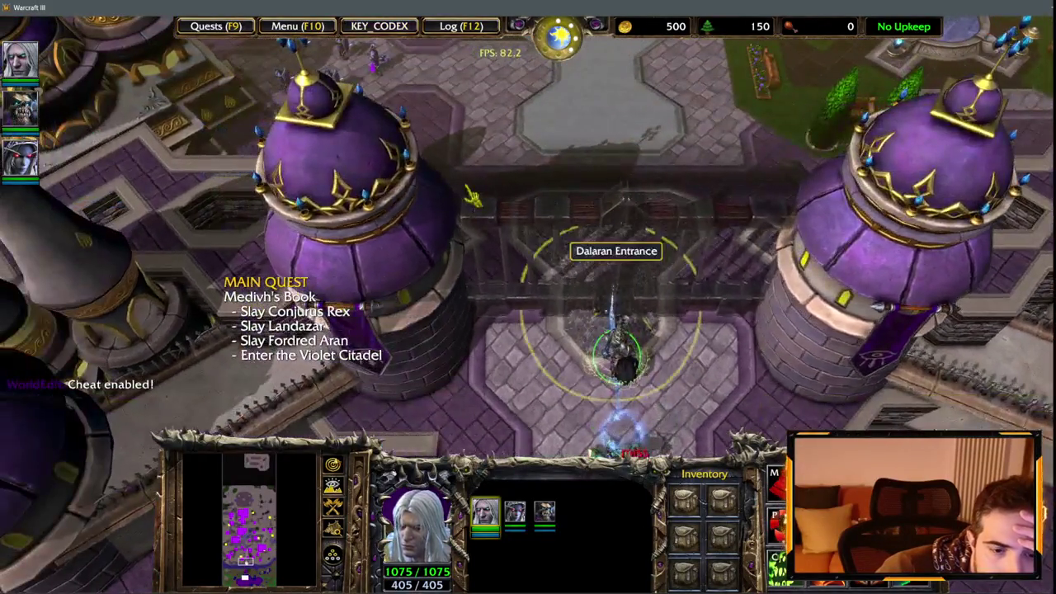
right_click(491, 198)
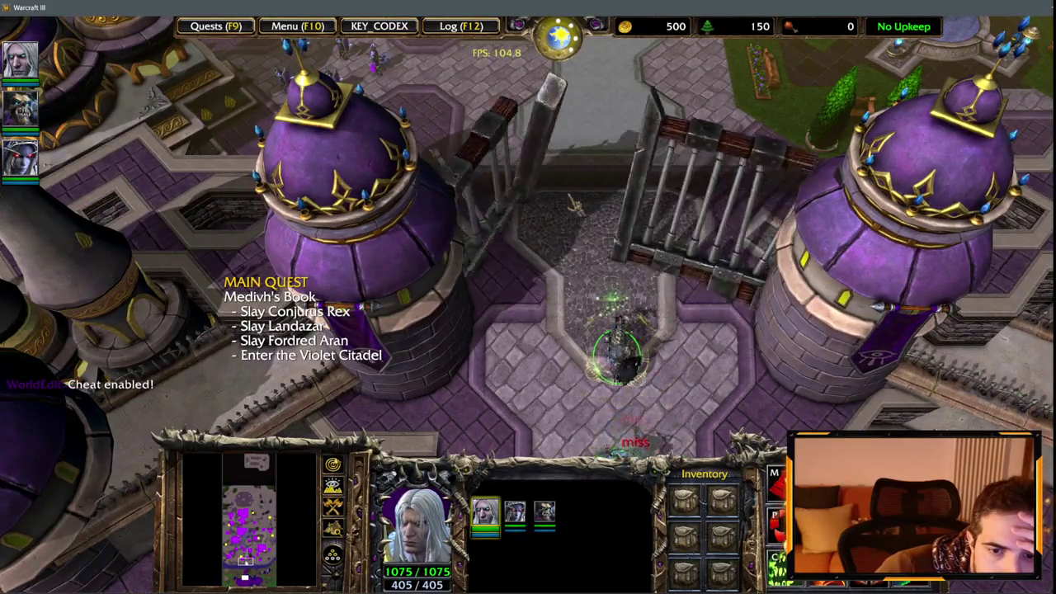
Step: Advance north into the courtyard and cast Arthas's Death Coil on a target
key(Up)
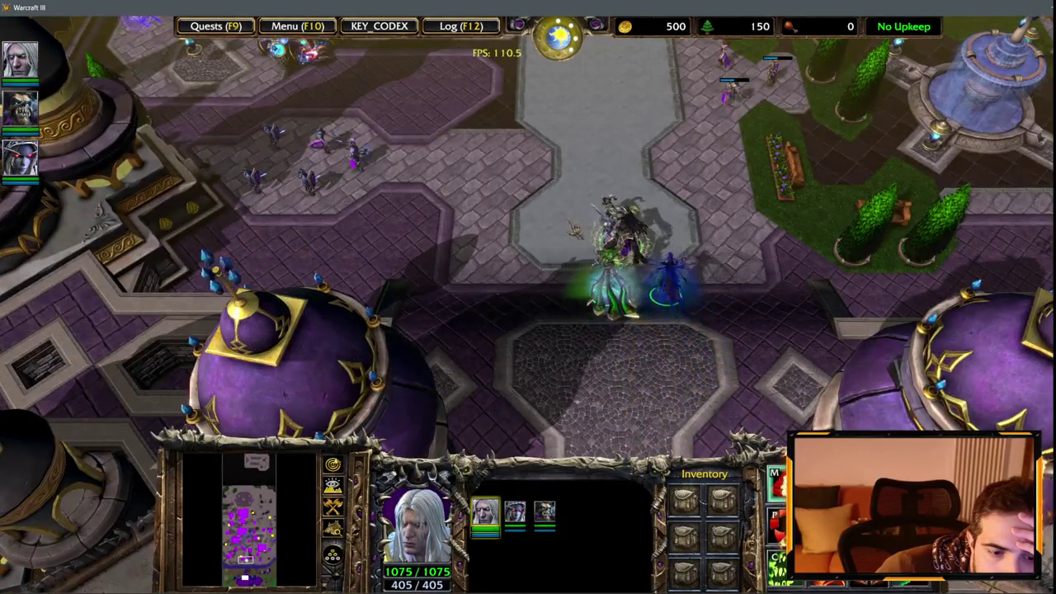
key(Up)
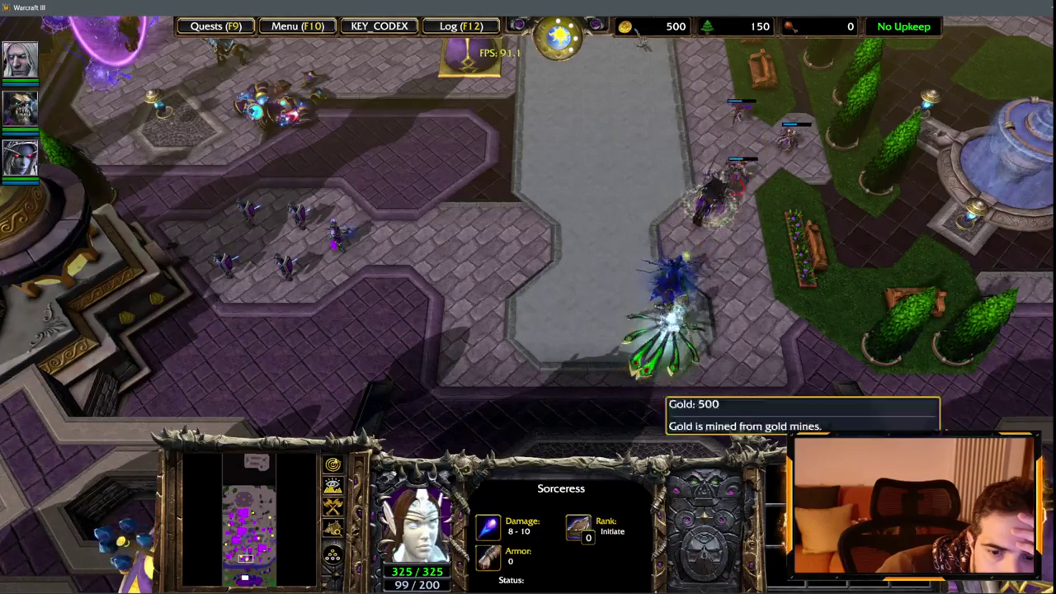
key(Up)
key(F1)
key(c)
click(675, 422)
Step: Command Sylvanas, Arthas and the three-hero group in the plaza battle
key(Up)
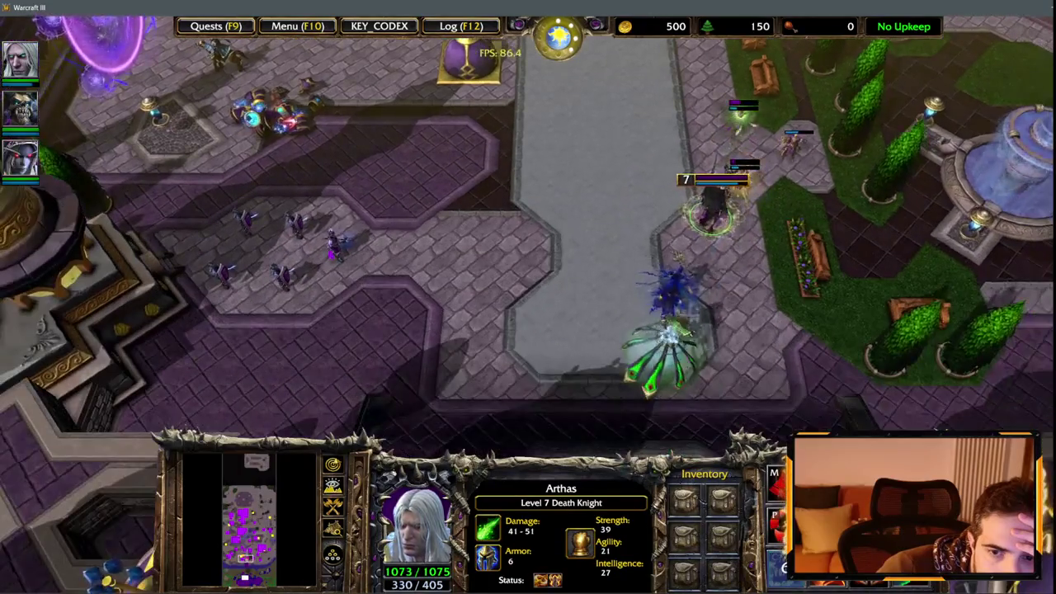
key(Up)
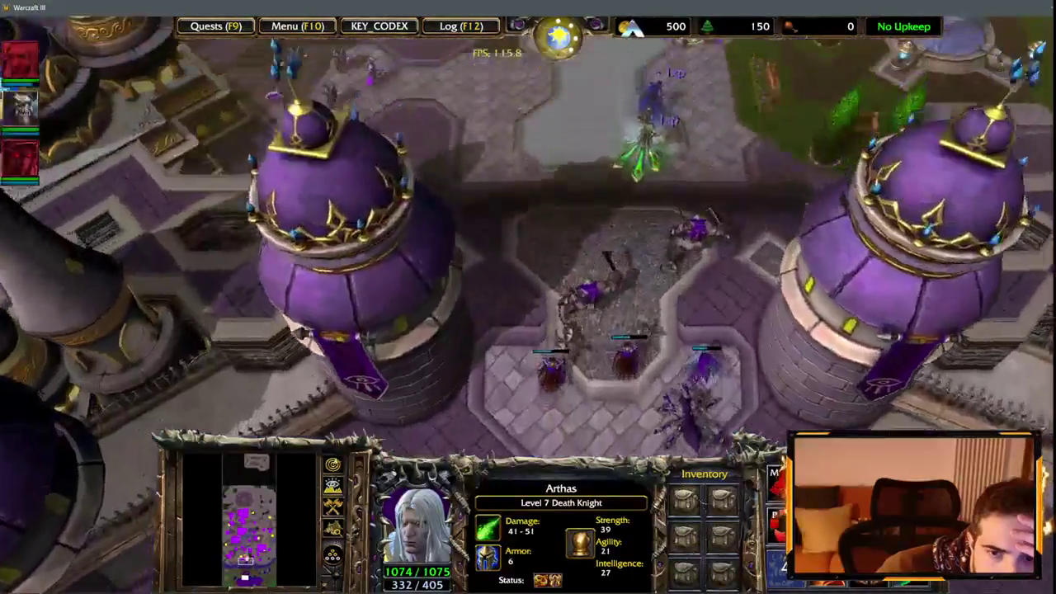
scroll(660, 247, down, 3)
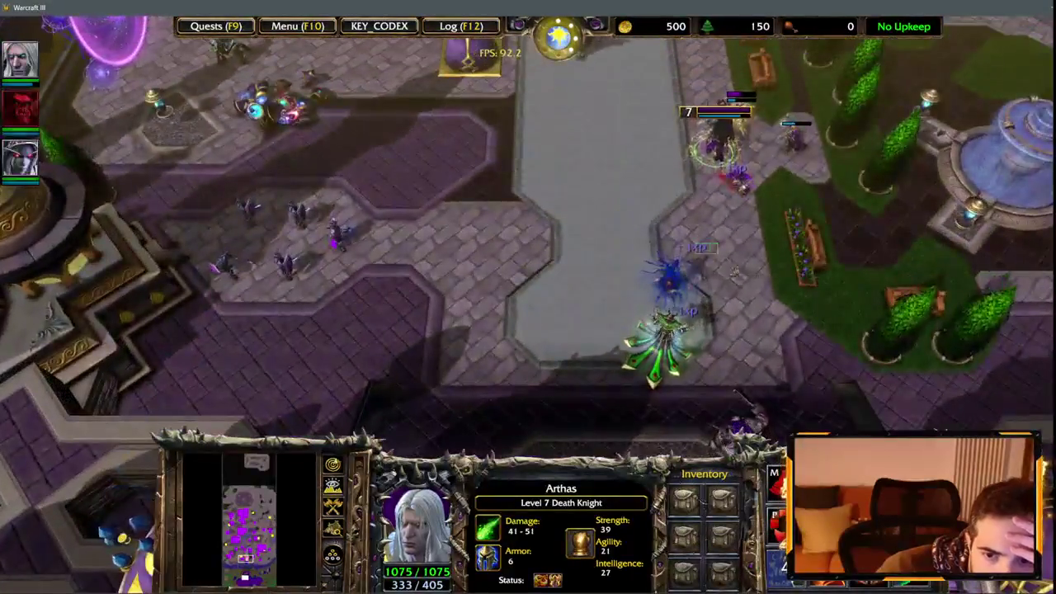
click(689, 243)
drag(634, 115, 704, 341)
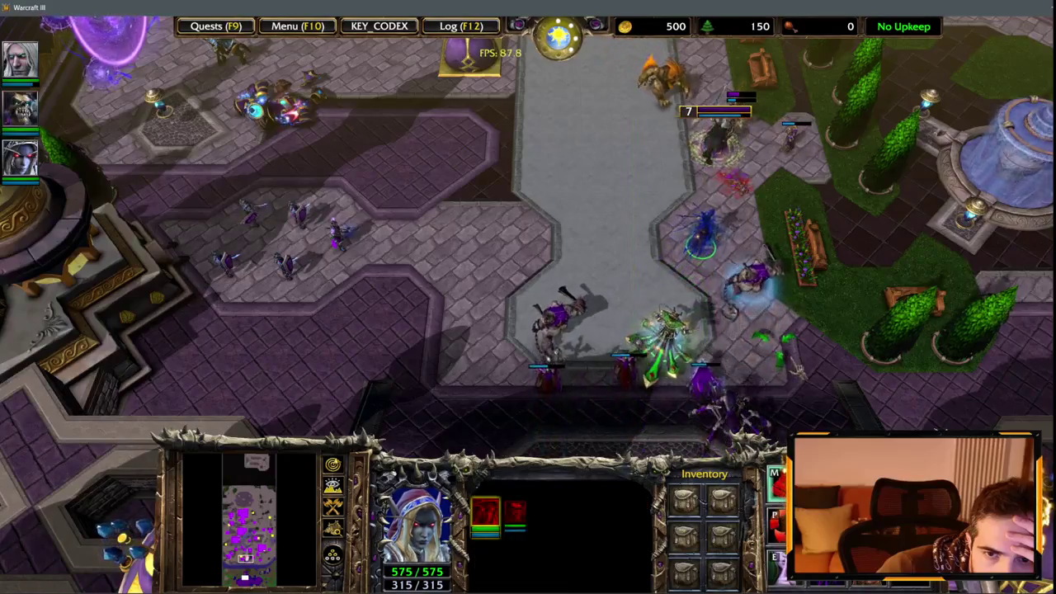
key(F1)
scroll(577, 330, up, 2)
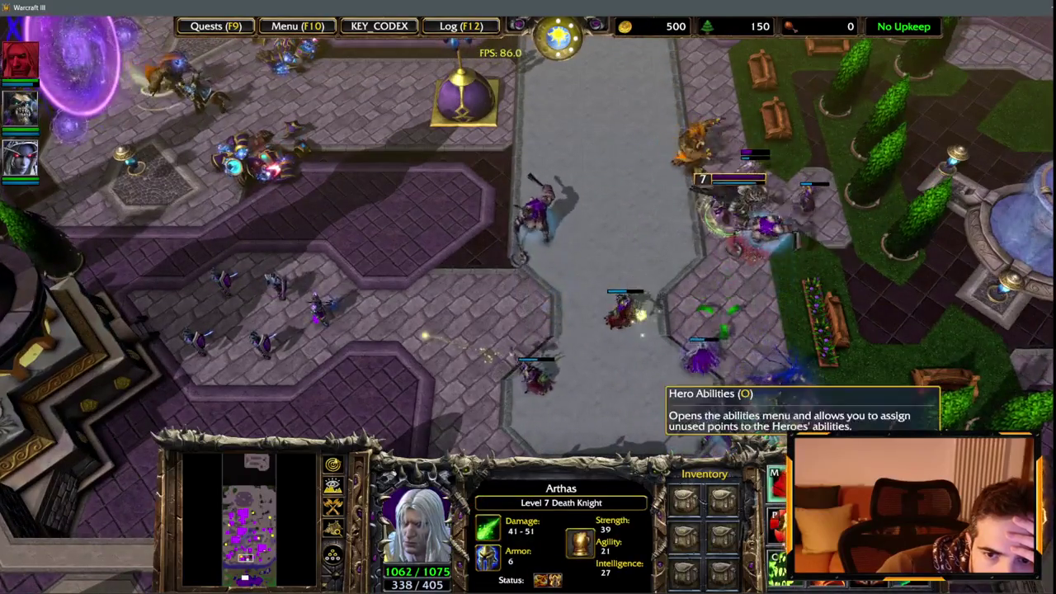
scroll(749, 404, down, 1)
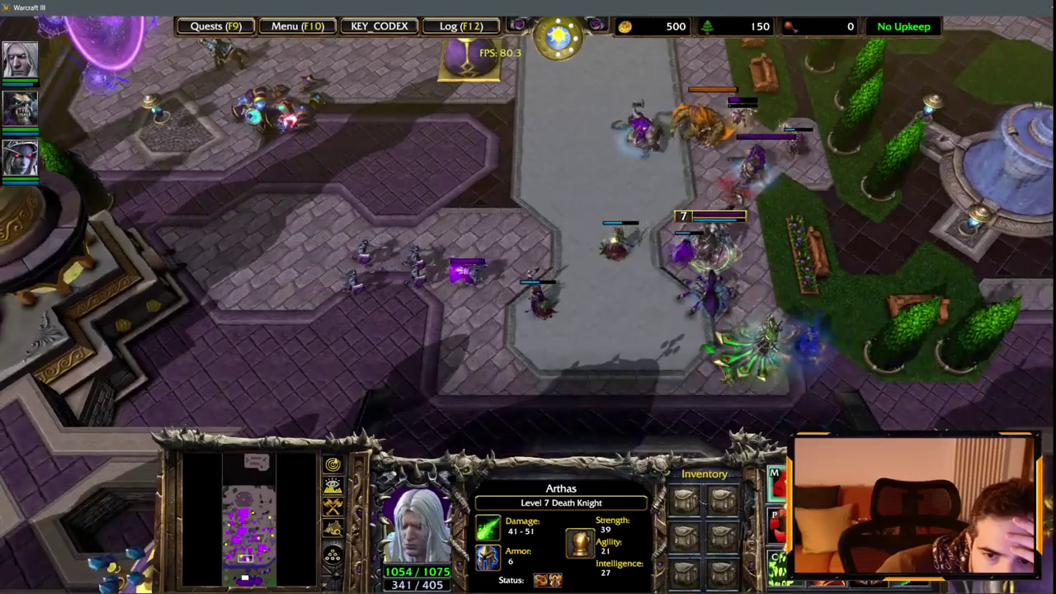
key(1)
scroll(569, 177, up, 2)
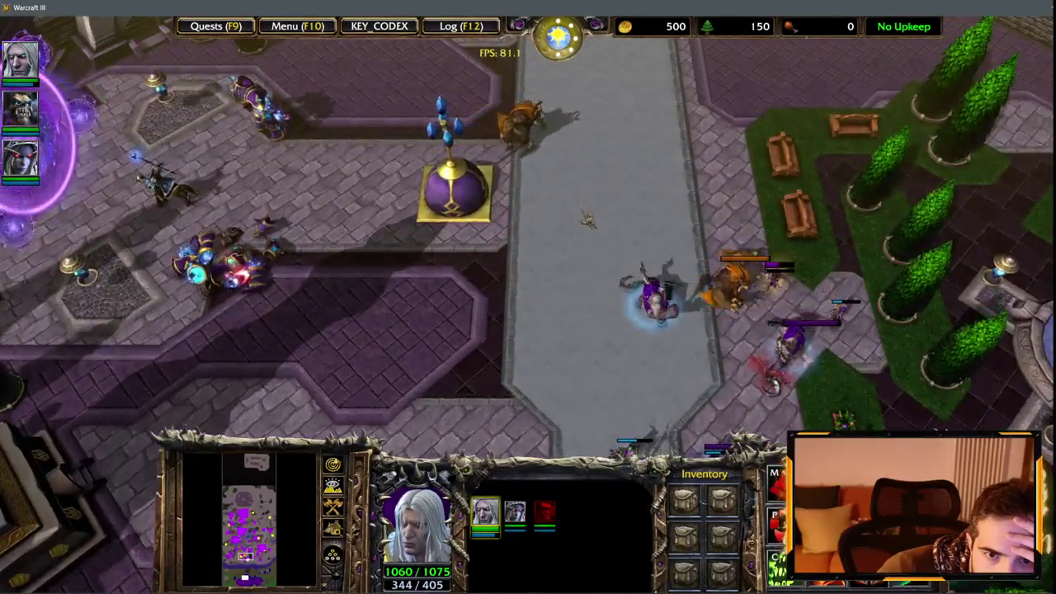
key(Down)
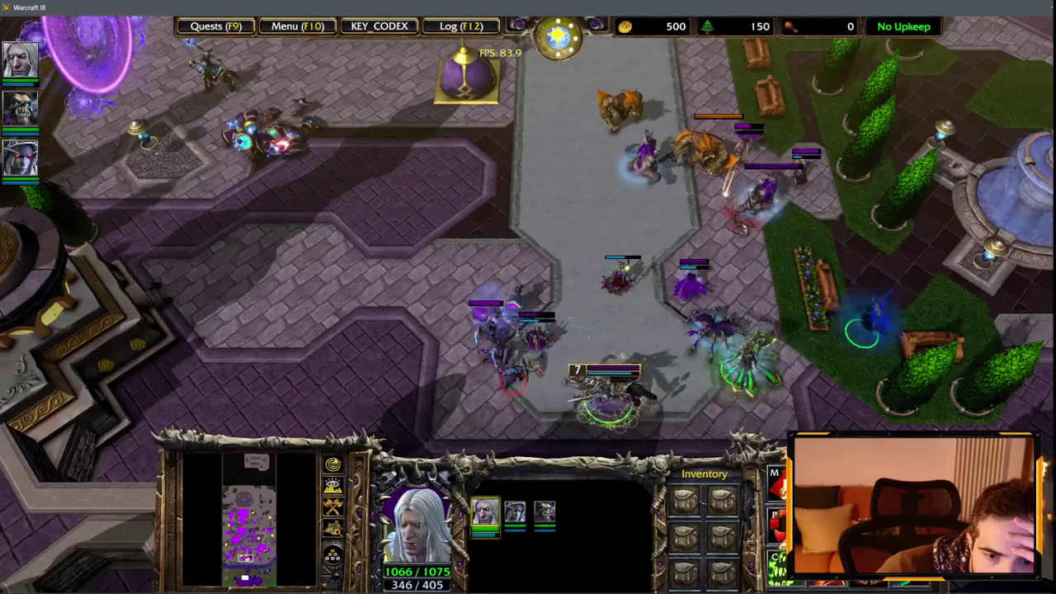
Step: Inspect the Arcane Golem and enemy Wildkin while targeting enemies with Arthas's abilities
key(F1)
key(Up)
key(Left)
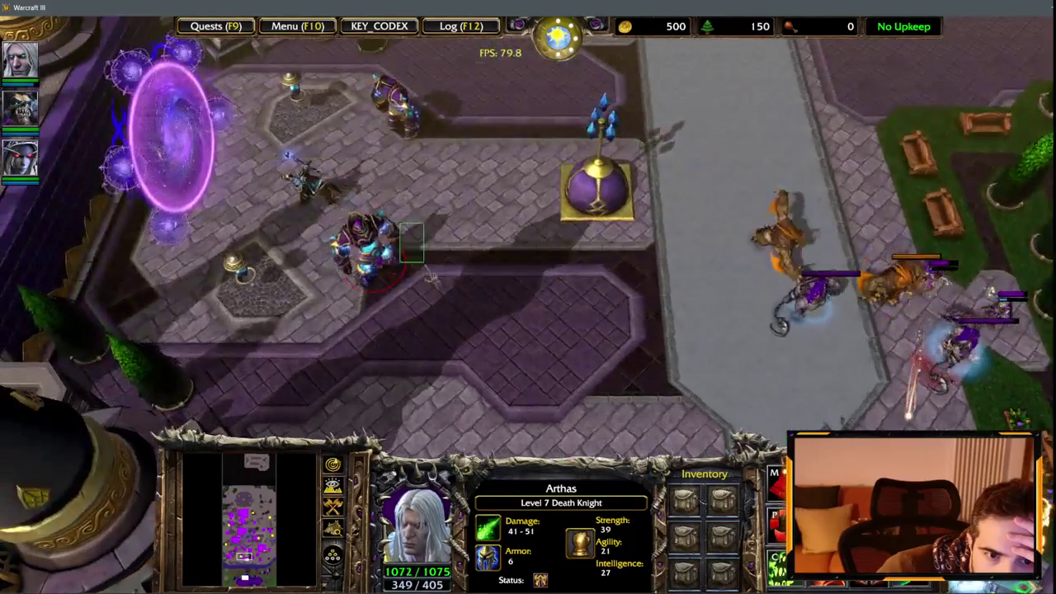
click(368, 243)
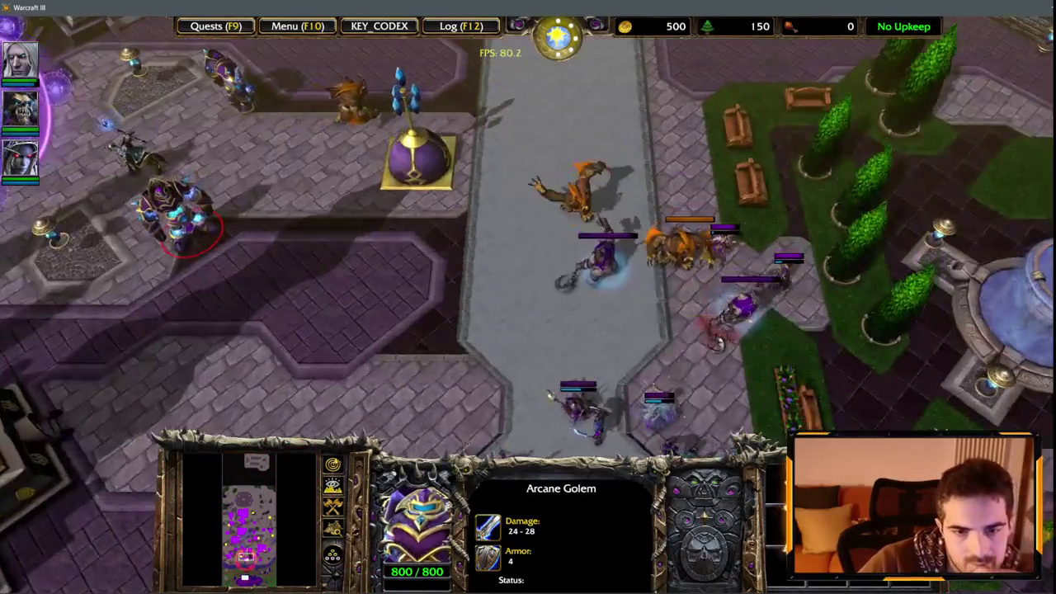
key(F1)
click(683, 334)
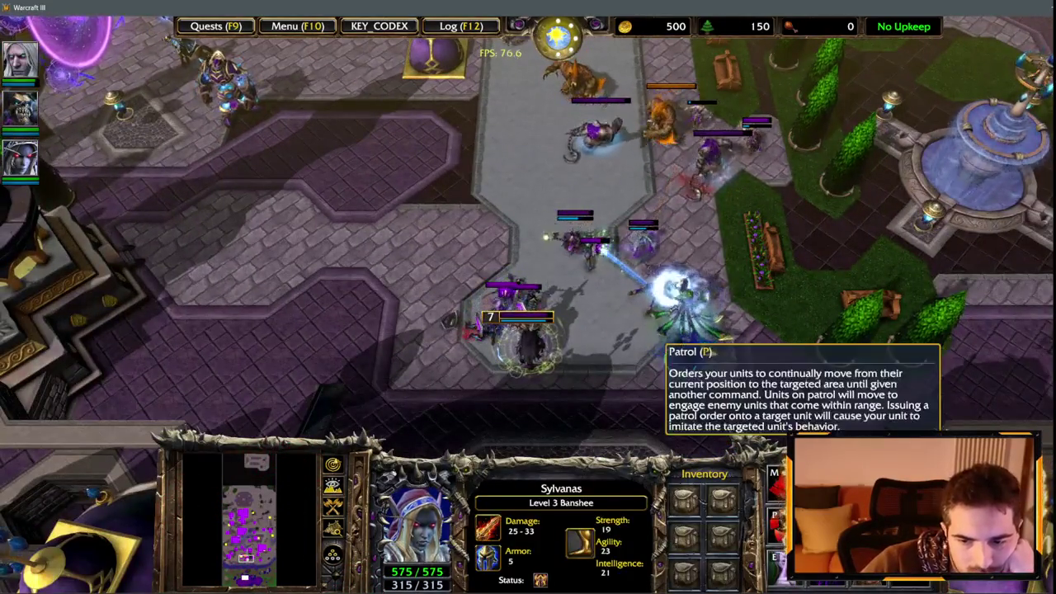
key(F1)
click(720, 506)
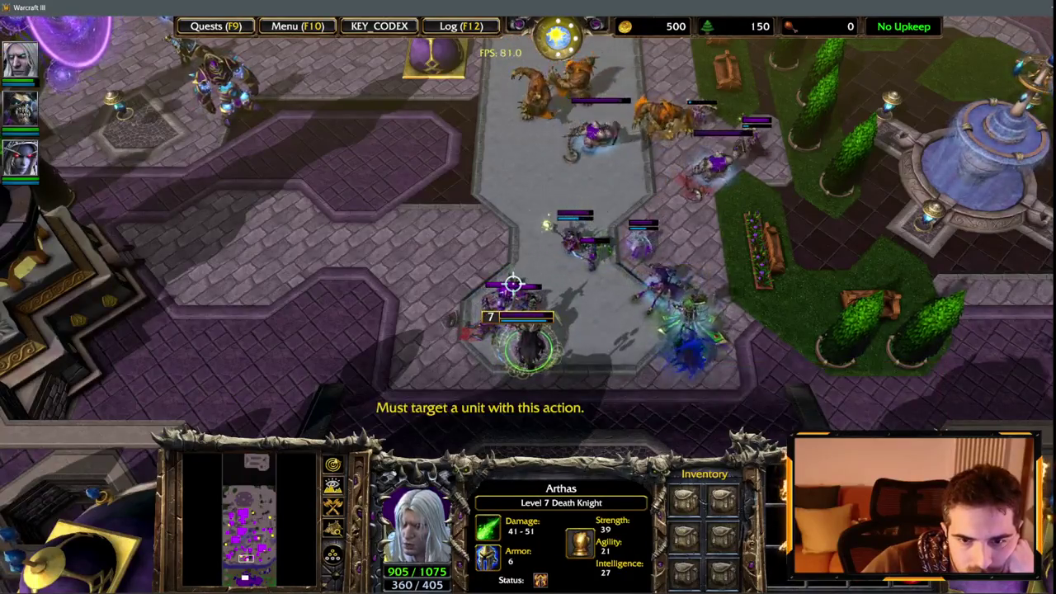
click(561, 212)
key(Up)
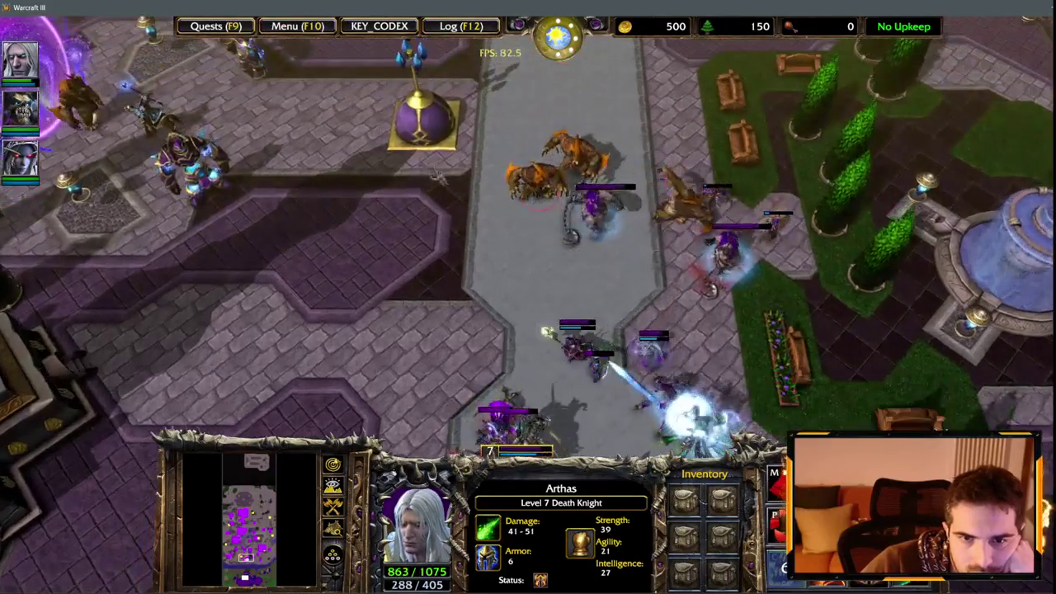
click(673, 198)
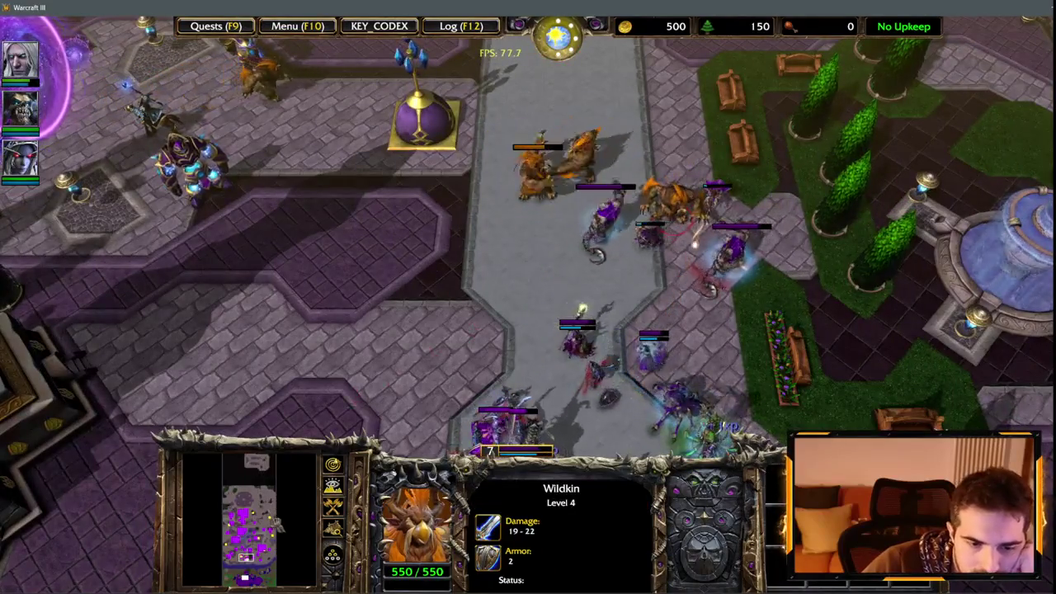
key(1)
key(1)
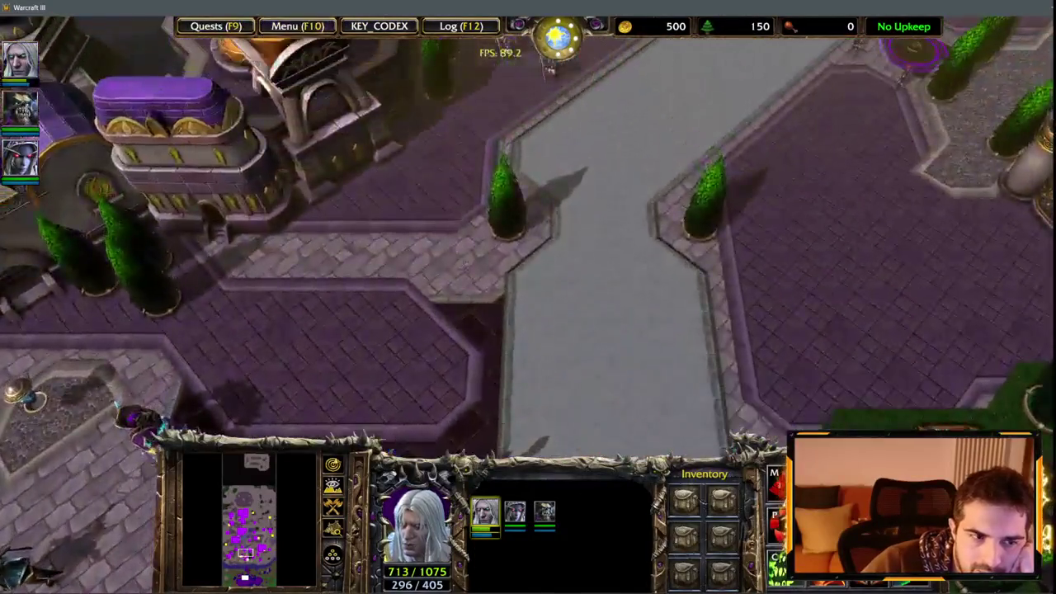
Step: Exit the game through the F10 menu's End Game options
key(F10)
click(569, 323)
click(563, 226)
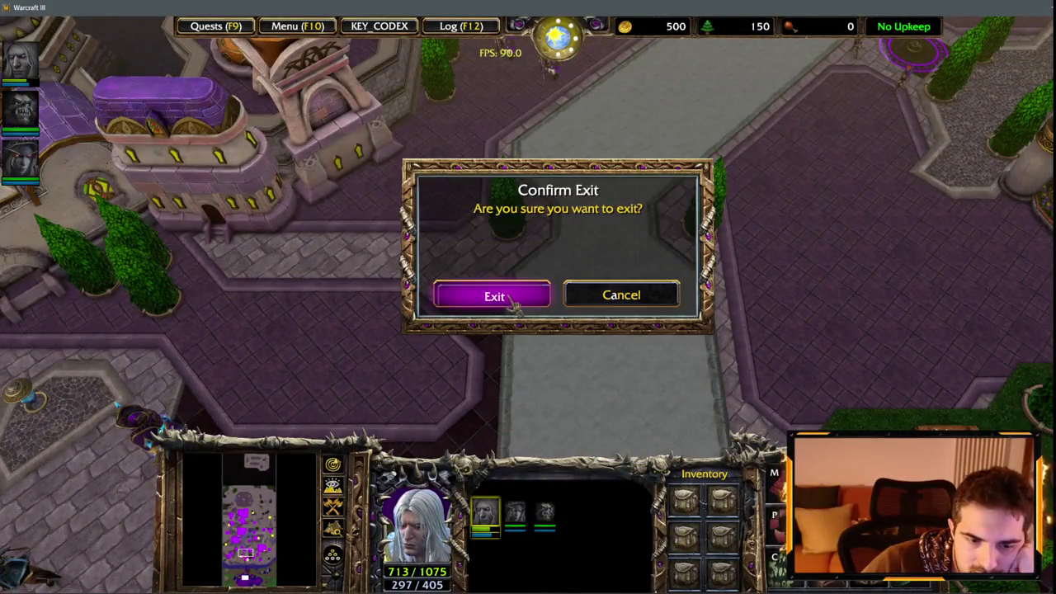
Step: Quit the playtest and pull the Dalaran Golems 01 region's edges inward
click(511, 305)
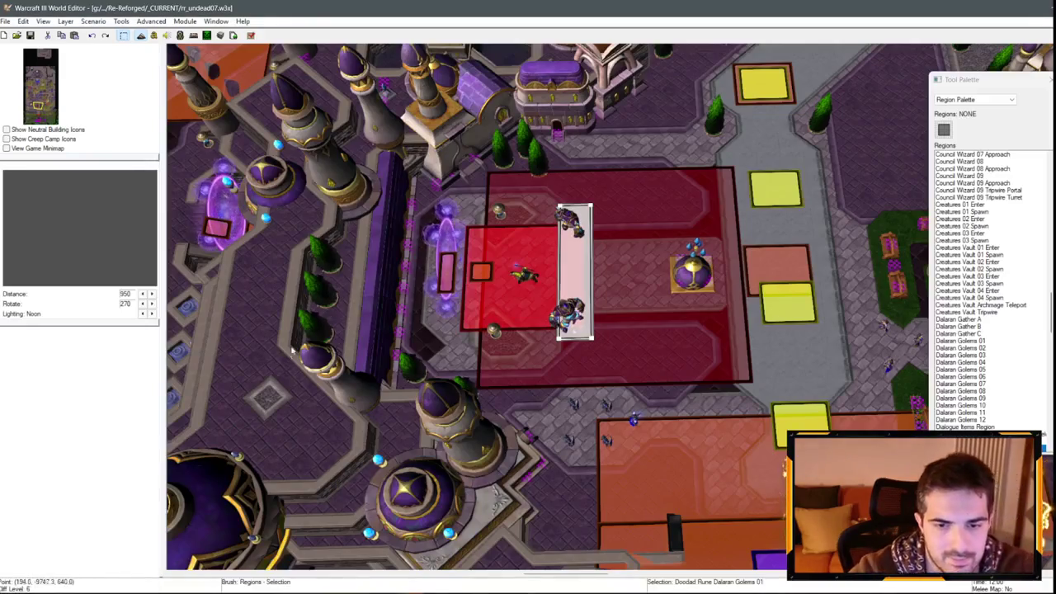
drag(749, 381, 625, 363)
mouse_move(479, 381)
mouse_down()
mouse_move(512, 386)
mouse_move(495, 387)
mouse_move(506, 389)
mouse_move(338, 186)
mouse_up()
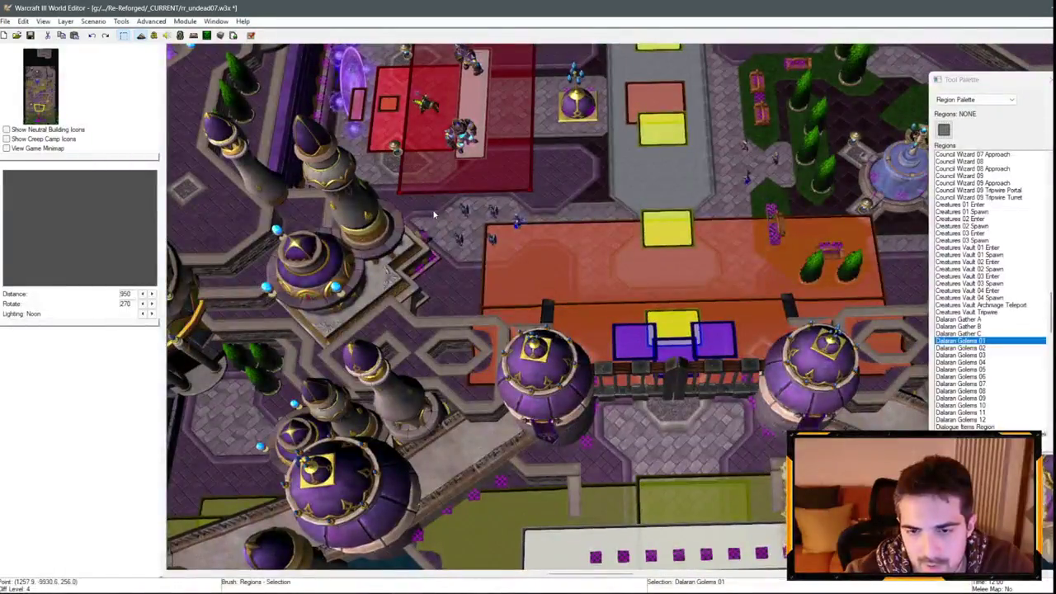
key(F4)
scroll(108, 328, down, 10)
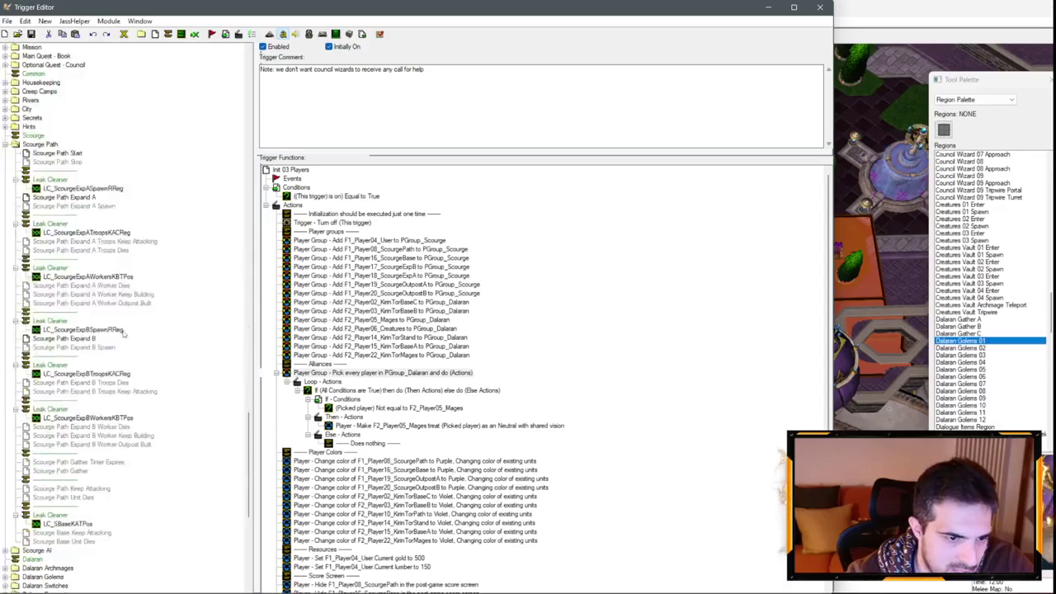
Step: Inspect Portal Creatures 01 Spawn's saves: 17 as entry 0, path region centre, False as entry 2
click(5, 312)
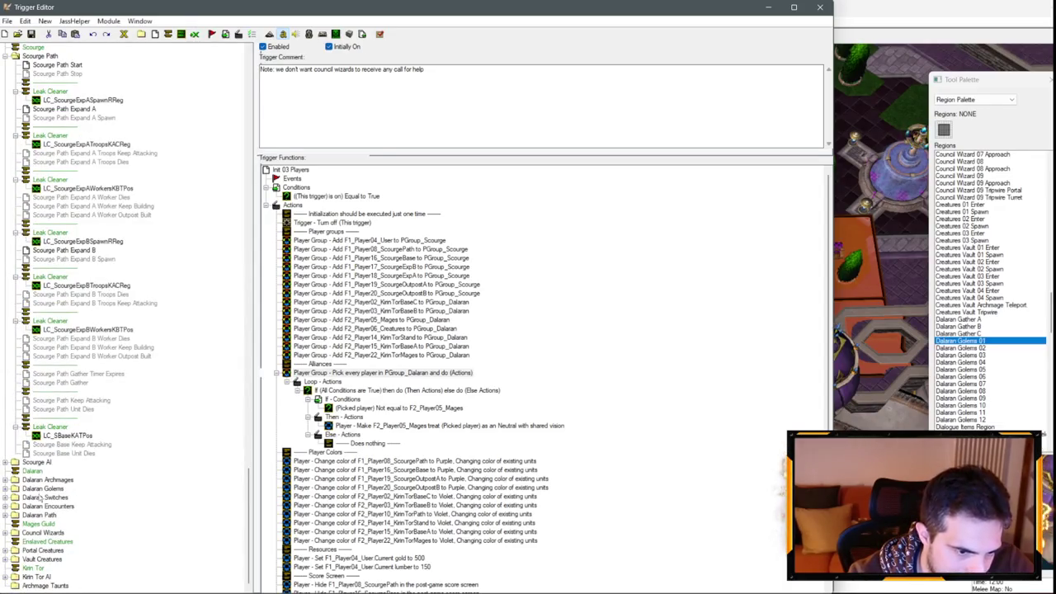
click(5, 550)
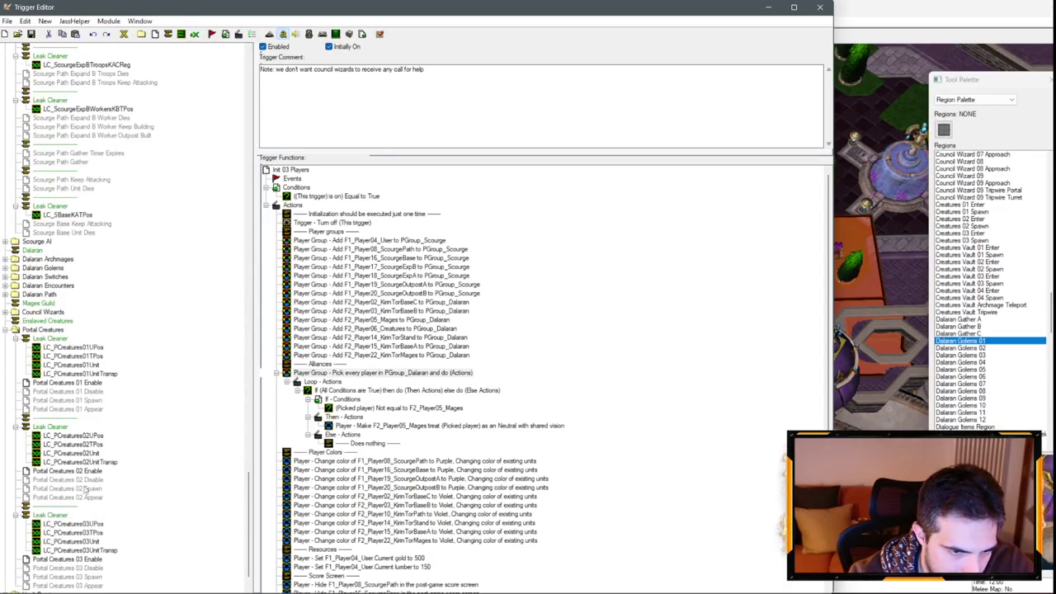
click(67, 400)
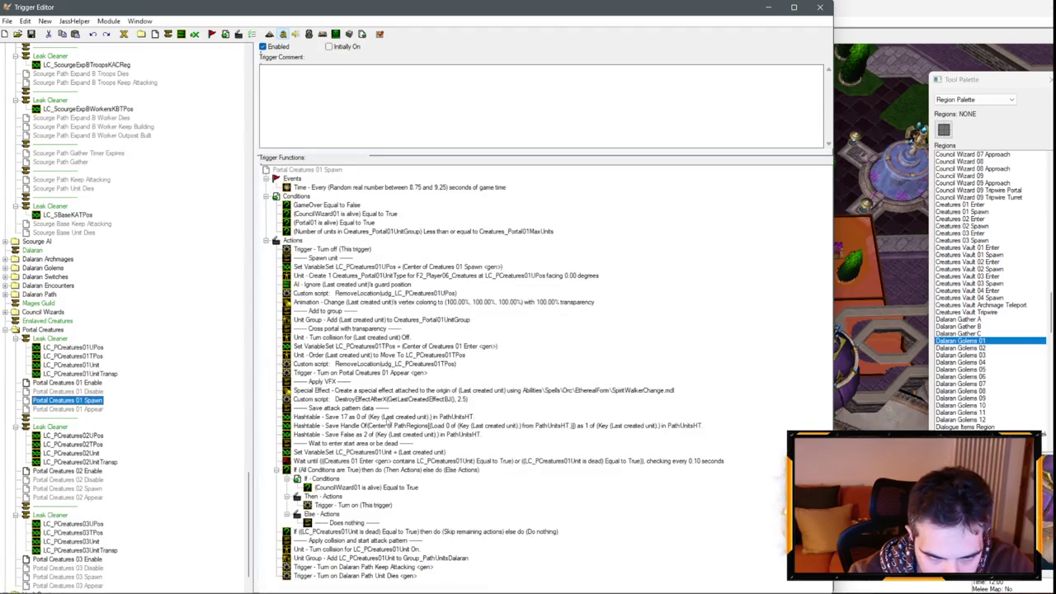
click(386, 418)
click(419, 427)
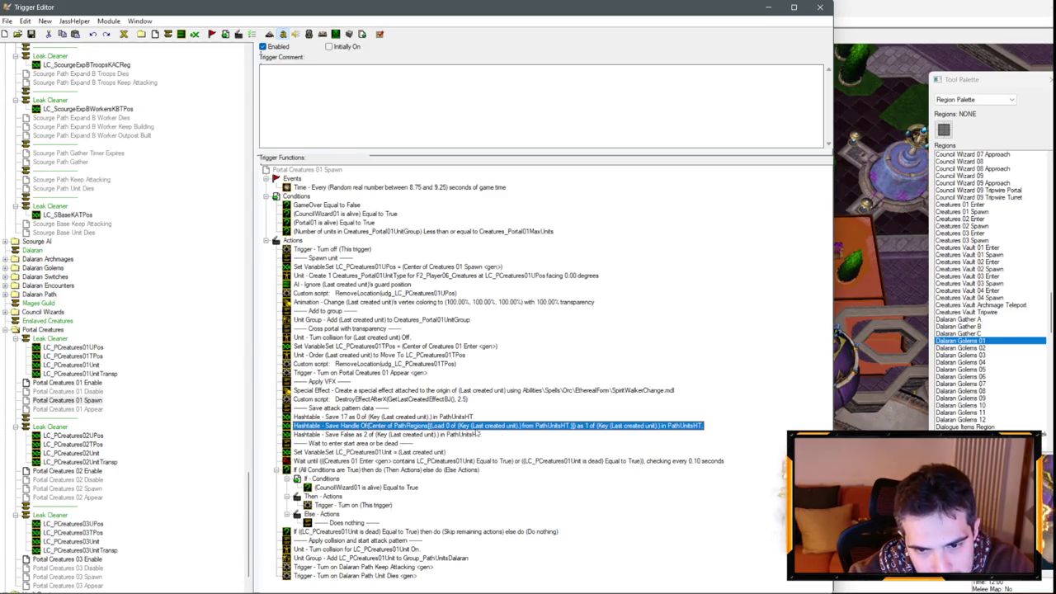
click(395, 435)
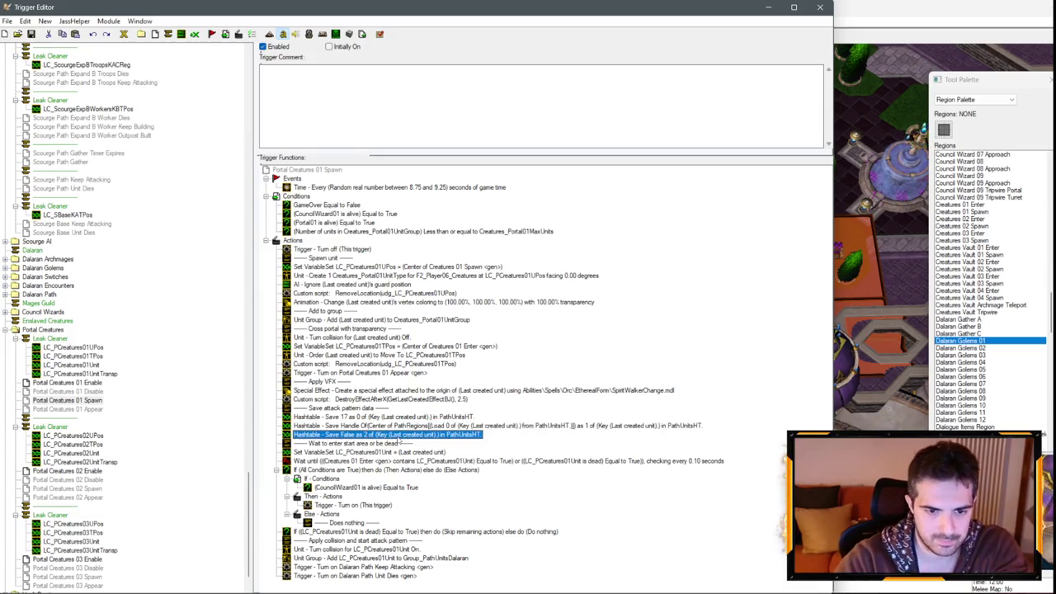
click(393, 417)
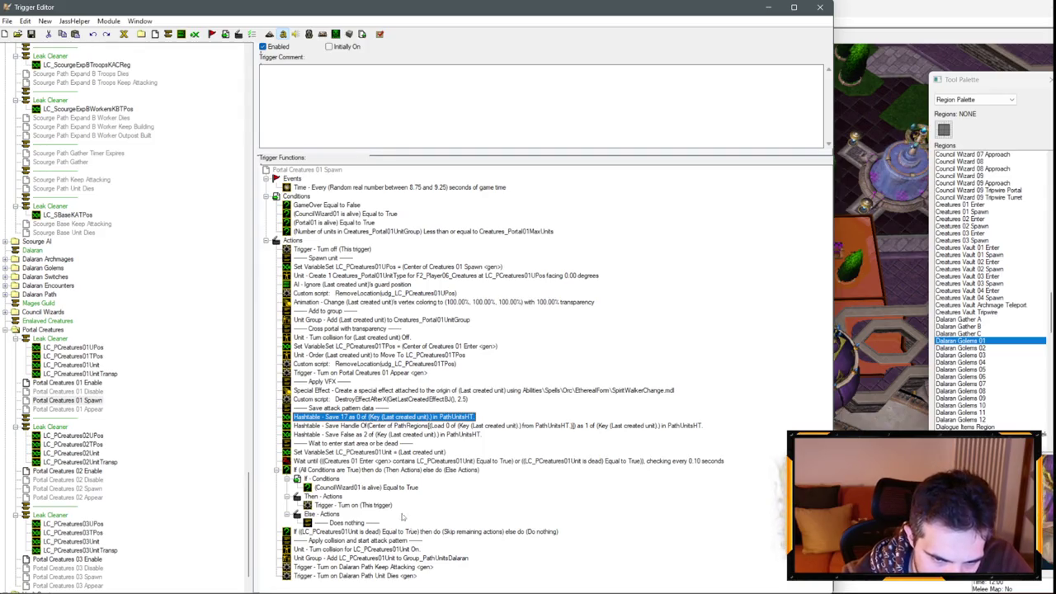
Step: Compare Portal Creatures 02 and 03 Spawn values against 01, then return to the map
click(95, 490)
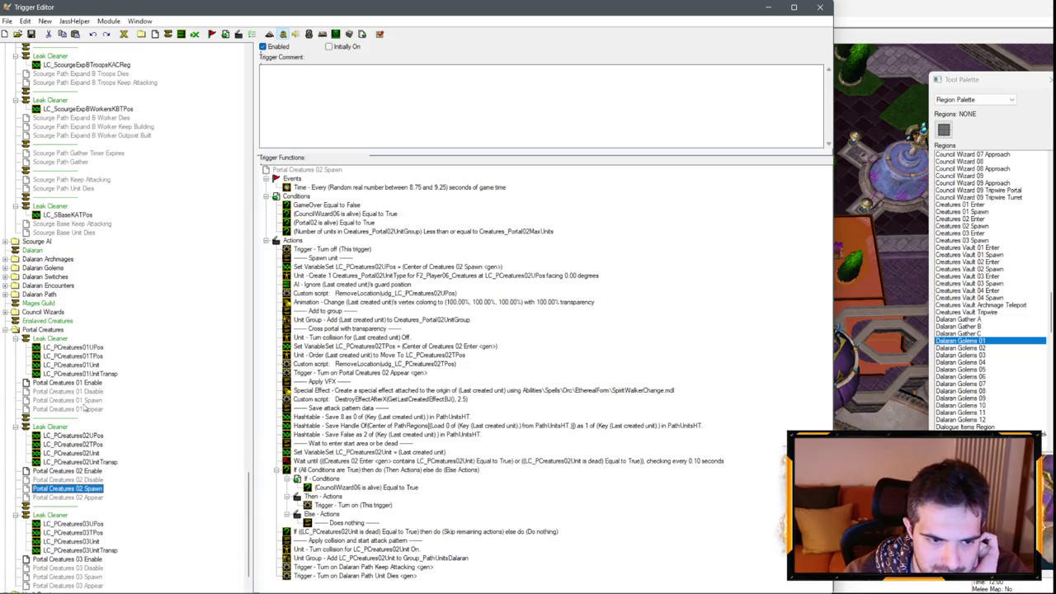
click(84, 401)
click(85, 576)
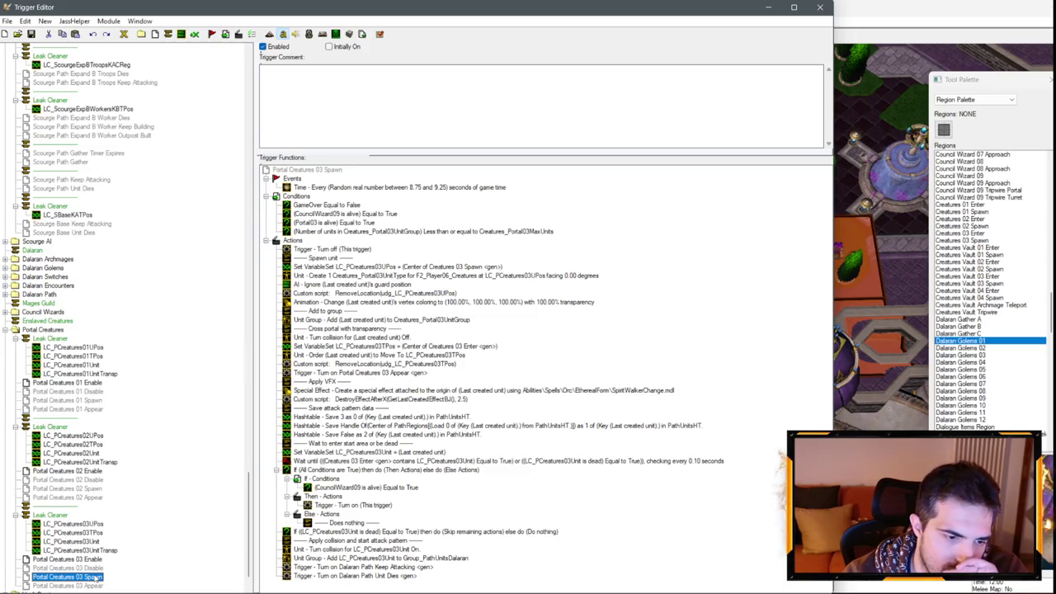
click(99, 401)
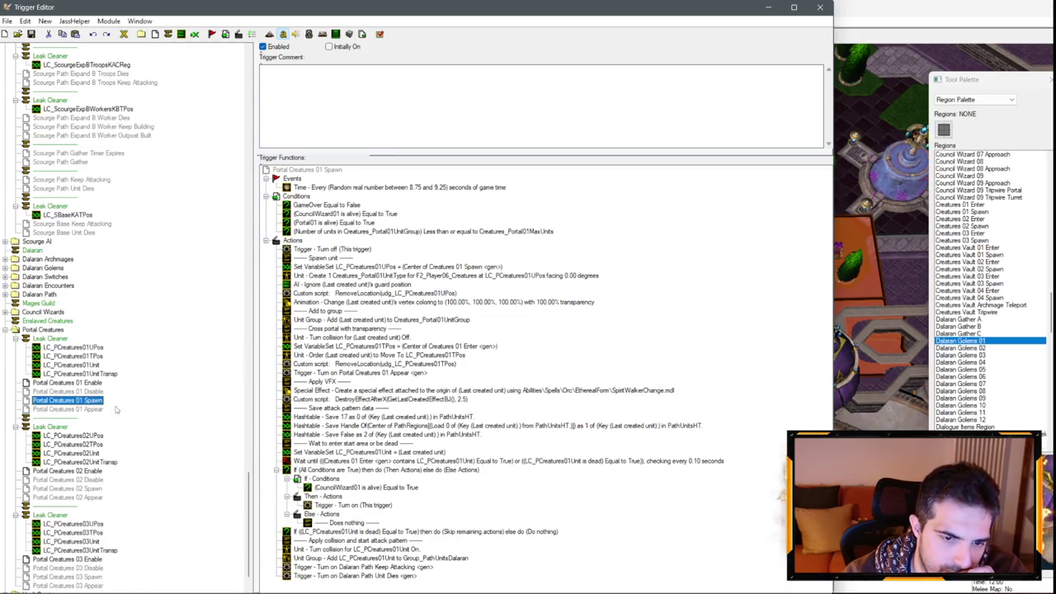
click(881, 419)
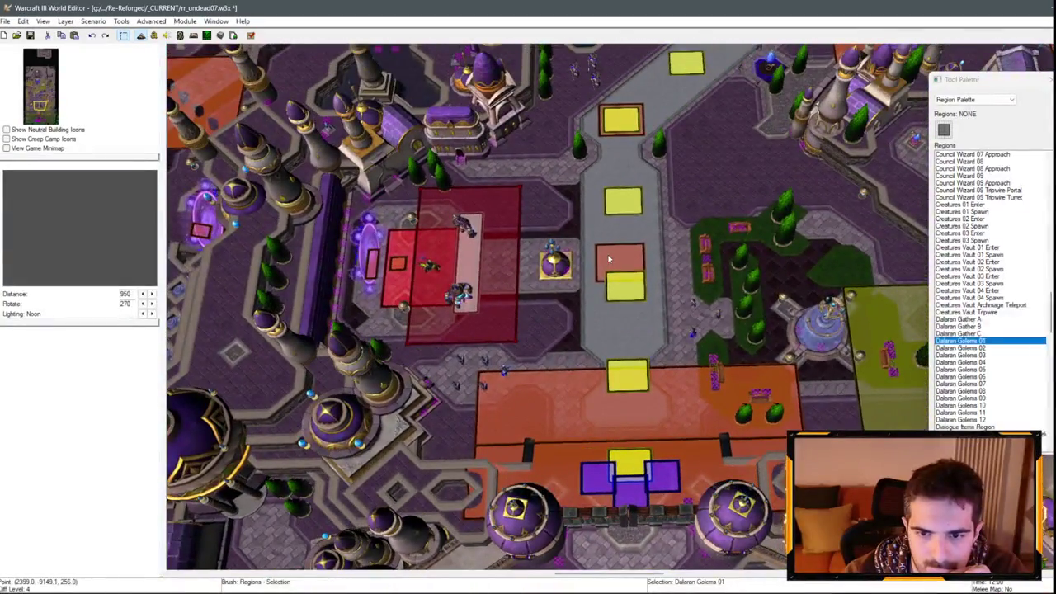
Step: Select the Path Point 18 region and save the map
click(763, 243)
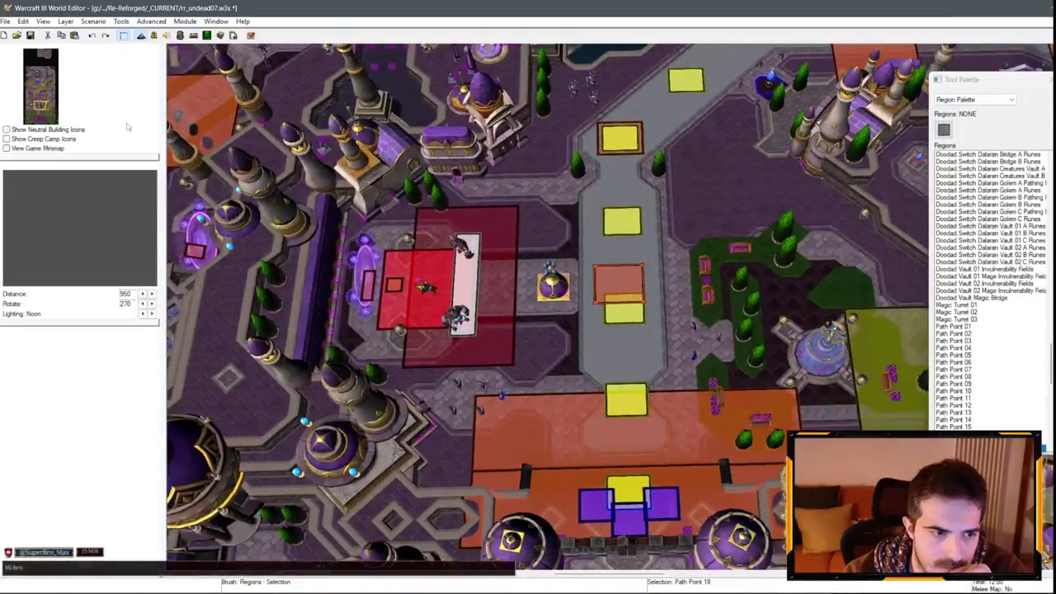
click(29, 36)
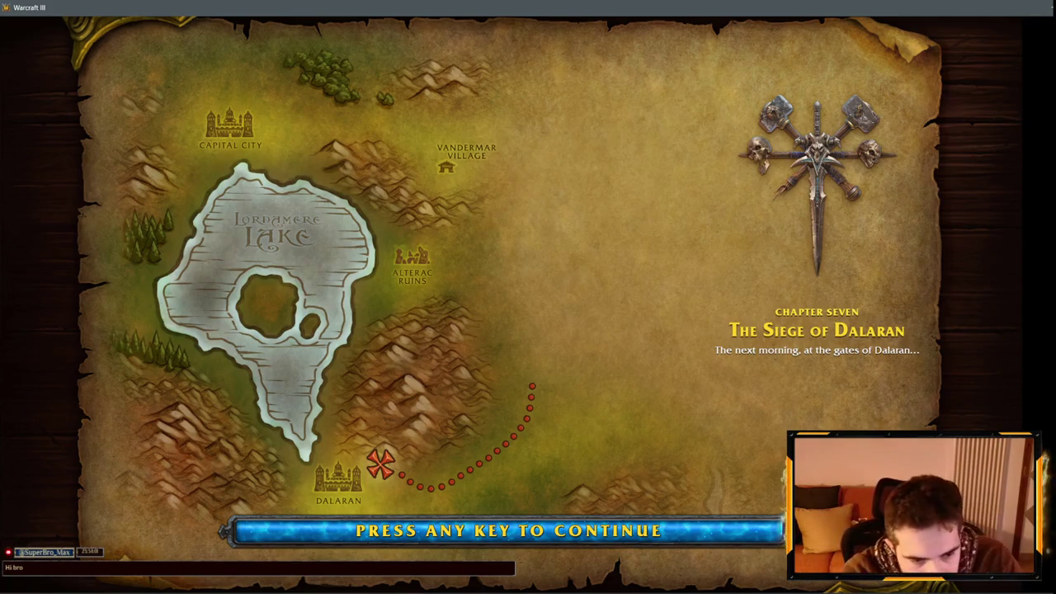
Step: Start the mission past the loading screen and enter the iseedeadpeople cheat in chat
key(space)
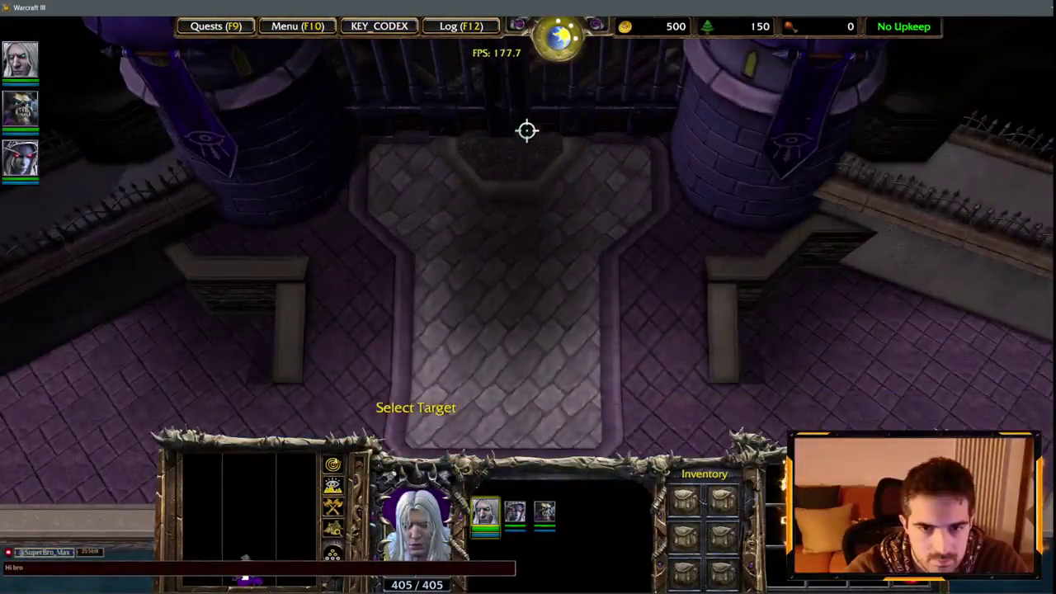
key(Return)
text(iseedeadpeople)
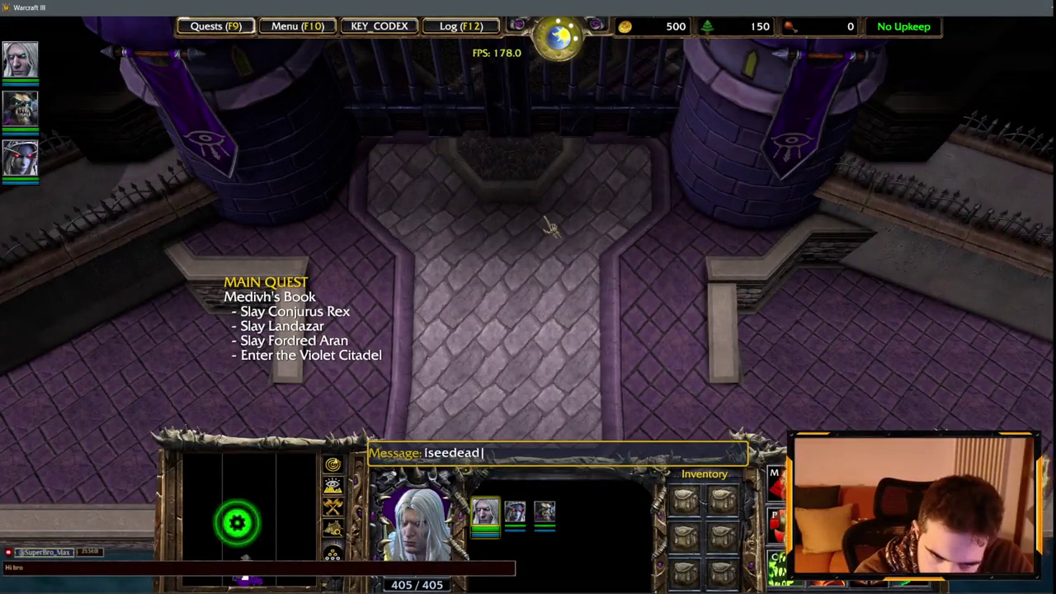
key(Return)
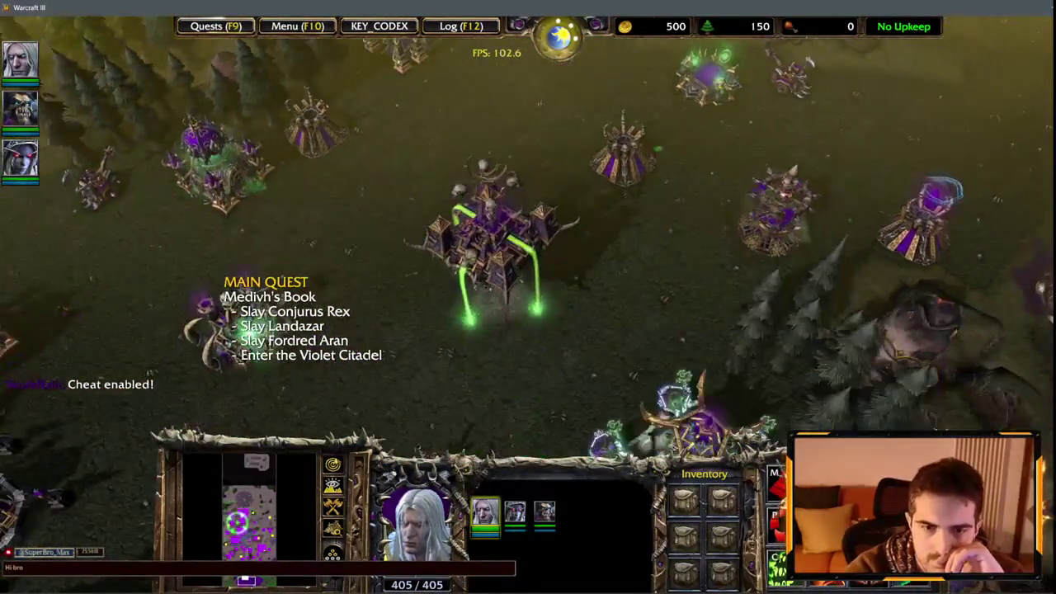
Step: Inspect the Black Citadel and a Crypt, then send the three heroes toward the citadel gate
click(497, 302)
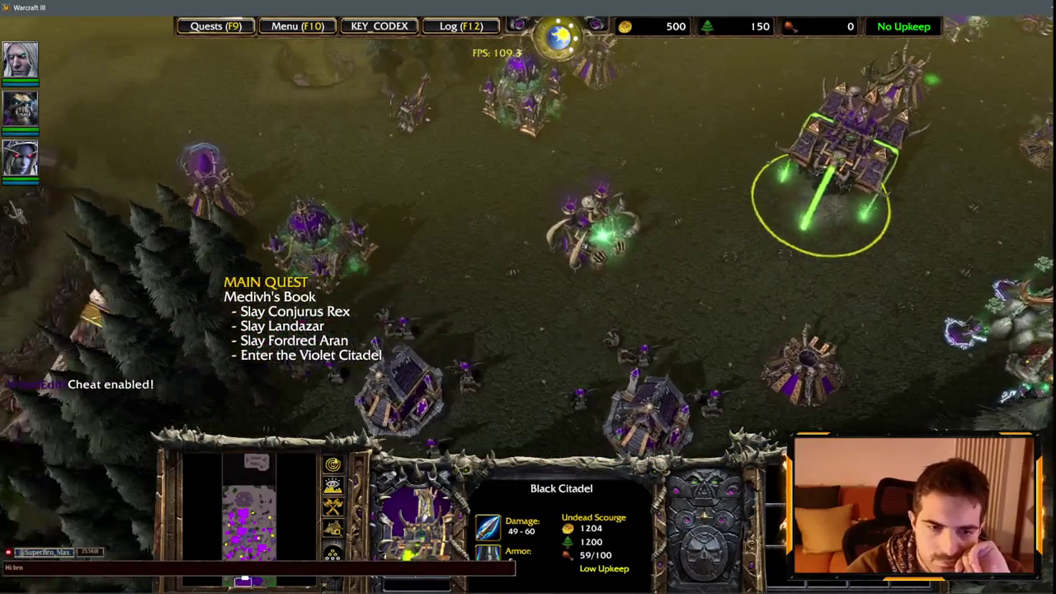
click(505, 89)
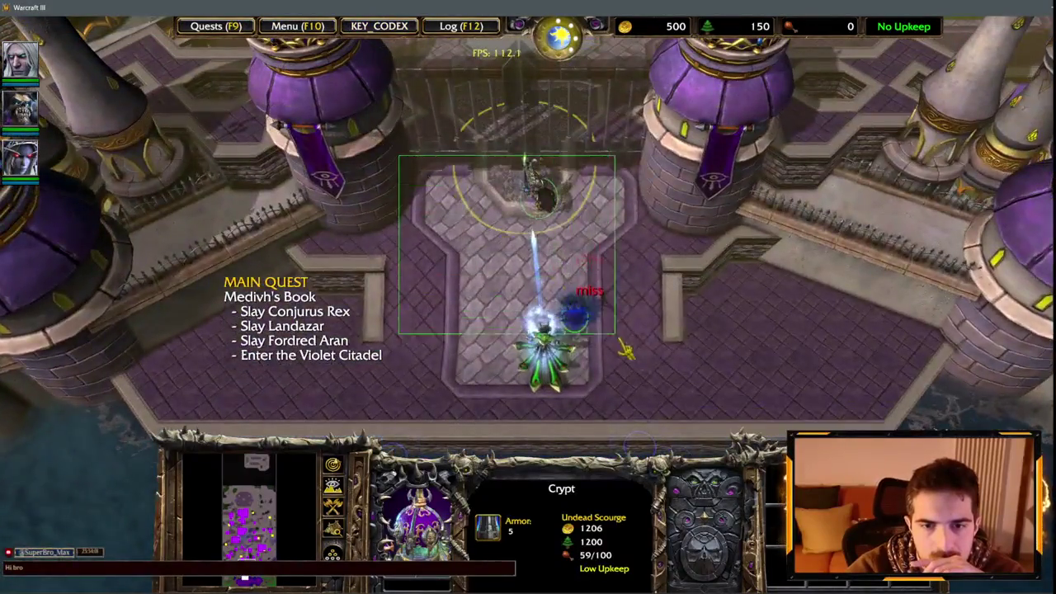
drag(623, 346, 627, 348)
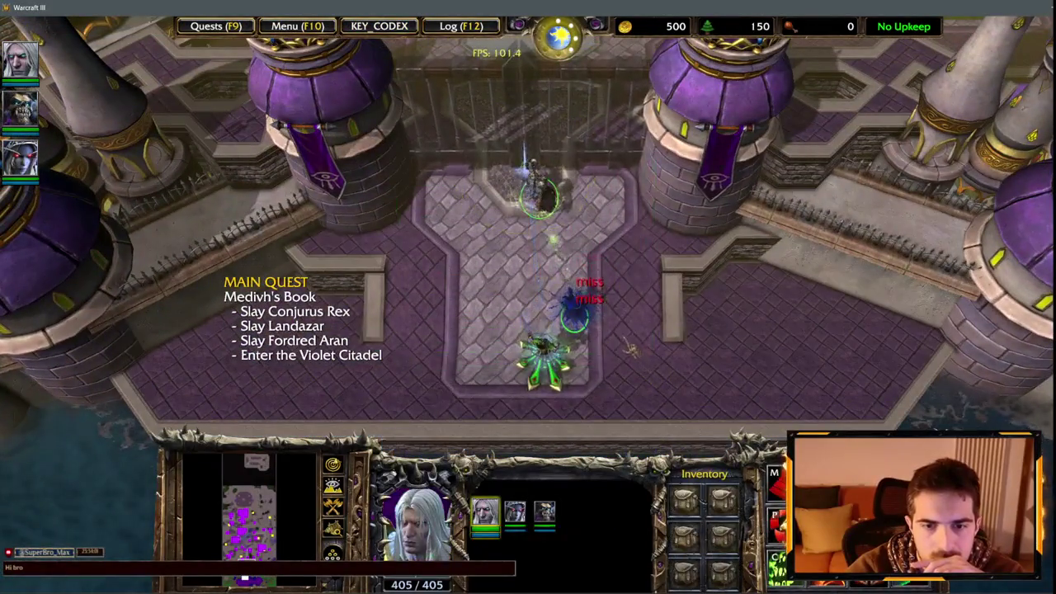
right_click(700, 369)
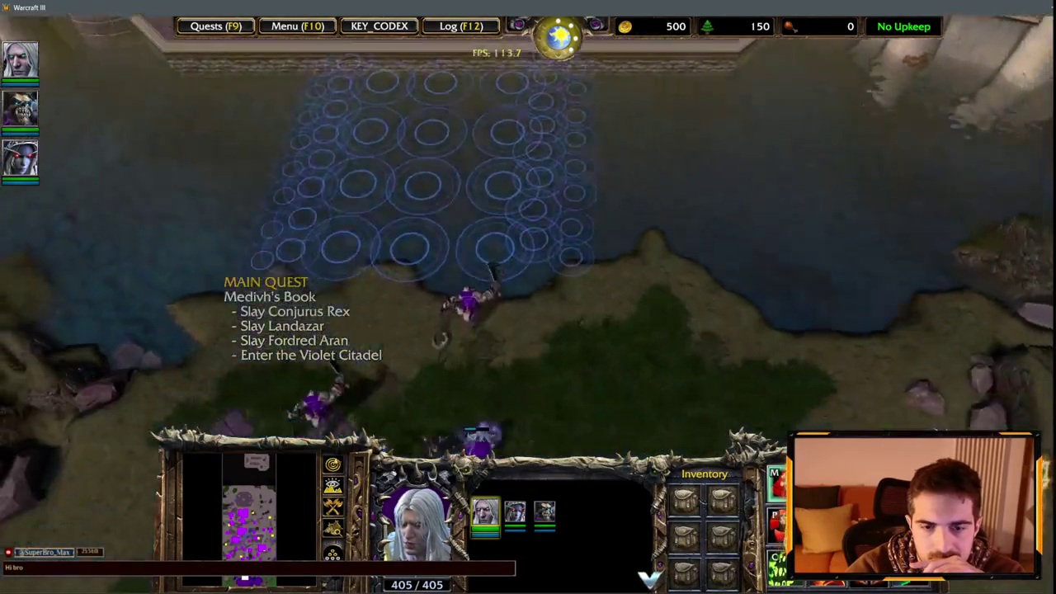
key(BackSpace)
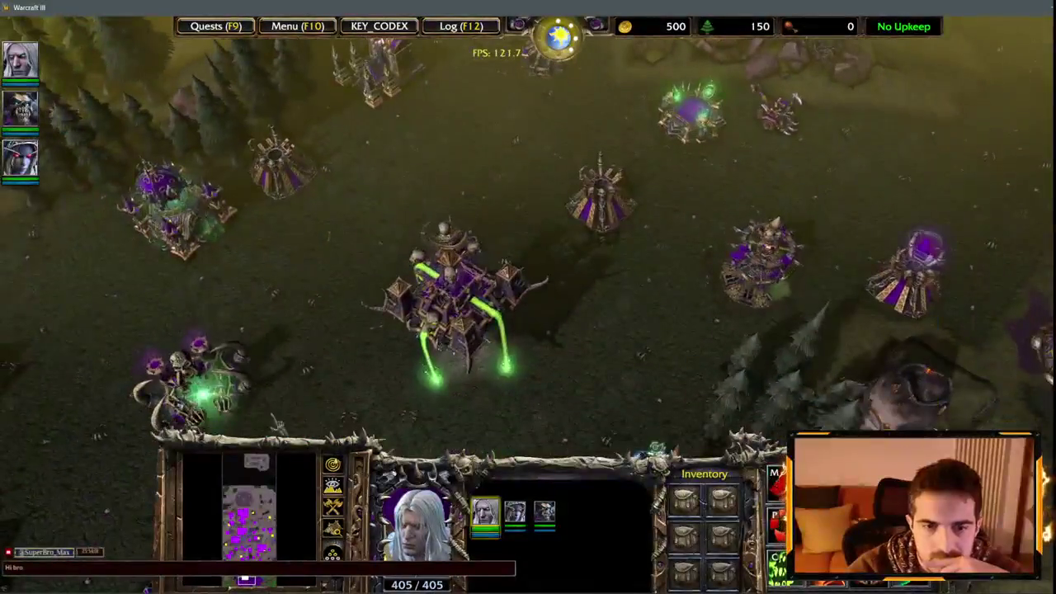
key(Down)
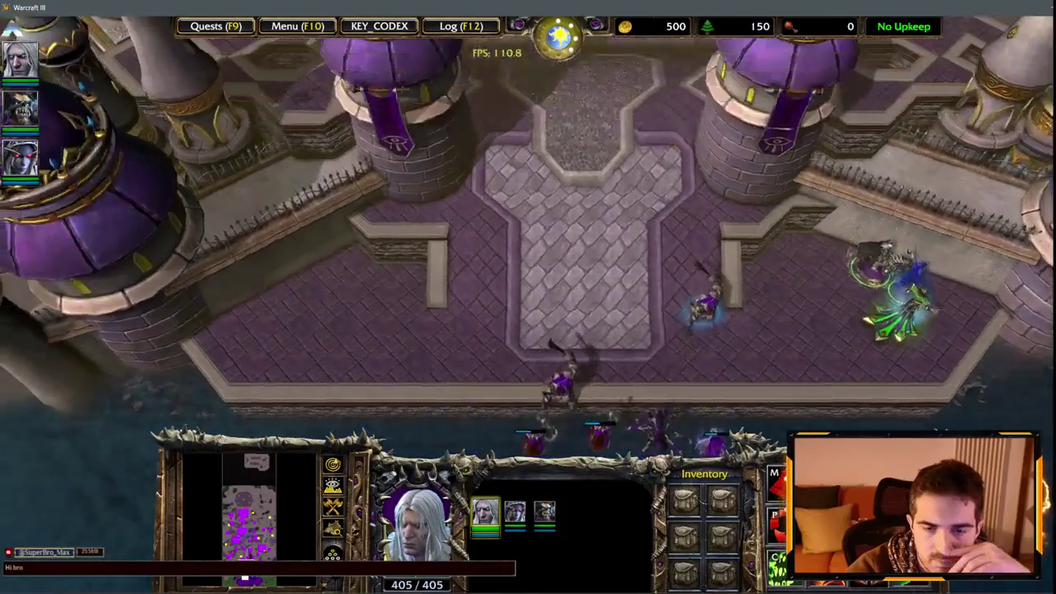
Step: Survey the base and courtyards, inspecting an enemy Footman along the way
key(Up)
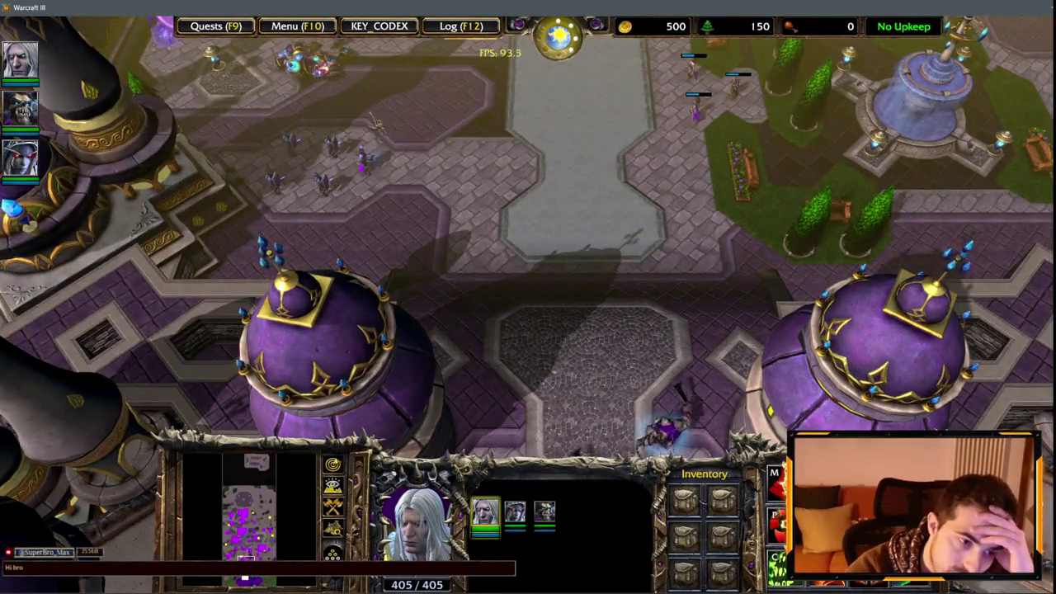
key(BackSpace)
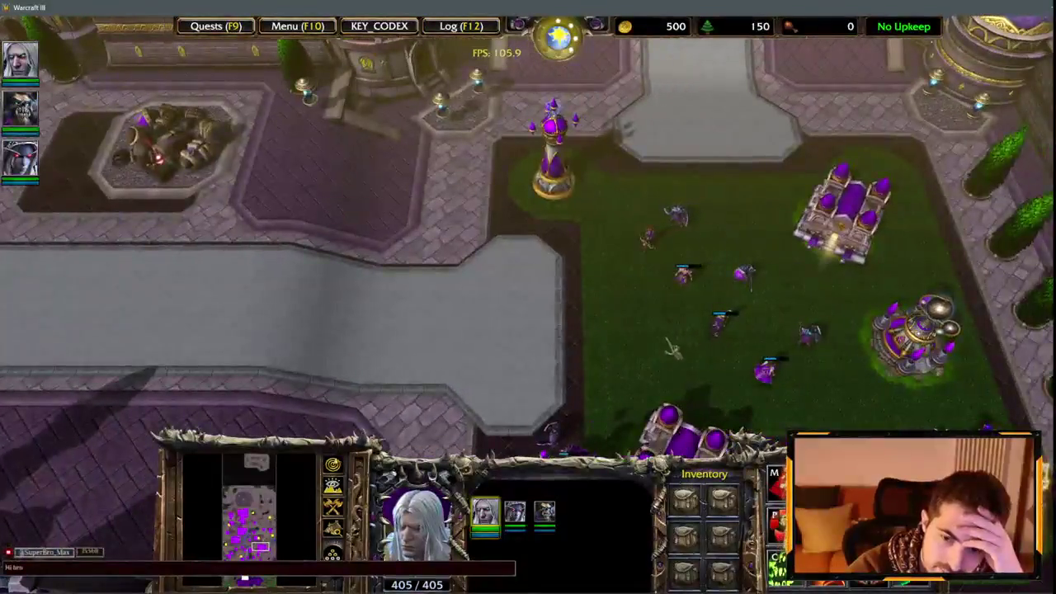
key(Down)
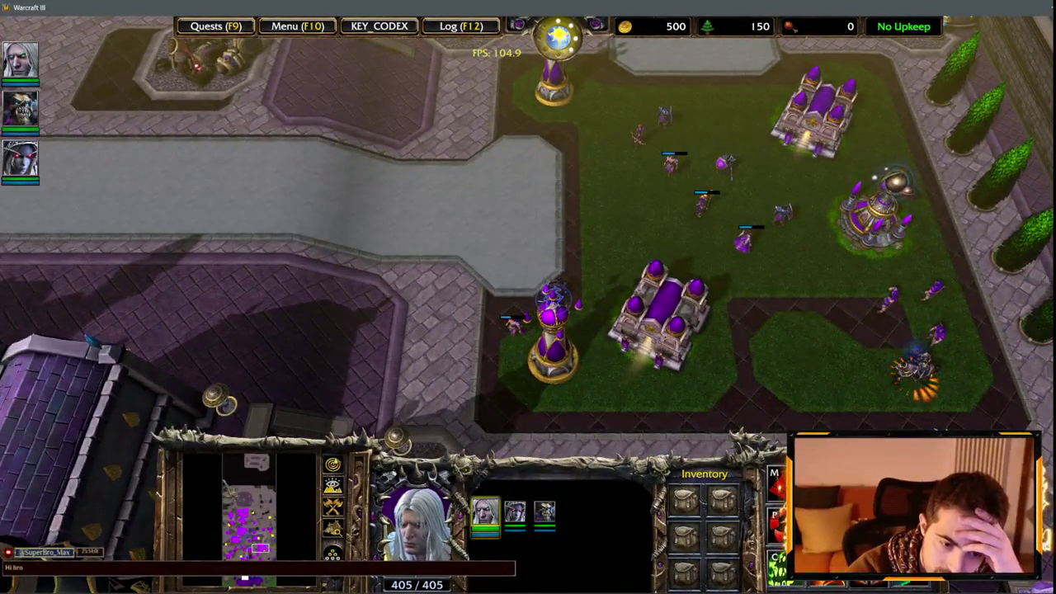
key(Up)
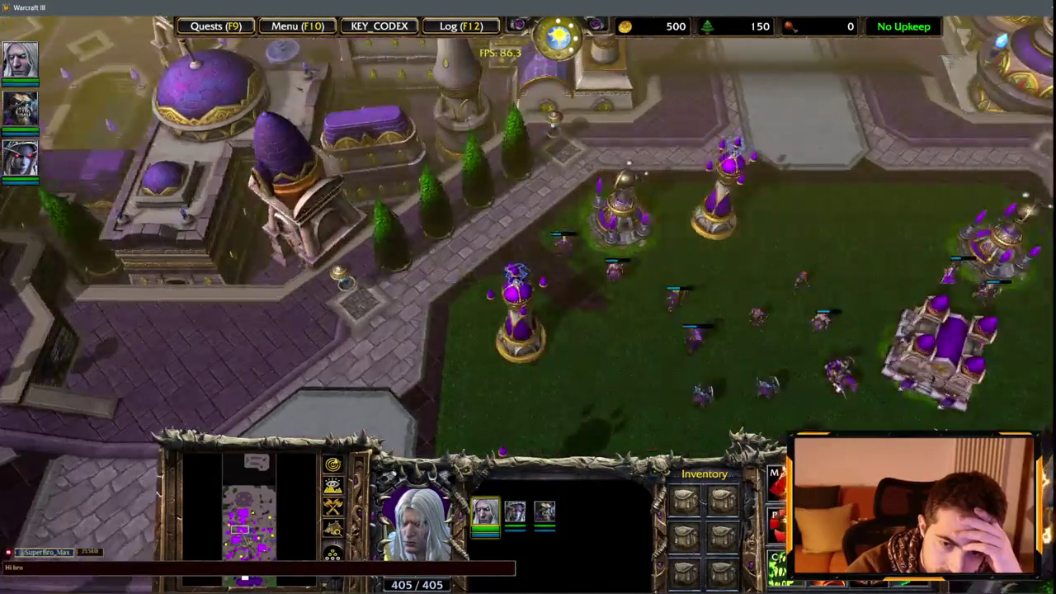
scroll(528, 297, up, 5)
scroll(528, 297, down, 3)
key(Up)
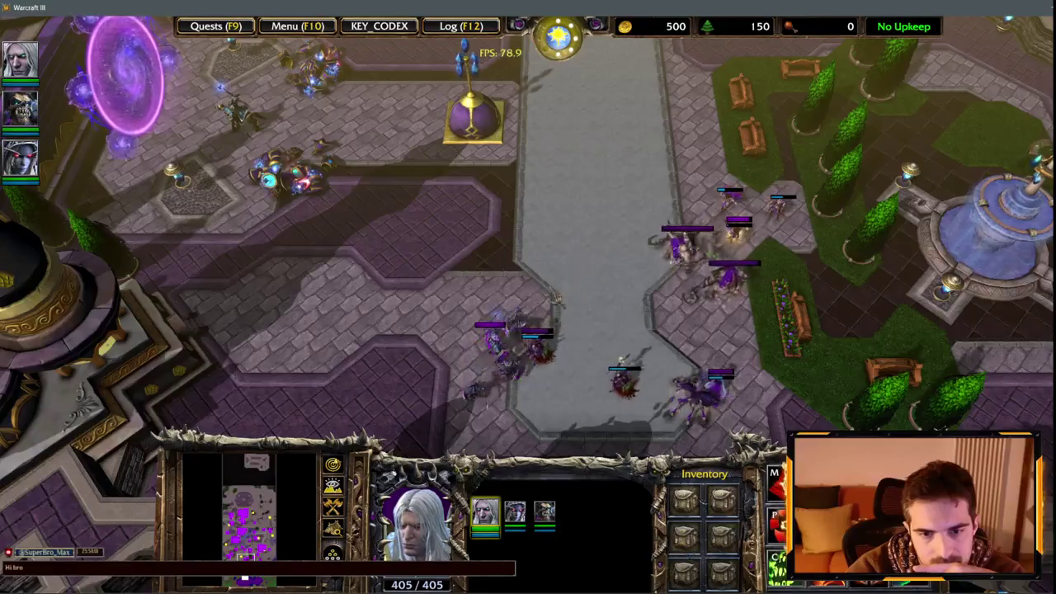
click(495, 346)
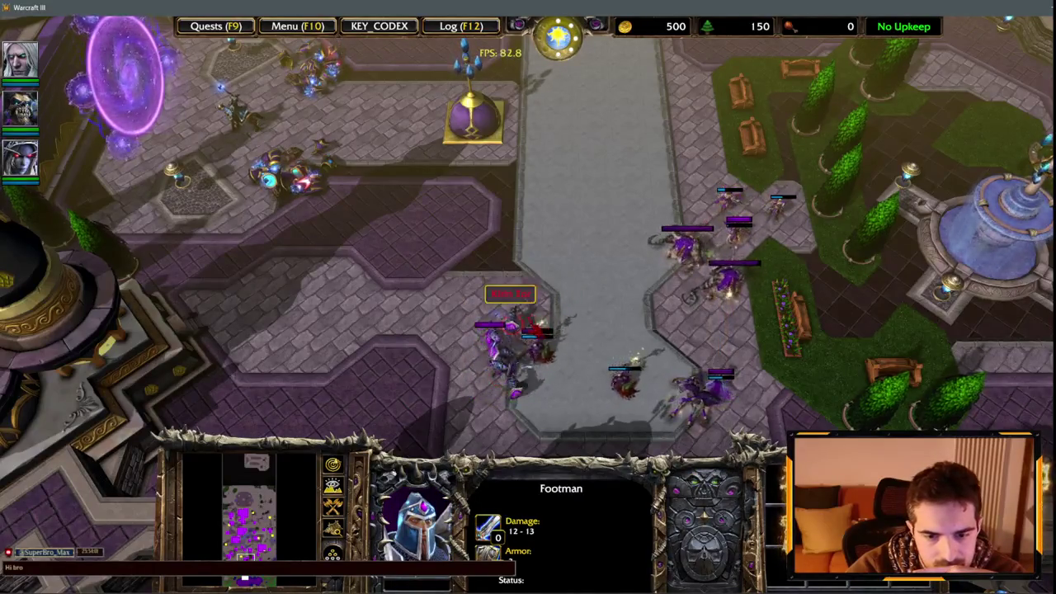
key(F1)
key(F1)
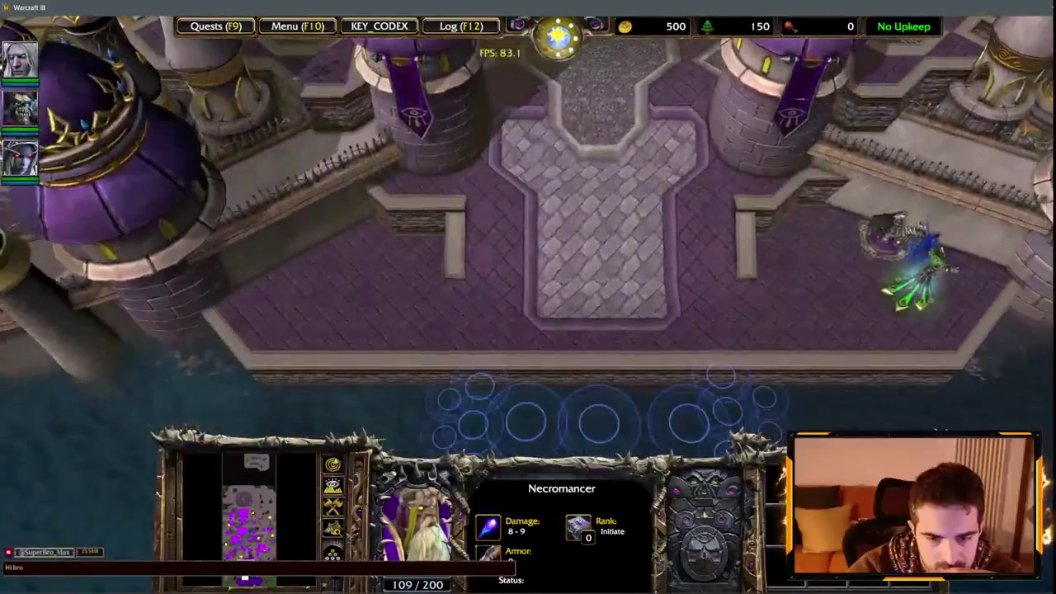
key(Up)
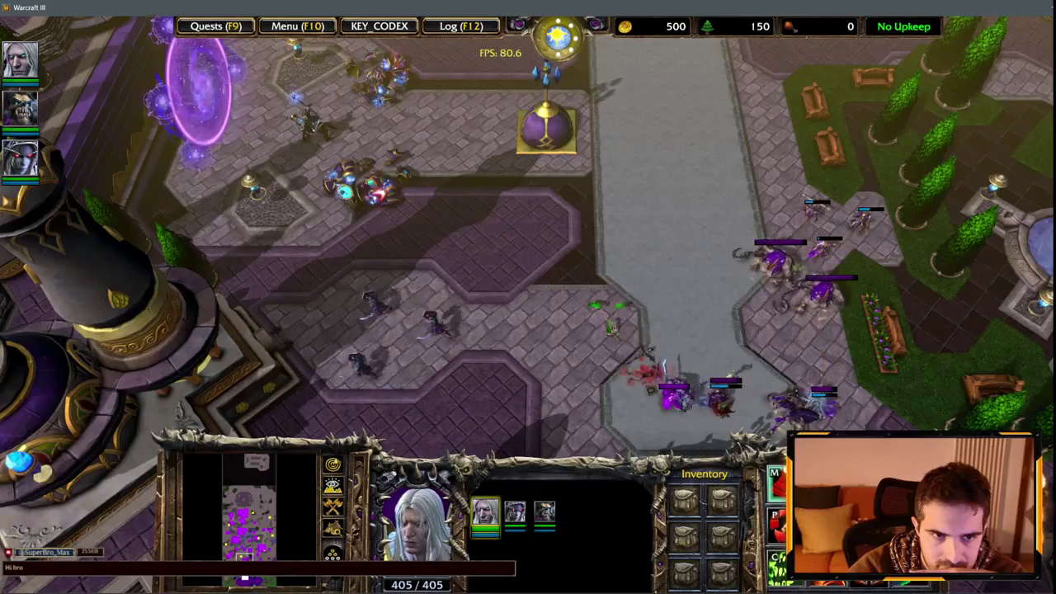
key(Down)
key(F1)
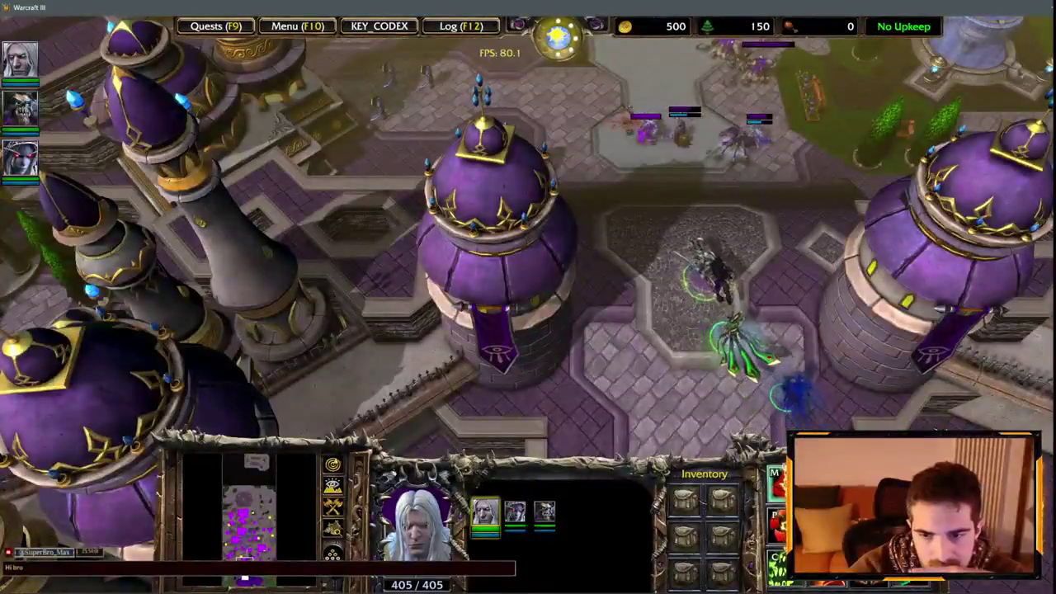
Step: Cast Arthas's targeted ability and Death Pact, then Kel'Thuzad's Frost Nova
key(c)
key(Up)
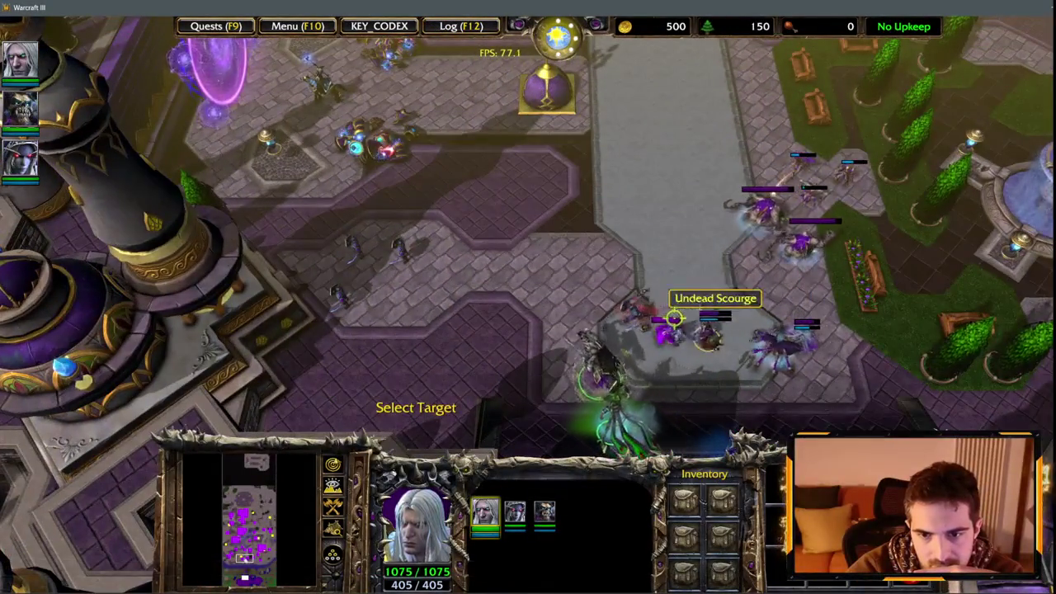
click(582, 310)
key(F1)
key(p)
click(504, 290)
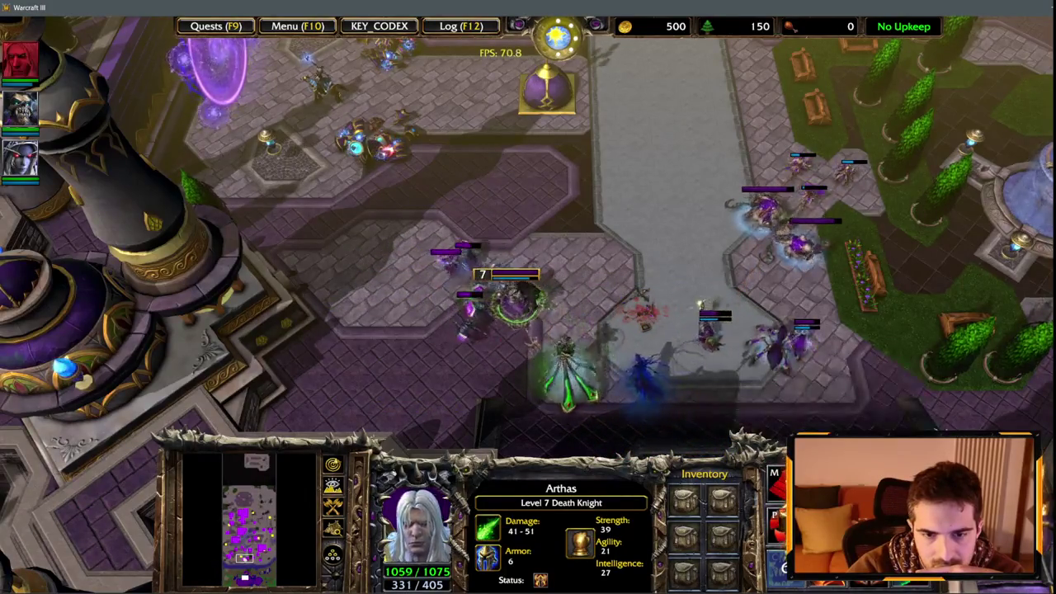
key(F2)
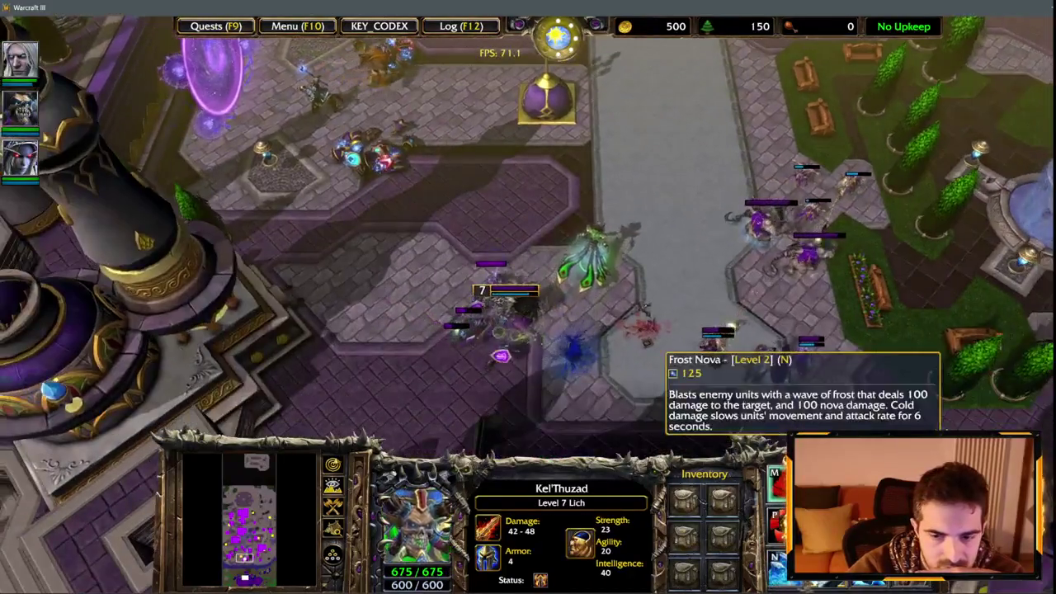
key(n)
click(462, 306)
Step: Cast Arthas's targeted spell on the Enslaved Creatures unit and shift the view north-east
key(F1)
key(F1)
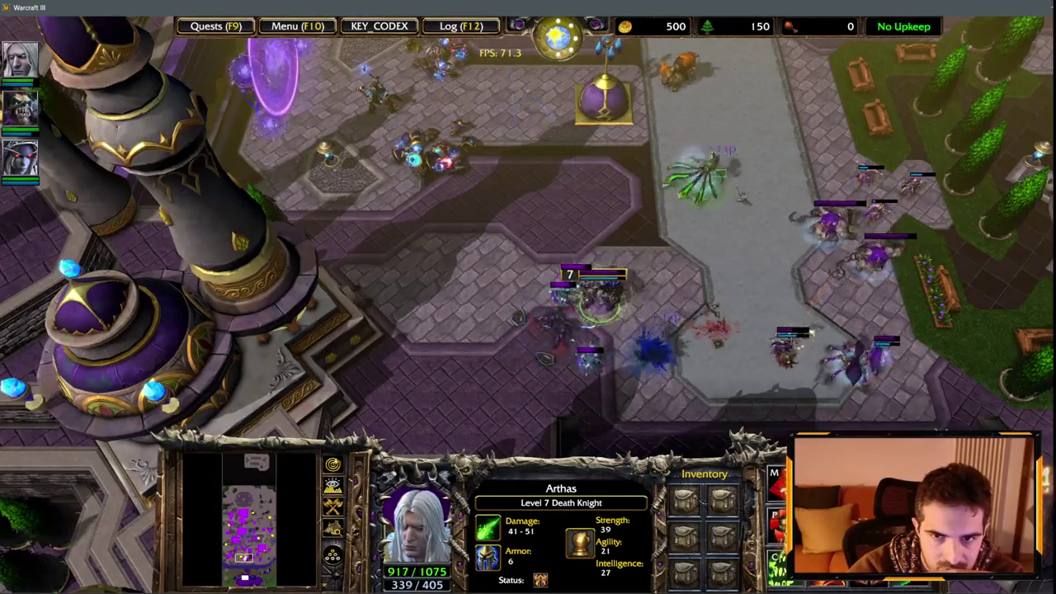
key(F2)
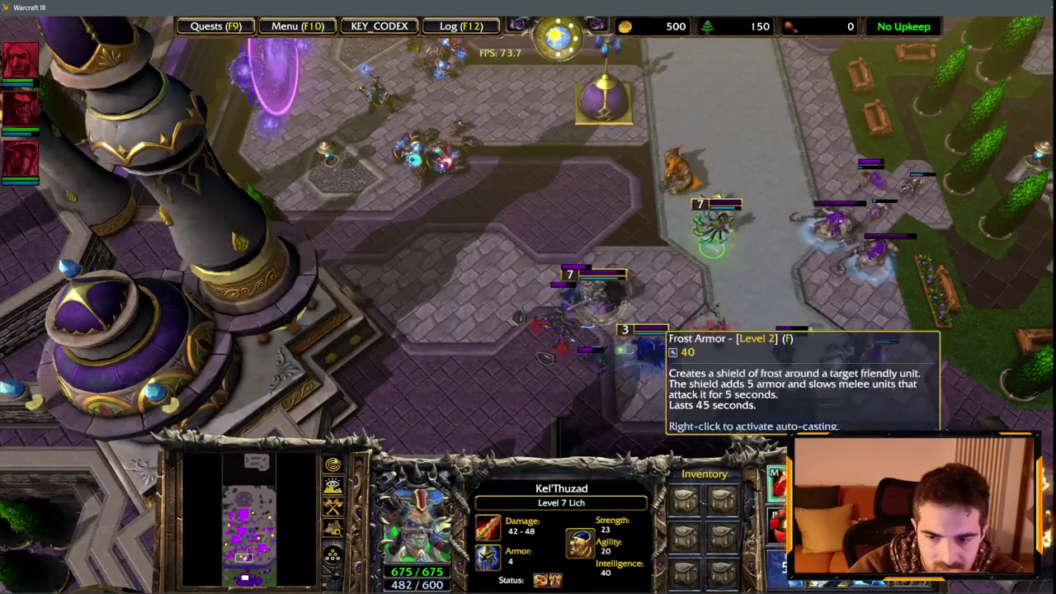
click(601, 297)
key(c)
click(631, 235)
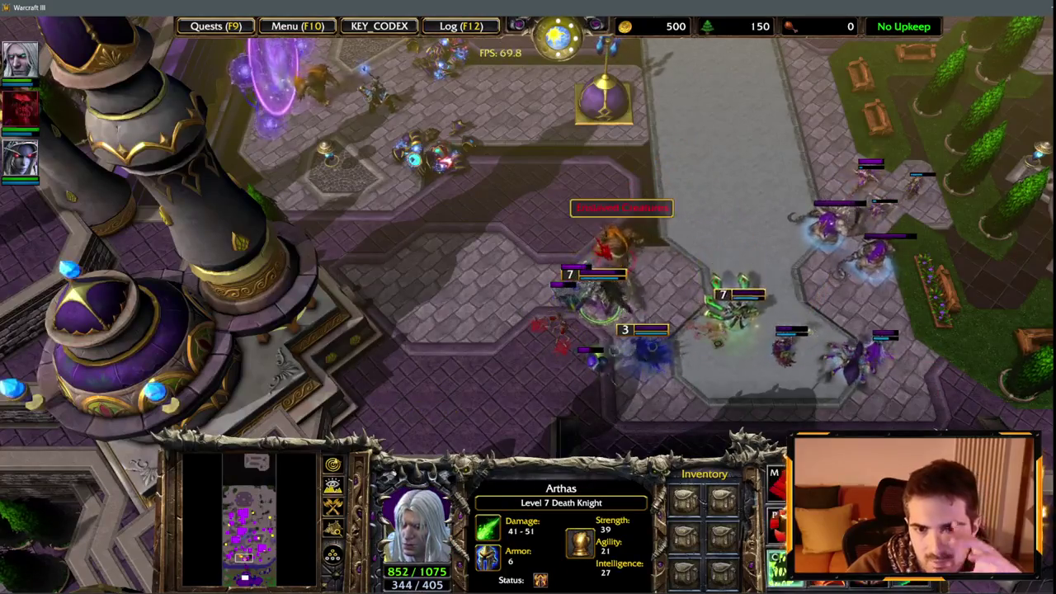
key(Up)
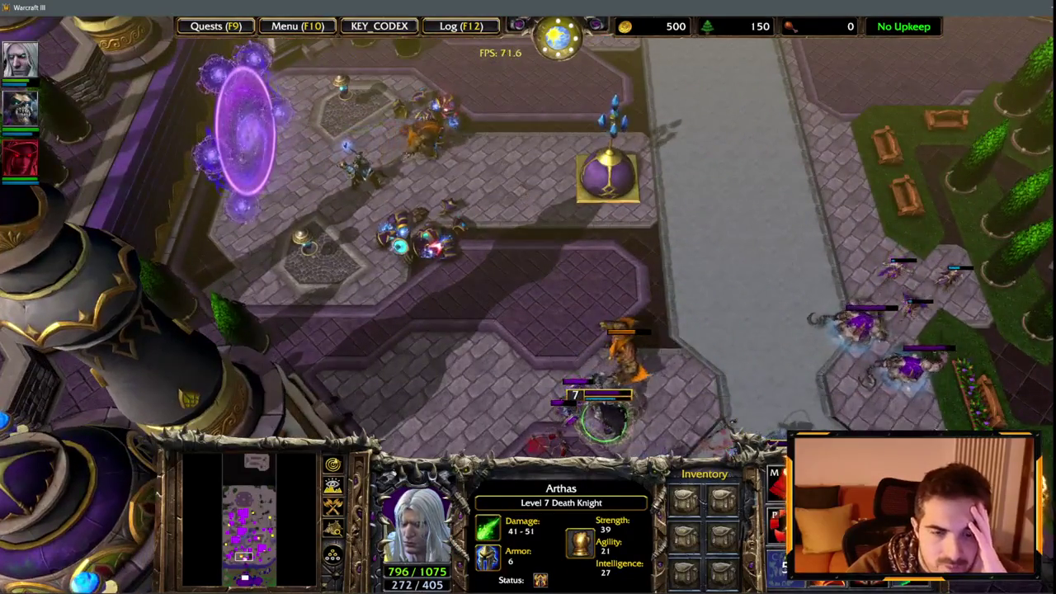
key(Right)
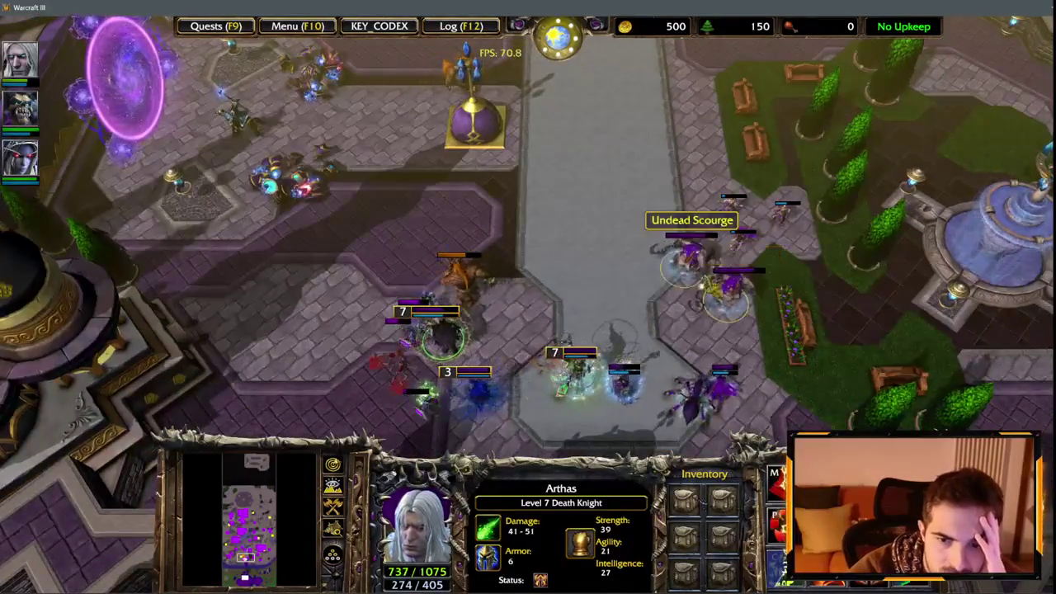
Step: Cast Arthas's Death Coil and another spell on an allied hero, then ready Kel'Thuzad's Frost Nova
click(660, 239)
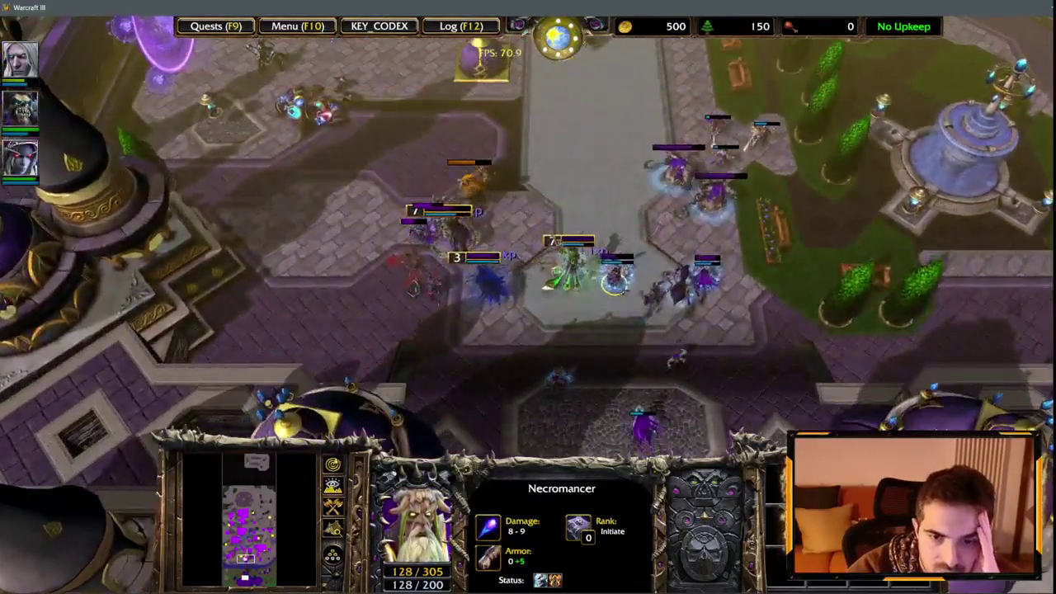
key(F2)
click(445, 305)
key(c)
click(462, 243)
click(780, 516)
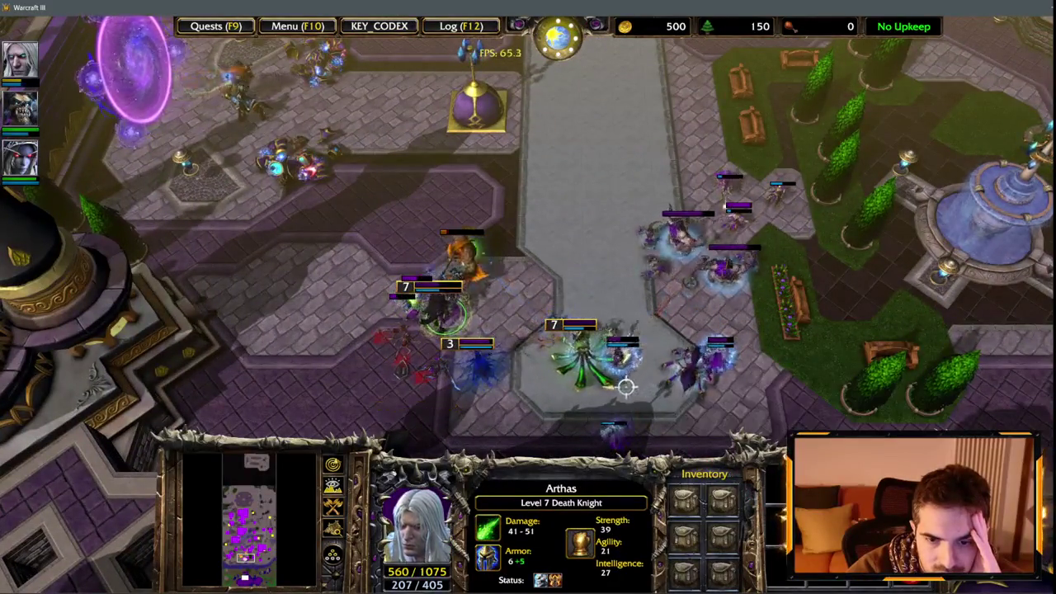
click(612, 430)
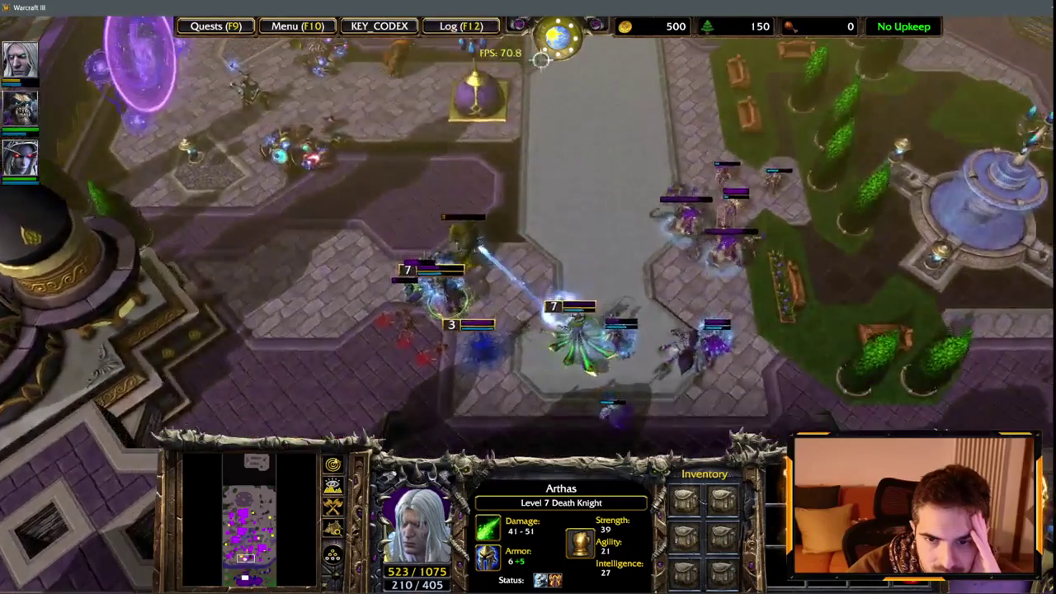
click(587, 334)
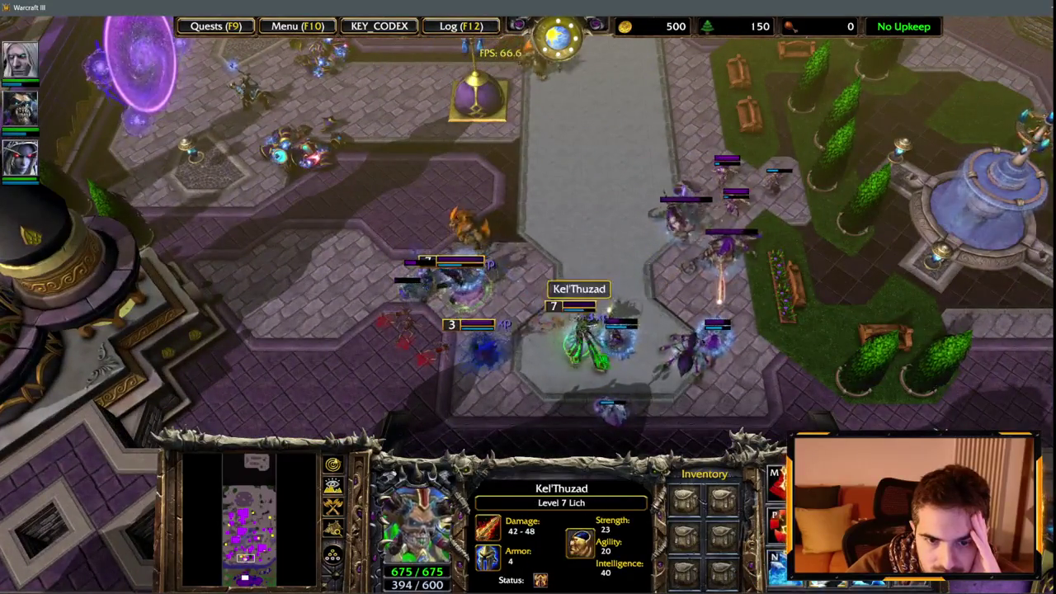
click(777, 561)
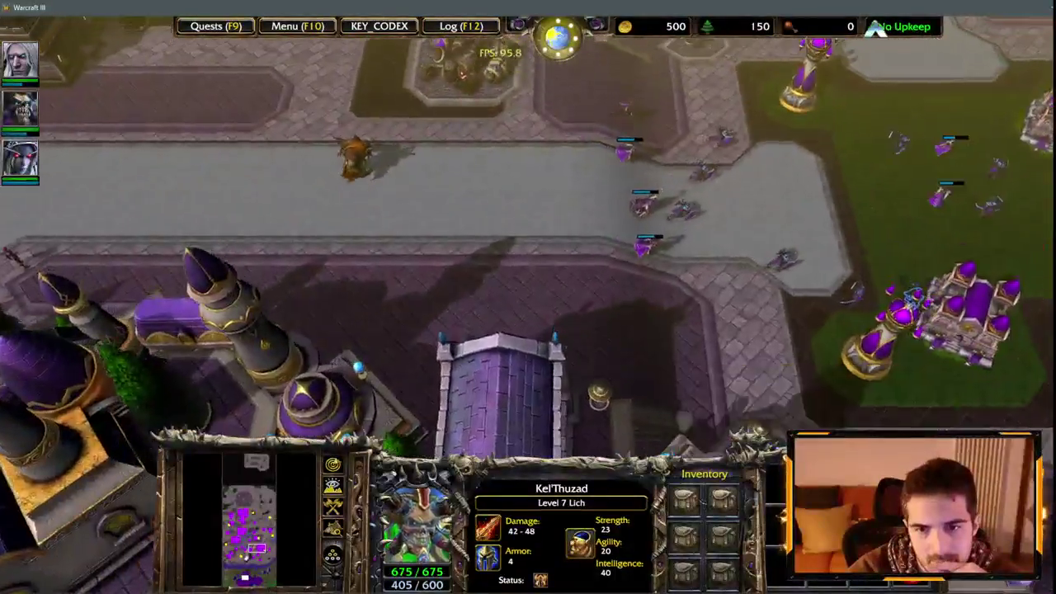
Step: Inspect an enemy Priest, Footman and Sorceress, then end the game from the menu
click(698, 314)
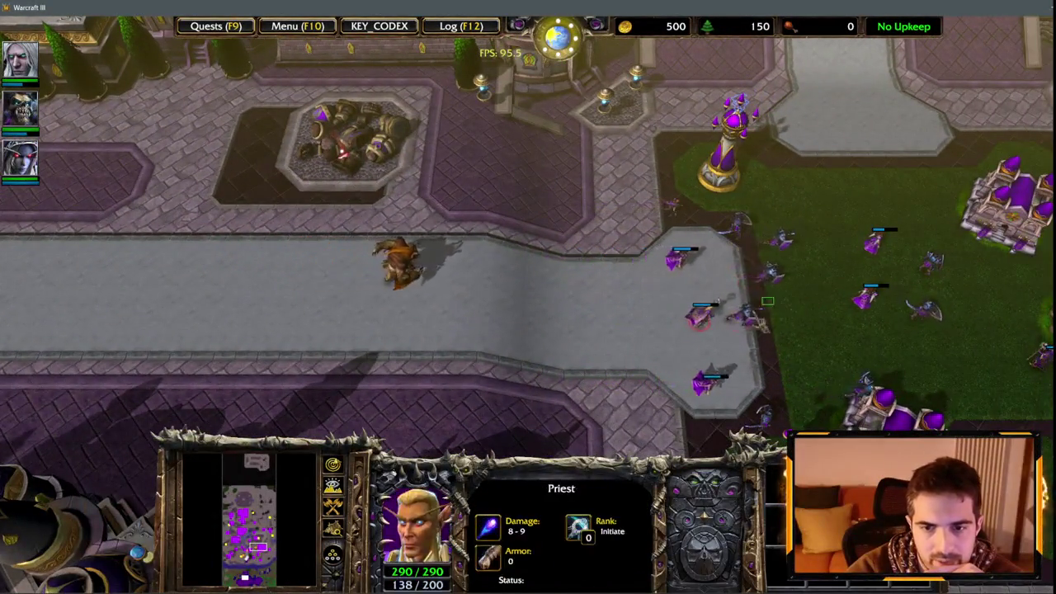
click(739, 224)
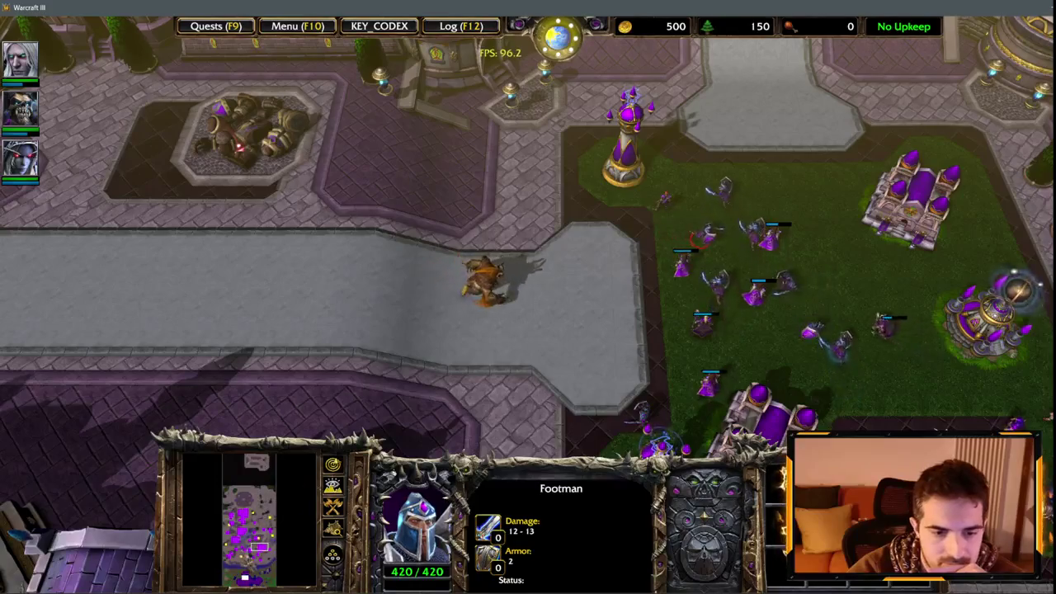
click(652, 268)
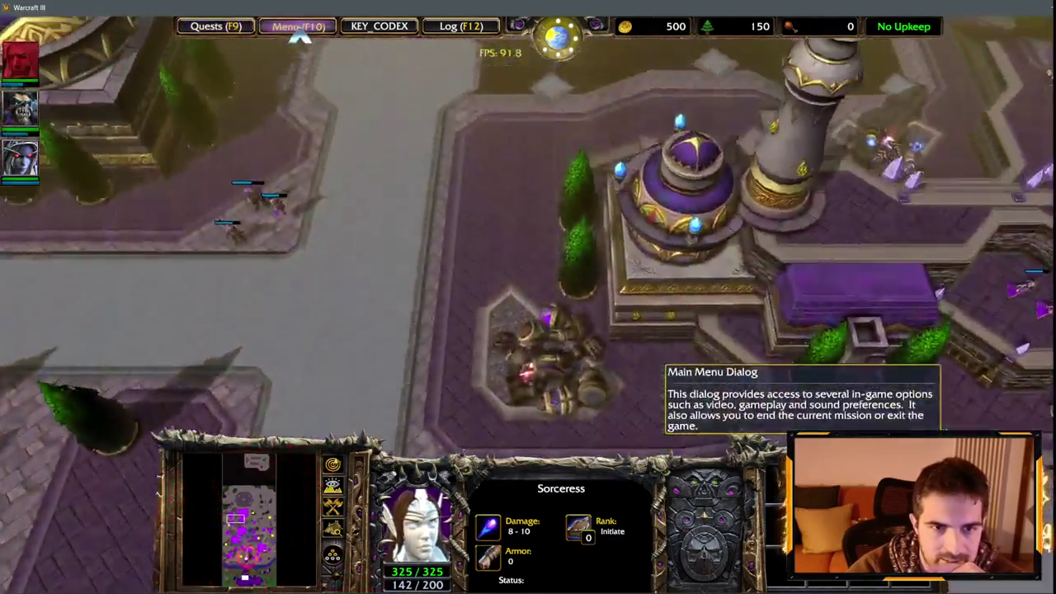
click(297, 26)
click(554, 385)
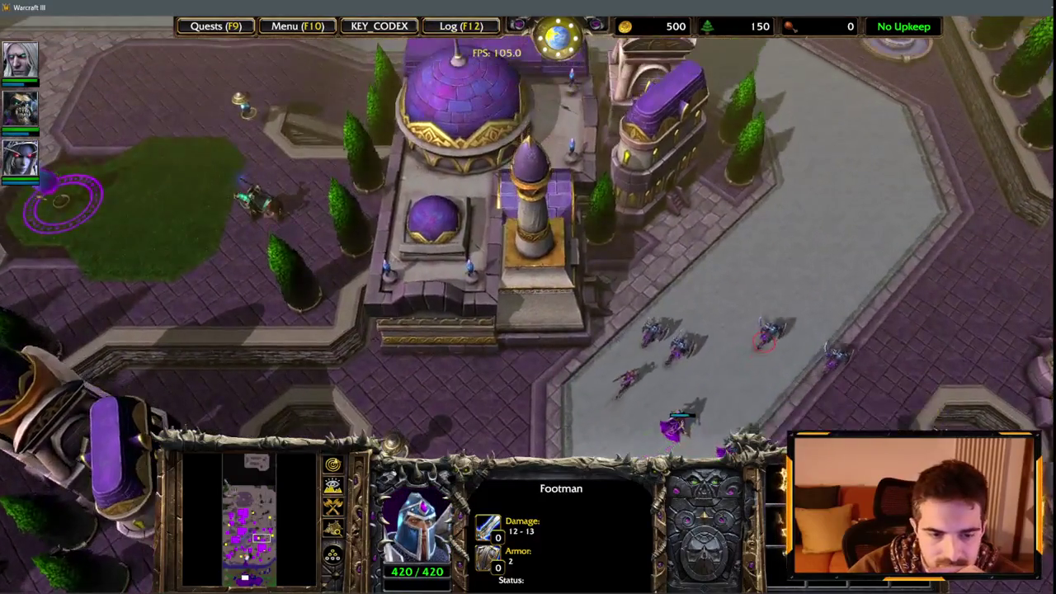
click(297, 25)
click(495, 320)
click(492, 297)
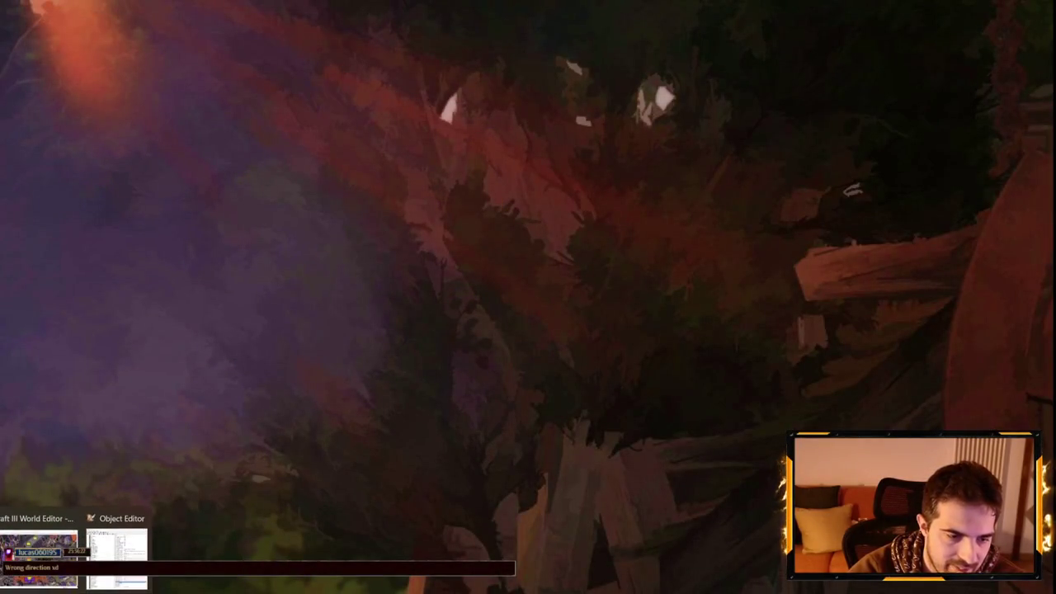
Step: Open the Dalaran Path Keep Attacking trigger and select its Hashtable save action
scroll(125, 337, down, 1)
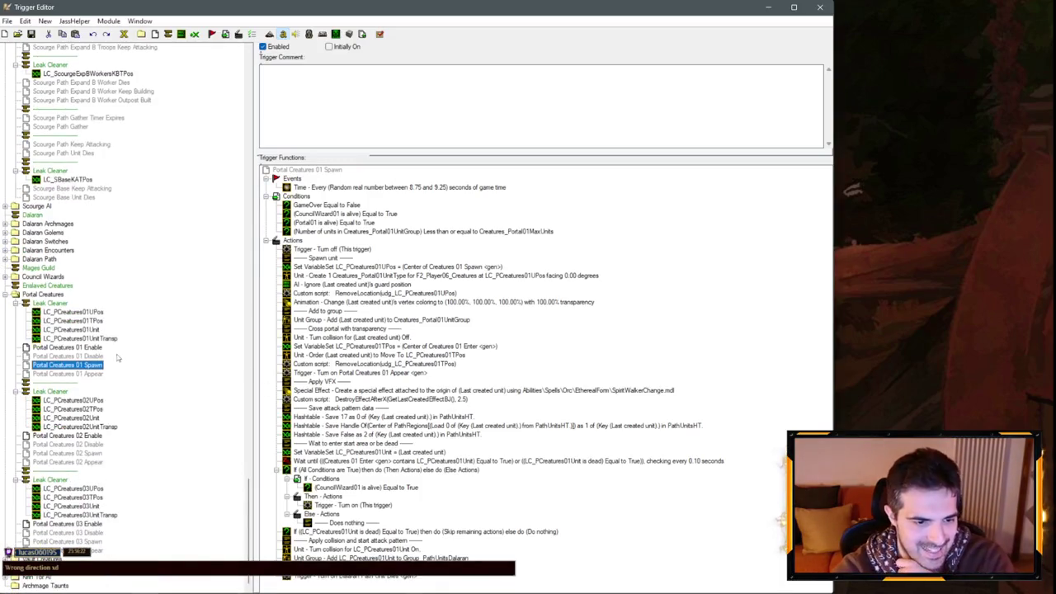
scroll(125, 296, up, 7)
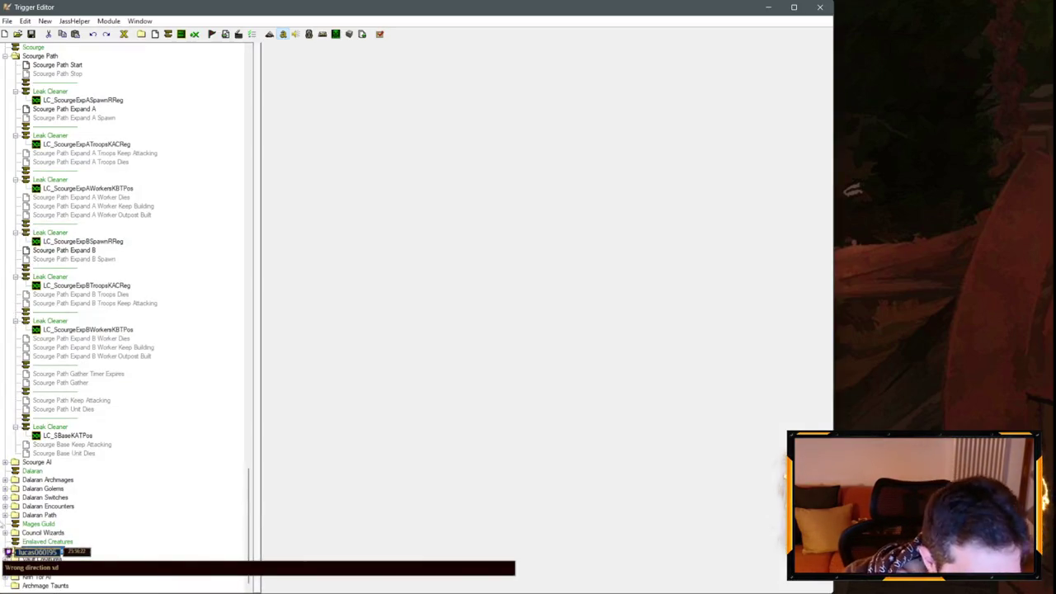
click(5, 515)
click(70, 532)
scroll(475, 429, down, 5)
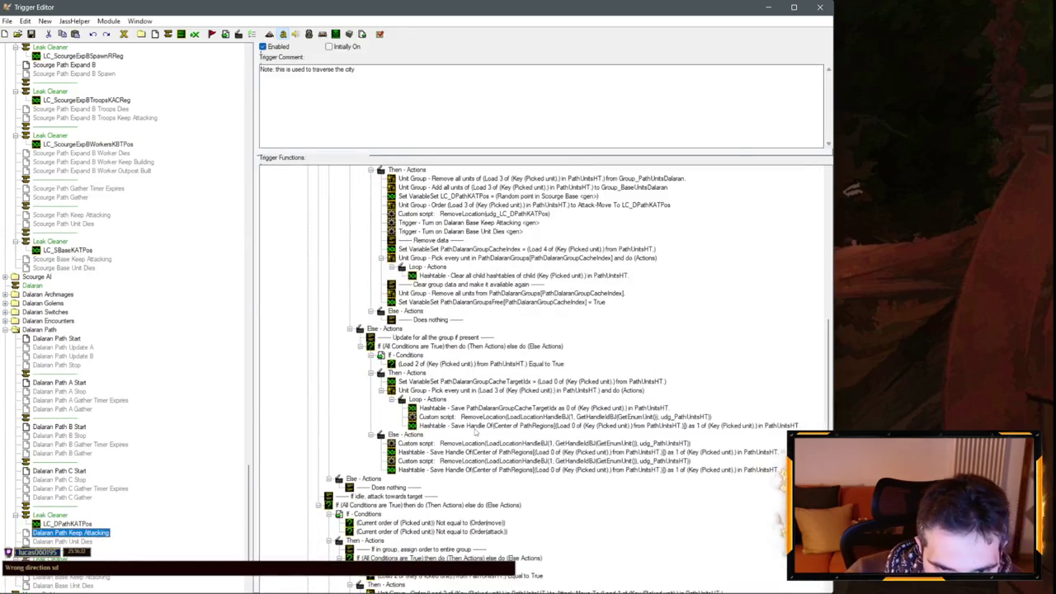
scroll(529, 375, up, 3)
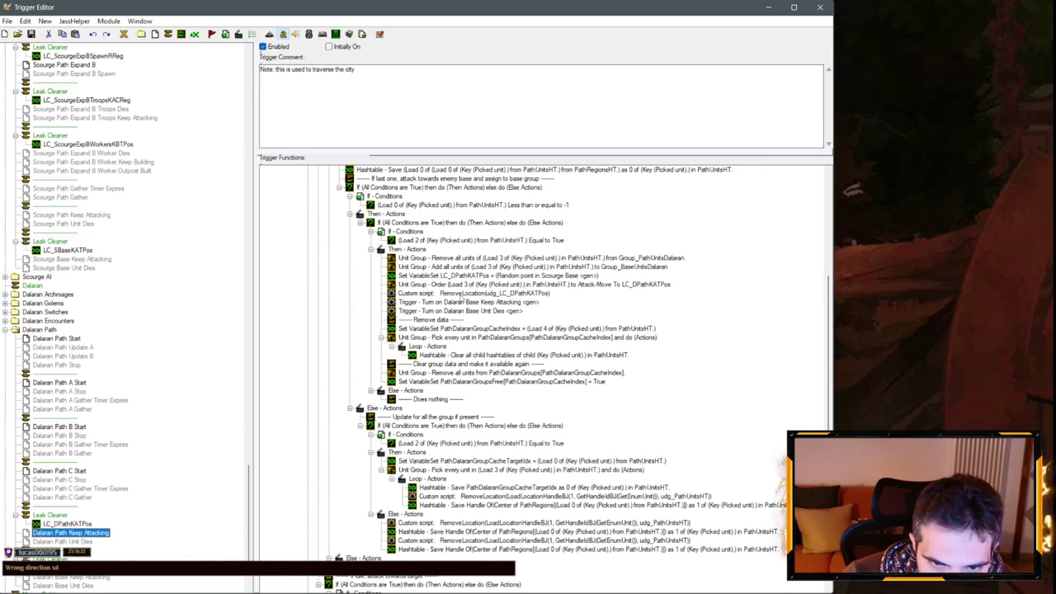
scroll(462, 299, up, 5)
click(474, 302)
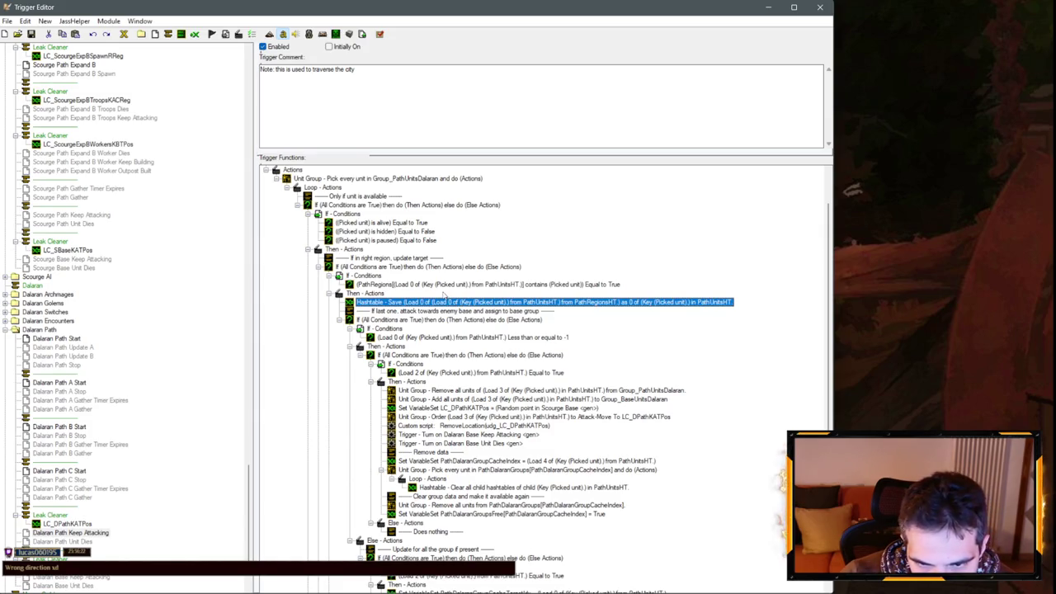
Step: Compare with Scourge Path Keep Attacking's Hashtable save action and last-region check
scroll(83, 400, down, 2)
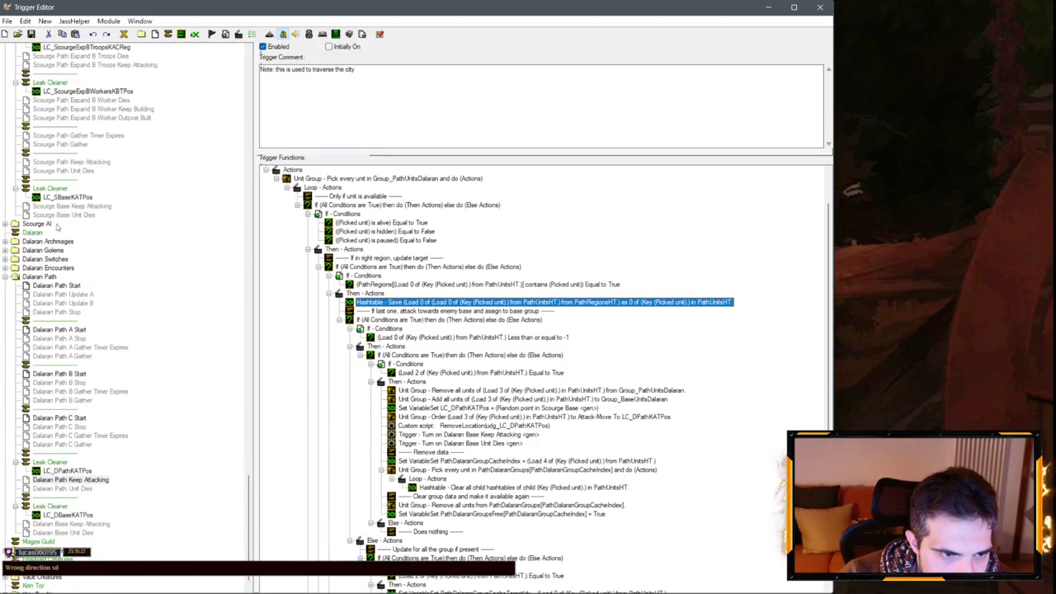
scroll(31, 312, down, 1)
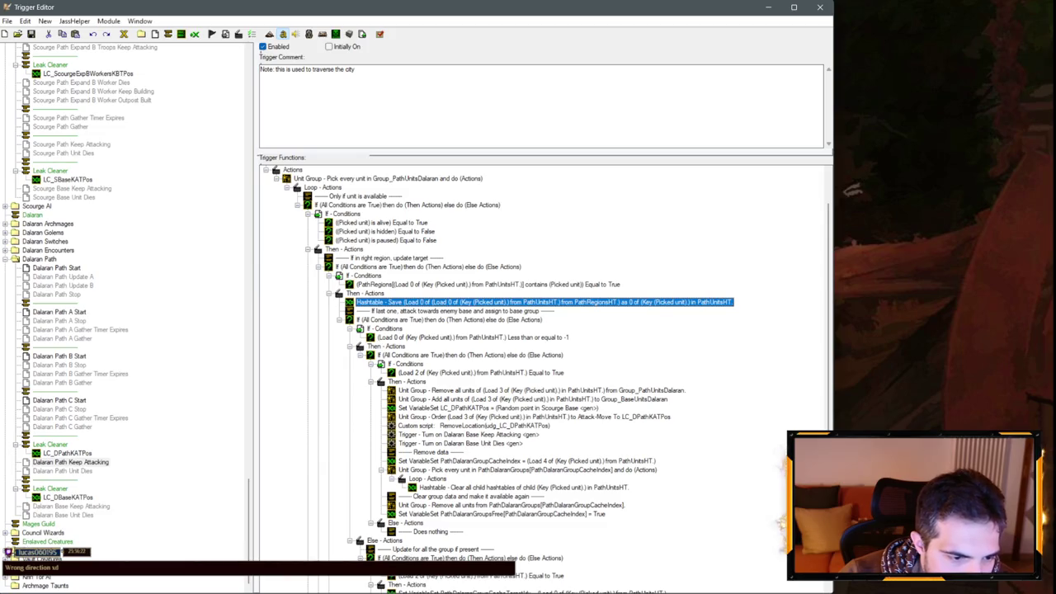
scroll(31, 426, up, 7)
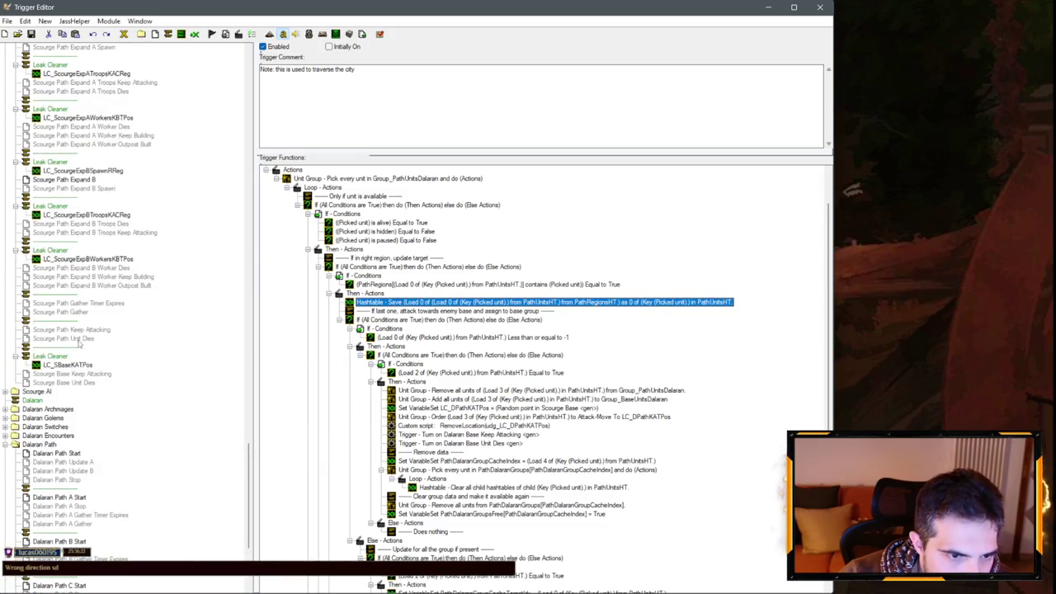
click(74, 330)
click(639, 311)
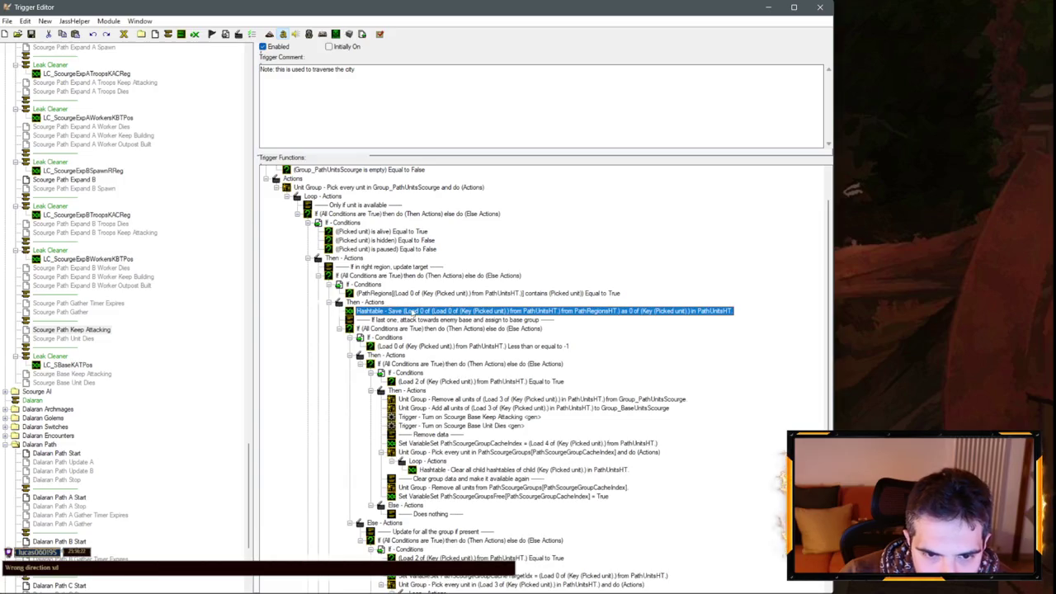
click(74, 331)
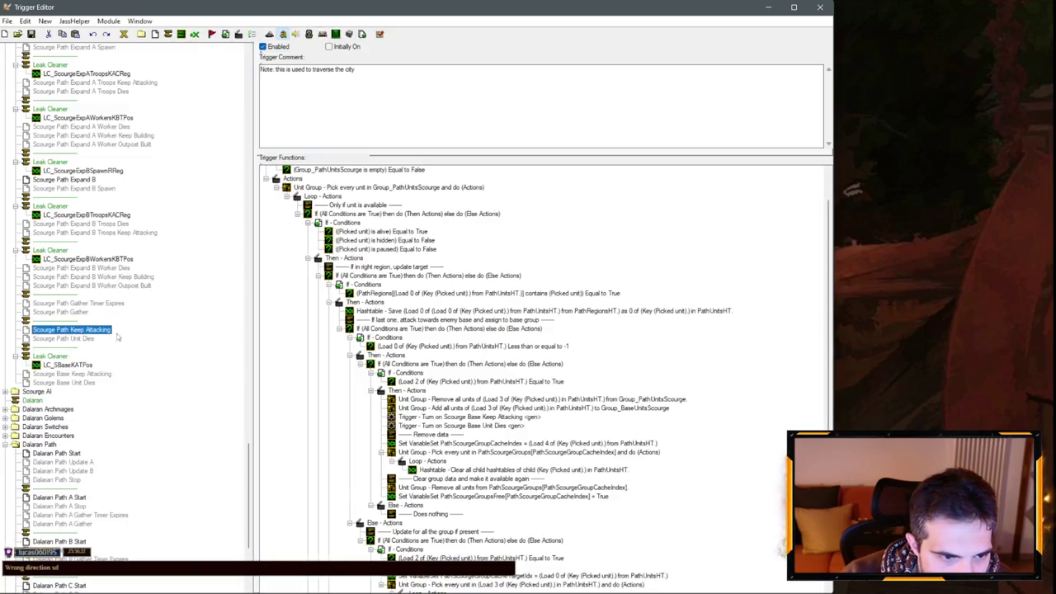
click(408, 312)
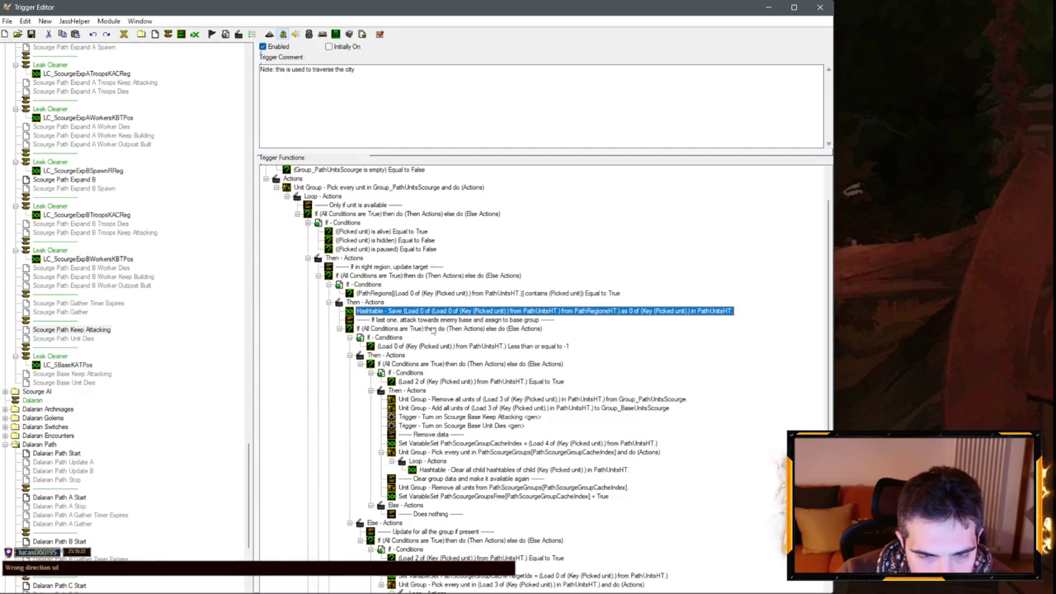
click(401, 330)
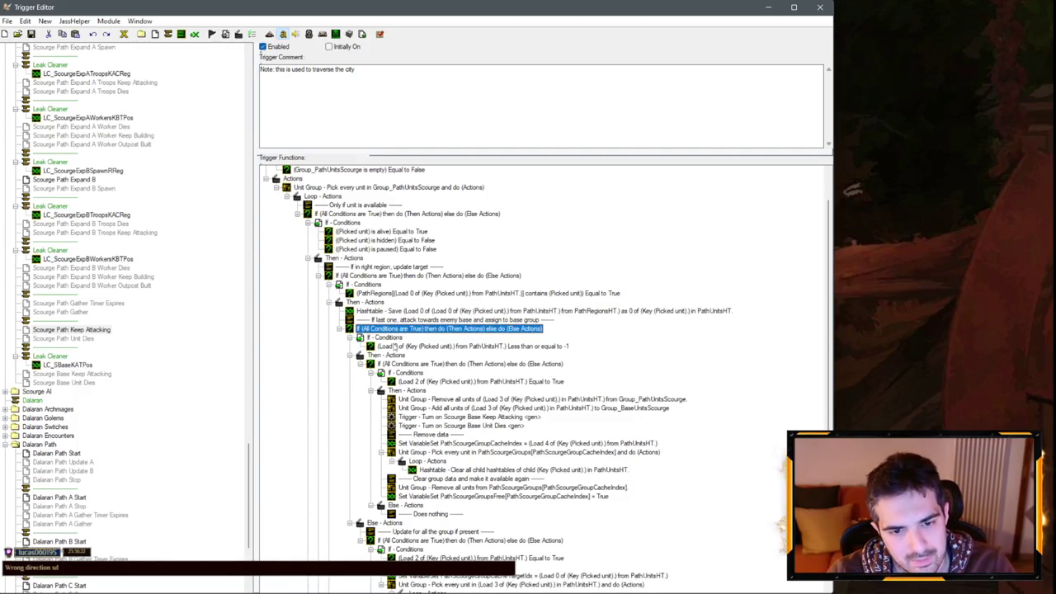
scroll(97, 464, down, 7)
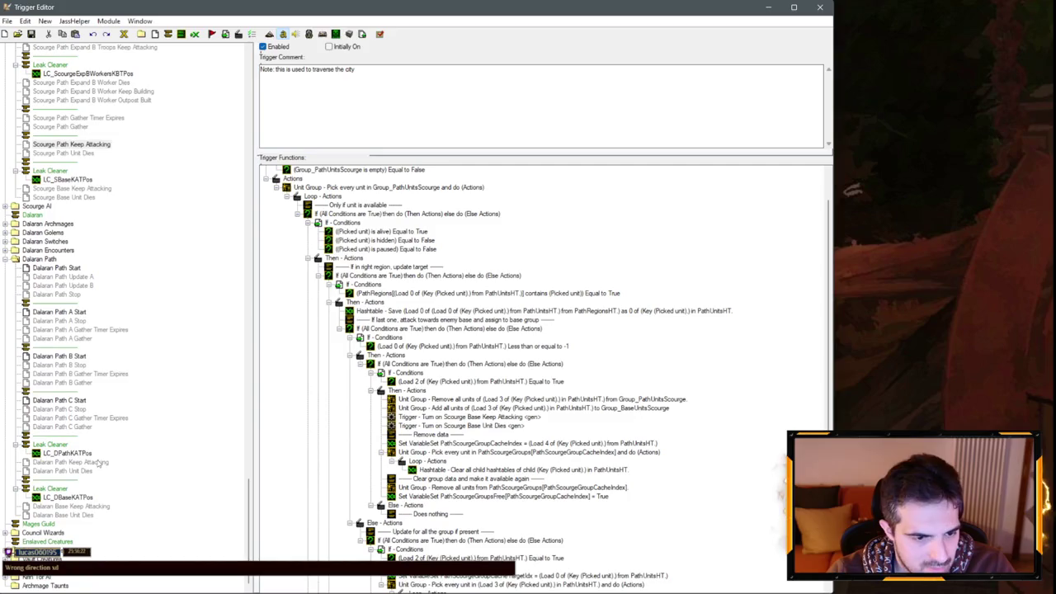
Step: Back in Dalaran Path Keep Attacking, undo to drop the index comment lines above the save
click(77, 506)
click(83, 462)
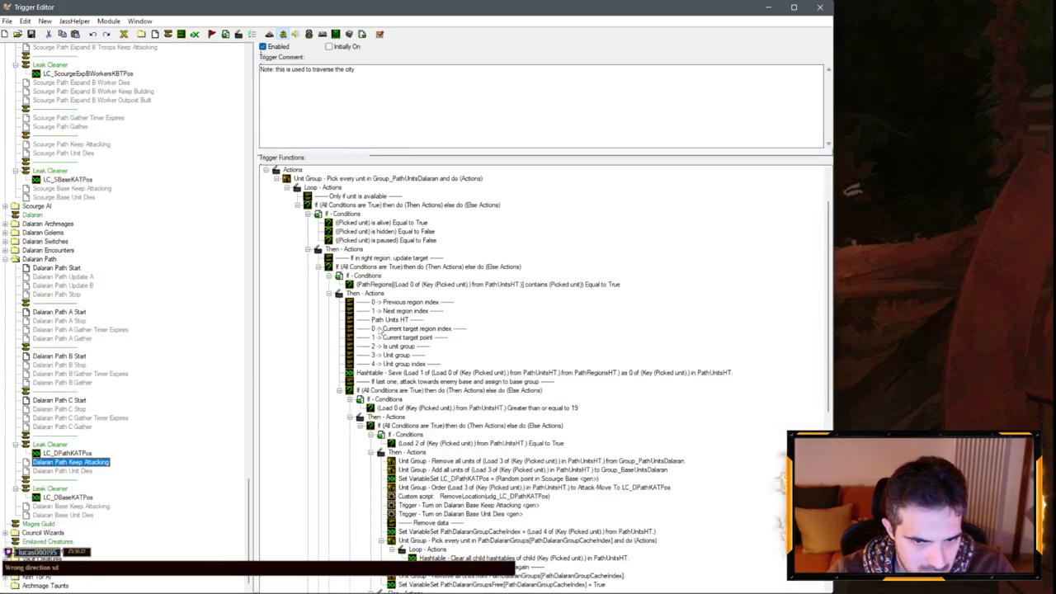
click(419, 373)
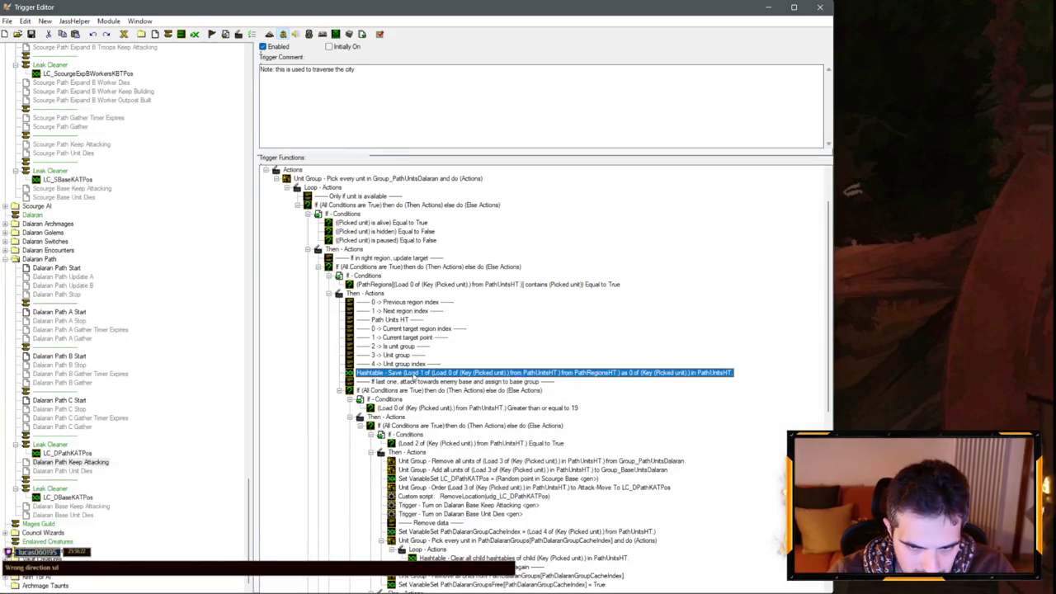
key(ctrl+z)
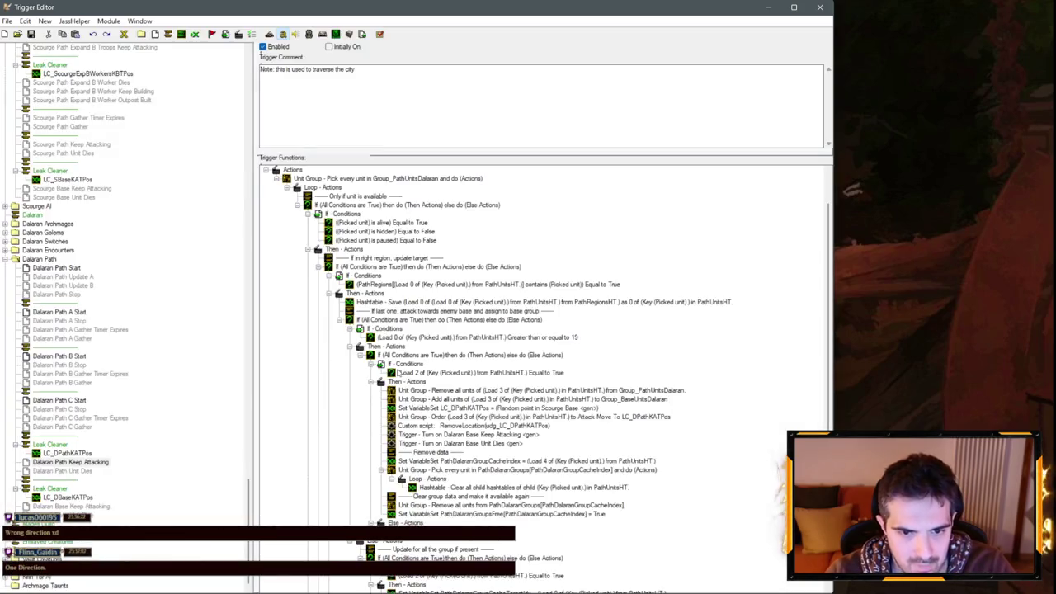
click(405, 304)
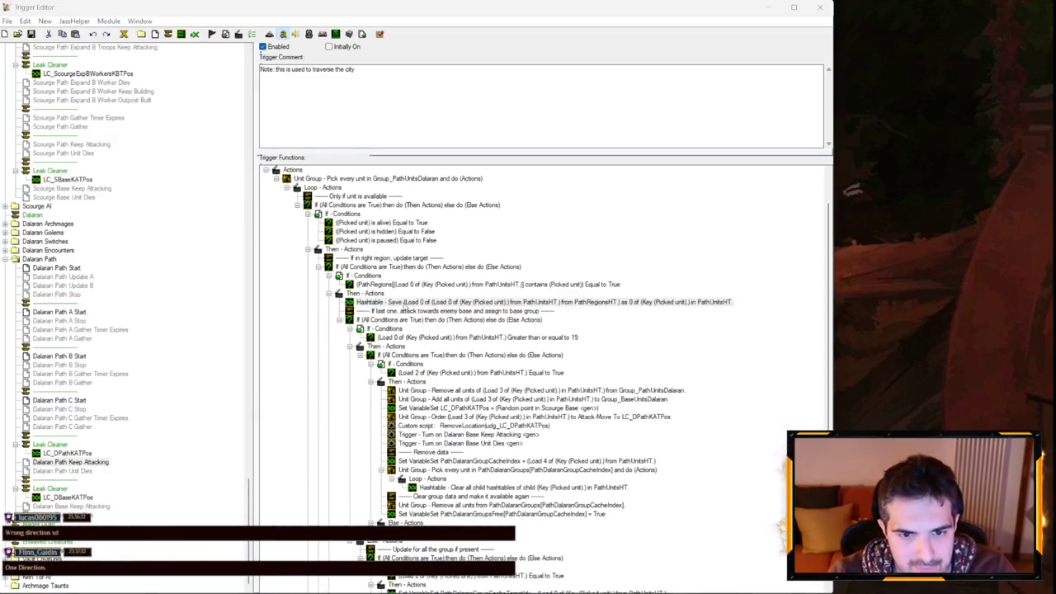
Step: Edit the Hashtable - Save action and enter 1 as its outer Load index
double_click(405, 304)
click(76, 307)
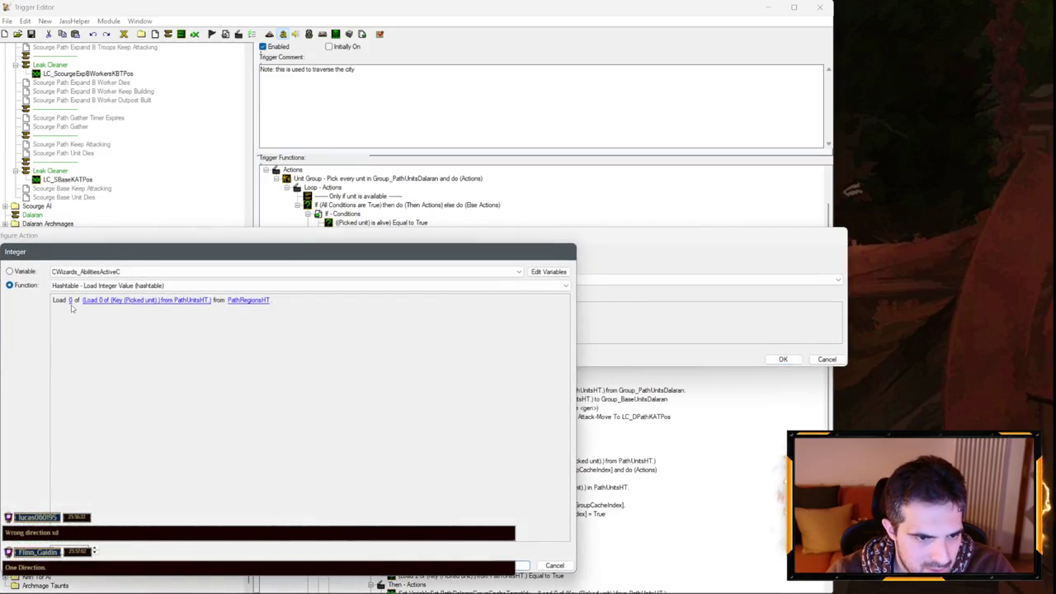
click(555, 564)
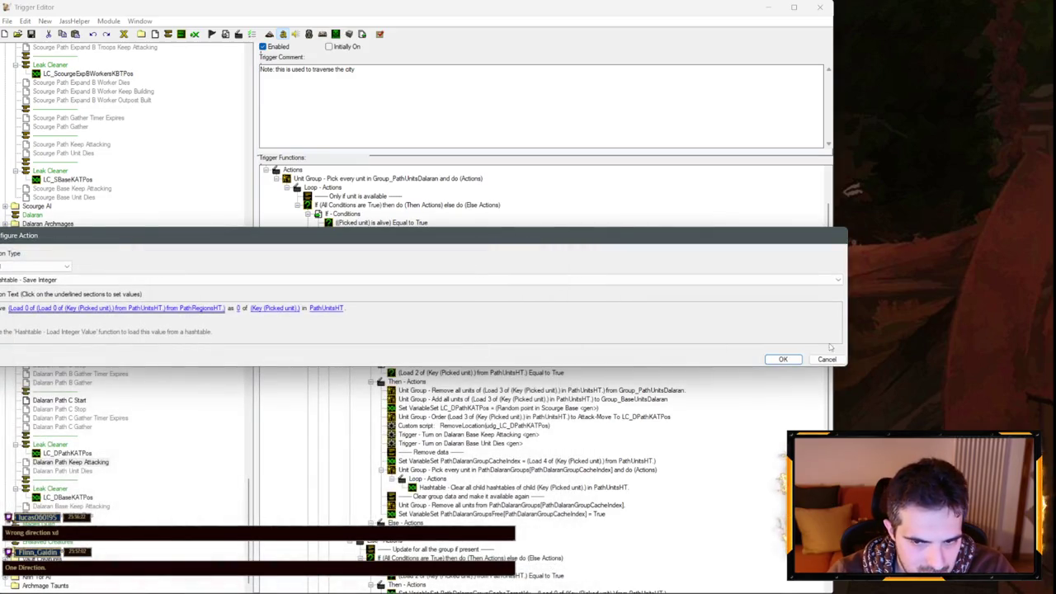
click(826, 360)
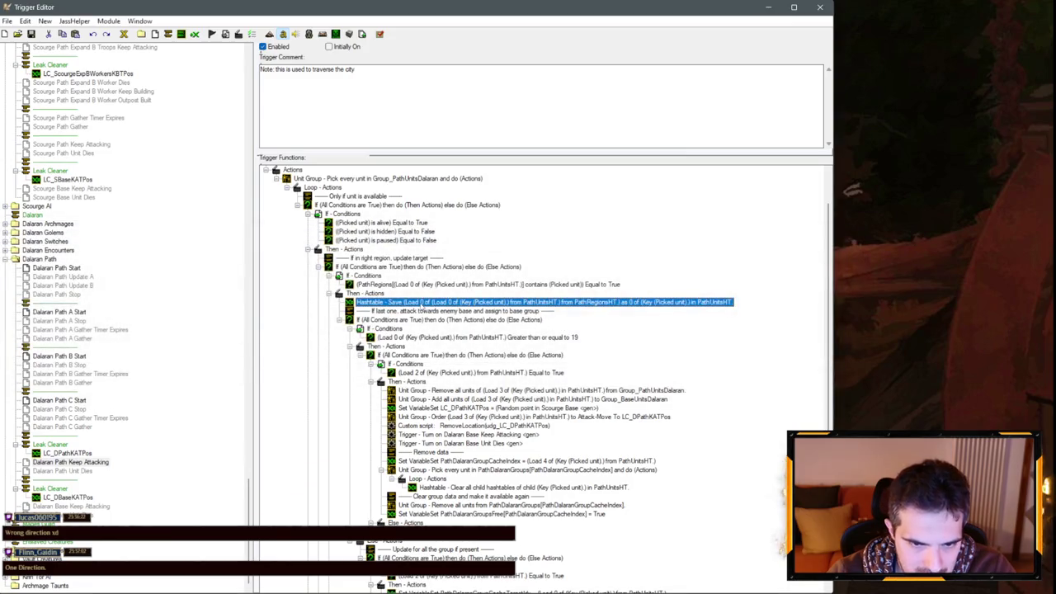
double_click(483, 303)
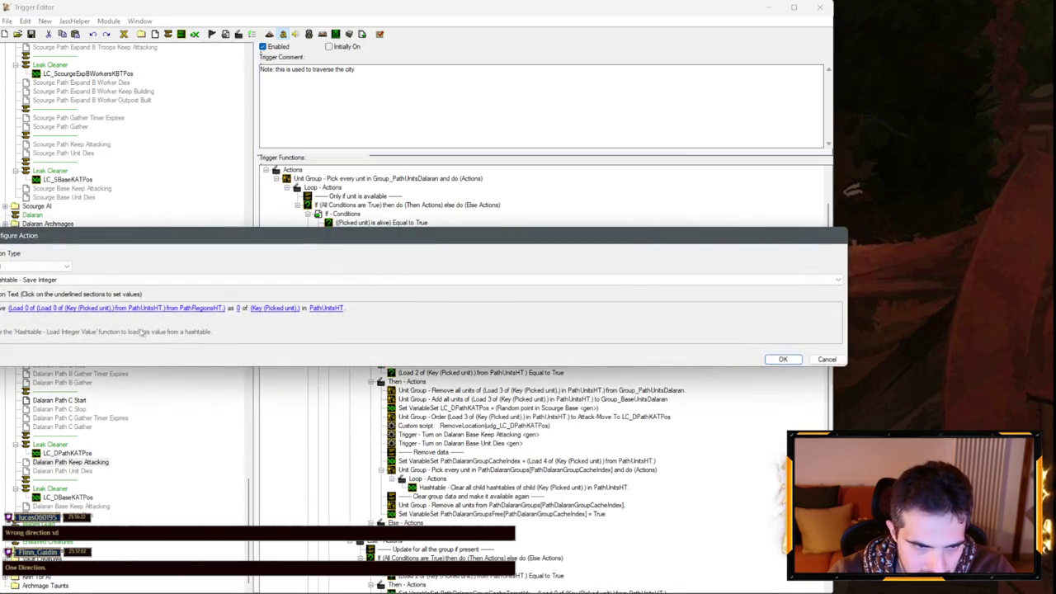
click(20, 308)
click(71, 301)
text(1)
key(Return)
key(Return)
key(Return)
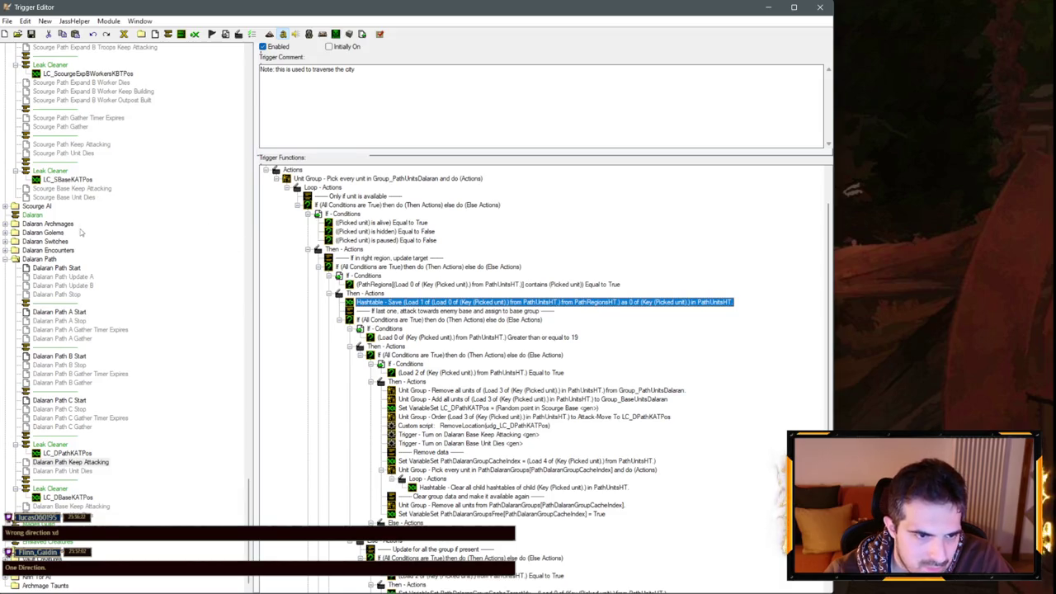
scroll(81, 233, up, 3)
click(74, 268)
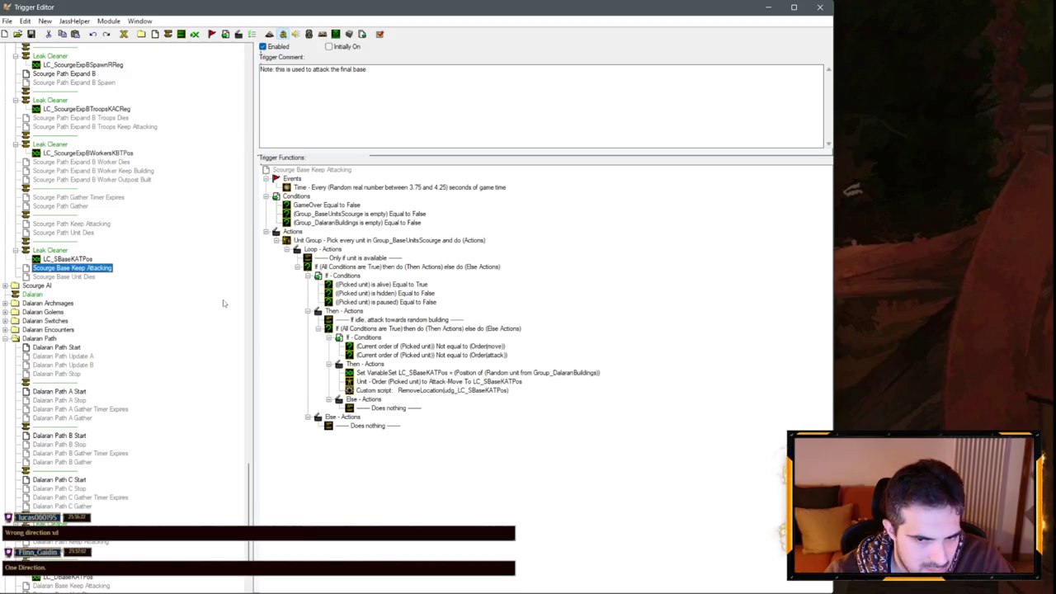
click(72, 542)
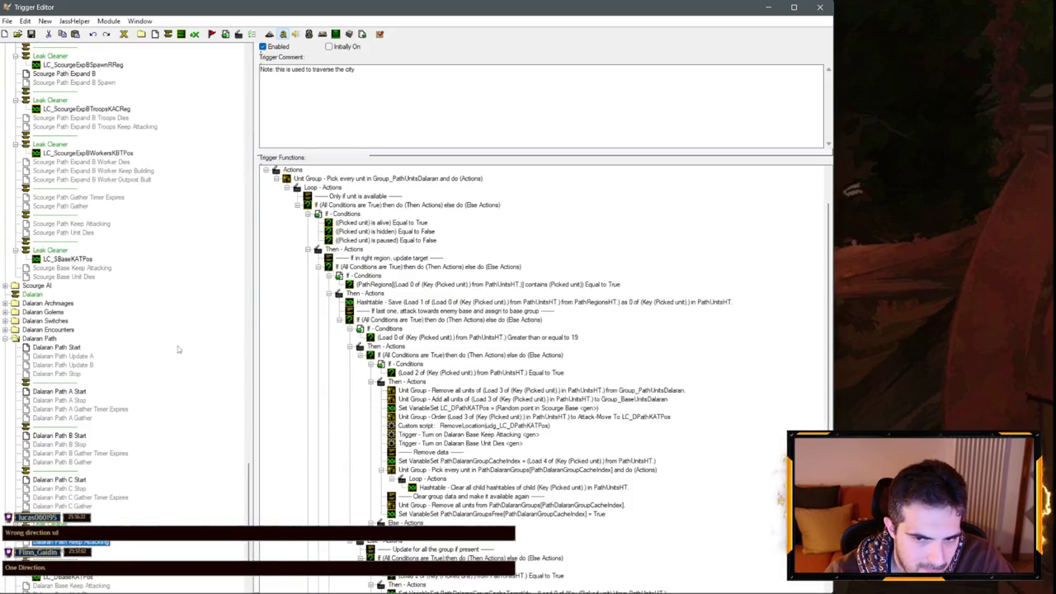
scroll(74, 249, up, 14)
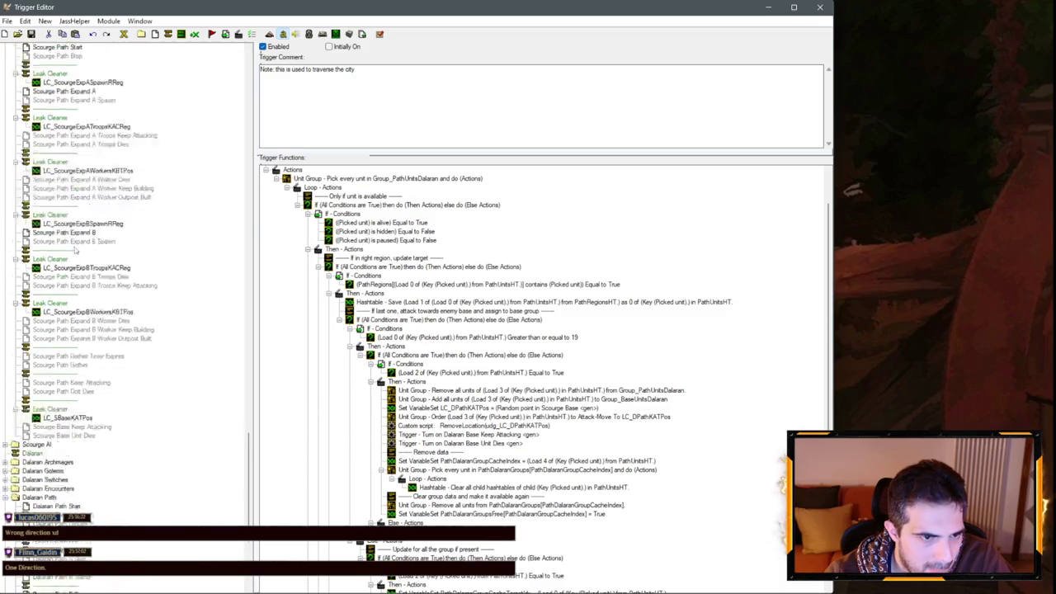
scroll(68, 268, down, 5)
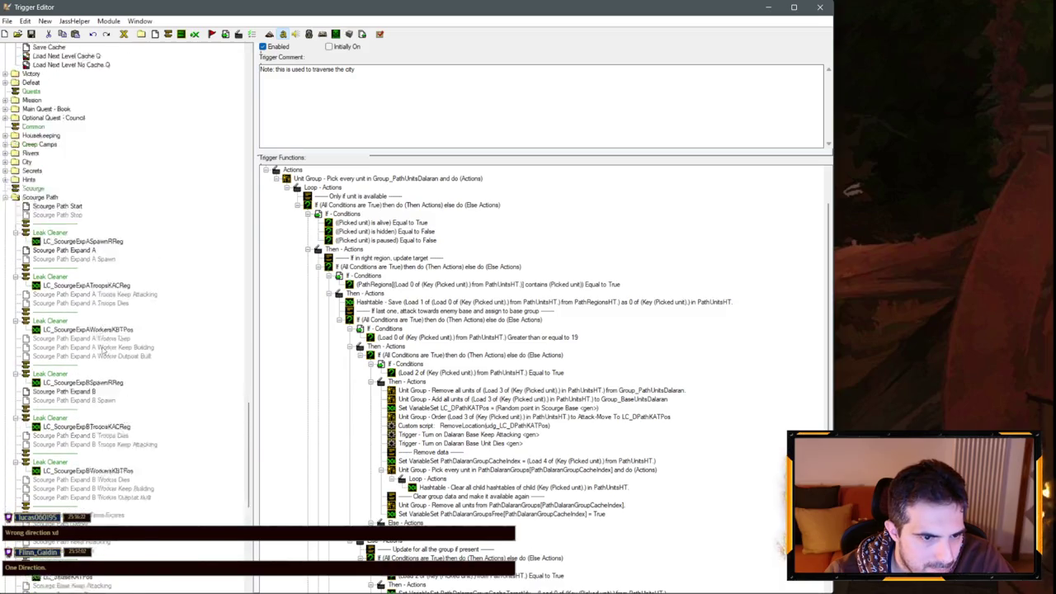
click(90, 465)
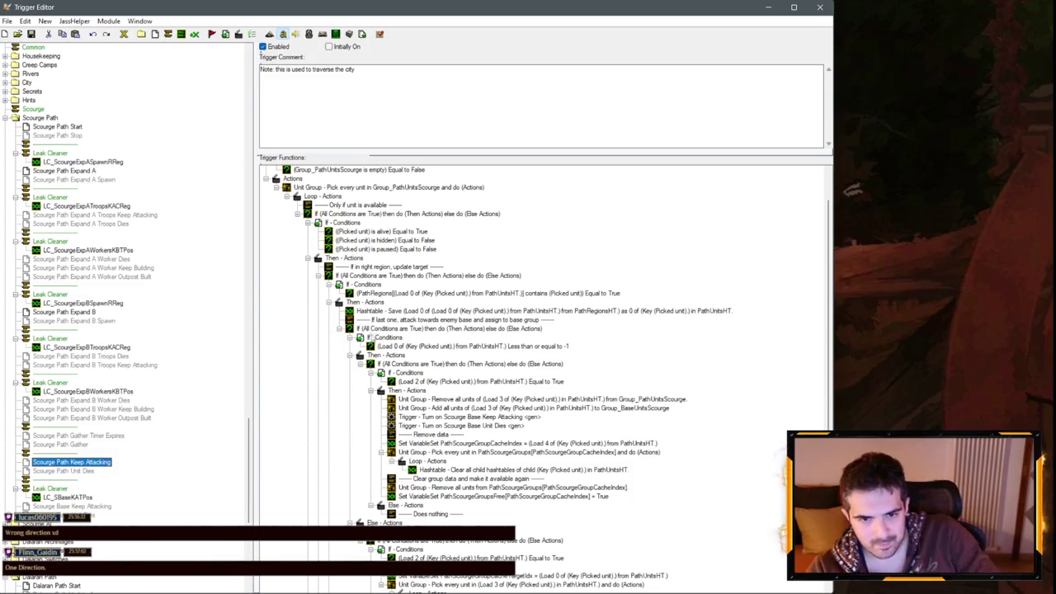
scroll(106, 385, down, 12)
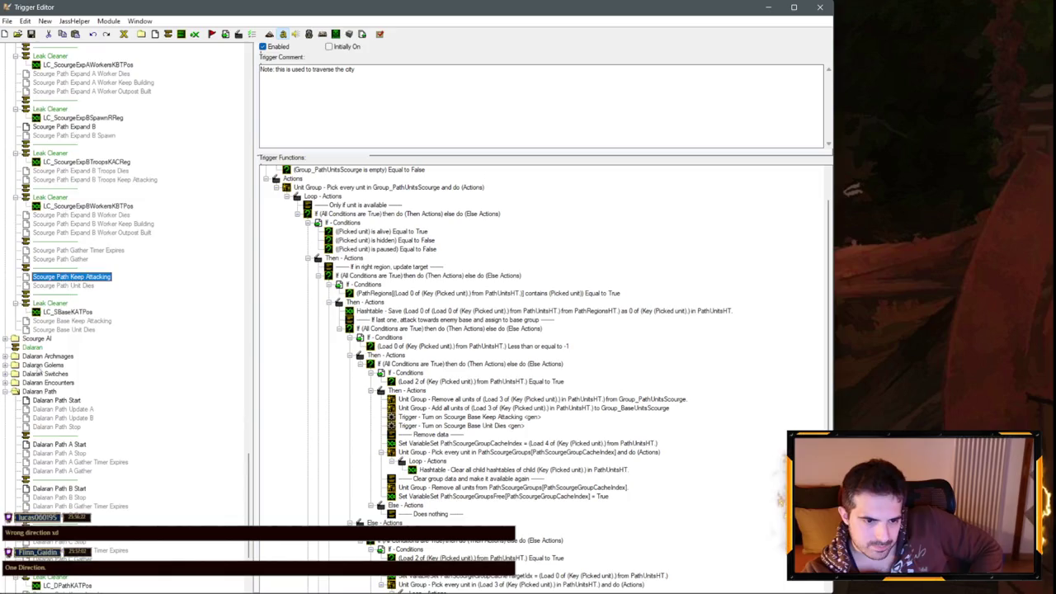
click(95, 463)
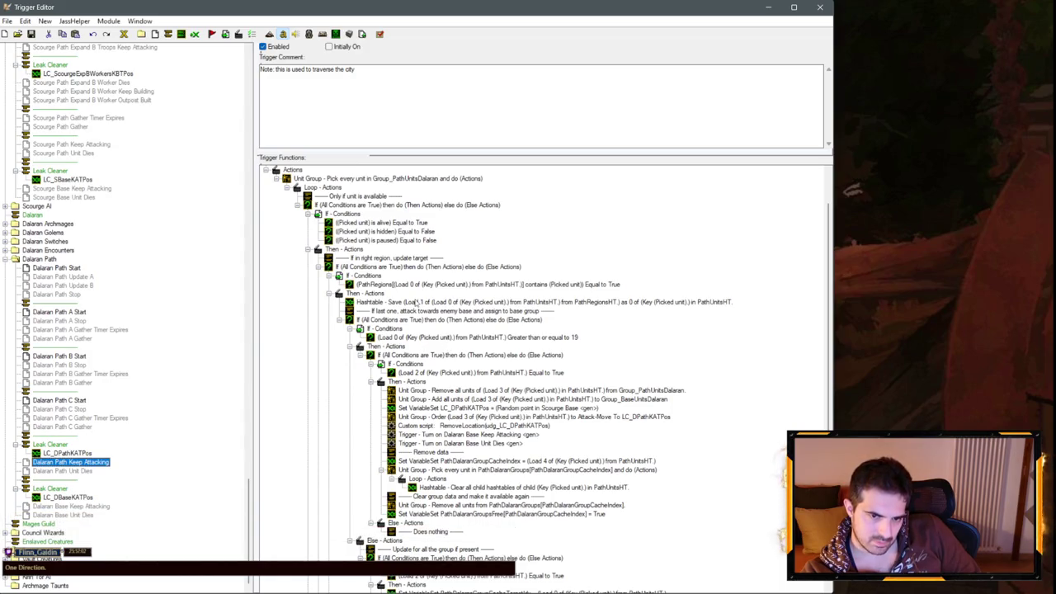
right_click(393, 303)
click(416, 410)
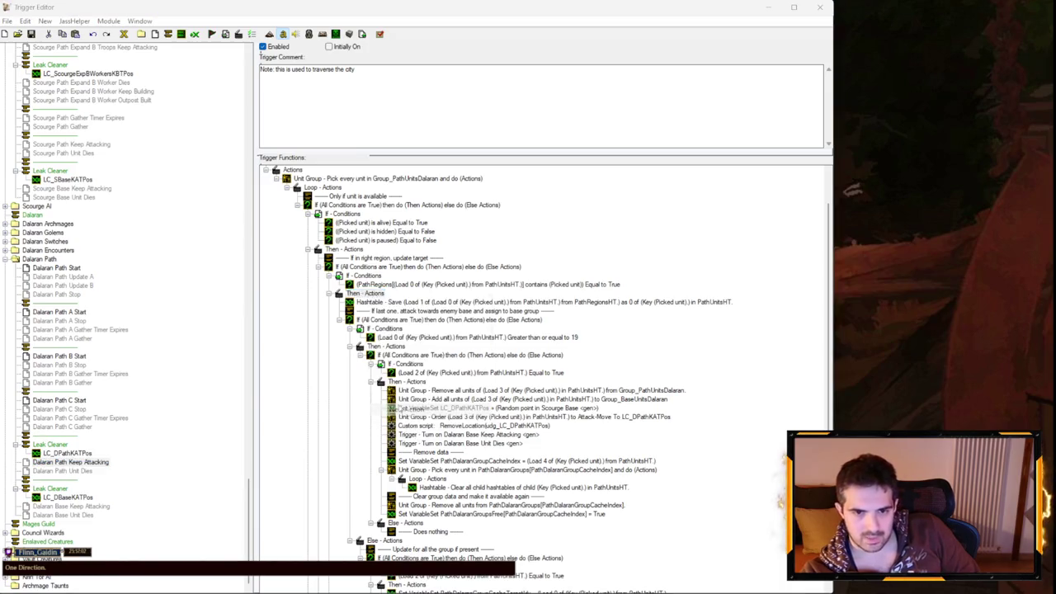
Step: Add a Game - Text Message (Auto-Timed) action whose text is an integer converted to string
click(51, 269)
click(28, 280)
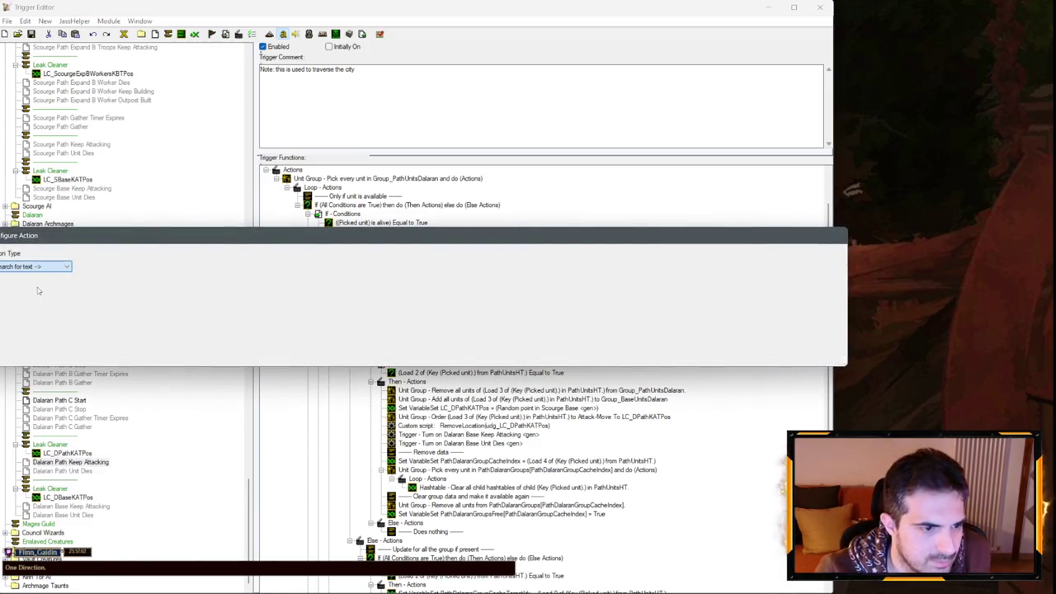
text(m)
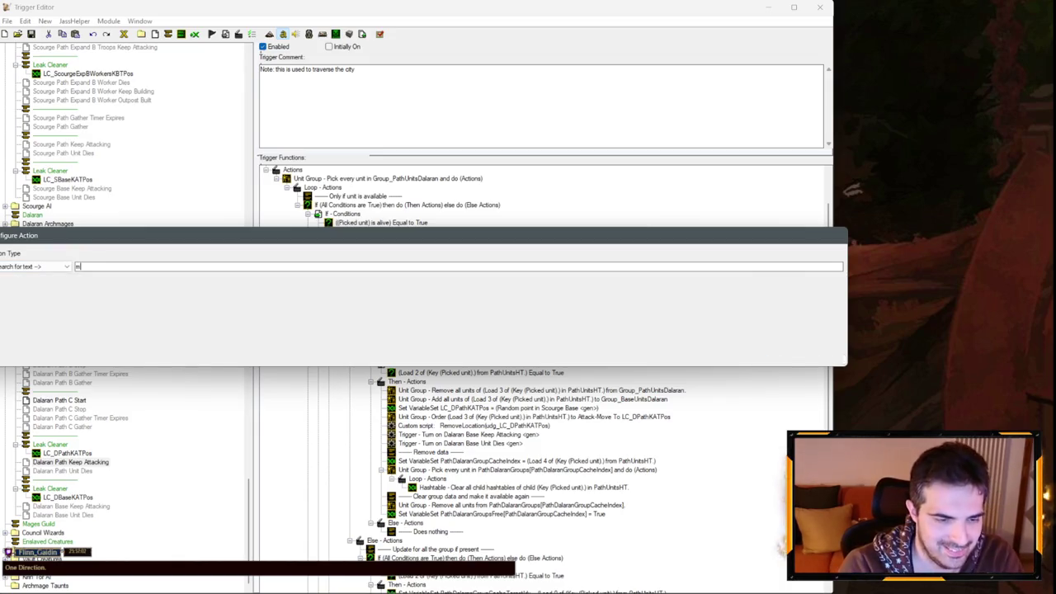
text(ssage)
click(49, 280)
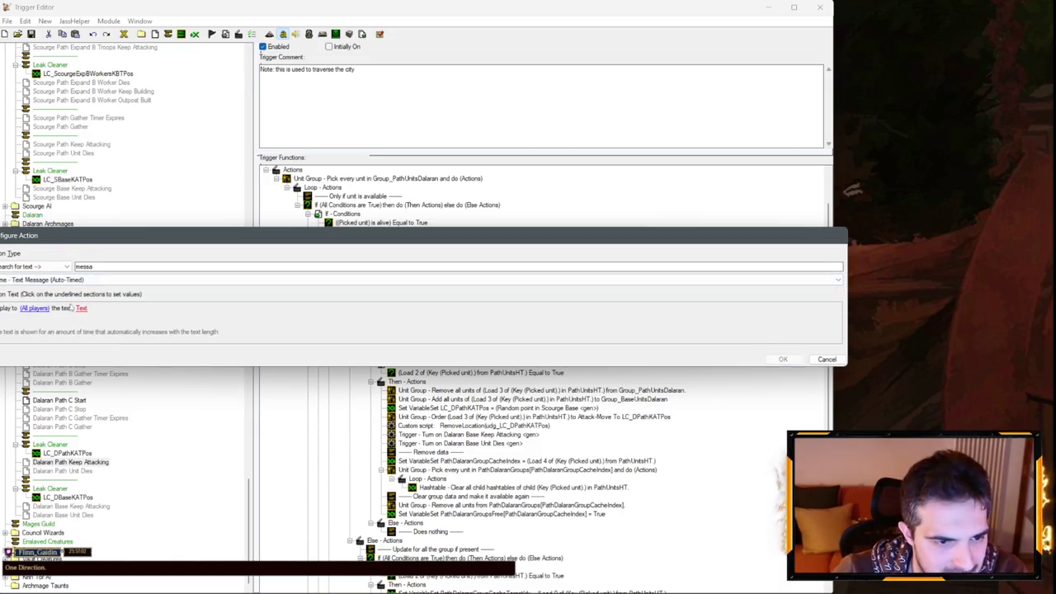
click(82, 306)
text(GOING TO)
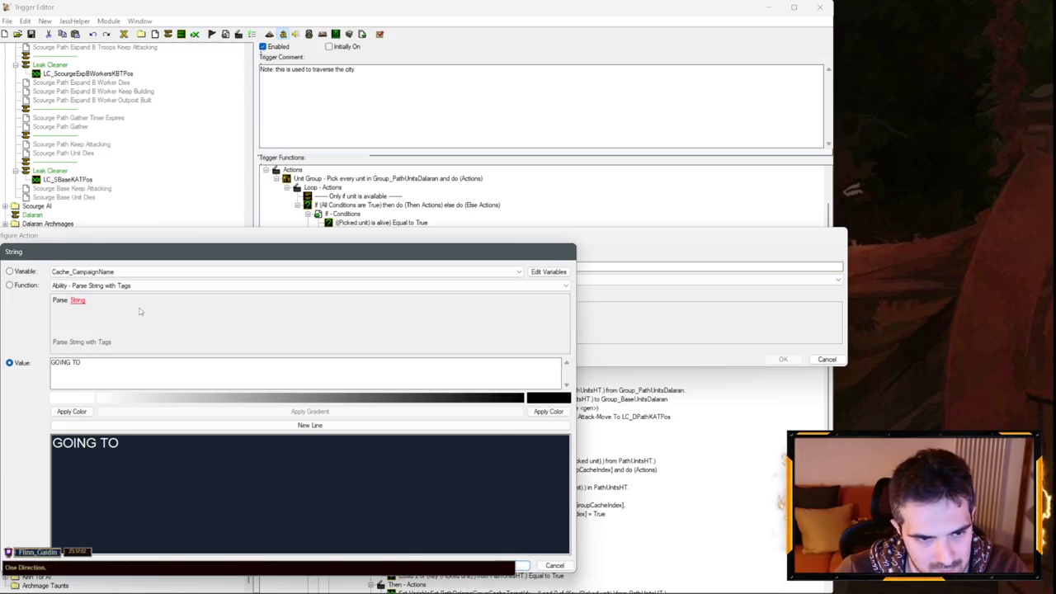
click(127, 285)
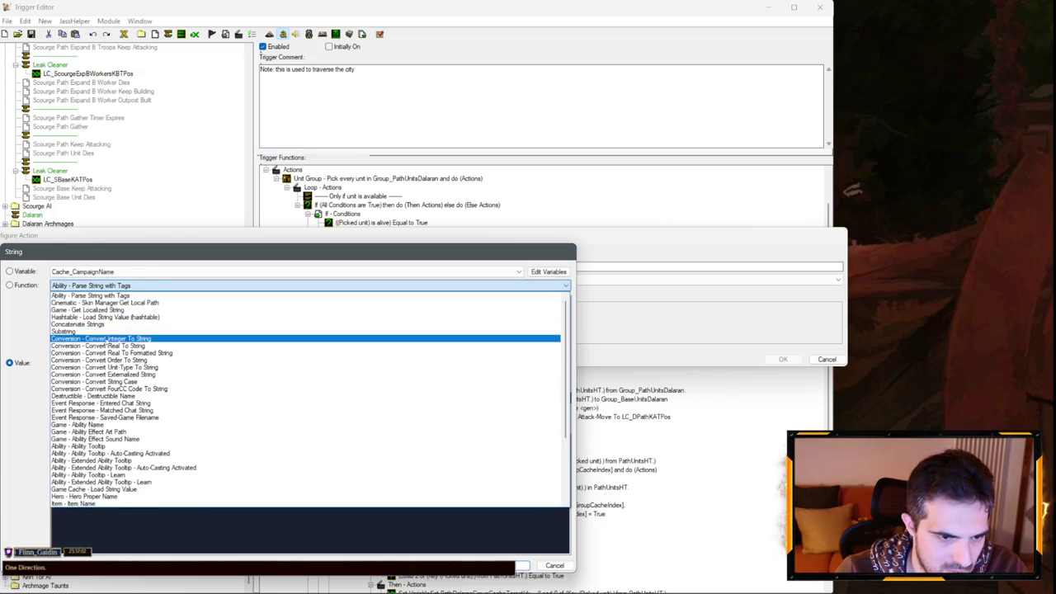
click(143, 332)
mouse_move(143, 256)
mouse_down()
mouse_move(830, 339)
mouse_move(594, 216)
mouse_up()
click(495, 257)
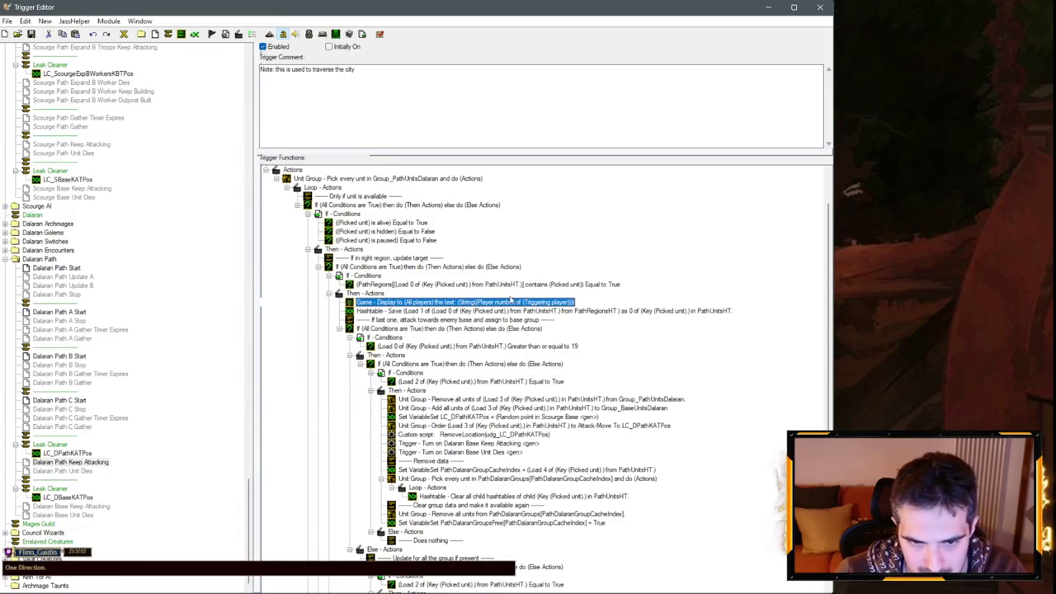
Step: Make the message's integer a hashtable Load Integer value keyed on Picked unit
double_click(470, 302)
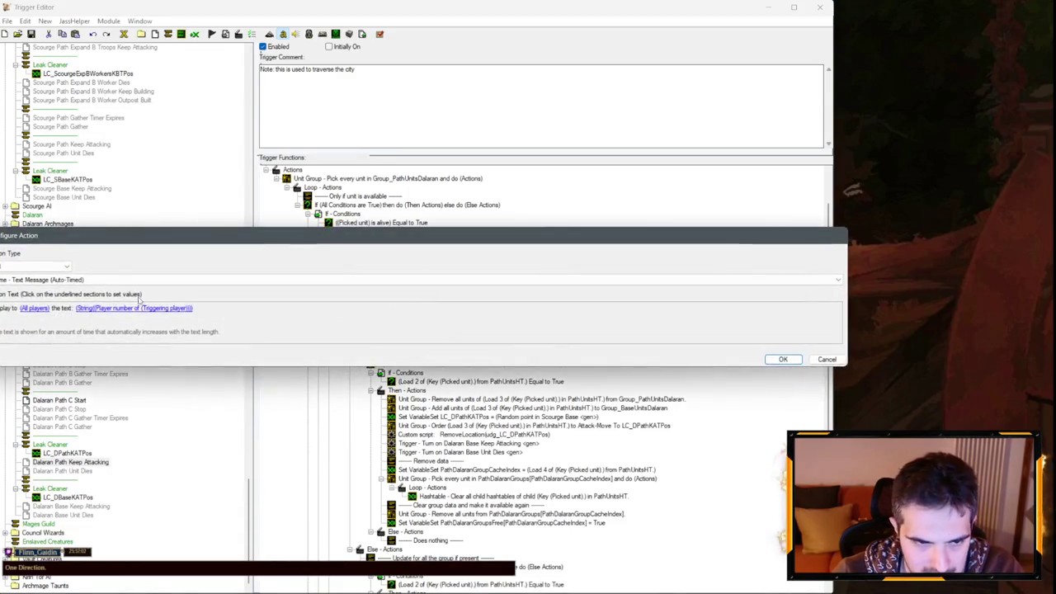
click(156, 311)
click(128, 302)
click(124, 302)
scroll(132, 347, up, 5)
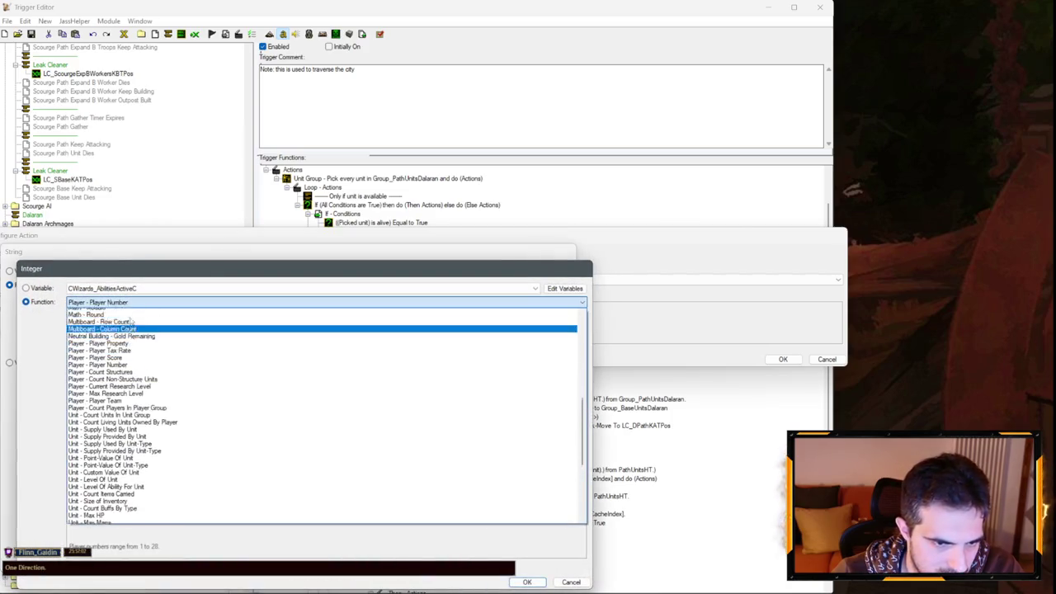
click(124, 326)
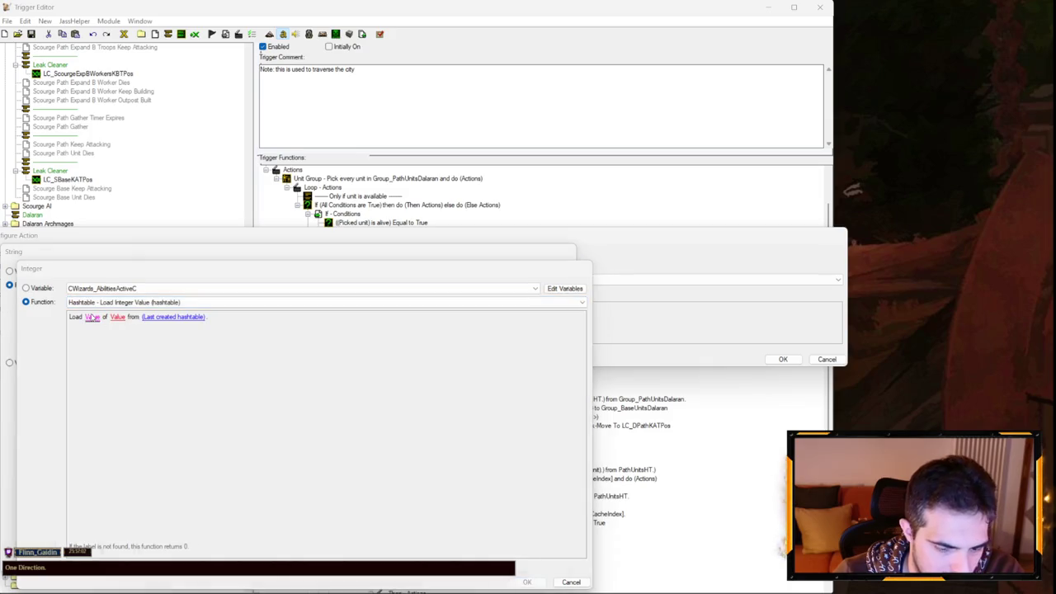
click(105, 319)
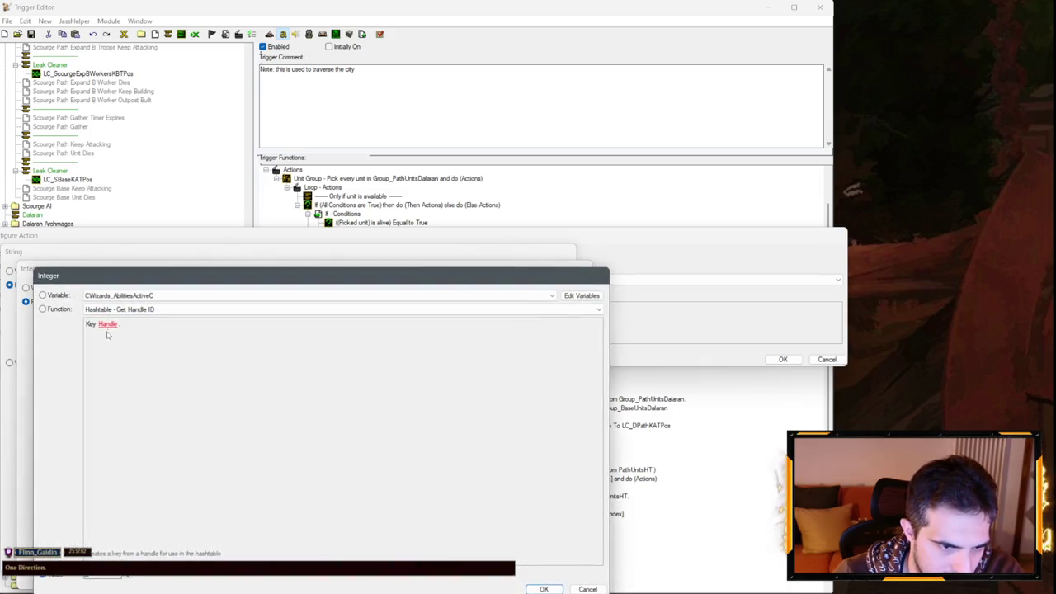
click(107, 325)
text(pi)
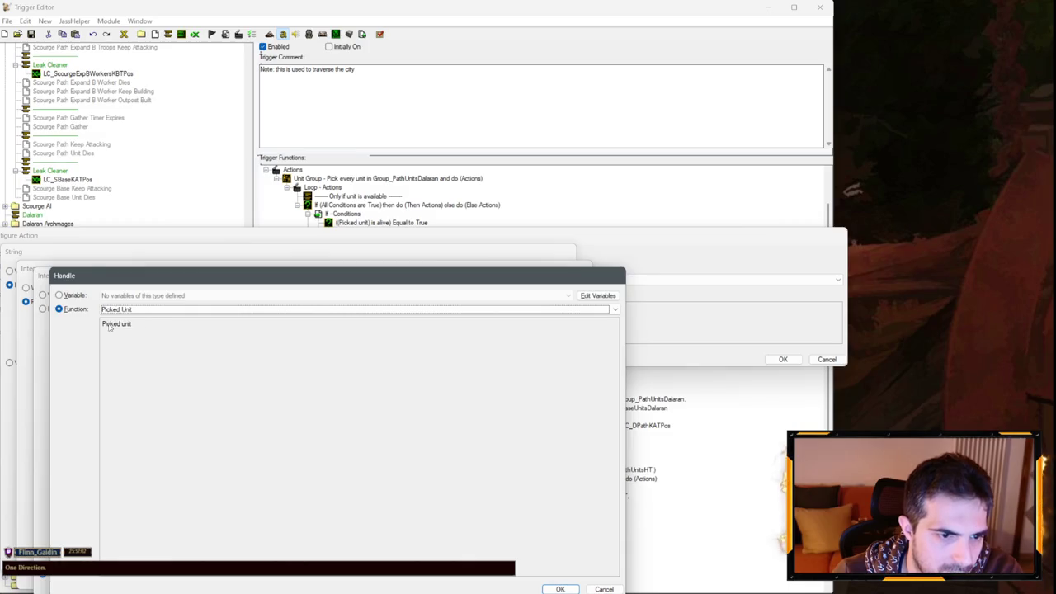
key(Return)
Step: Load from PathUnitsHT, confirm the message, and move it below the Hashtable - Save action
click(194, 323)
click(112, 296)
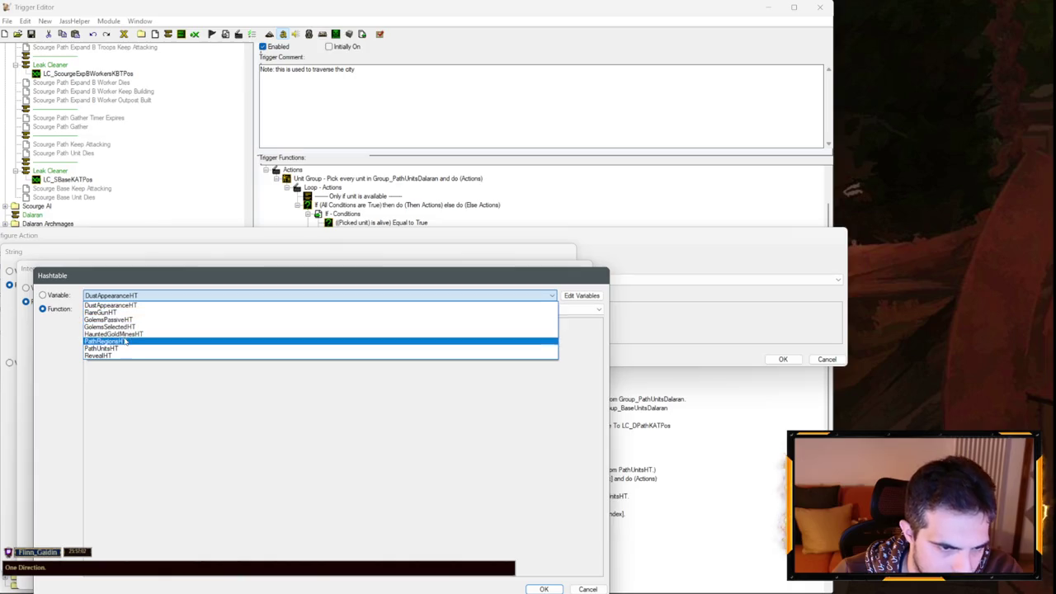
click(121, 349)
key(Return)
key(Return)
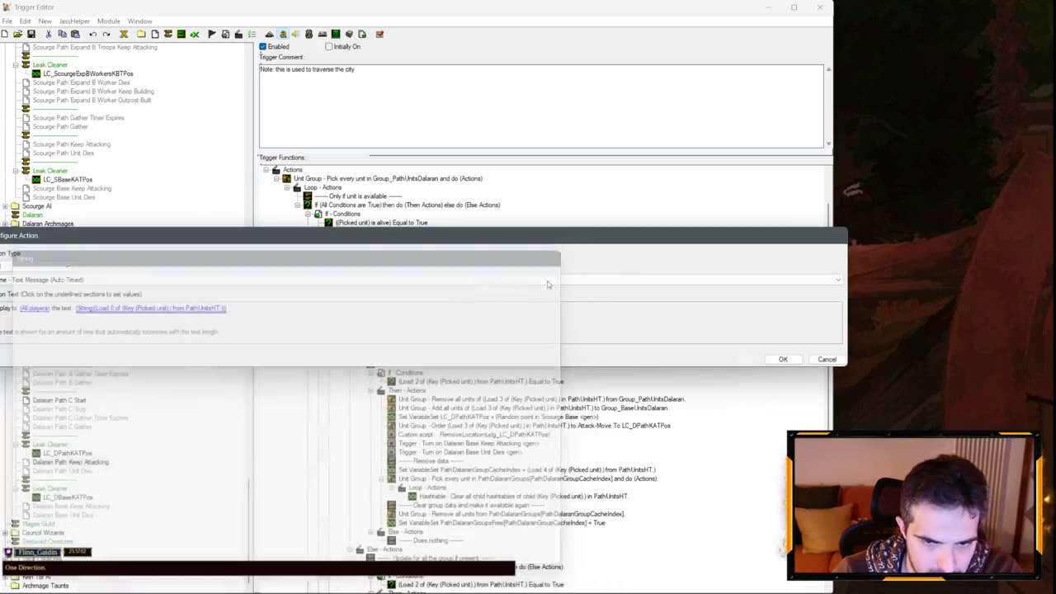
key(Return)
drag(575, 303, 577, 321)
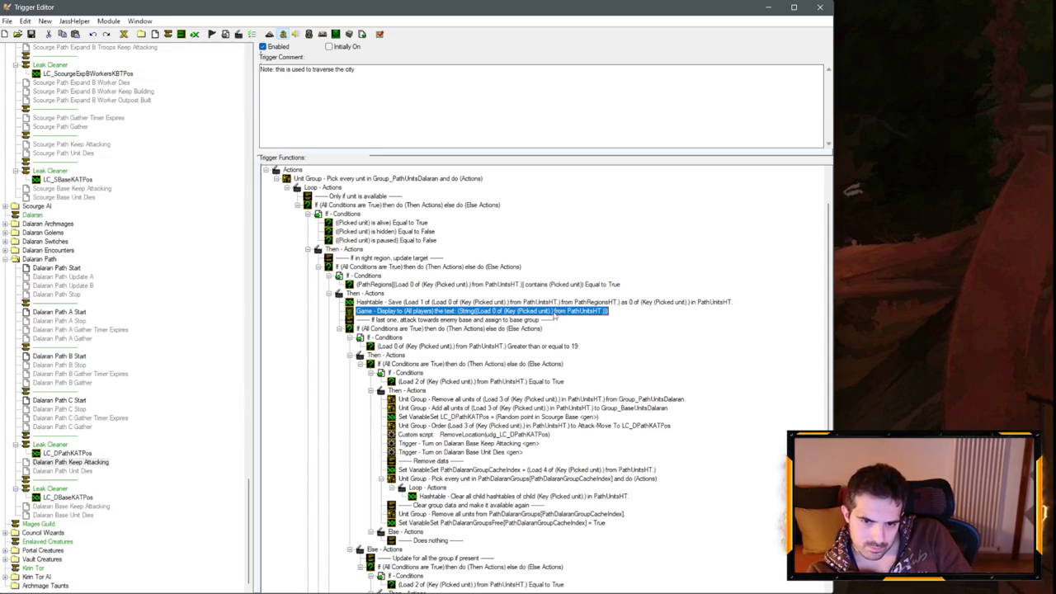
Step: Paste a copy of the debug message, compare the Scourge and Dalaran triggers, and close the editor
click(378, 297)
key(ctrl+v)
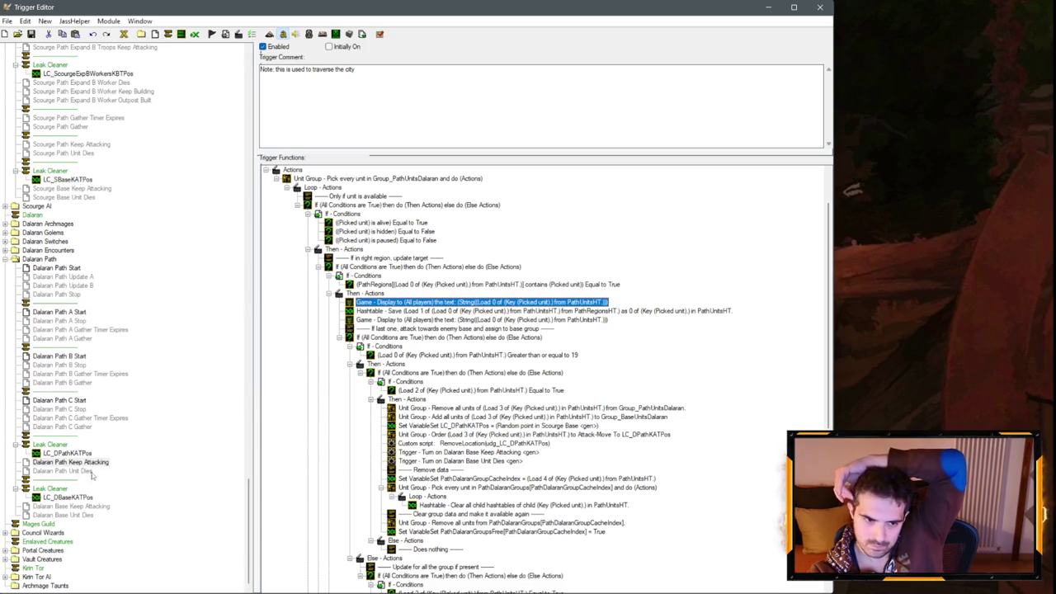
scroll(75, 442, up, 4)
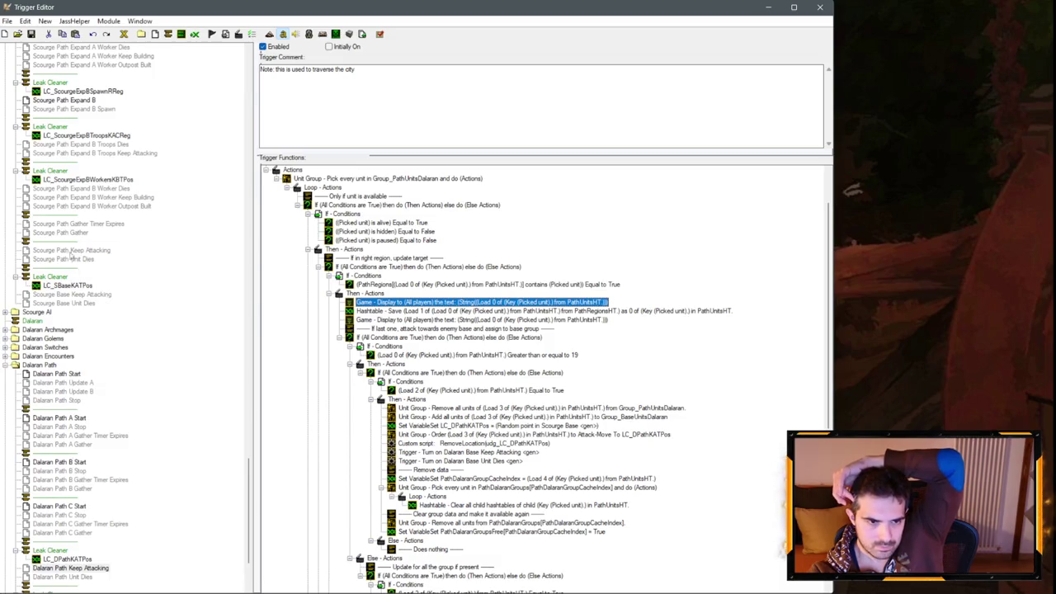
click(87, 251)
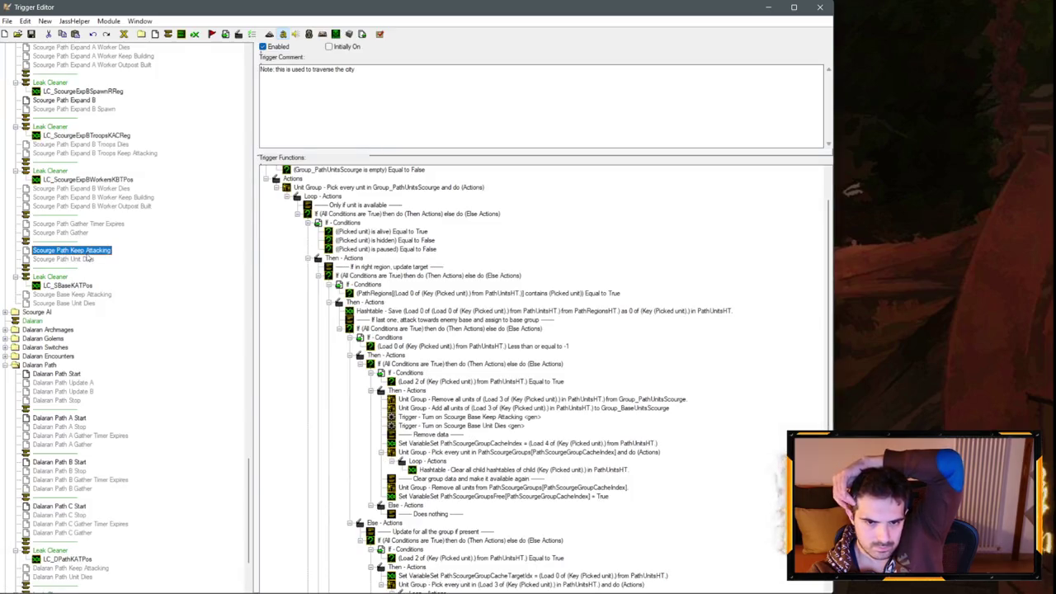
scroll(86, 412, down, 4)
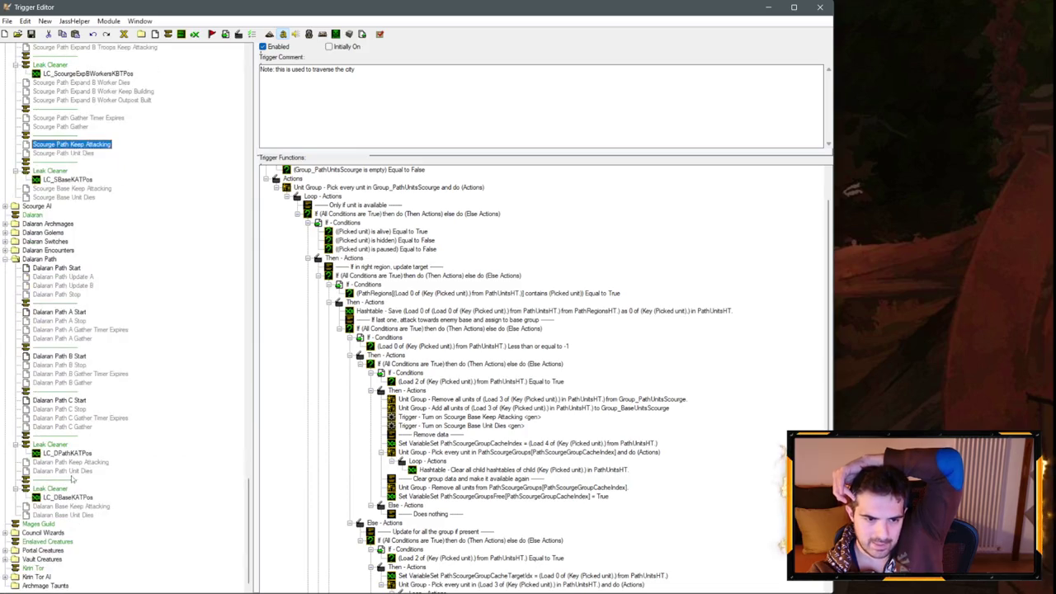
click(71, 464)
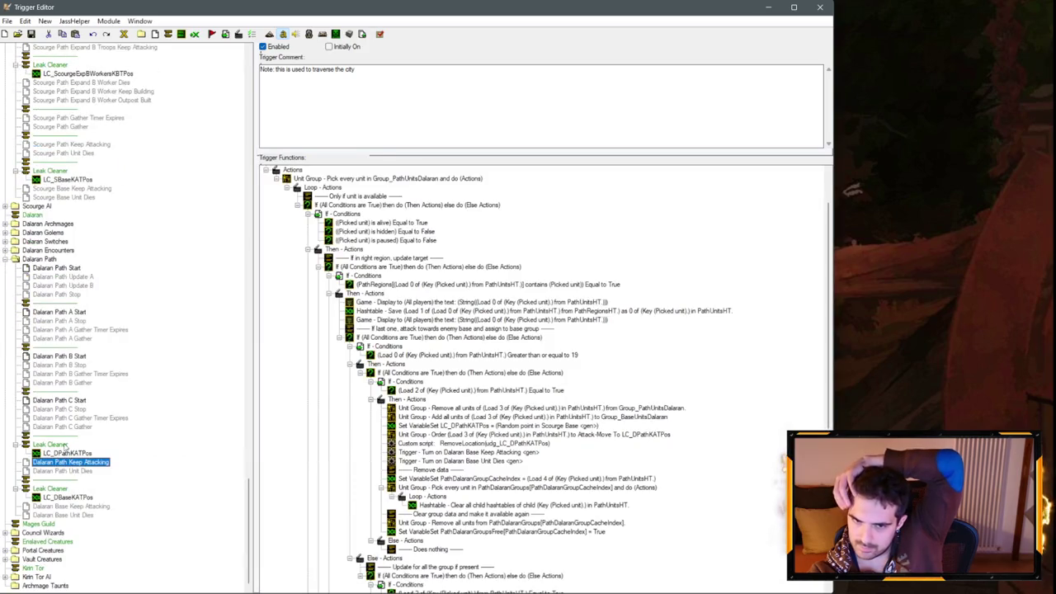
scroll(594, 422, down, 4)
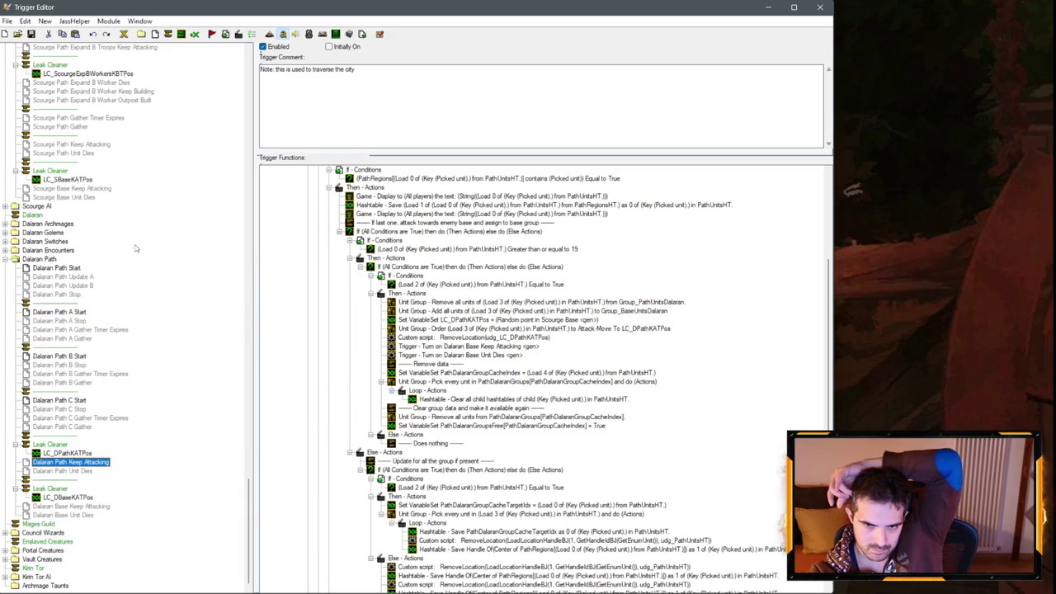
scroll(134, 244, up, 20)
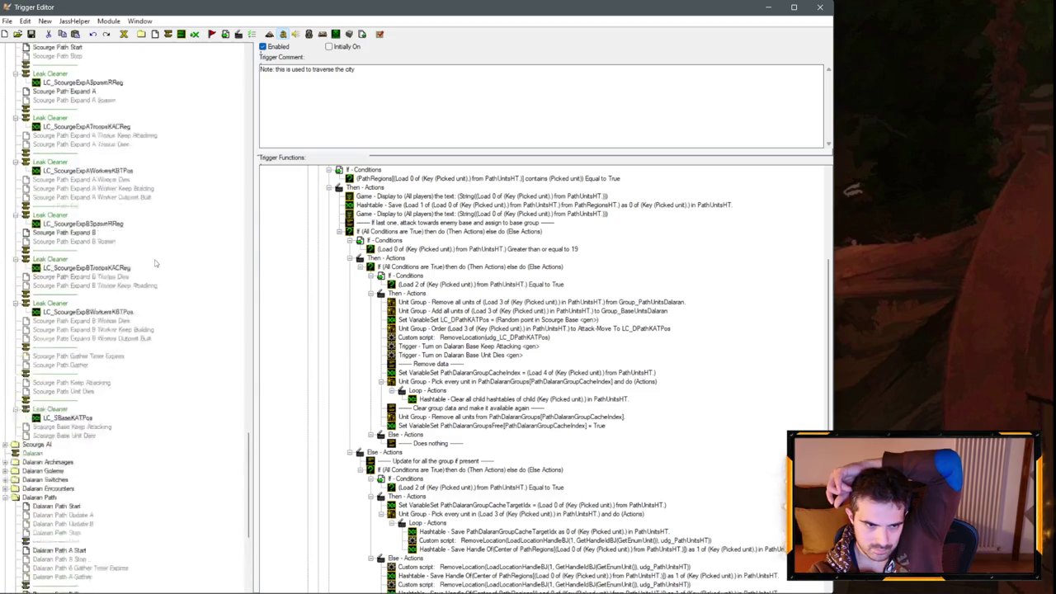
scroll(137, 316, up, 5)
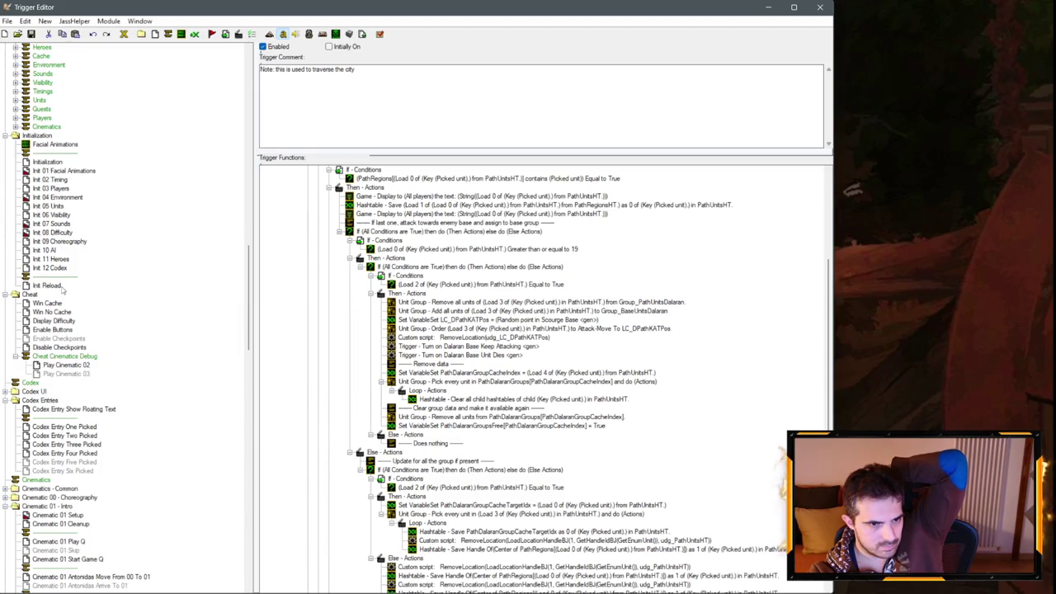
click(50, 578)
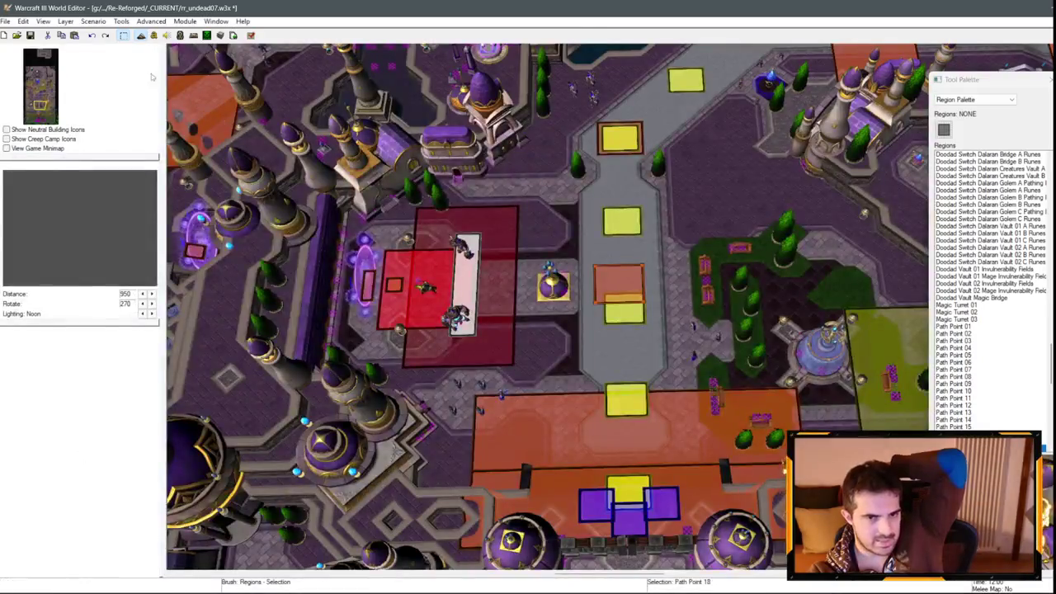
Step: Save the map and launch it with the Test Map button
click(30, 36)
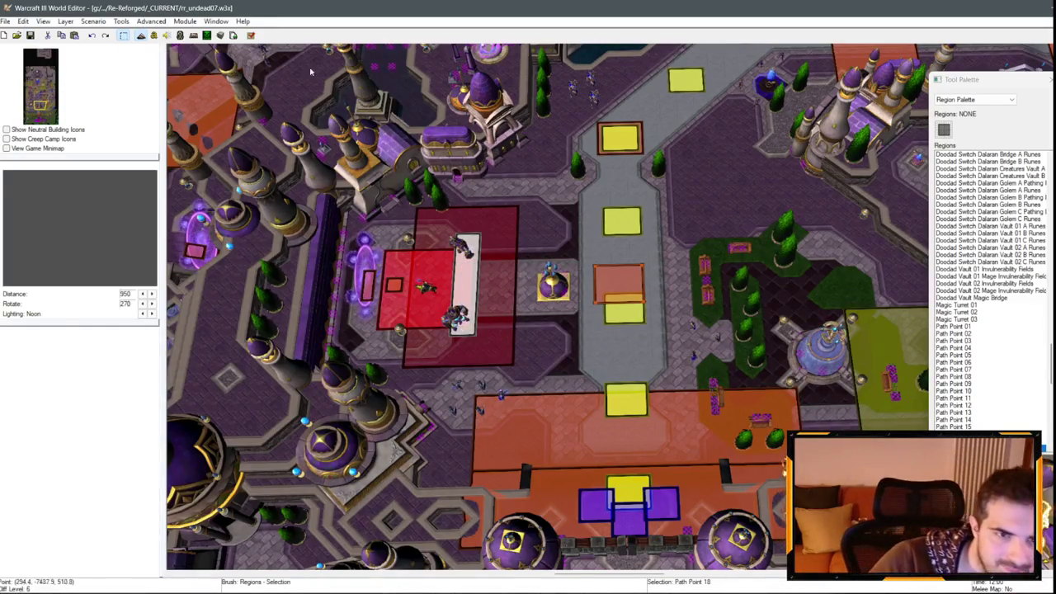
click(251, 35)
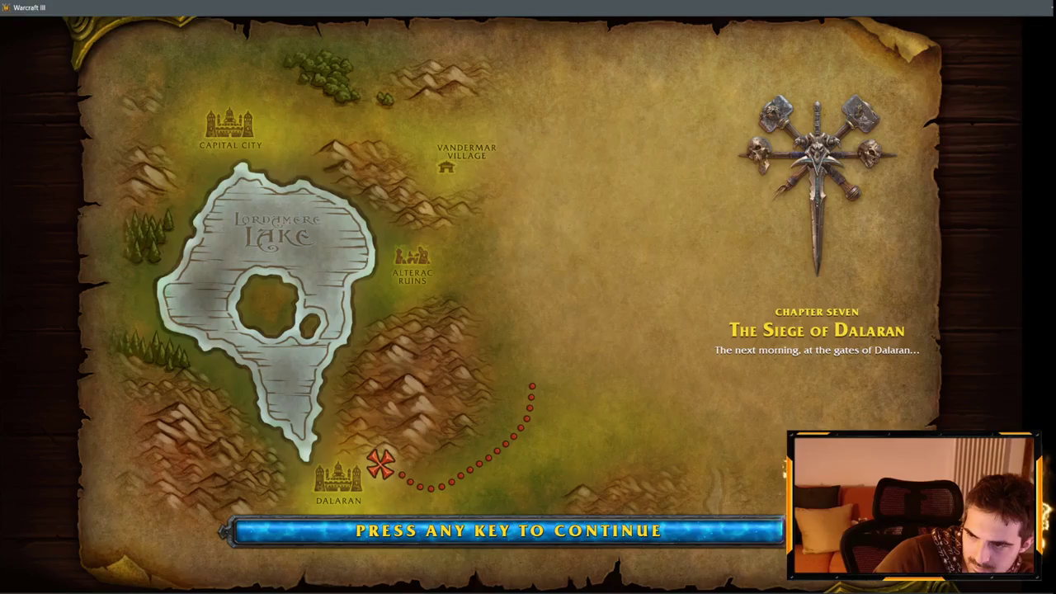
Step: Start the playtest, enter the reveal-map cheat, and pan the camera across Dalaran's entrance and base
key(space)
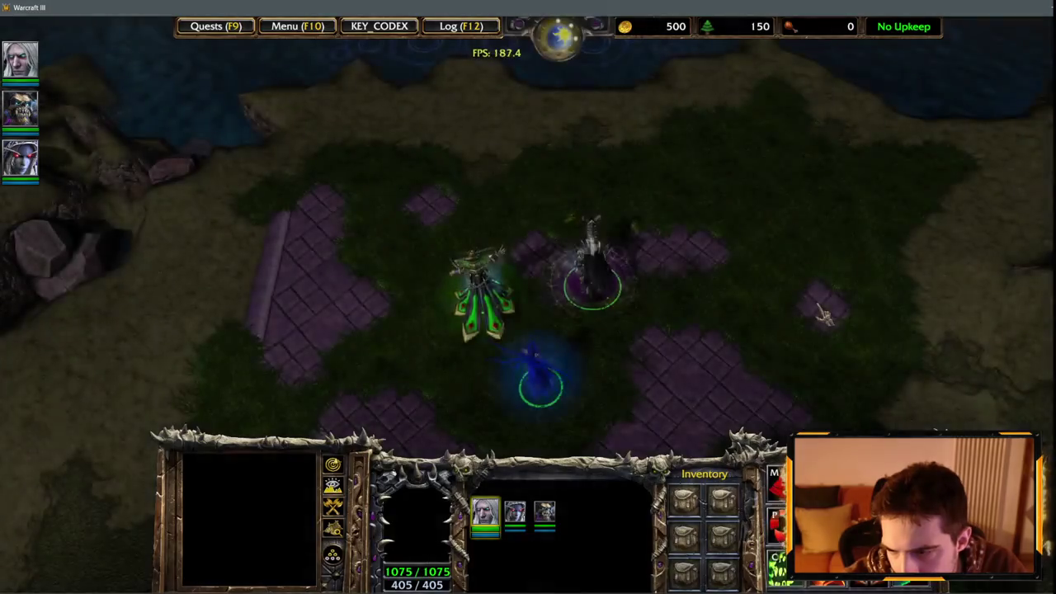
key(Return)
text(isee)
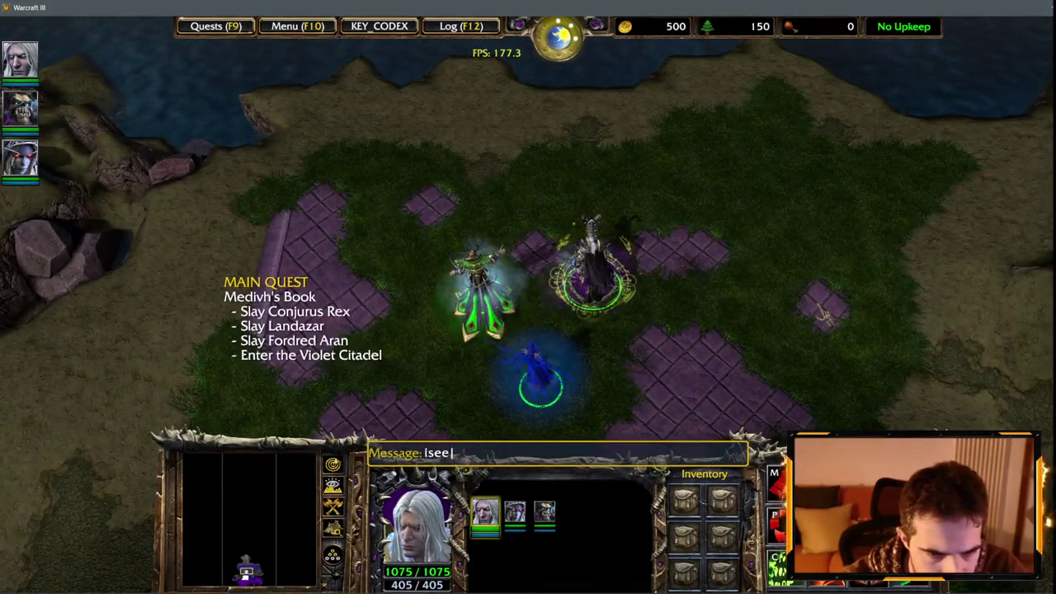
text(people)
key(Return)
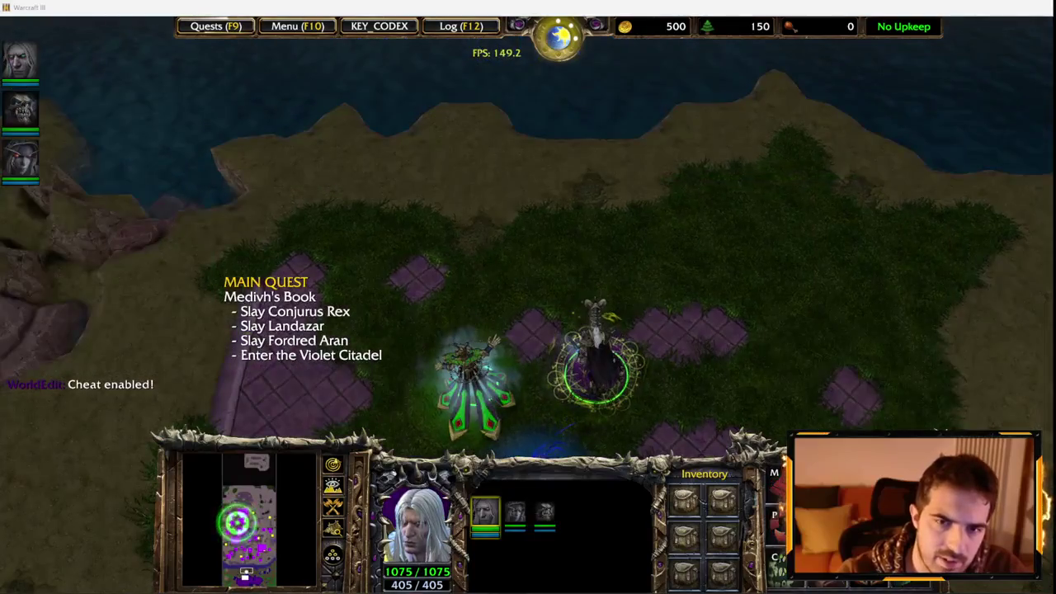
key(Up)
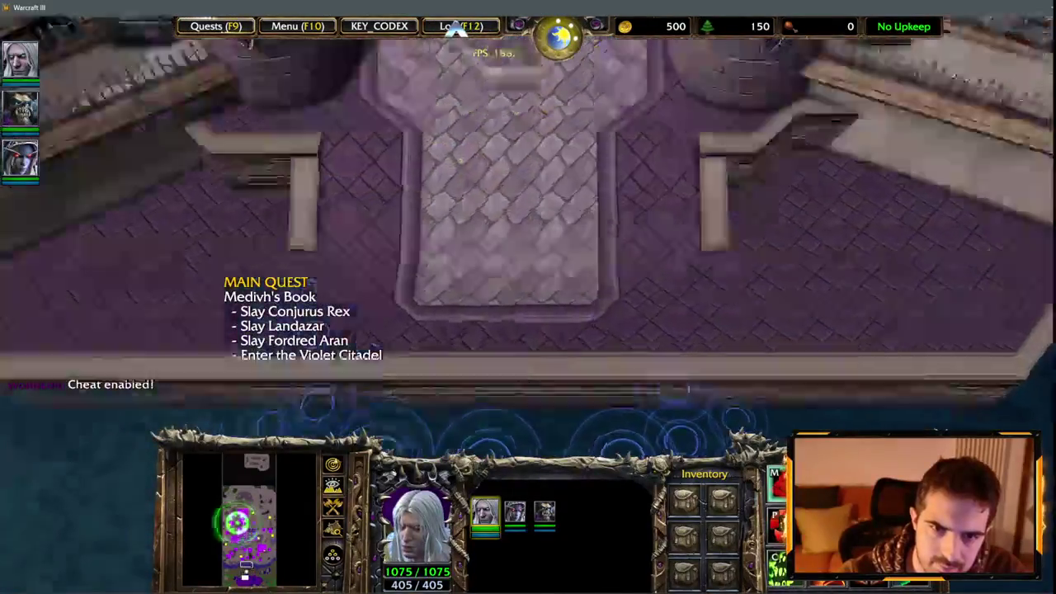
key(q)
key(Escape)
key(Down)
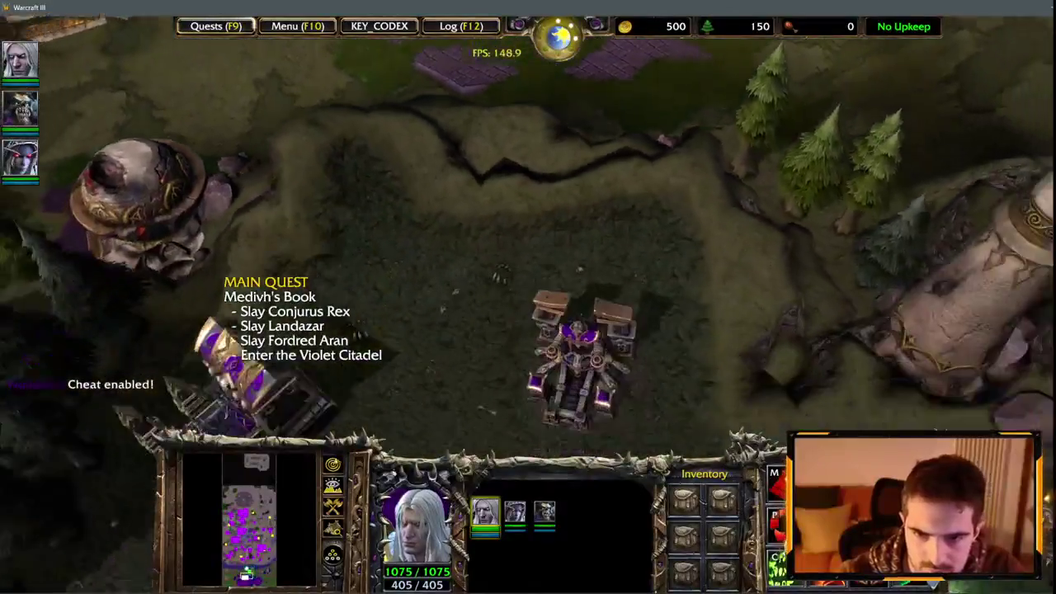
key(Down)
key(Right)
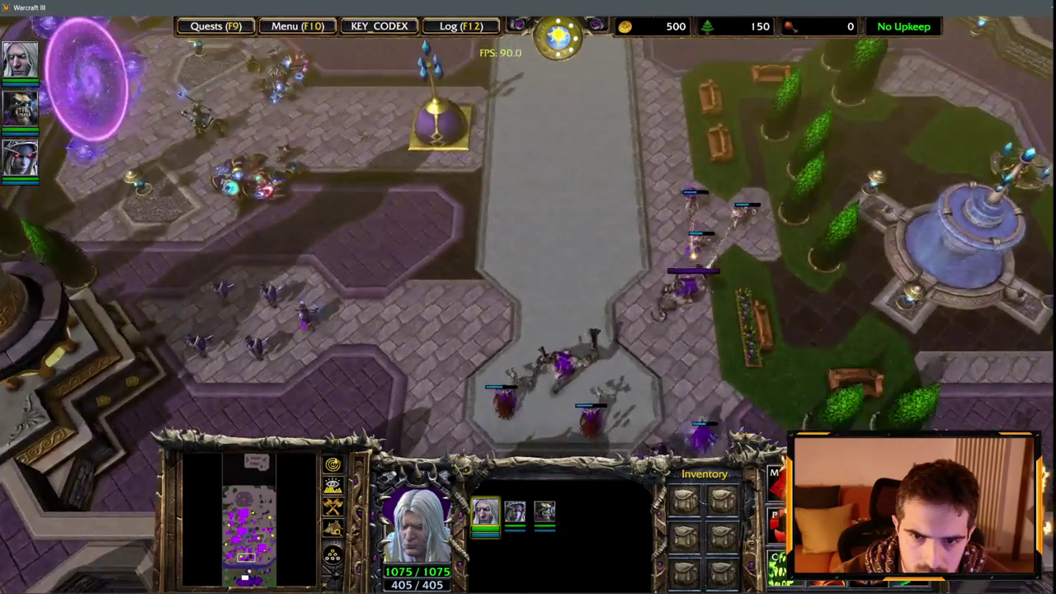
Step: Inspect a Sorceress, an Abomination, a Necromancer and two Priests in the Dalaran courtyard
click(700, 246)
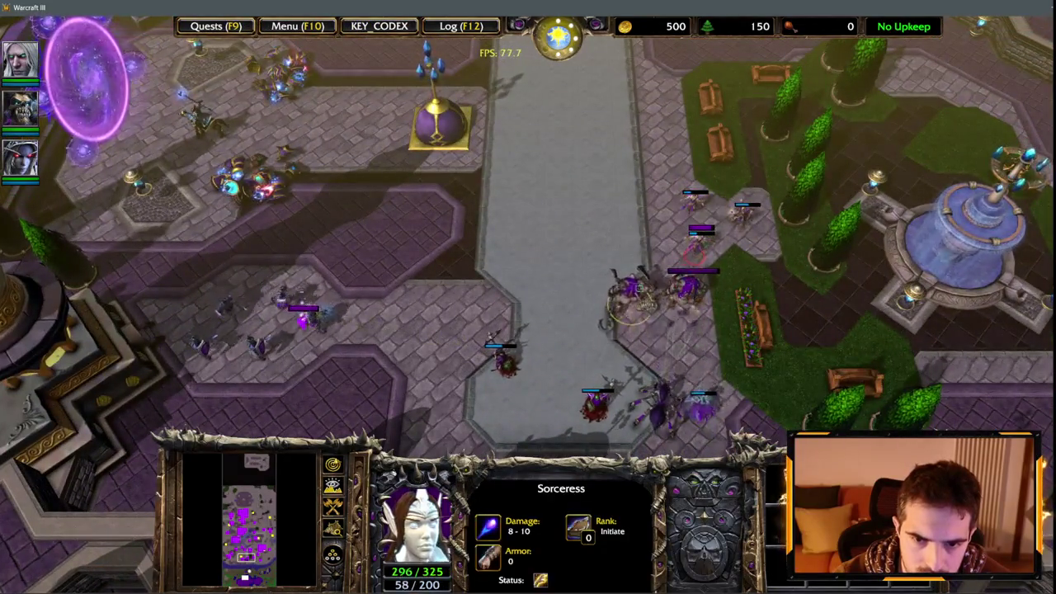
click(639, 280)
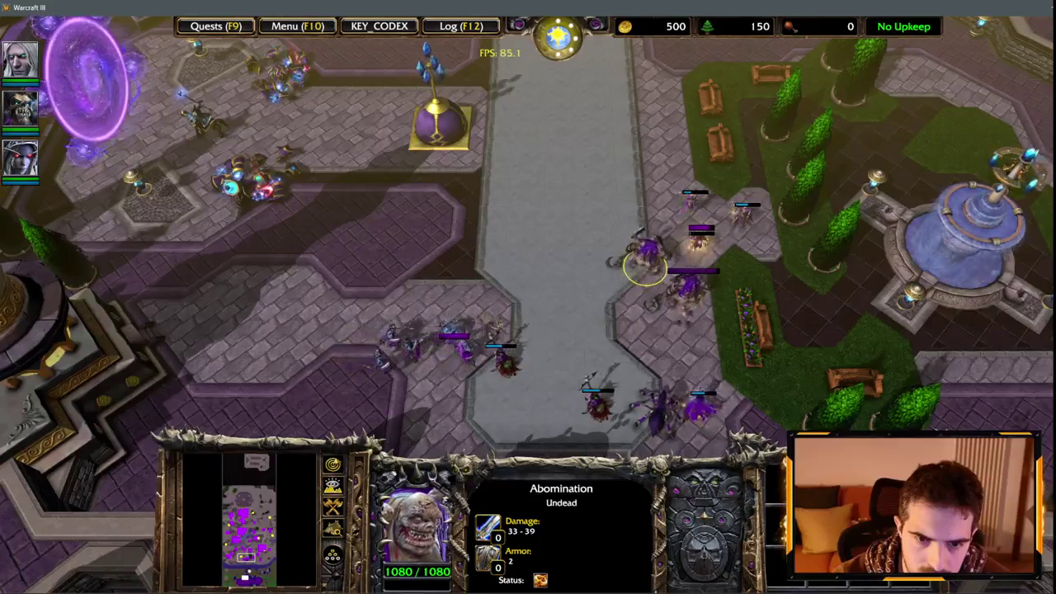
key(1)
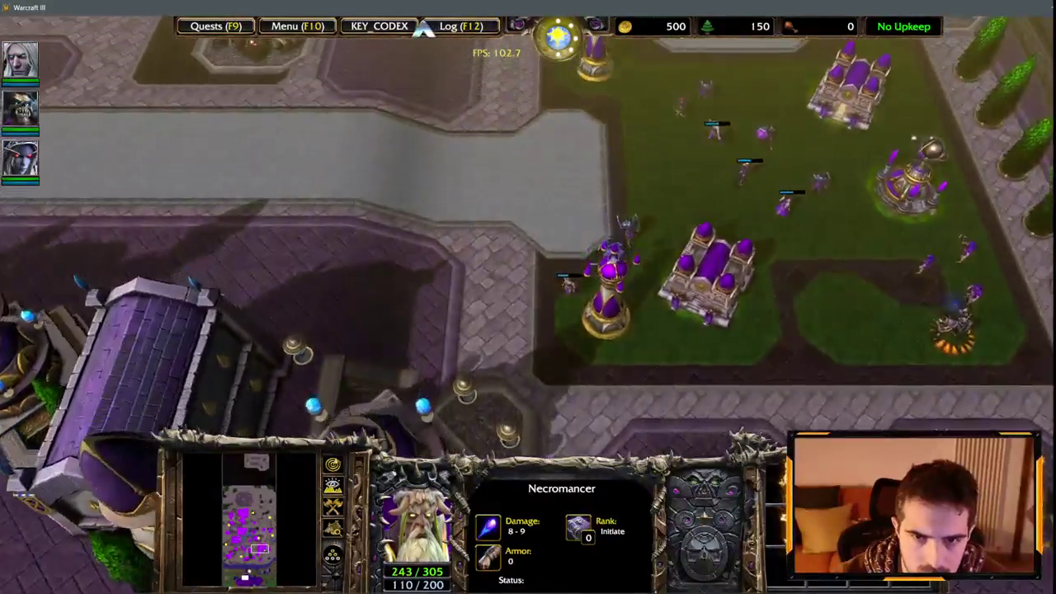
click(654, 232)
click(724, 320)
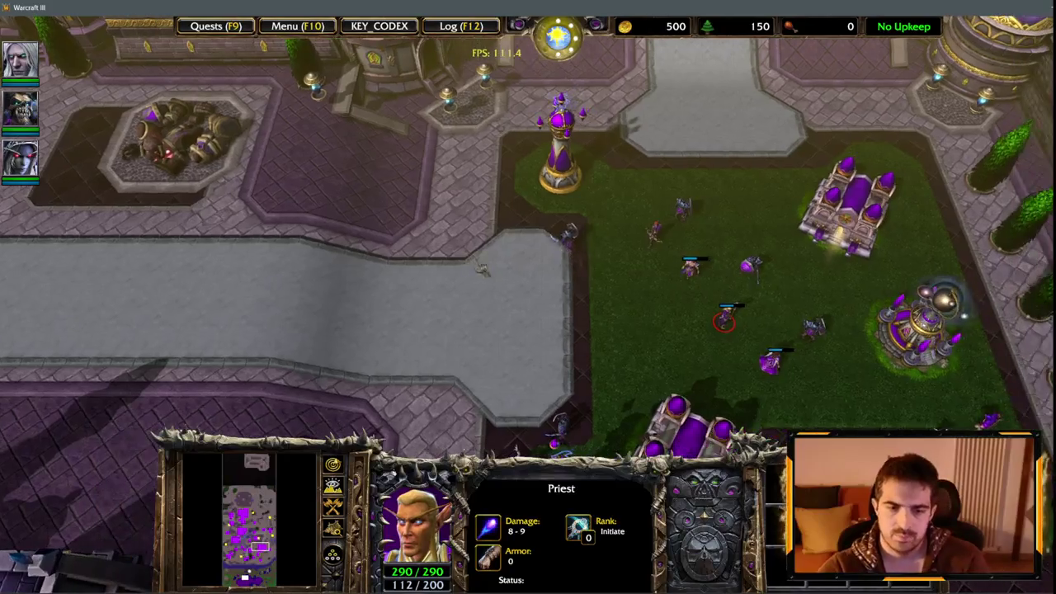
Step: Jump the view around Dalaran's base, past the Priest and fountain, to the green courtyard
key(space)
key(space)
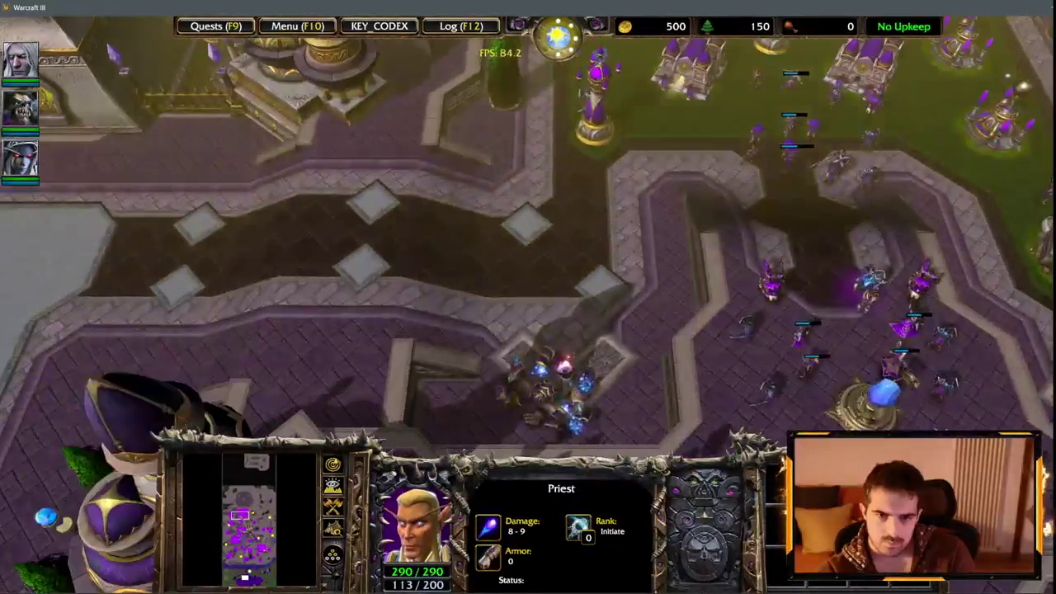
key(space)
key(space)
key(space)
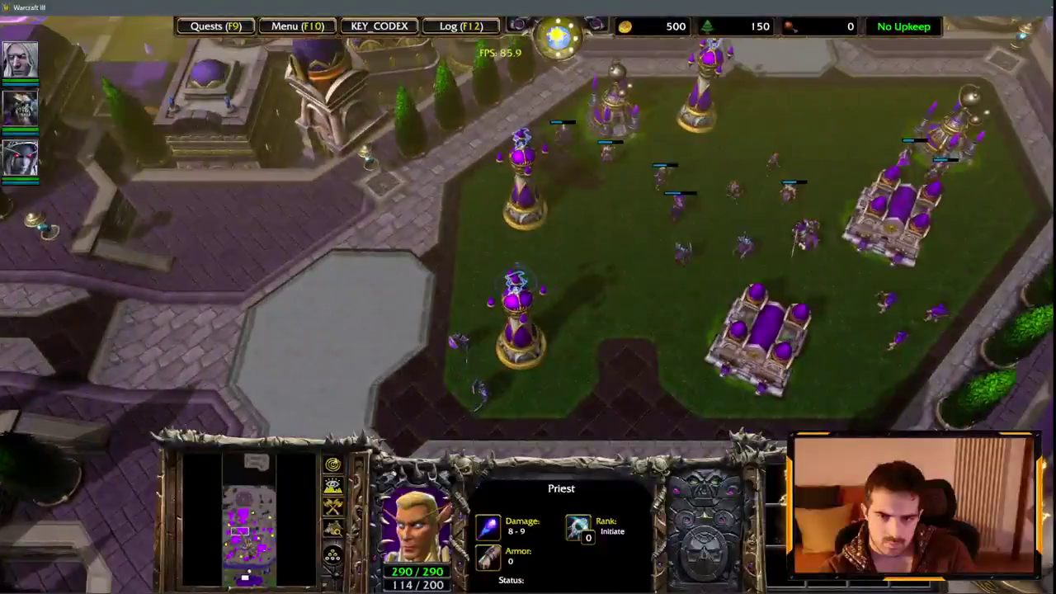
key(space)
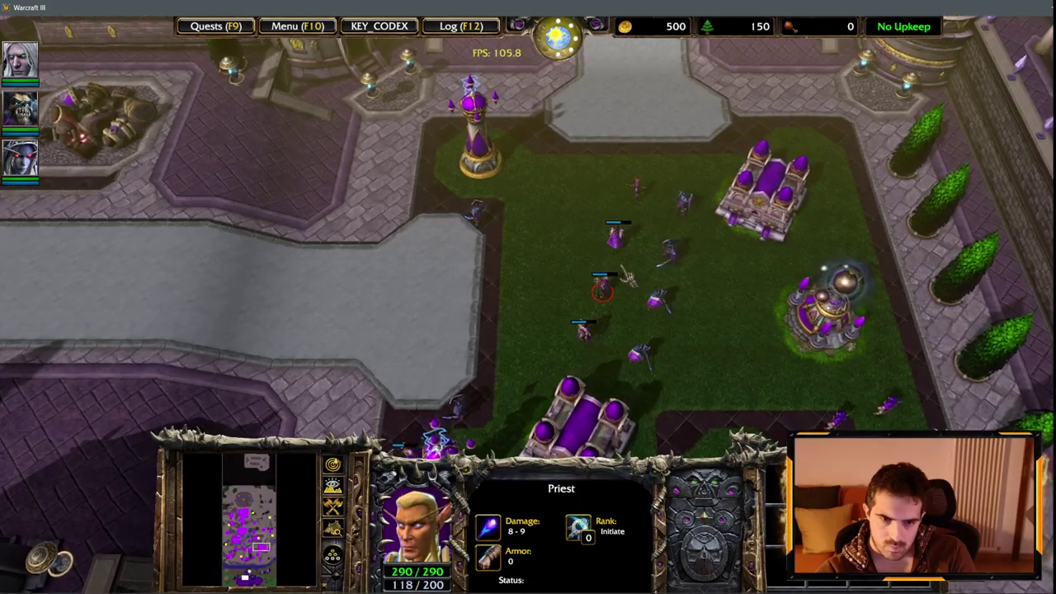
key(space)
key(space)
key(space)
key(space)
key(space)
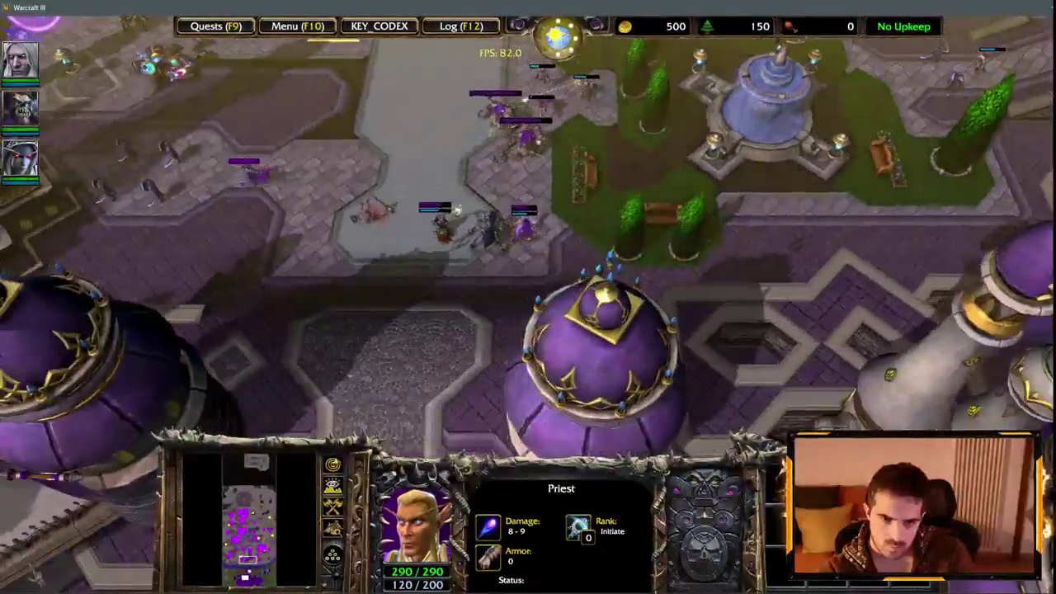
key(space)
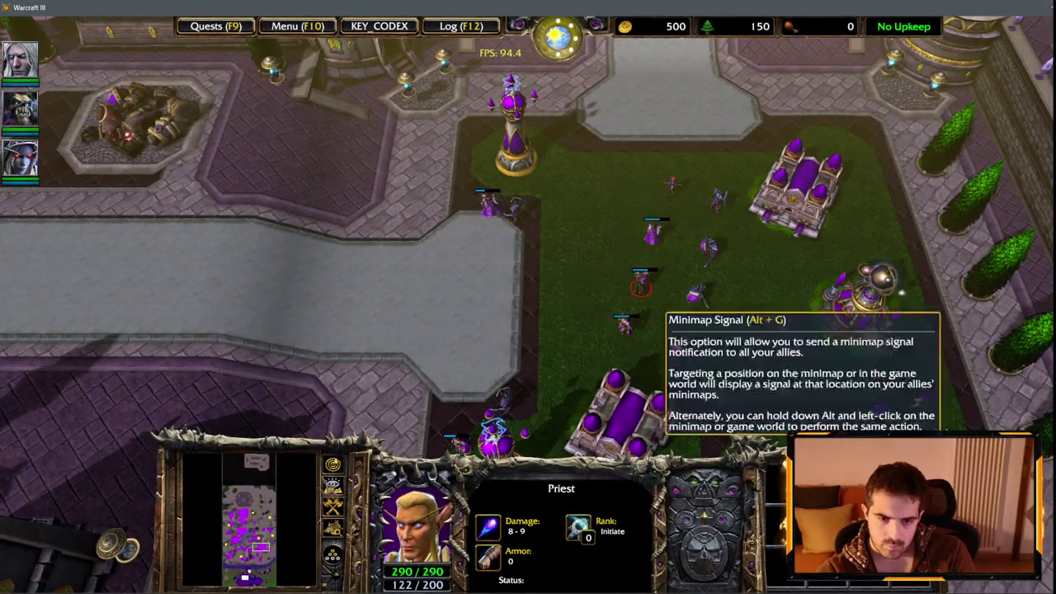
key(space)
key(space)
key(space)
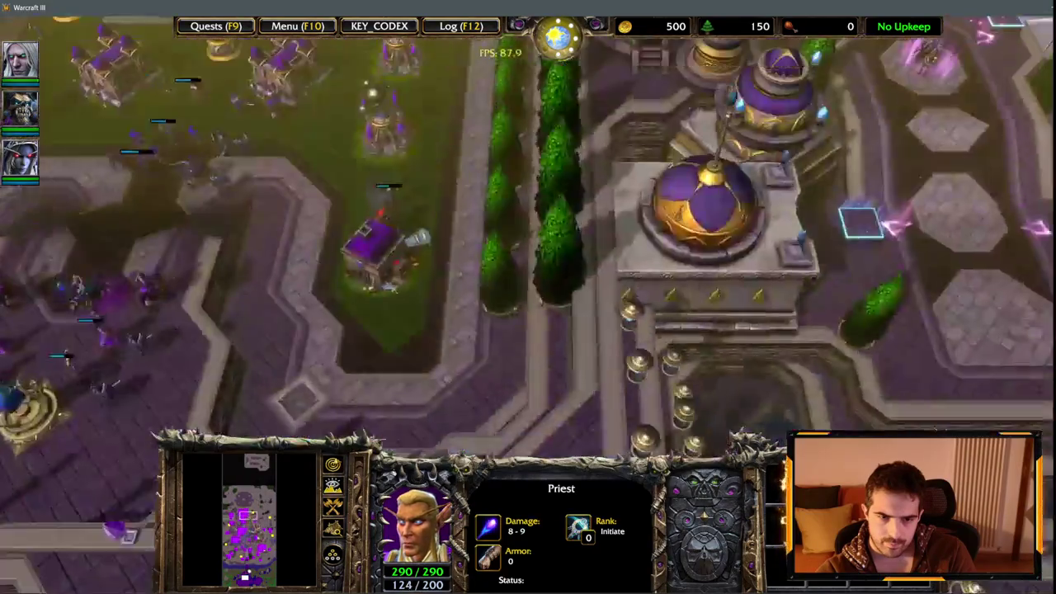
key(space)
key(space)
key(space)
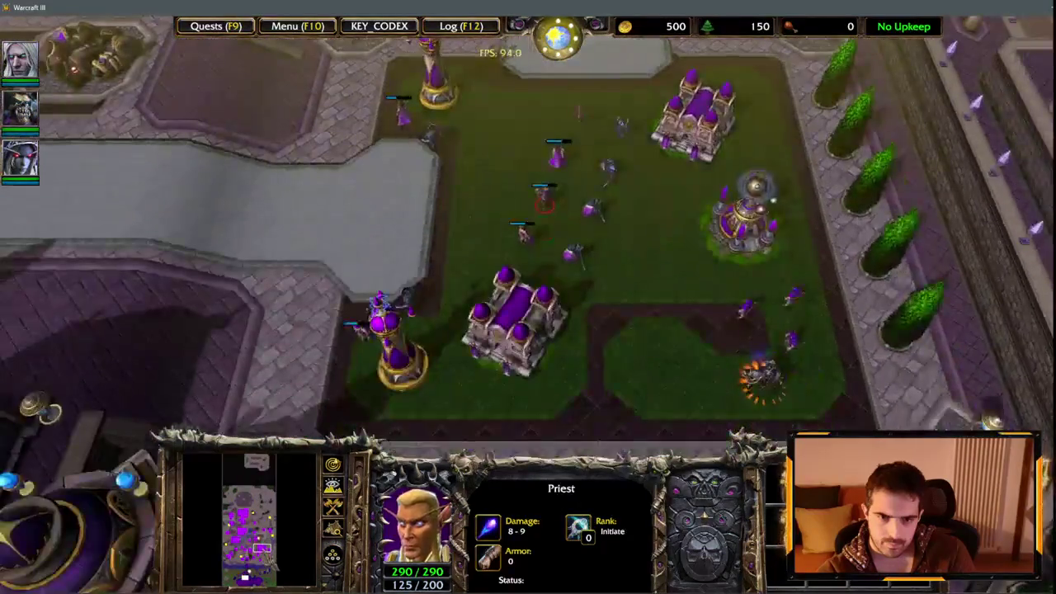
key(space)
key(space)
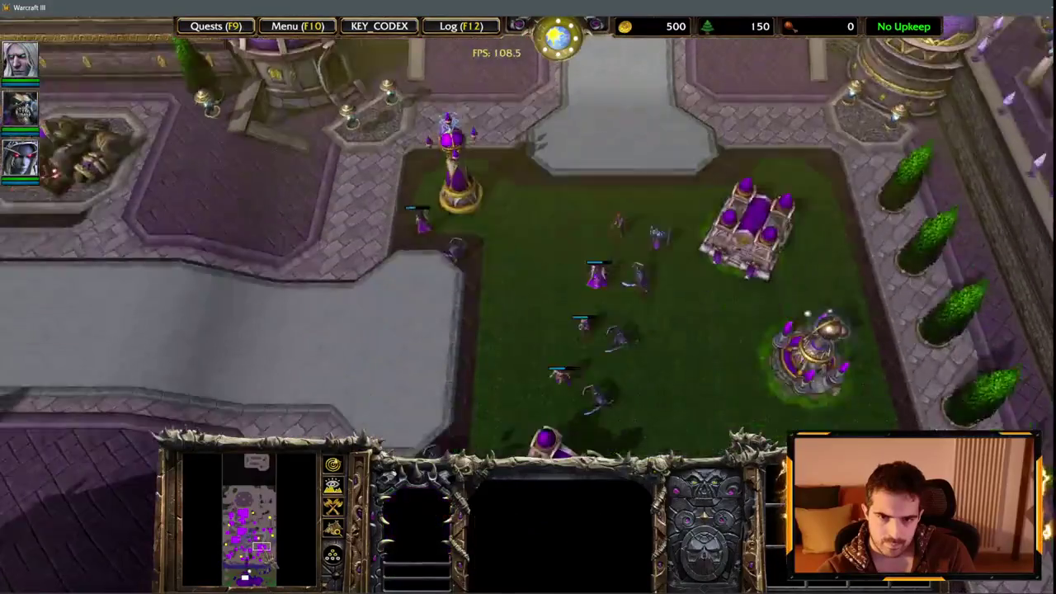
Step: Pan to the grey road and follow a marching Footman south-west
key(Left)
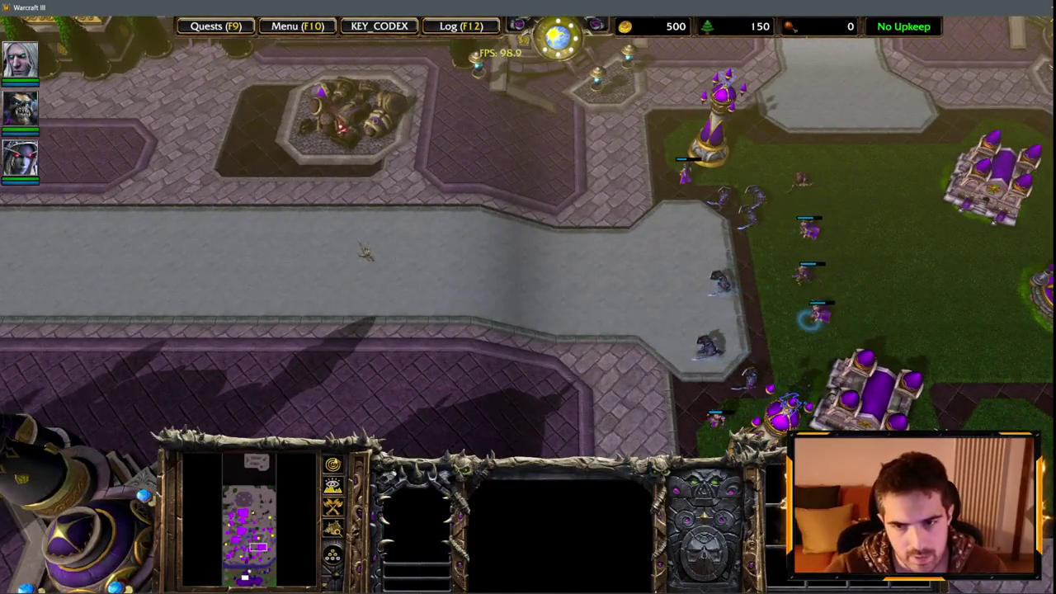
key(Left)
key(1)
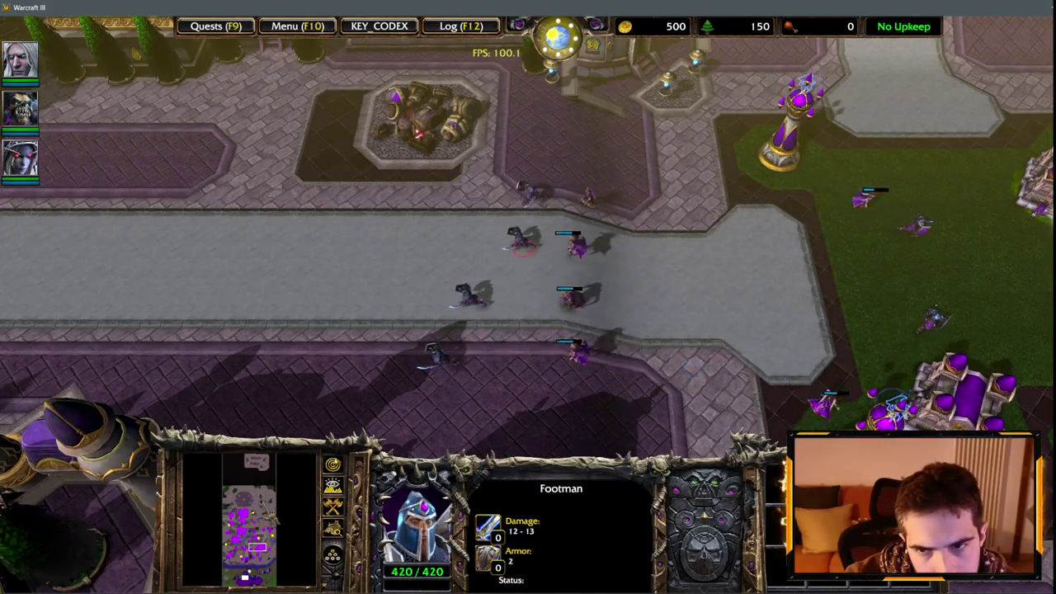
key(Left)
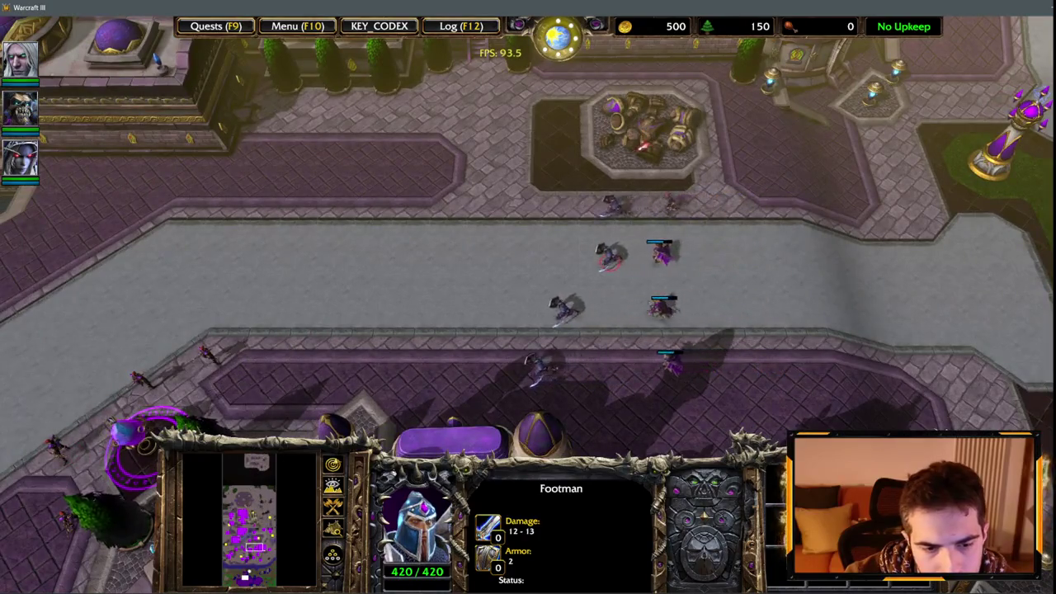
key(Up)
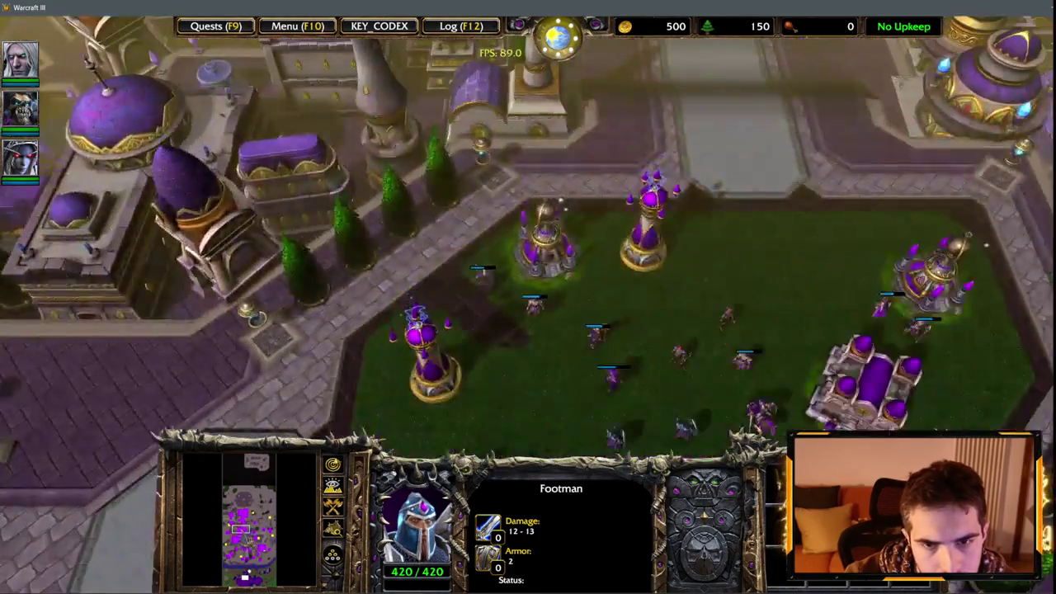
key(Down)
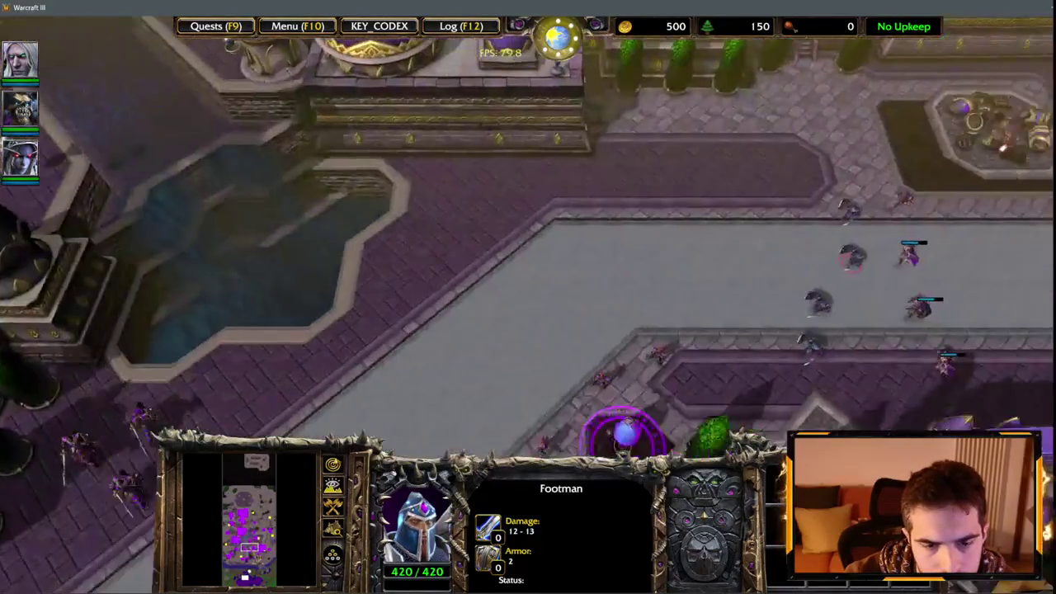
key(Down)
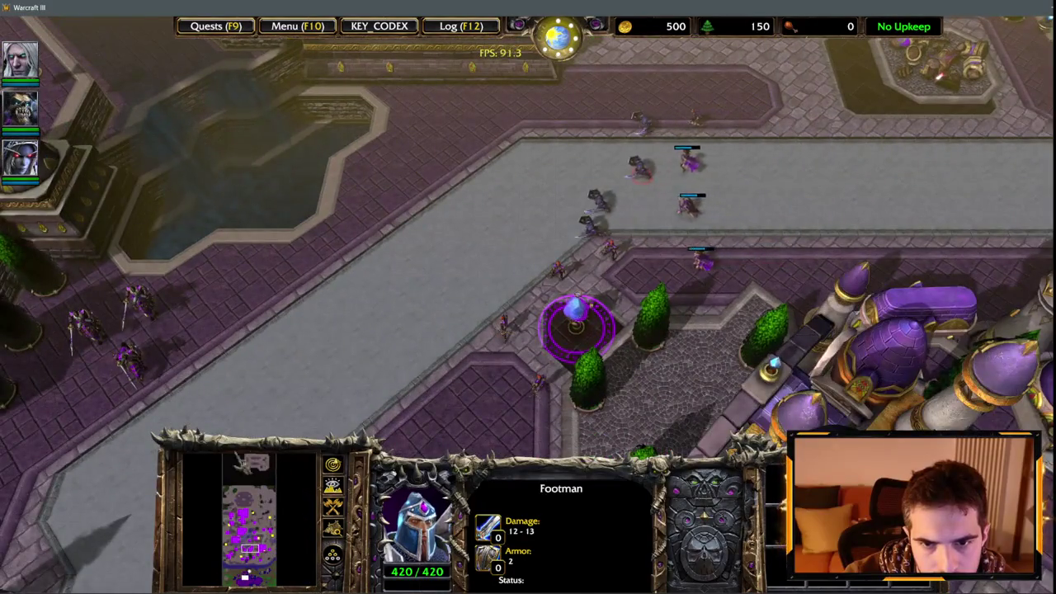
key(Left)
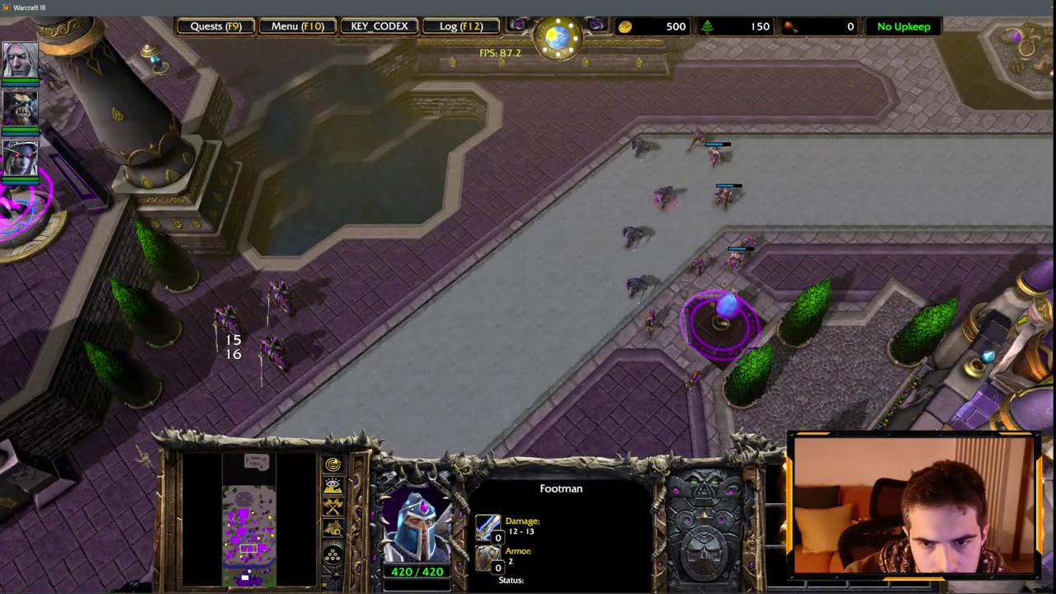
Step: Keep following the footmen down the road until the fighting near the fountain appears
key(Down)
key(Left)
key(Down)
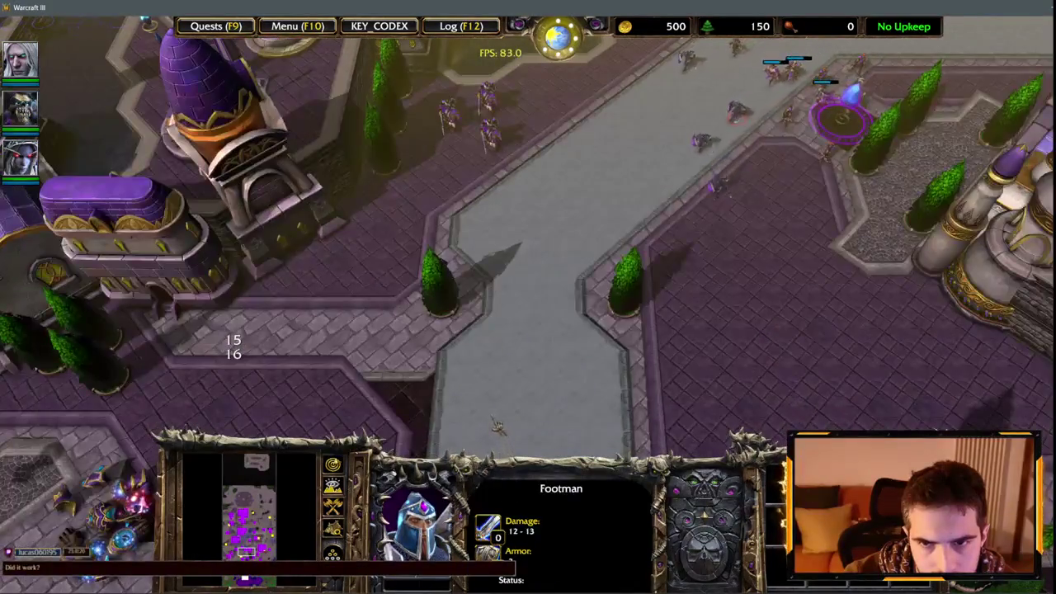
key(Right)
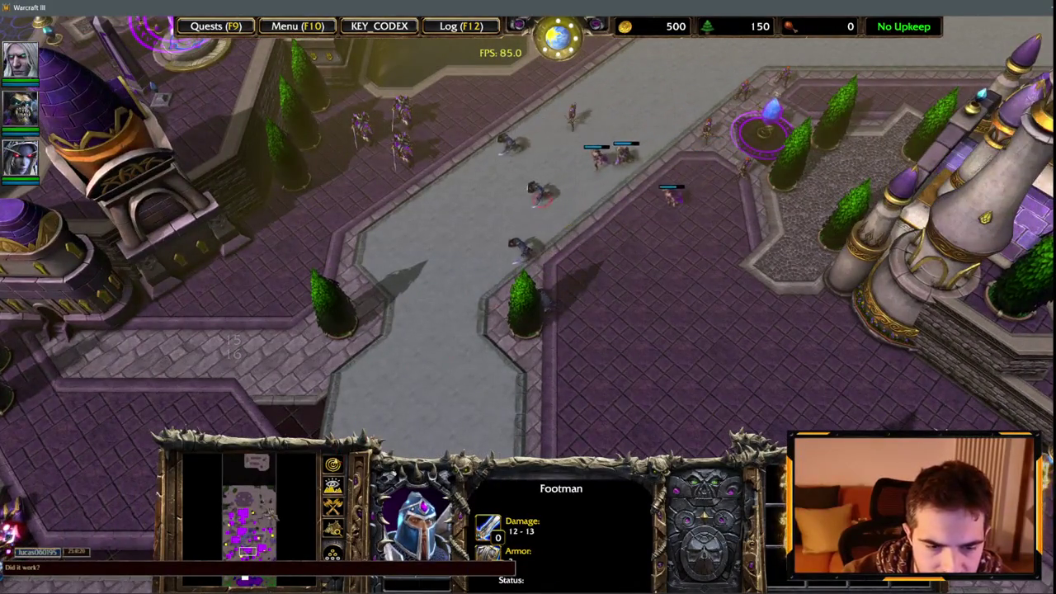
key(Down)
key(Left)
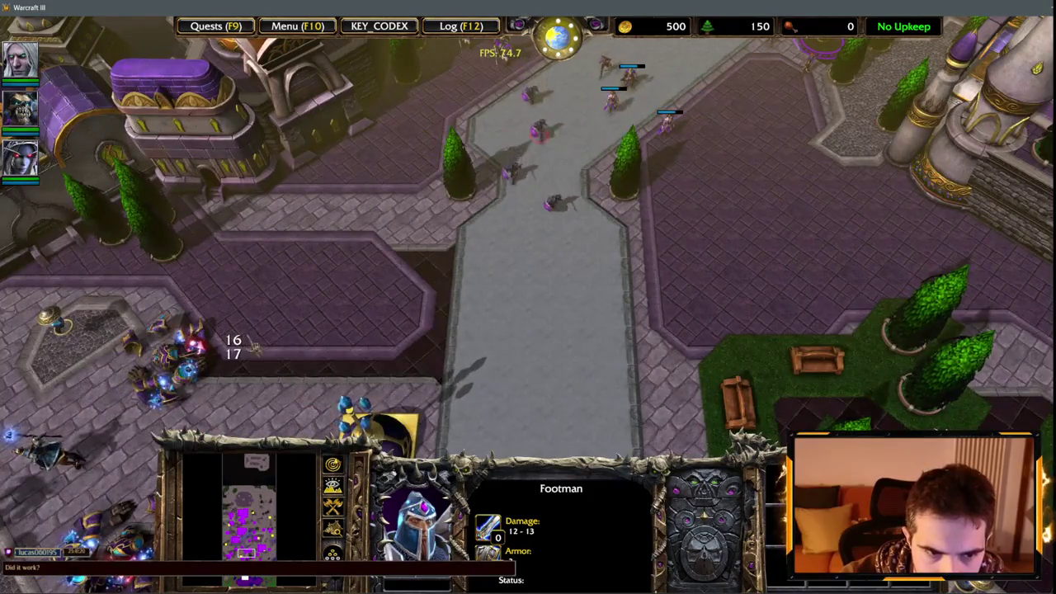
key(Down)
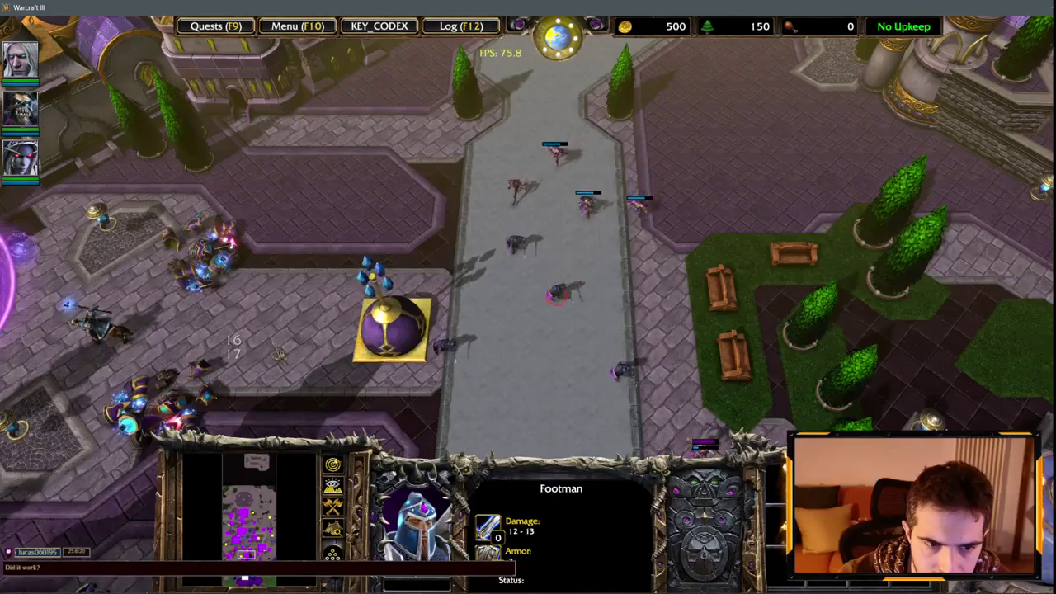
key(Down)
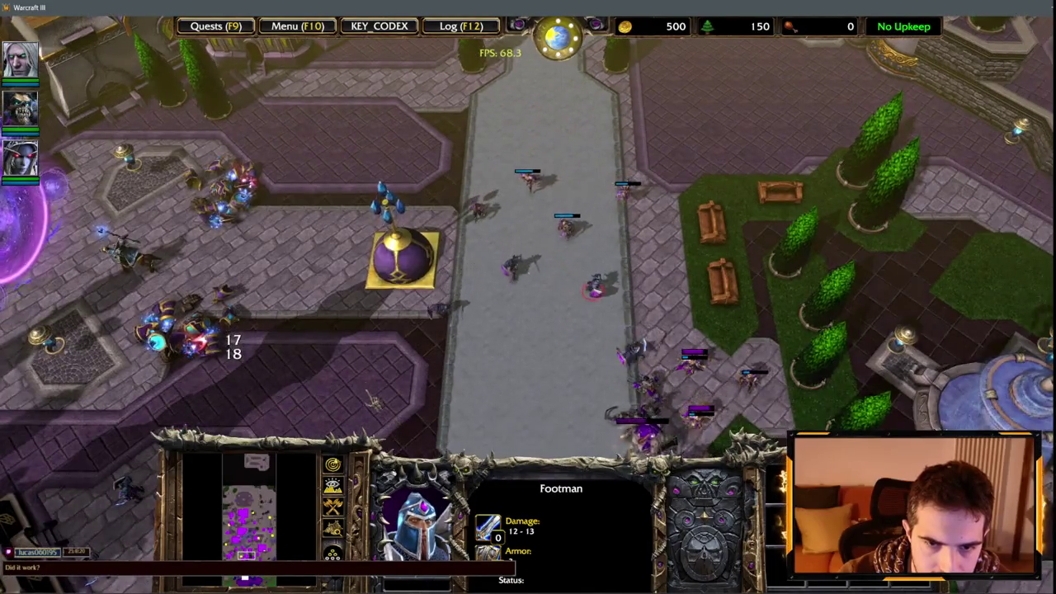
key(Down)
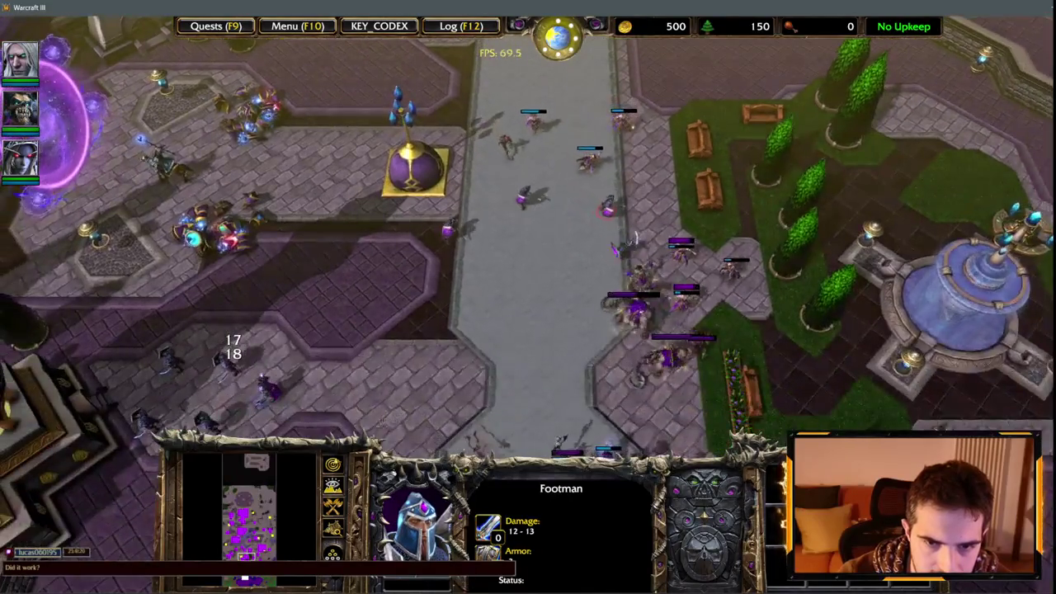
key(Down)
key(Down)
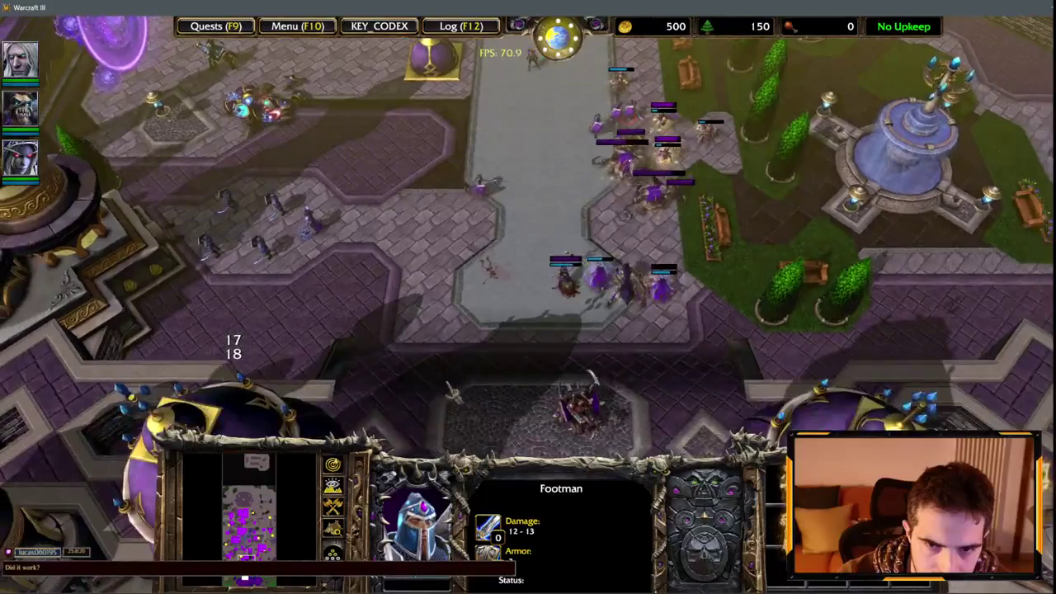
key(Down)
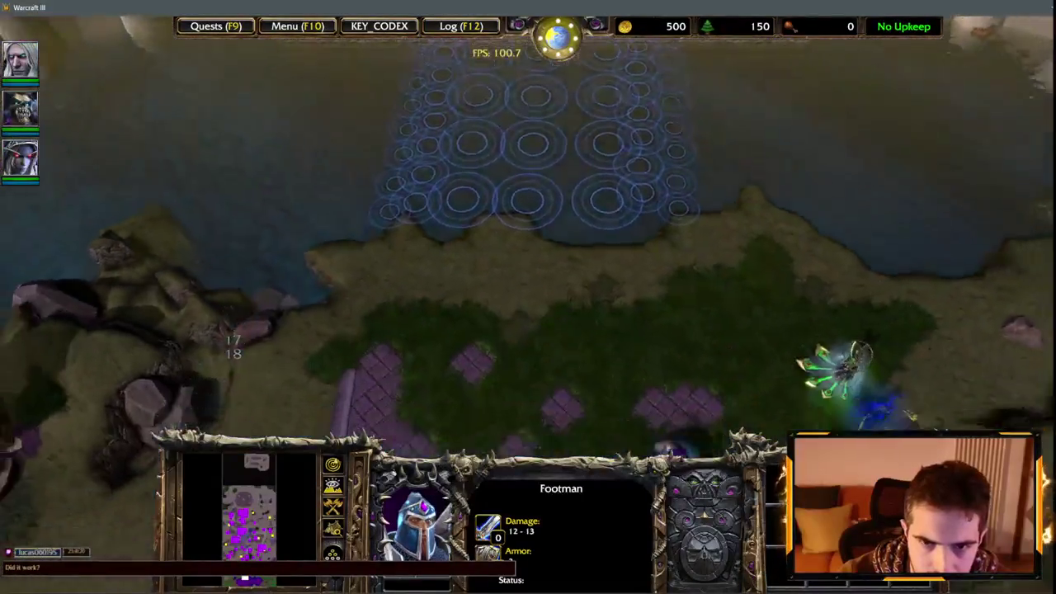
Step: Jump to the three heroes, then pan back to the fountain courtyard battle
key(1)
key(1)
key(Up)
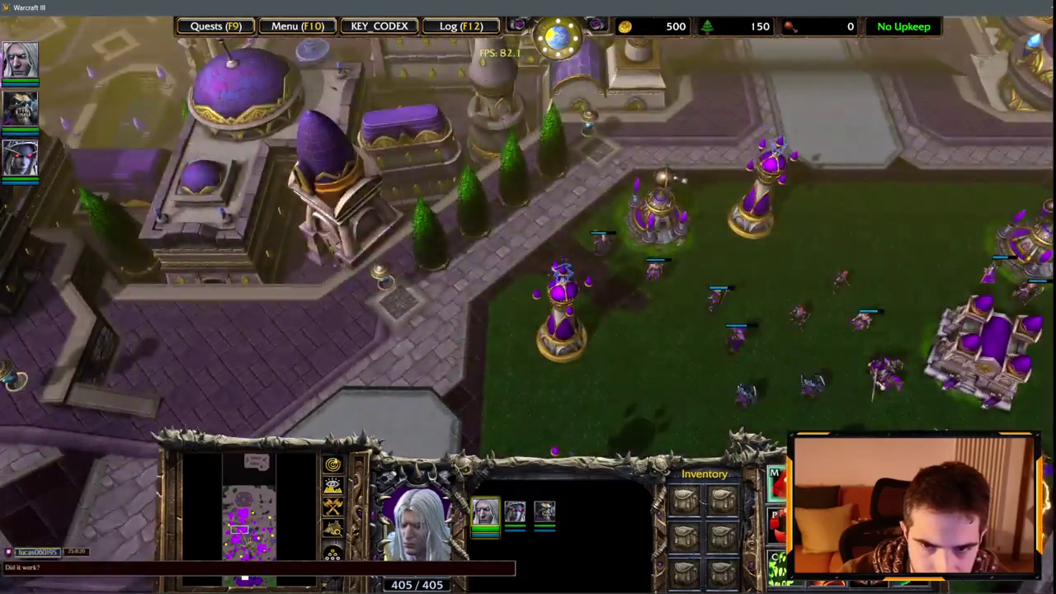
key(Down)
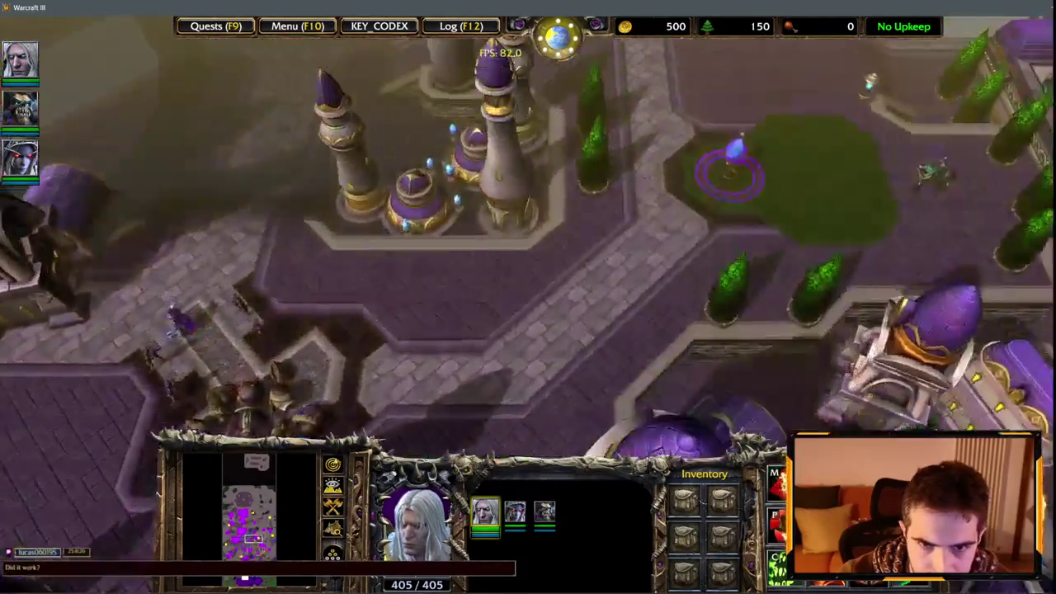
key(Up)
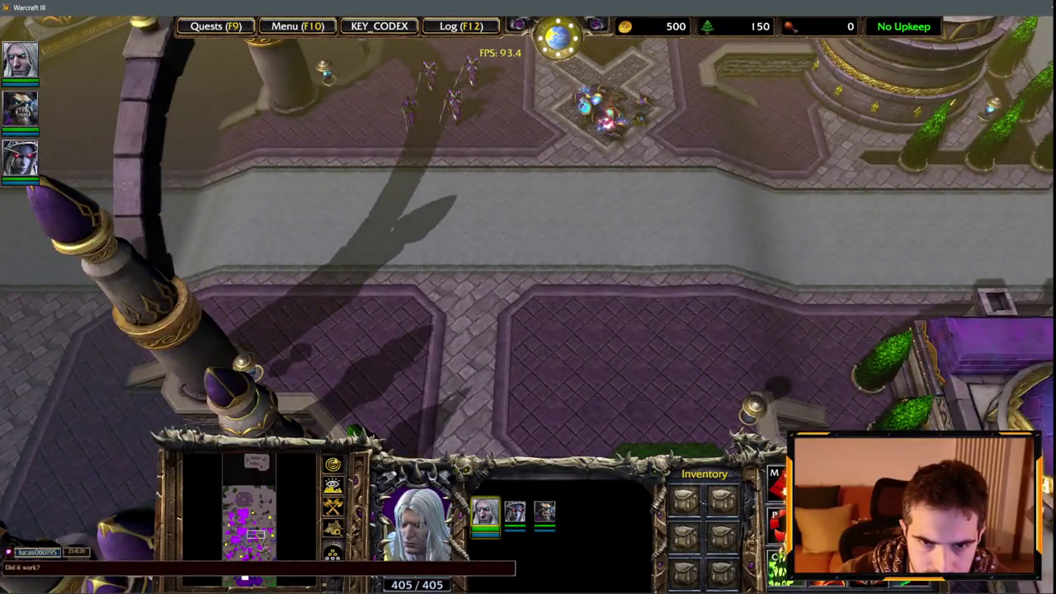
key(Down)
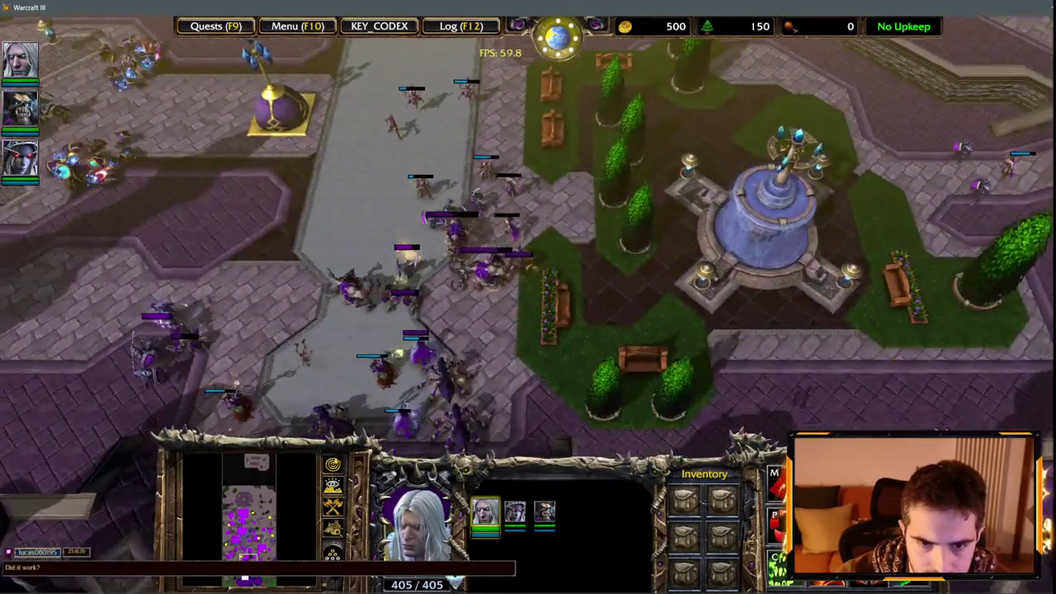
key(Down)
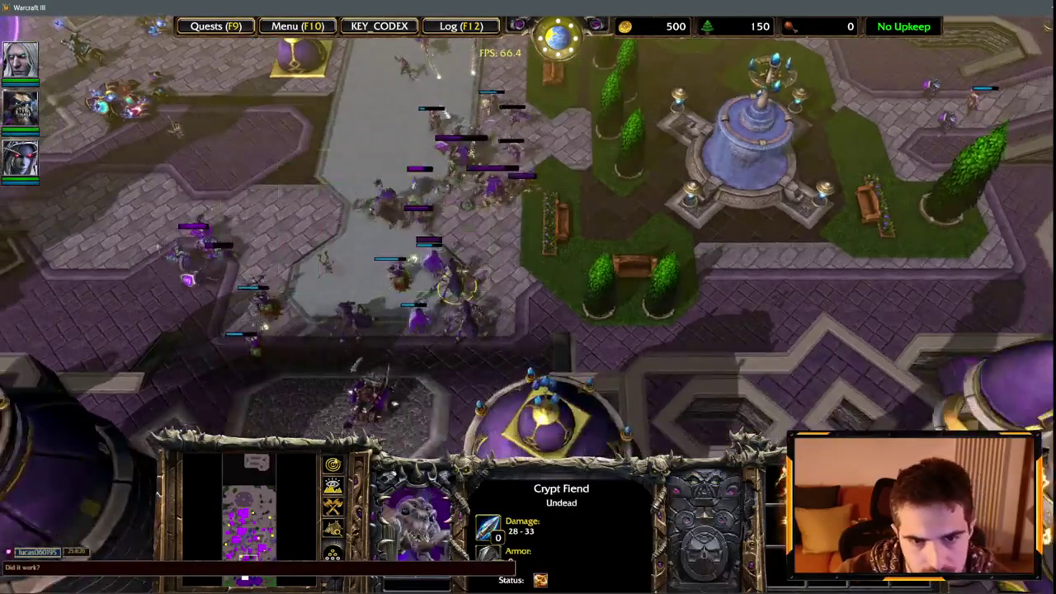
Step: Select units in the fountain fight and near the circle of power, panning north over the battle
click(556, 219)
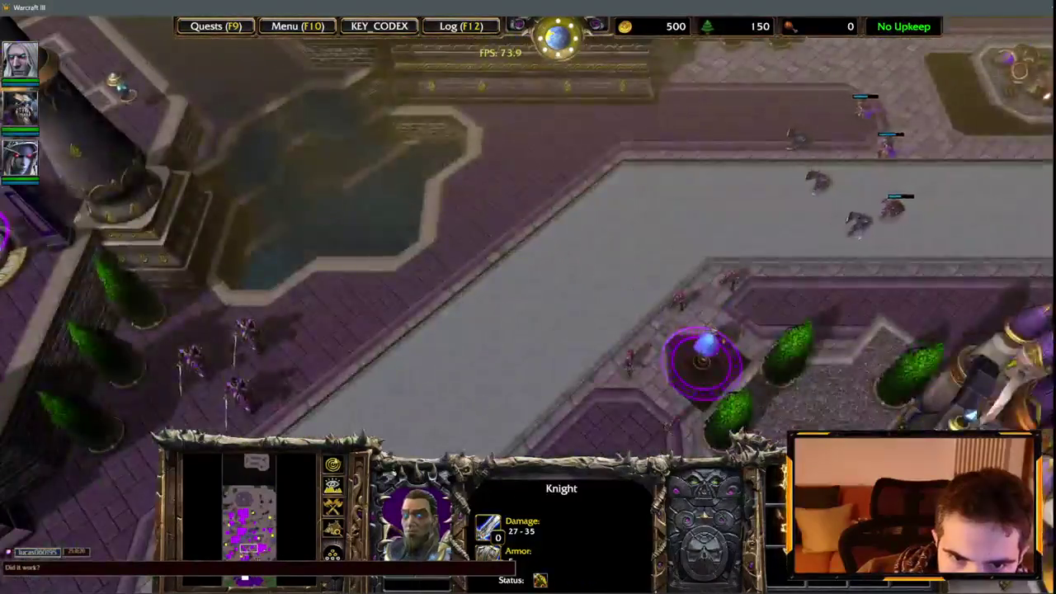
key(2)
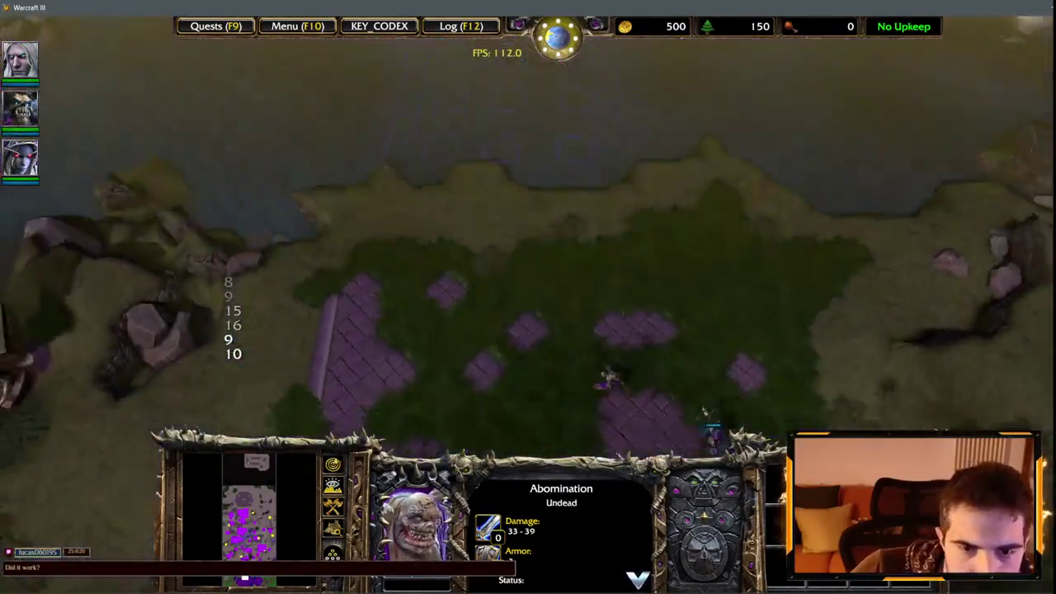
drag(414, 264, 605, 449)
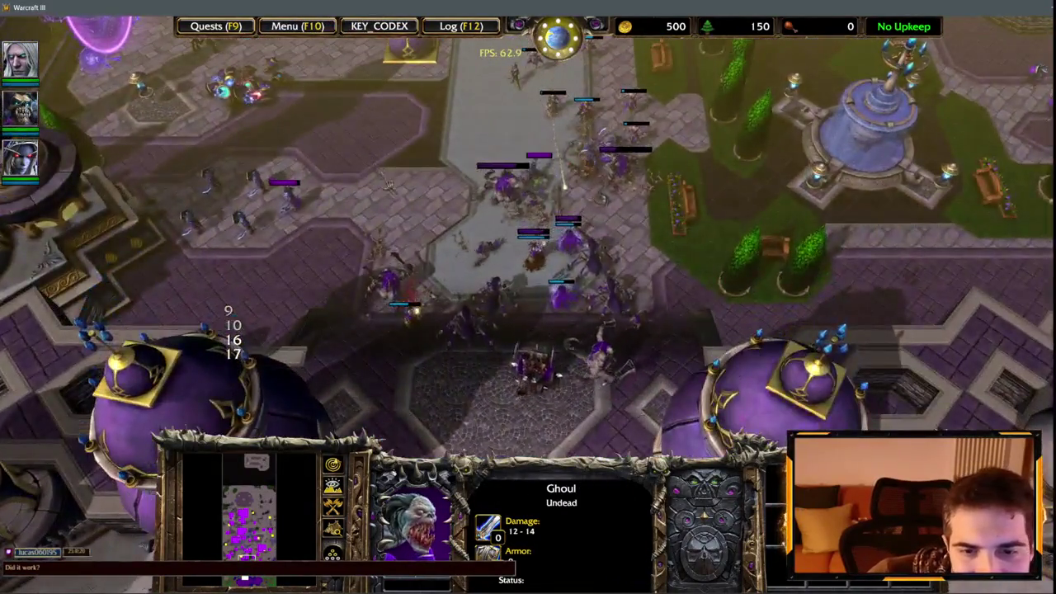
key(Up)
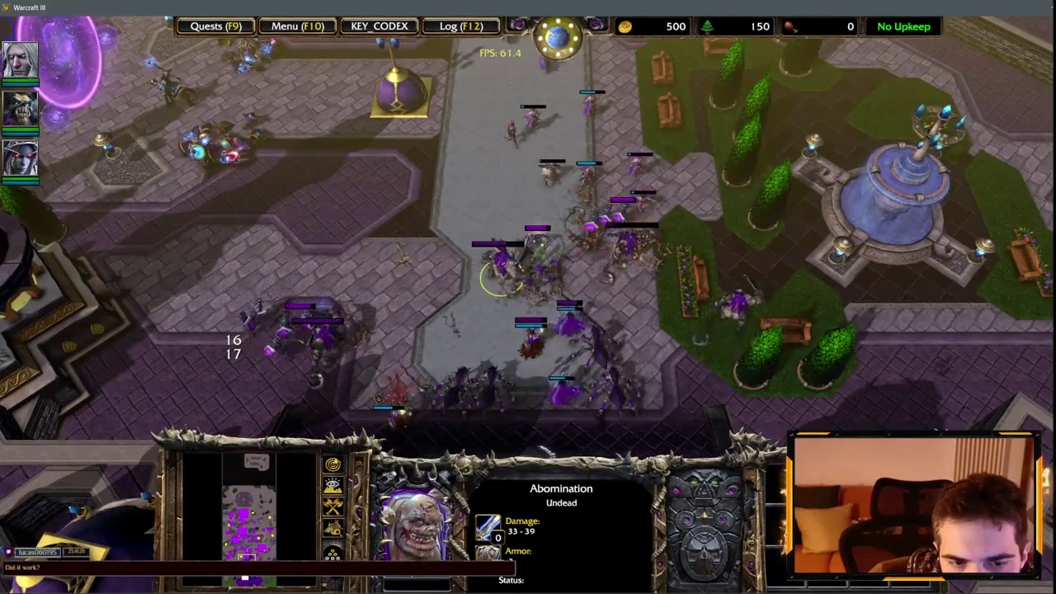
key(Up)
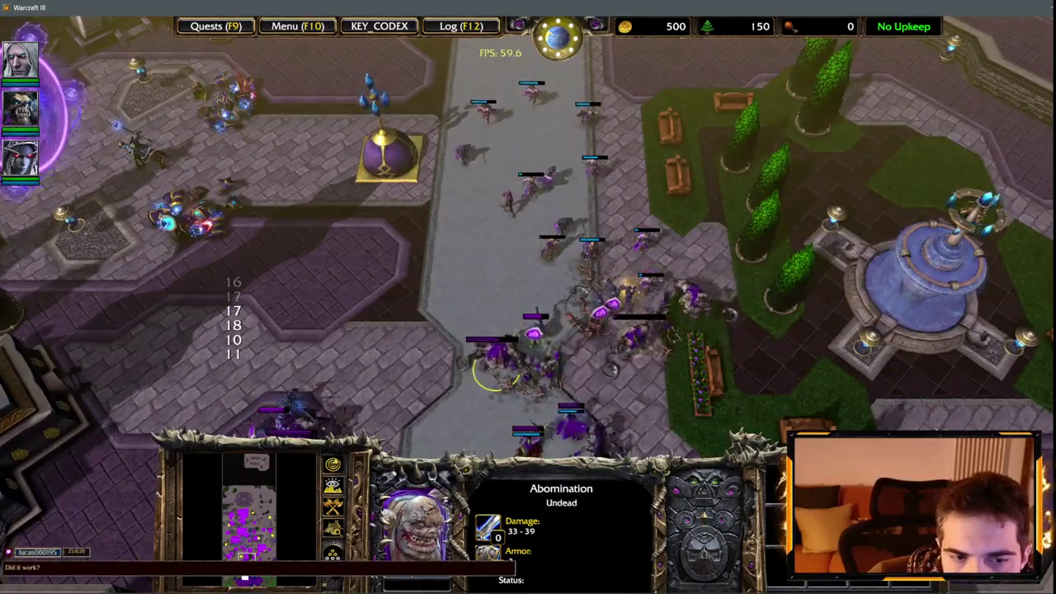
key(Up)
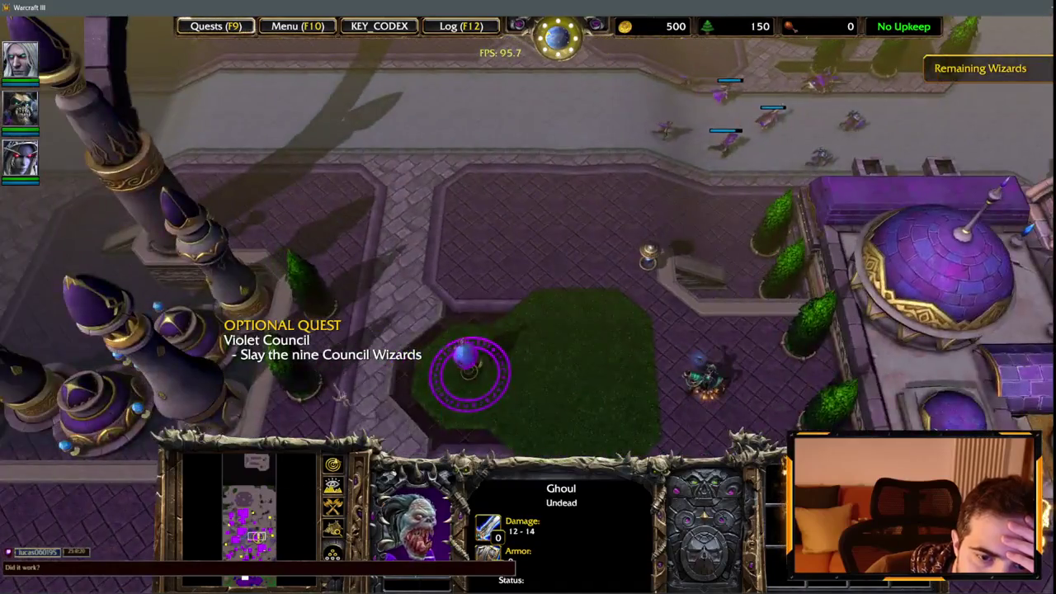
Step: Select units near the circle of power and in the melee, pan over the fight, then open the Game Menu
drag(708, 381, 608, 273)
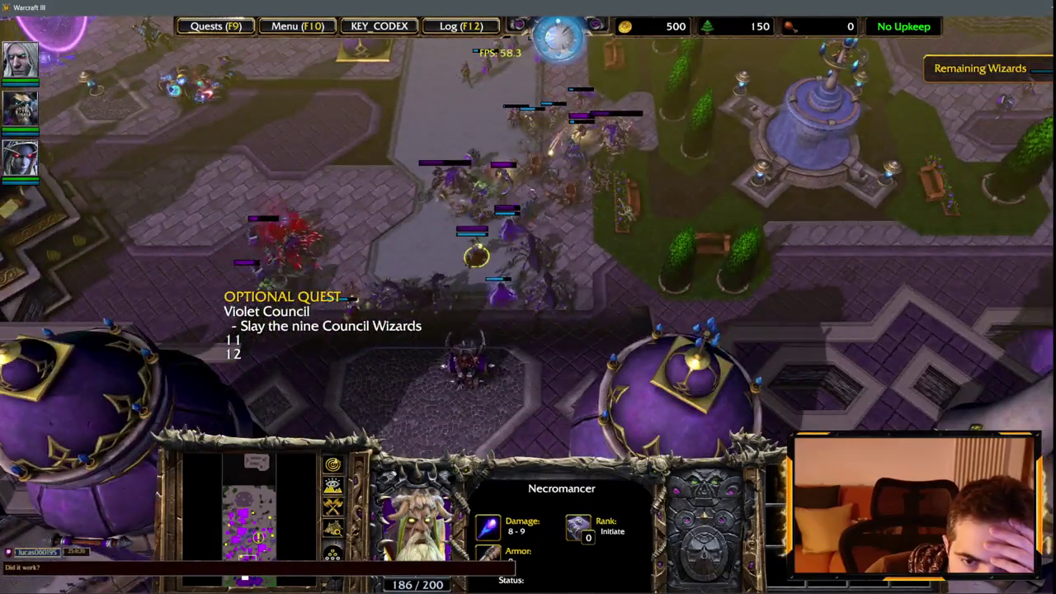
drag(437, 160, 618, 306)
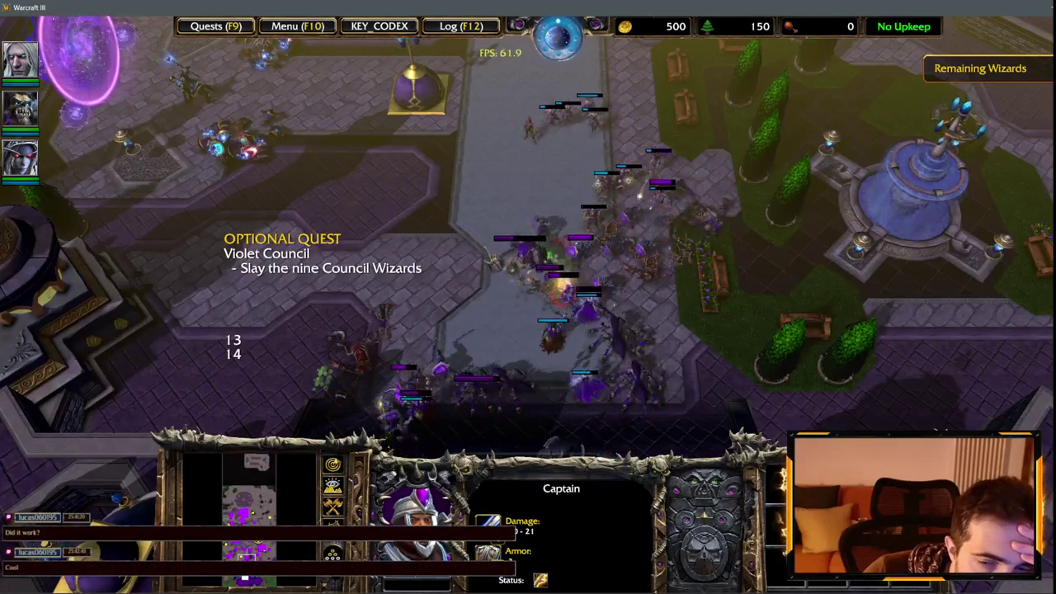
key(Up)
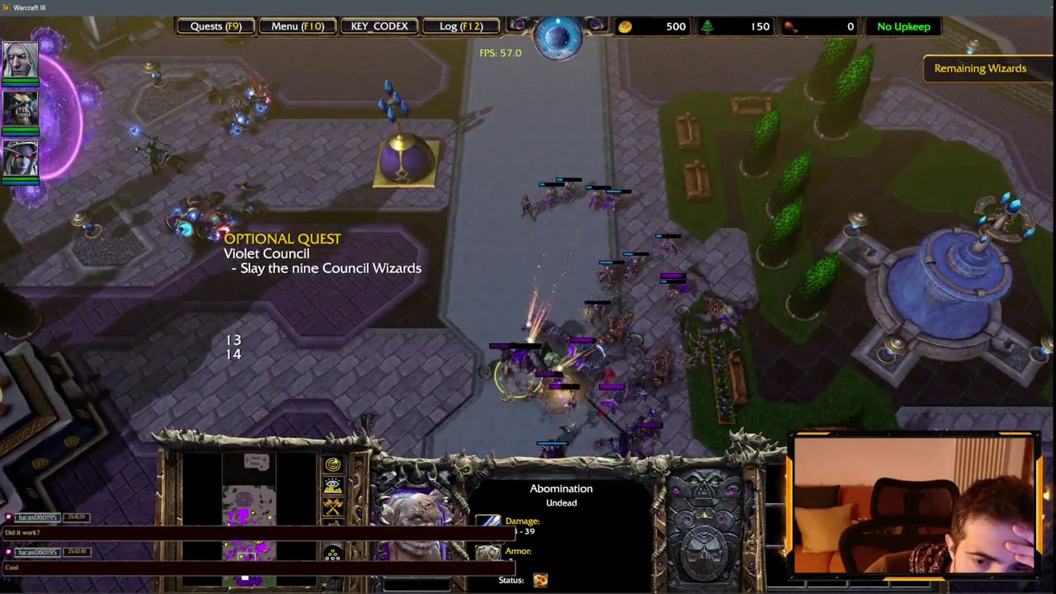
key(Down)
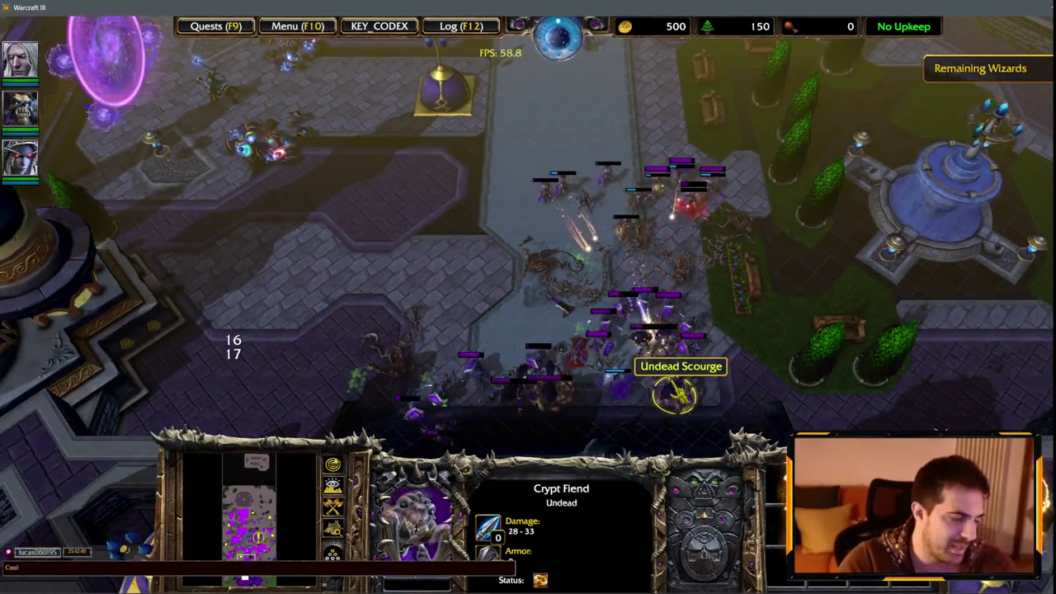
key(Right)
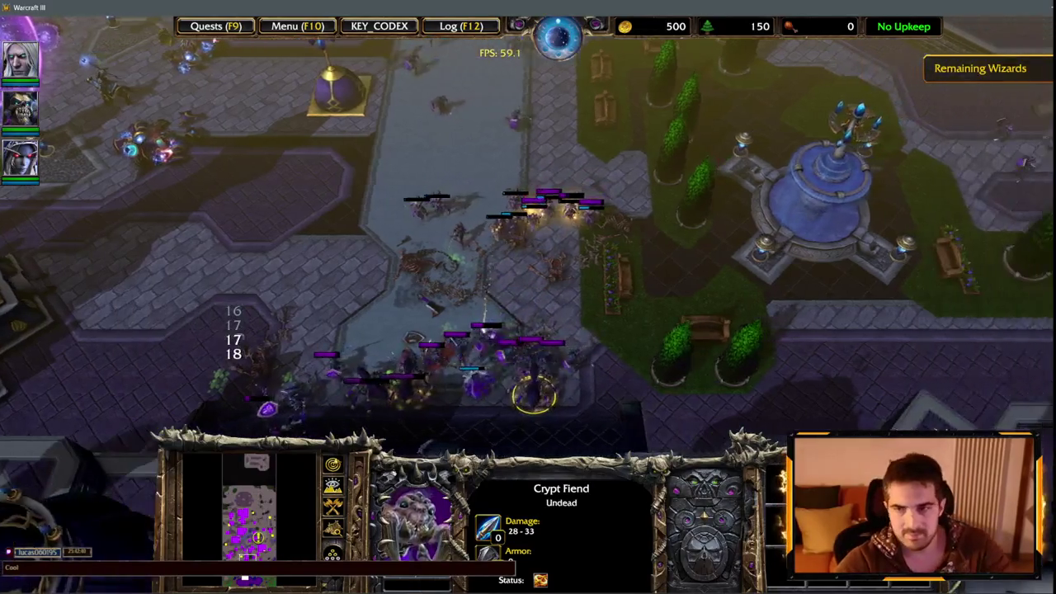
key(F10)
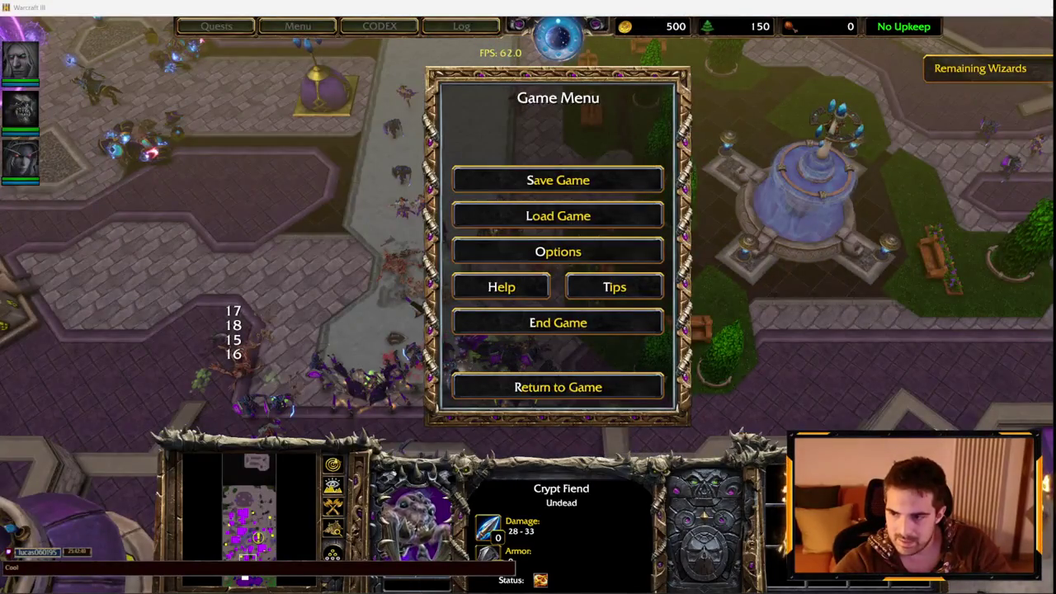
Step: Resume play, inspect Crypt Fiends in the gate battle, then jump to the undead spawn area
key(Escape)
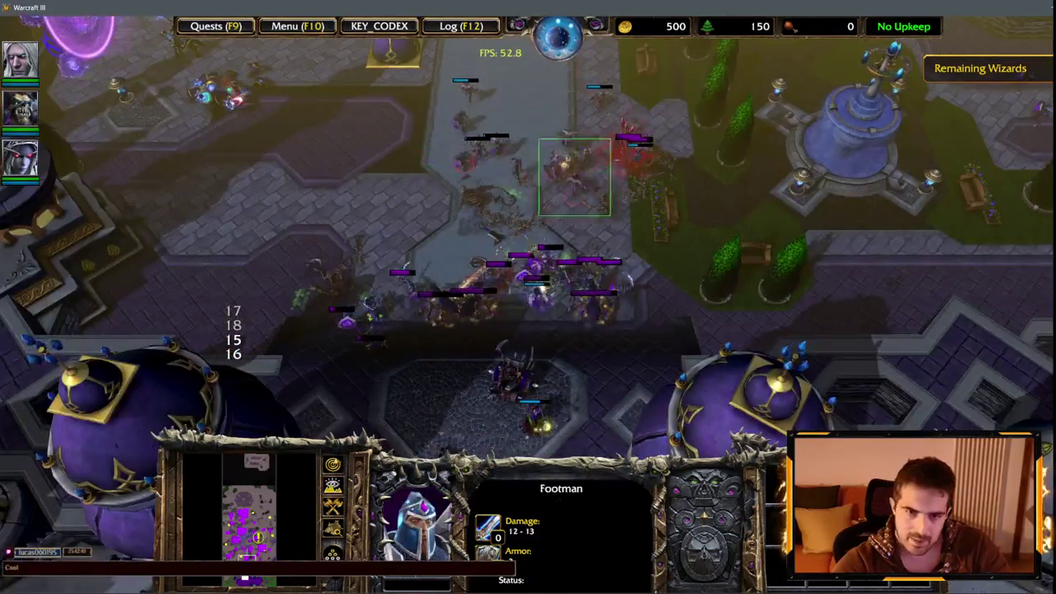
key(2)
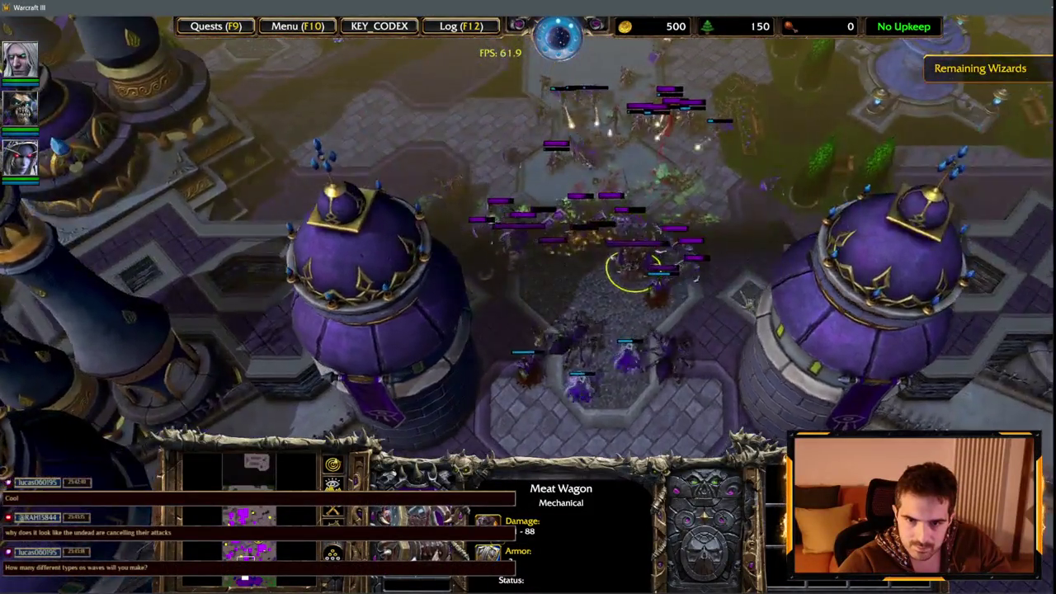
click(577, 351)
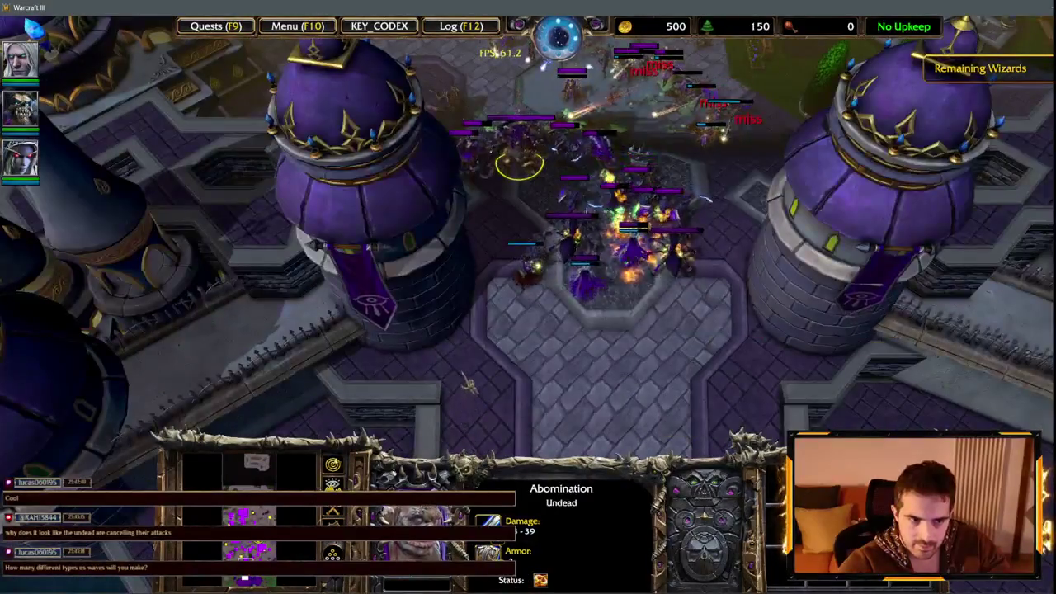
click(571, 237)
key(1)
key(1)
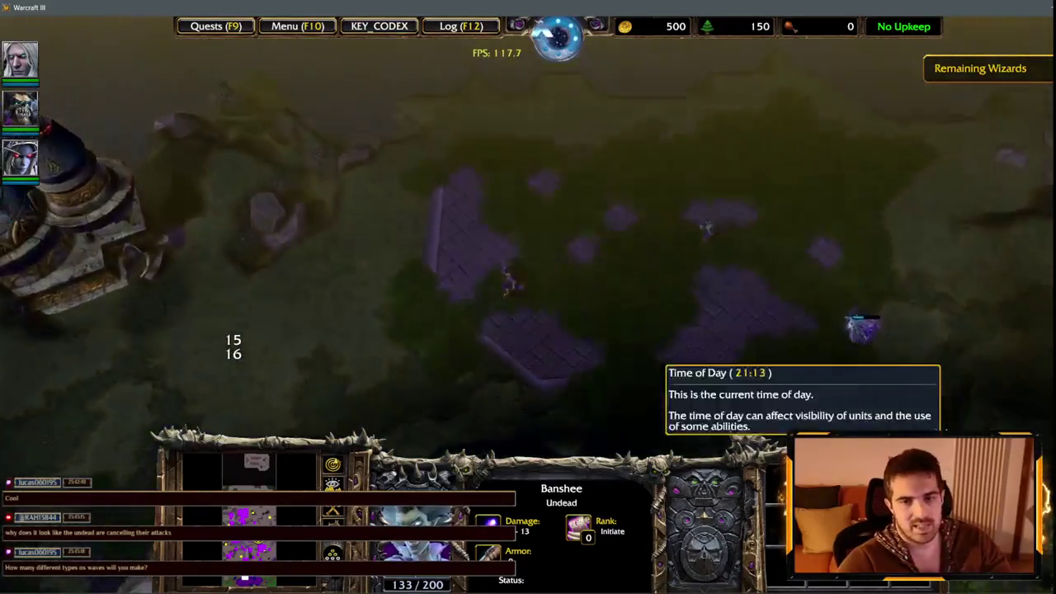
Step: Check a Ghoul near the spawn area, then recentre on the castle gate battle
key(2)
key(2)
key(space)
click(523, 385)
click(575, 355)
key(Down)
key(Down)
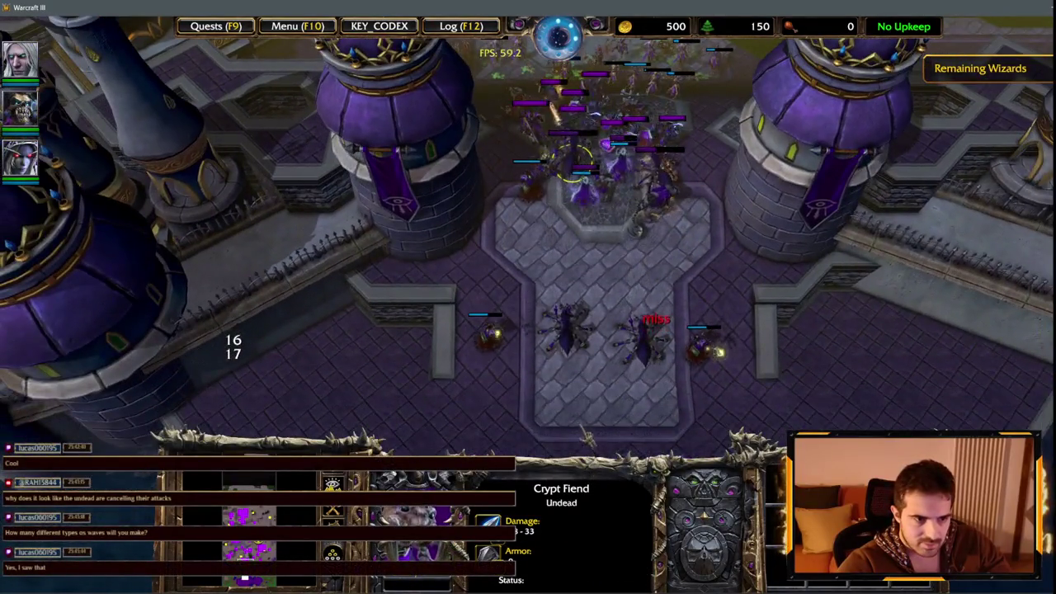
key(Up)
key(Up)
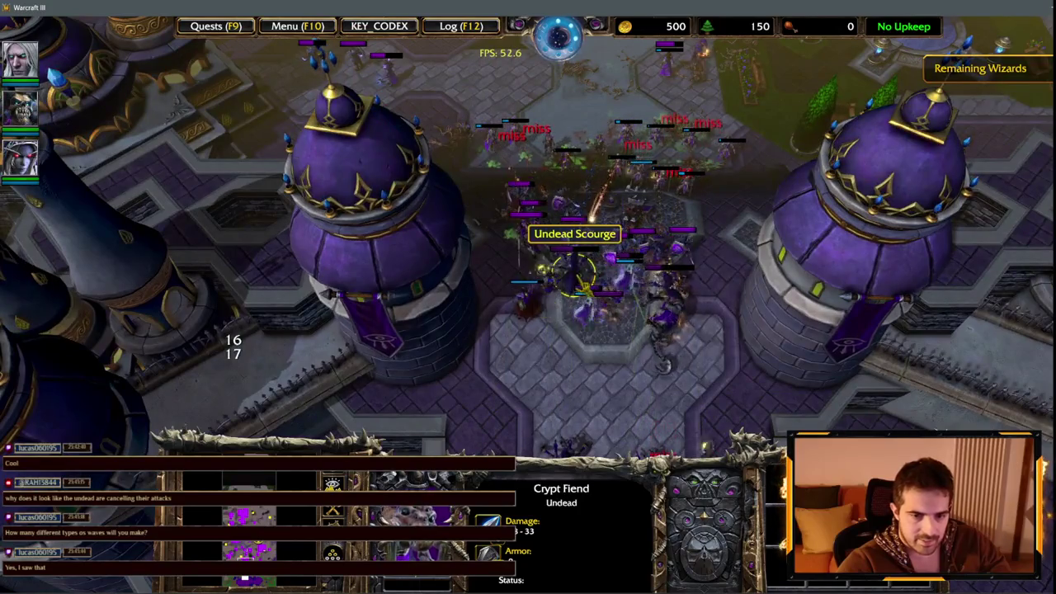
key(Down)
key(Down)
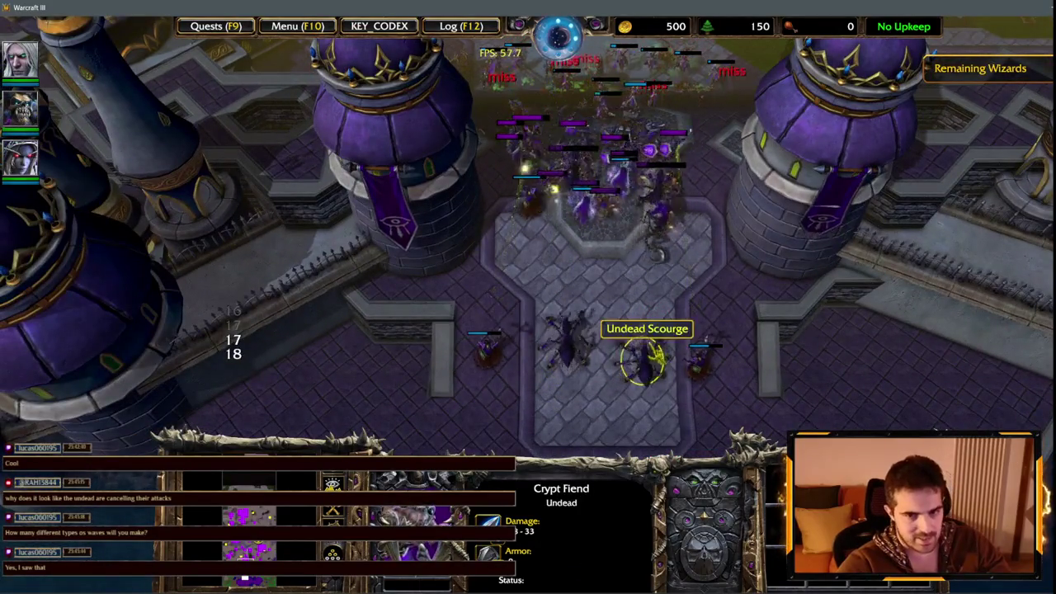
key(Up)
key(Up)
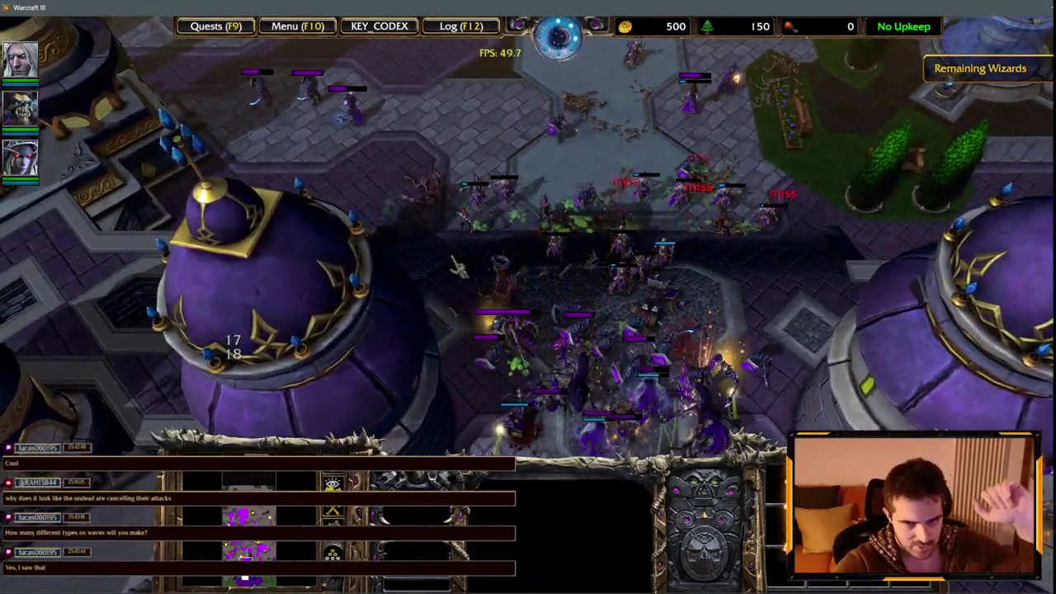
key(Down)
key(Down)
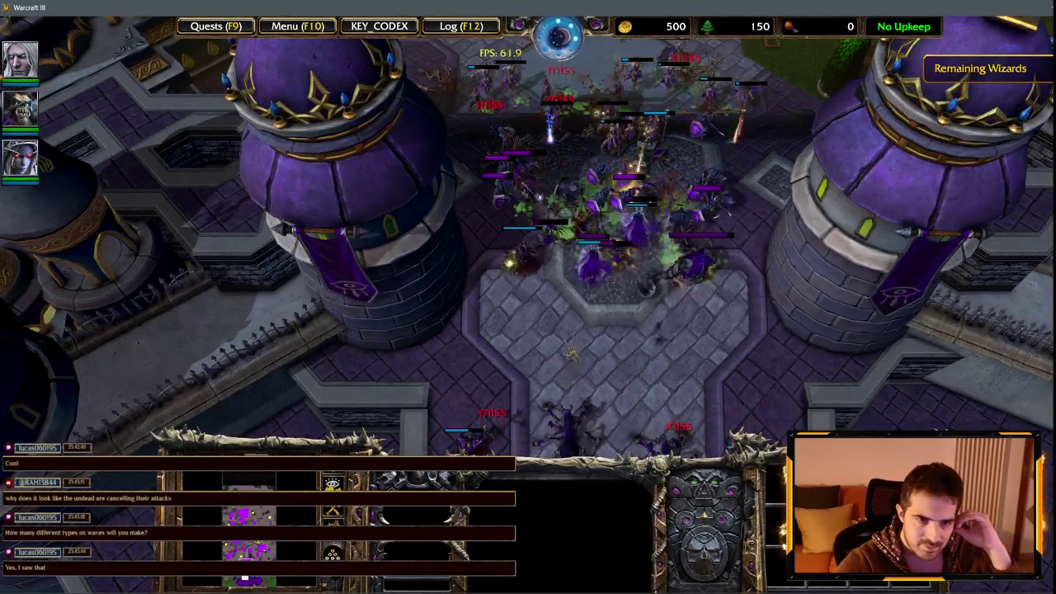
key(Up)
key(Up)
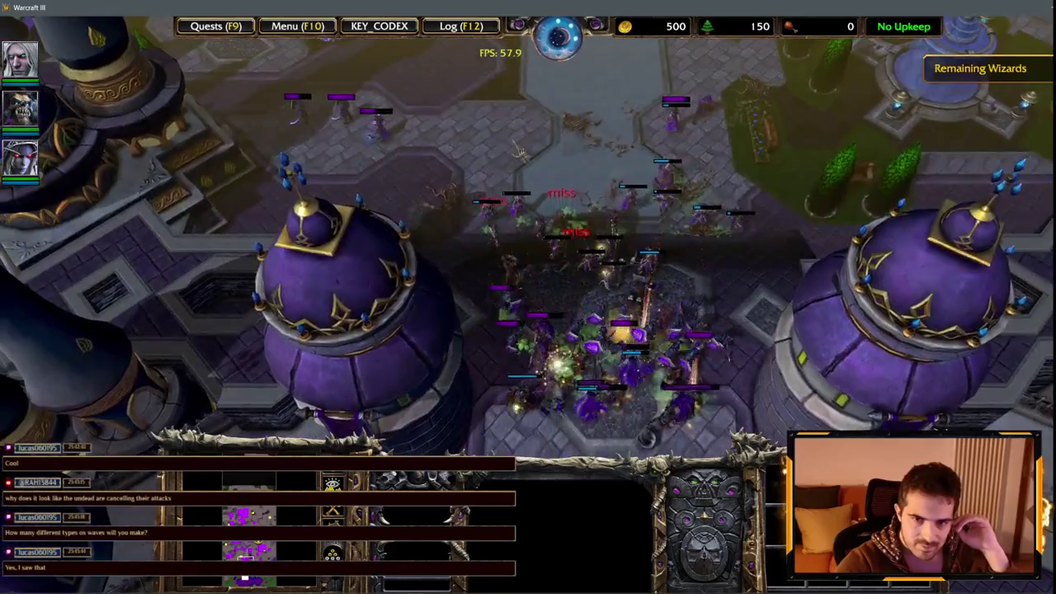
key(Up)
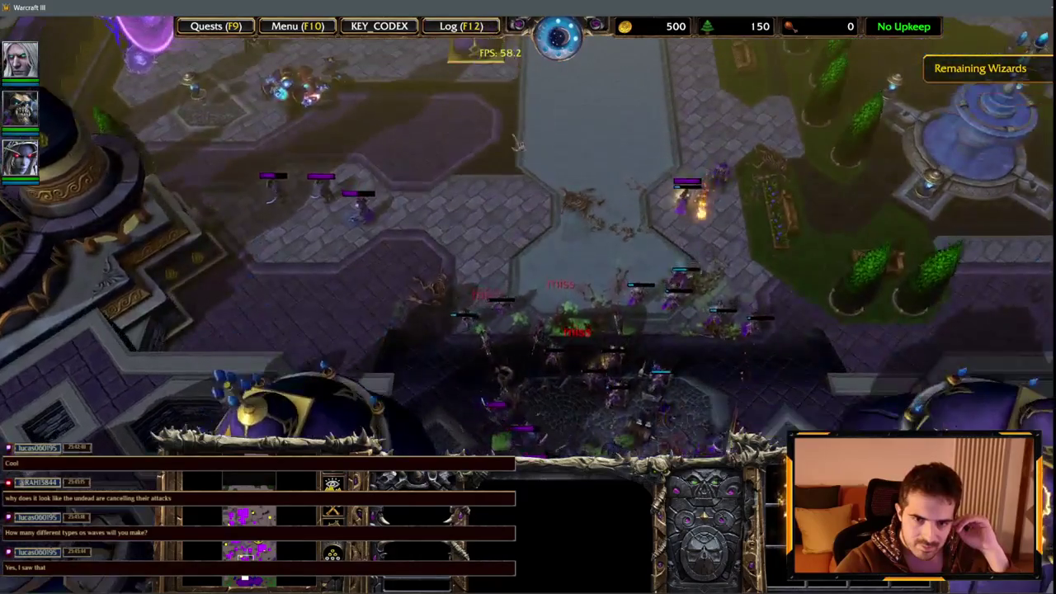
key(Down)
key(Down)
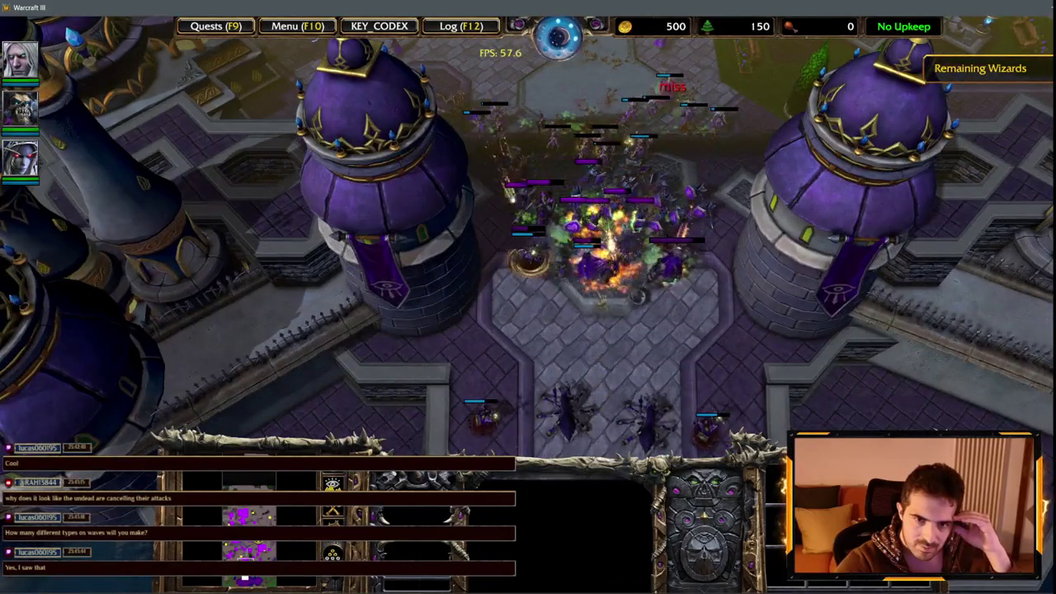
Step: Inspect a Banshee, jump to the hero, and inspect an enemy Crypt Fiend in the courtyard
click(614, 227)
mouse_move(605, 568)
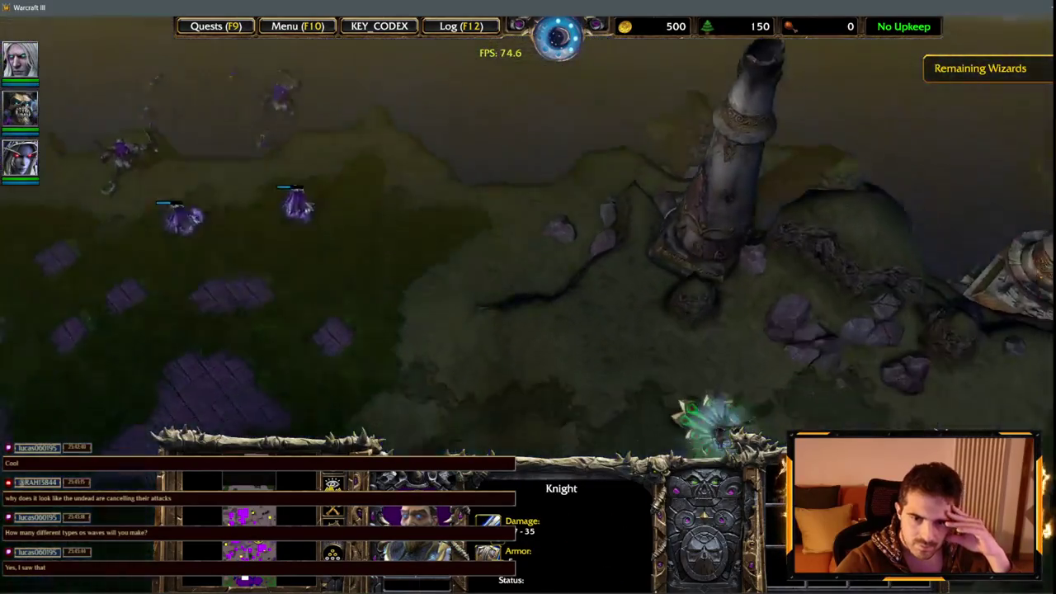
key(F1)
key(Up)
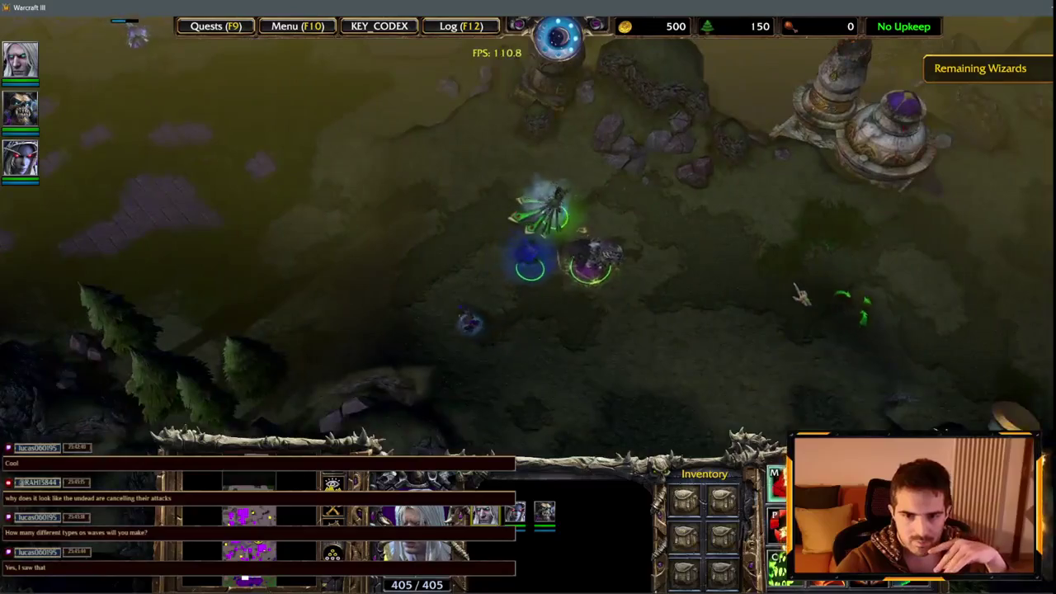
scroll(528, 248, up, 3)
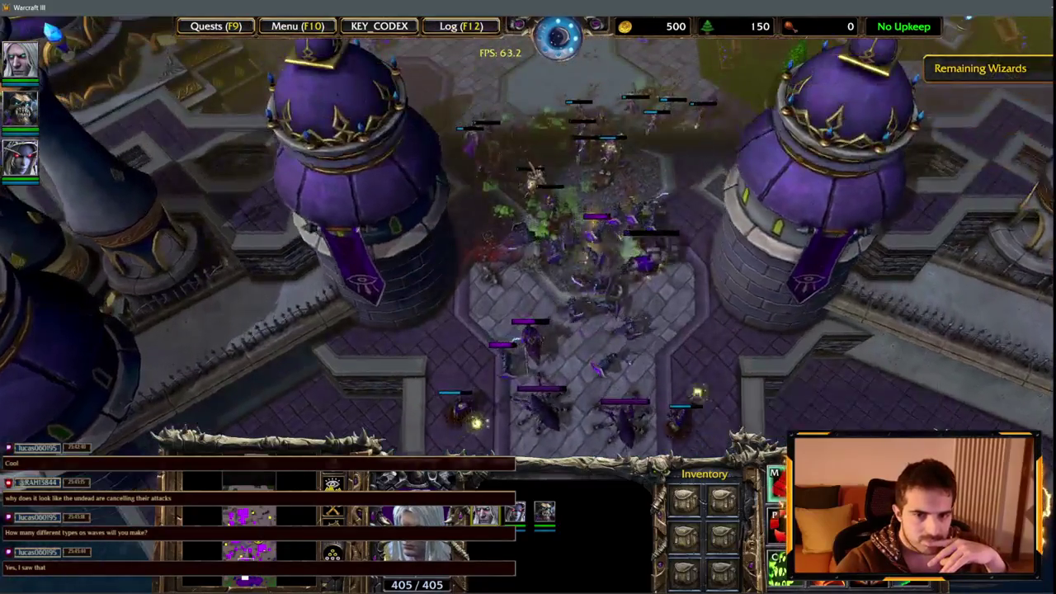
click(624, 416)
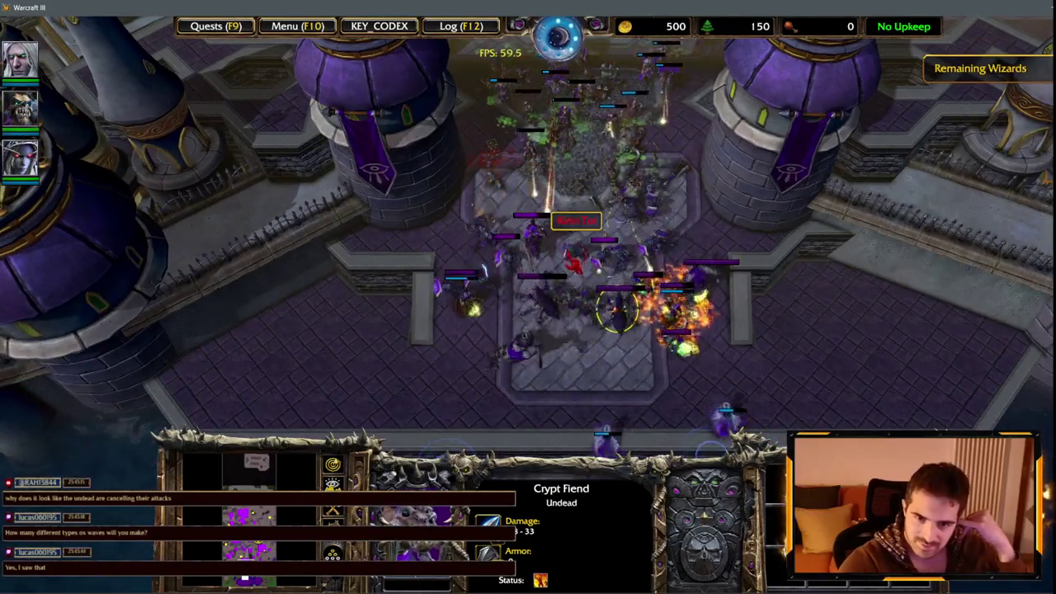
key(Up)
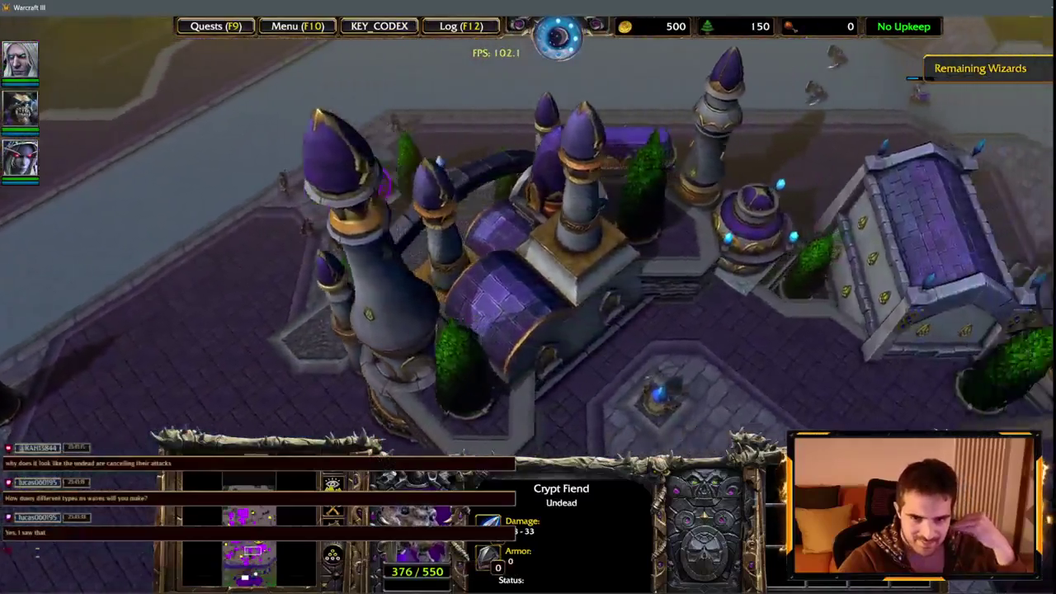
scroll(528, 247, down, 3)
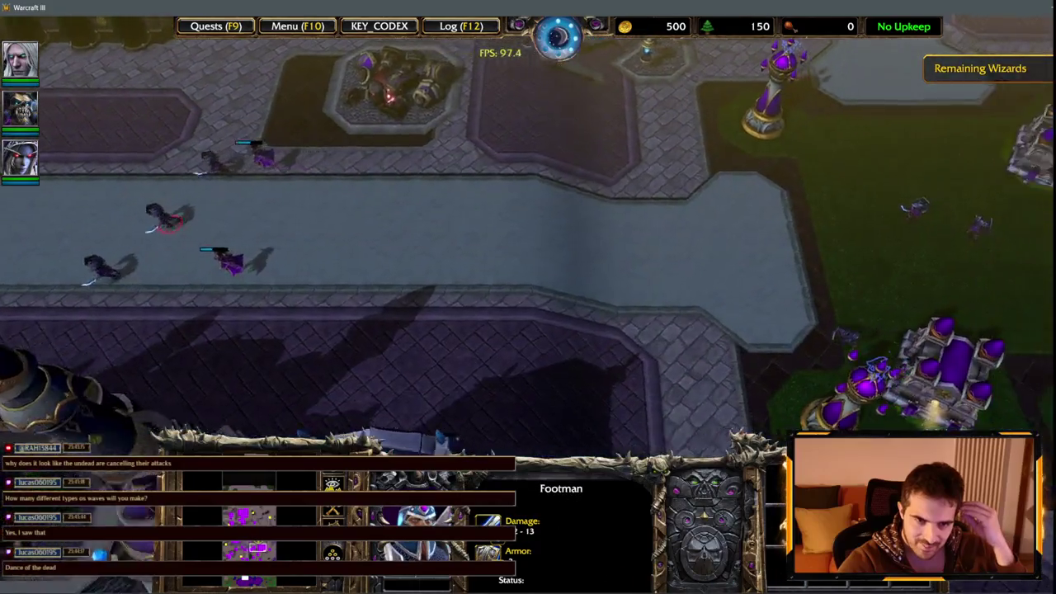
Step: Select the defending Footmen, then inspect the Necromancer and Abomination on the stone platform
drag(887, 223, 818, 172)
scroll(817, 171, up, 5)
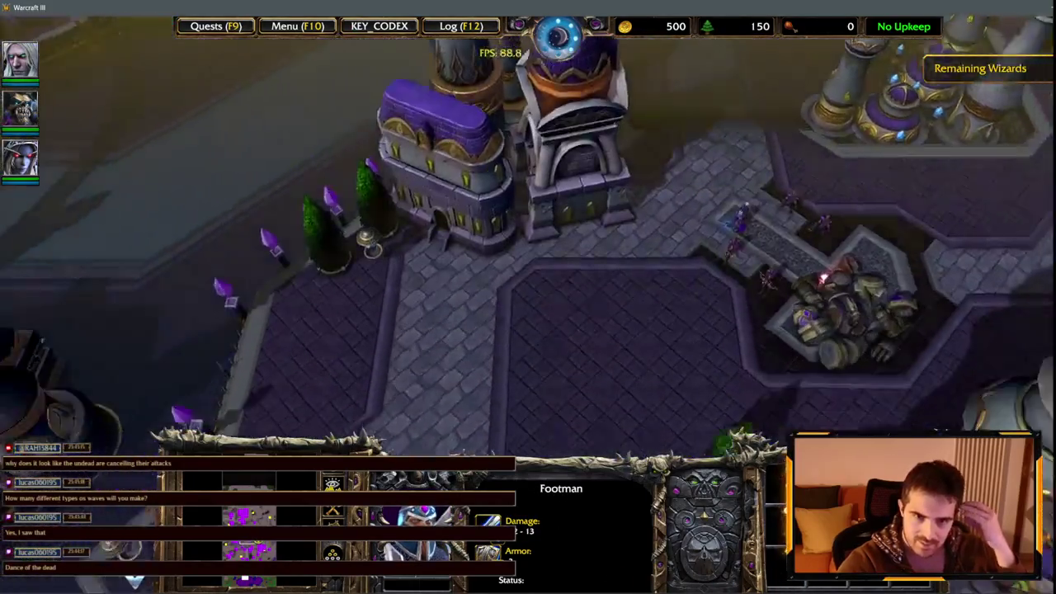
scroll(528, 247, down, 3)
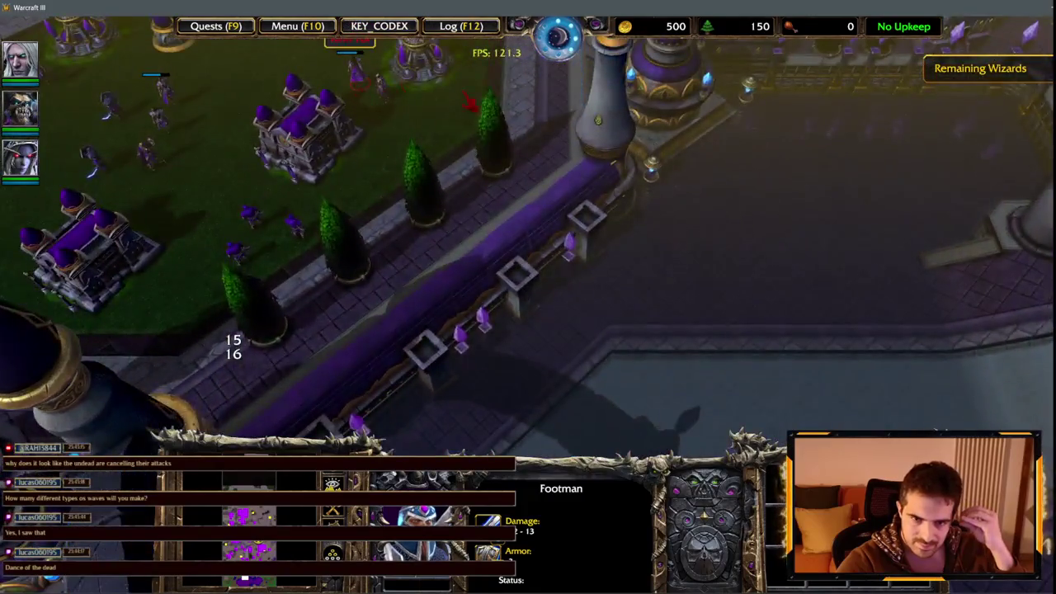
scroll(528, 247, down, 3)
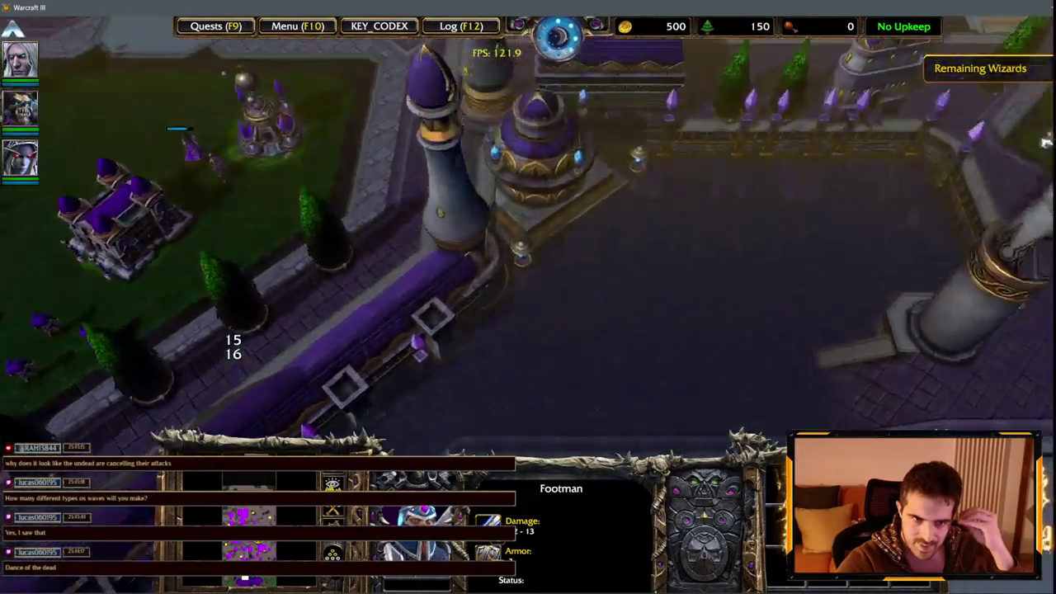
scroll(528, 248, up, 5)
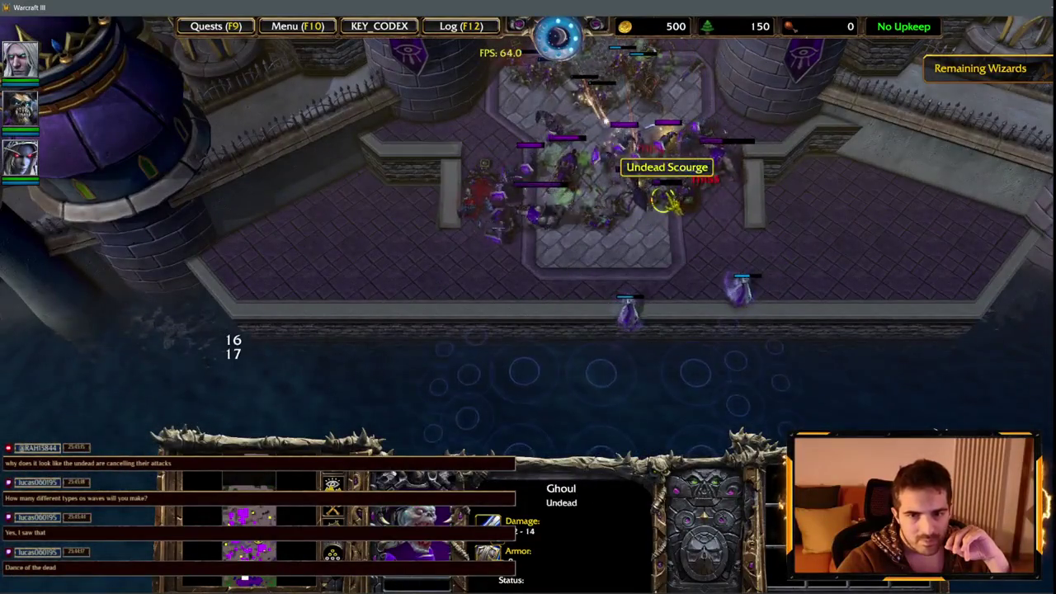
scroll(404, 114, up, 2)
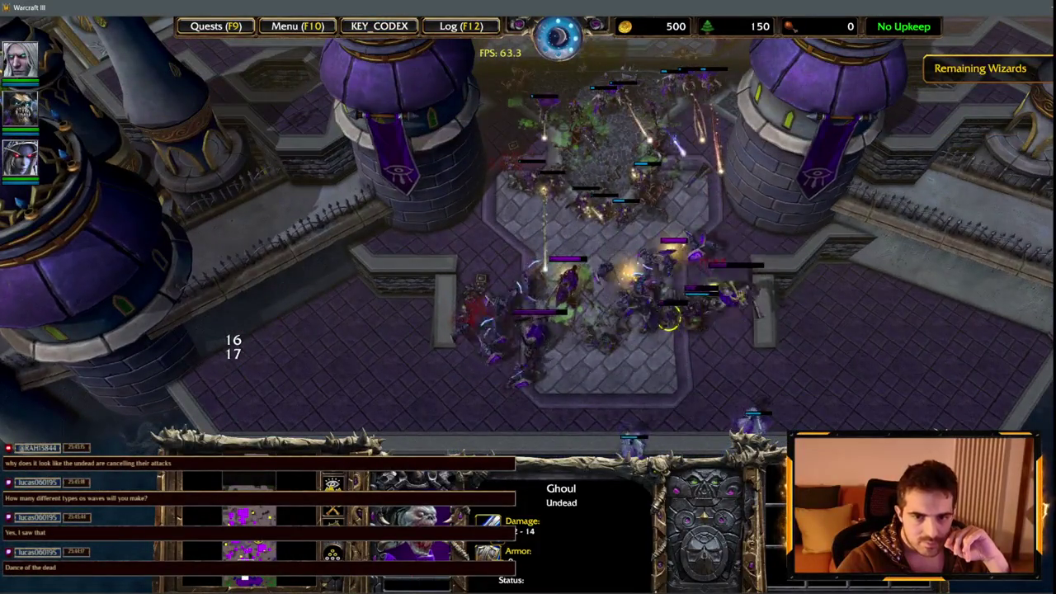
click(710, 305)
click(696, 318)
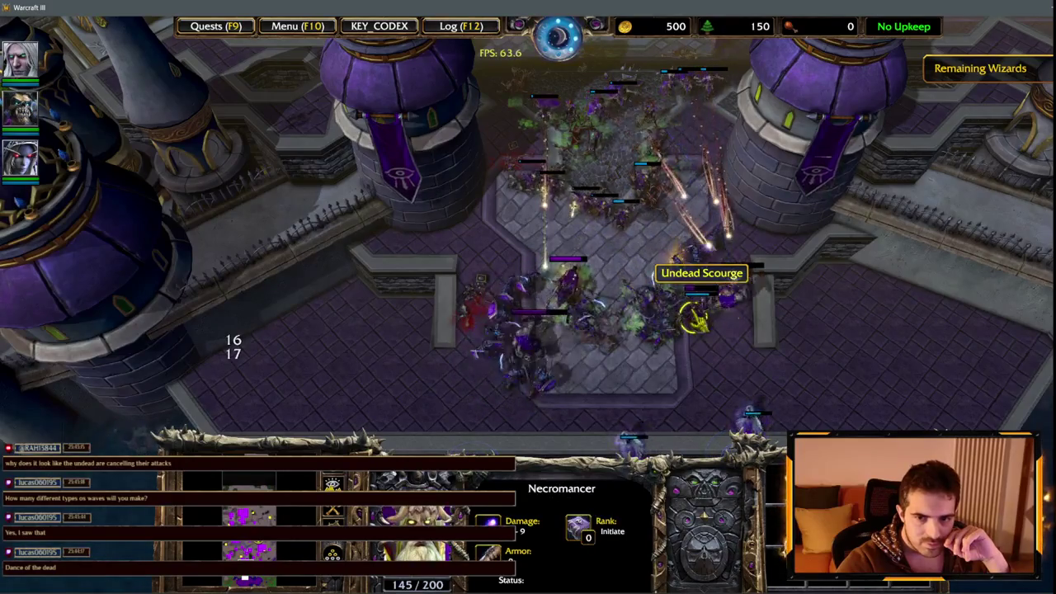
click(540, 340)
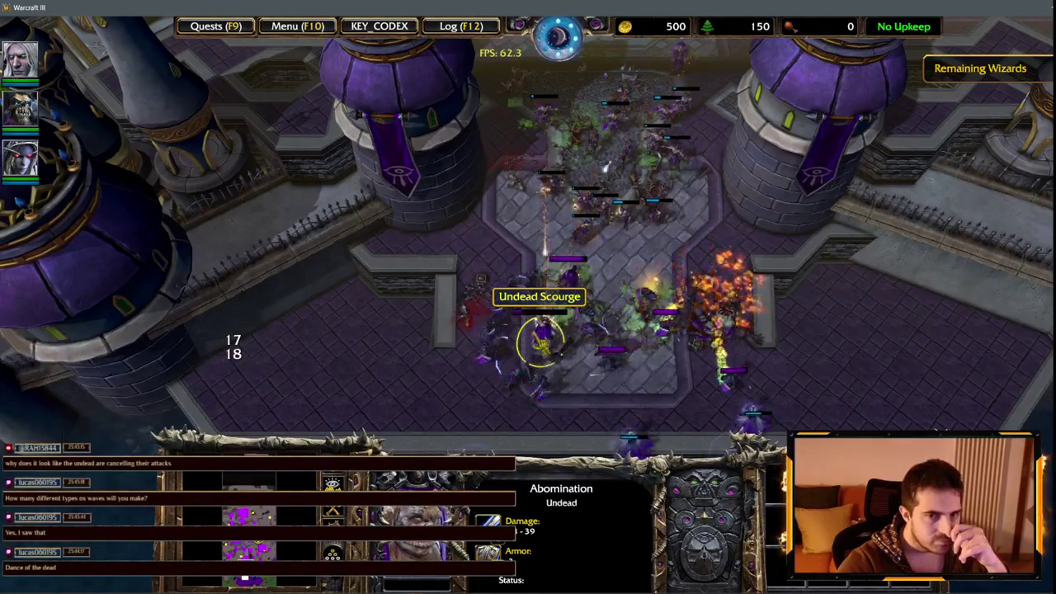
Step: Follow the wave south across the circle grid over the water, inspecting a Banshee, Abomination and Necromancer
key(Down)
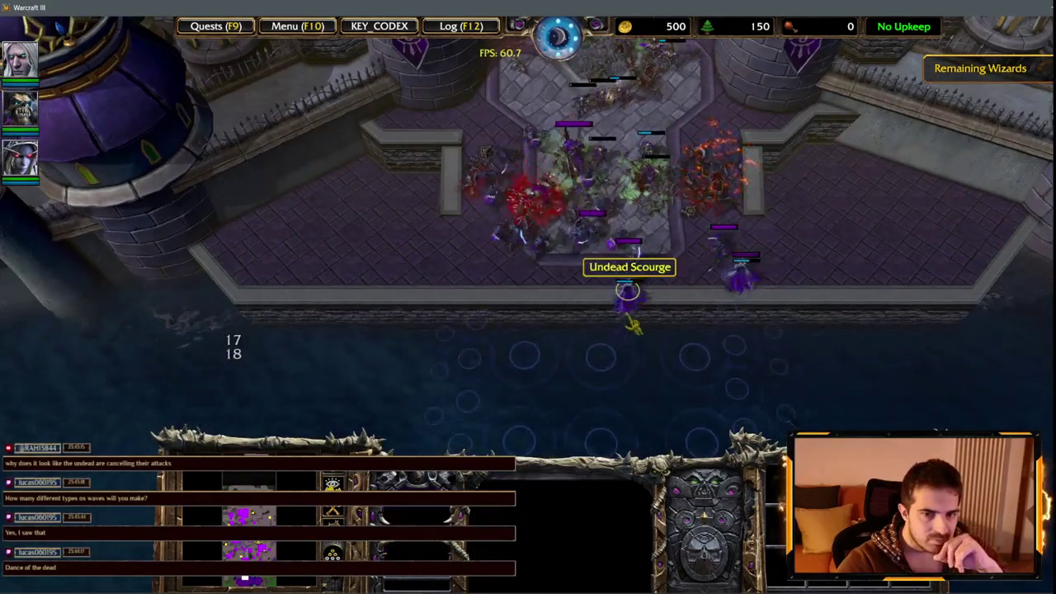
click(625, 280)
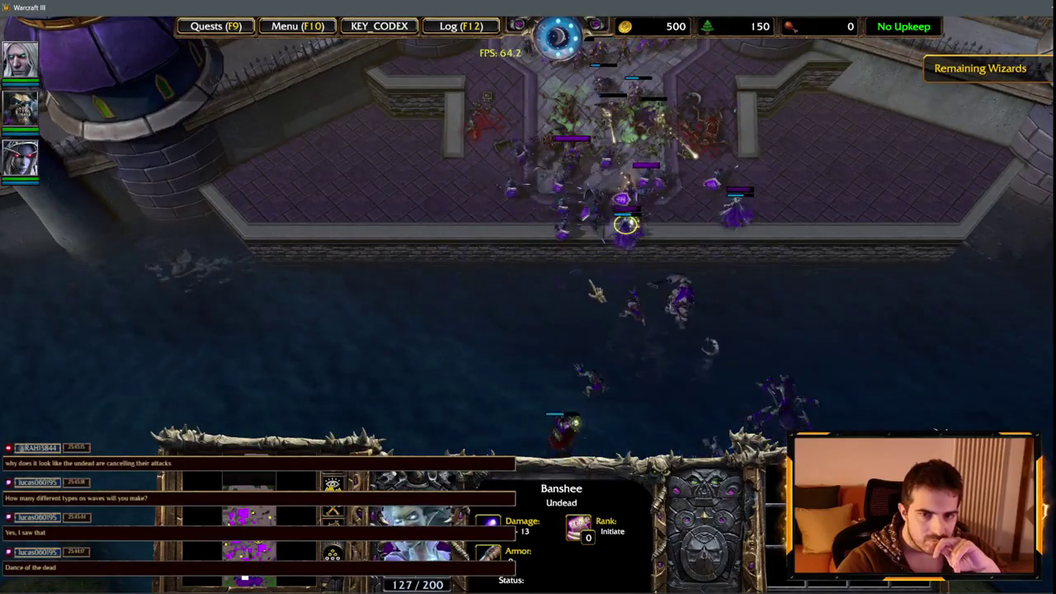
key(Down)
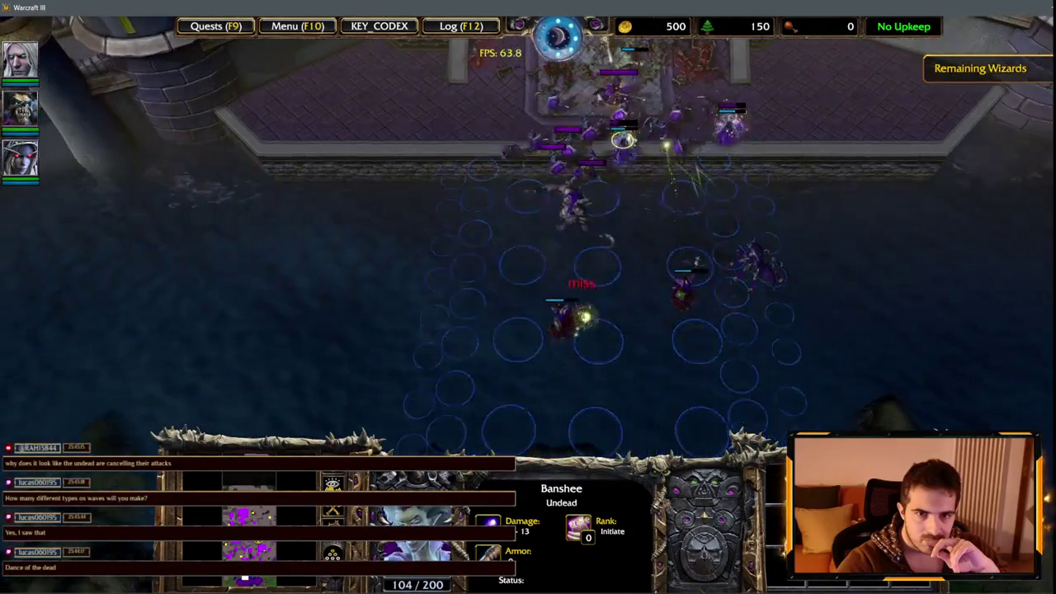
click(675, 192)
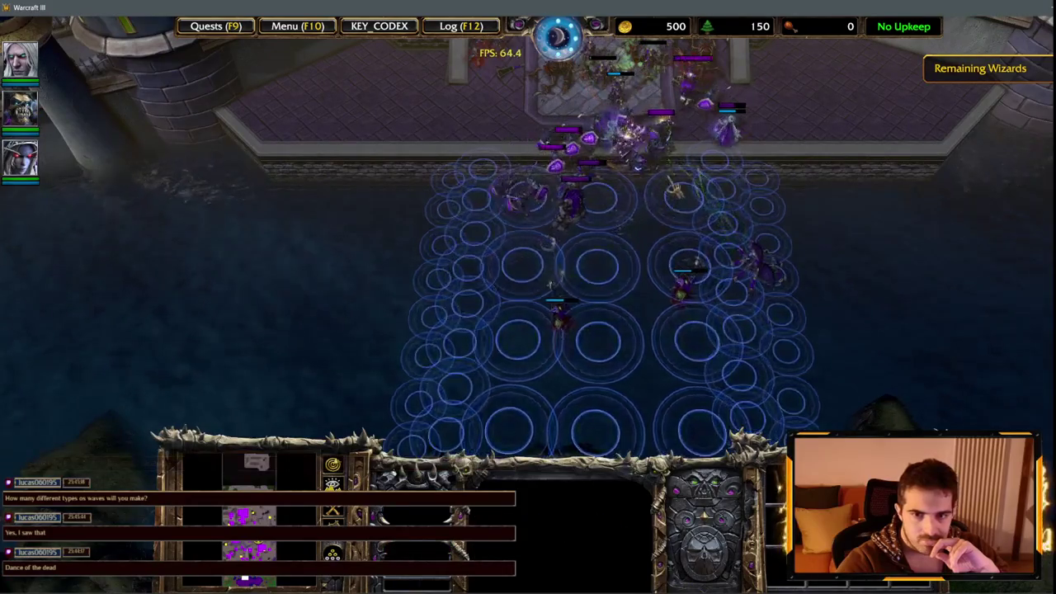
click(694, 255)
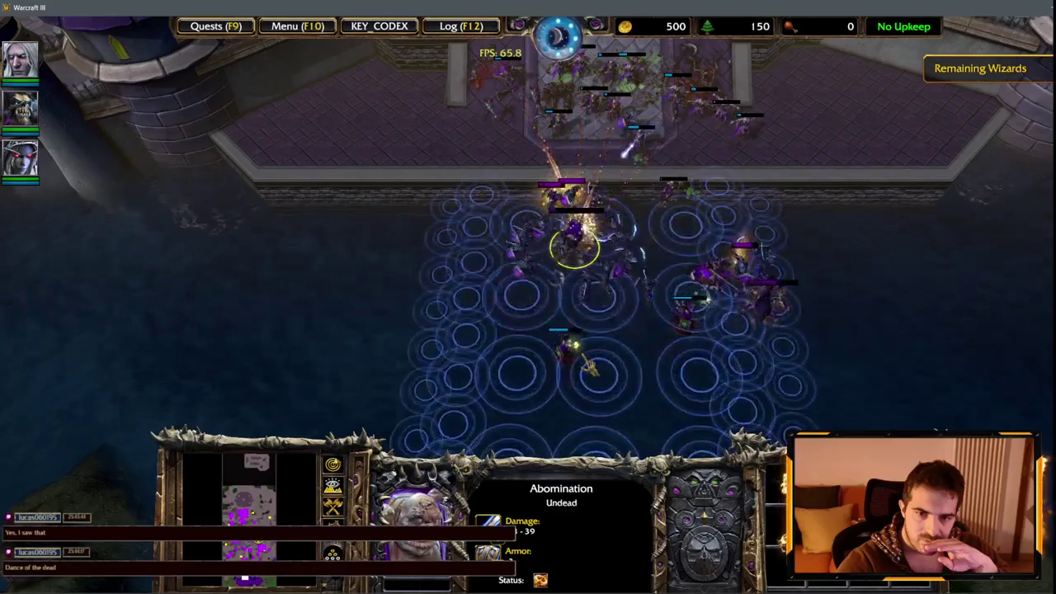
click(566, 348)
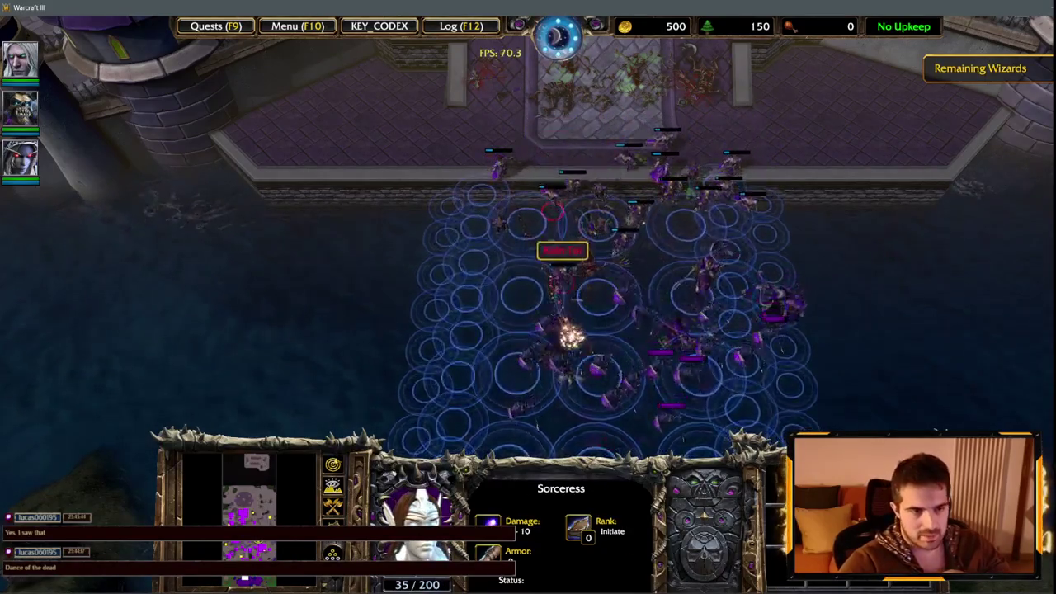
key(Down)
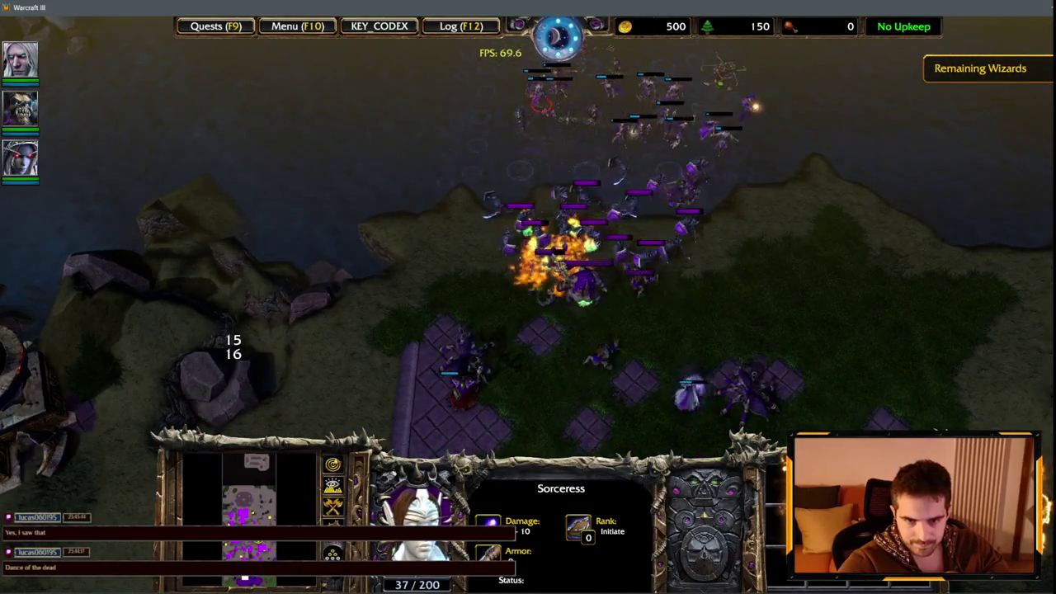
key(Up)
key(Down)
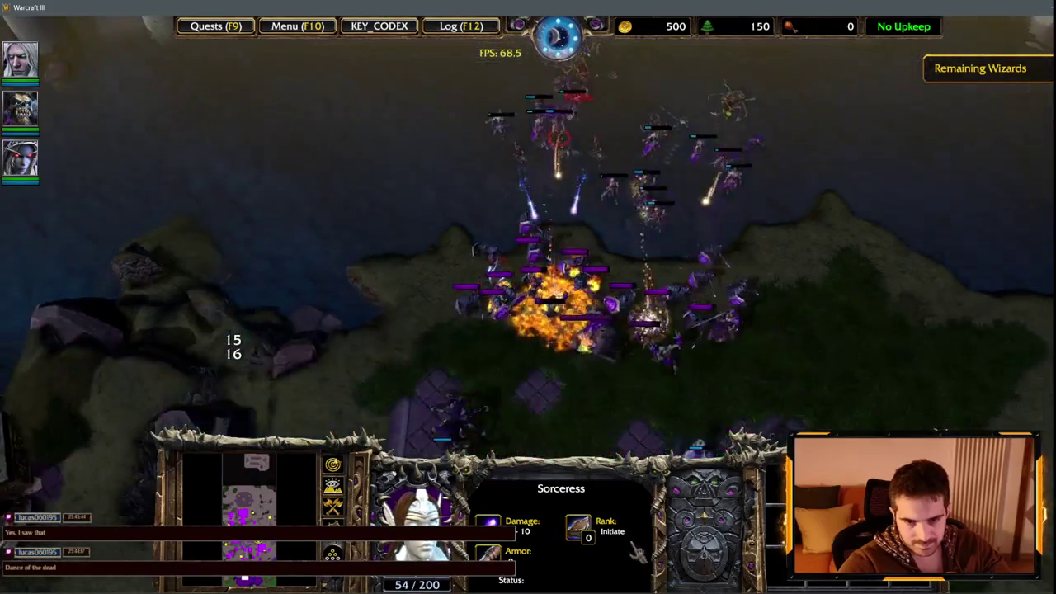
key(Down)
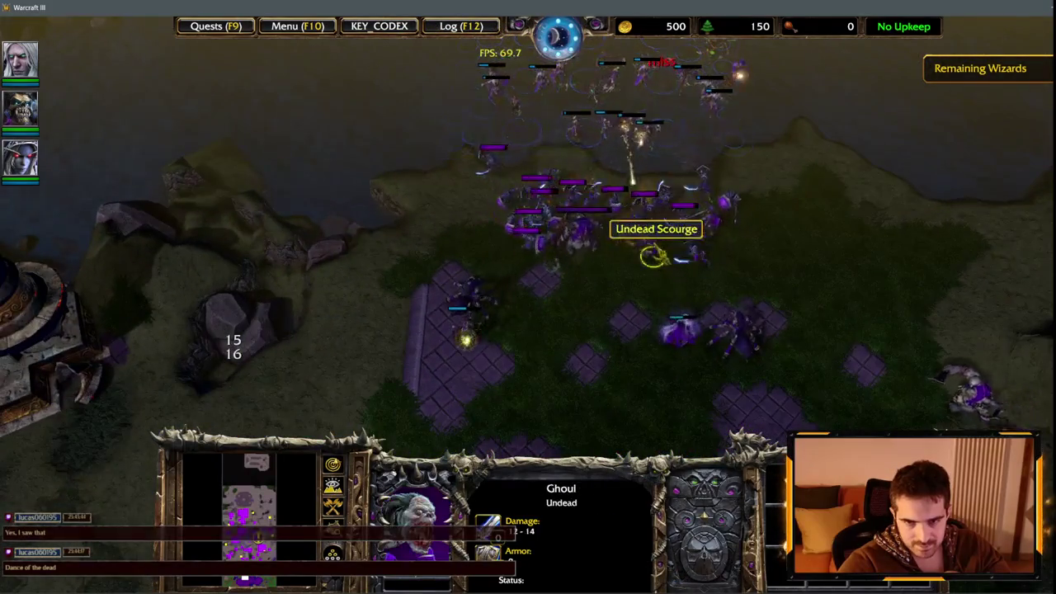
key(Right)
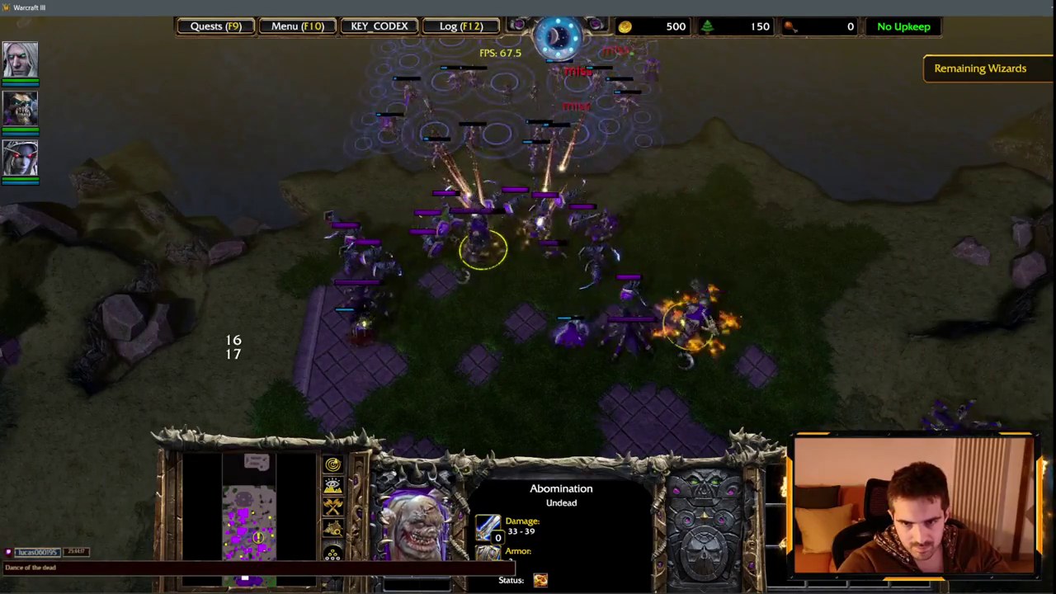
key(Up)
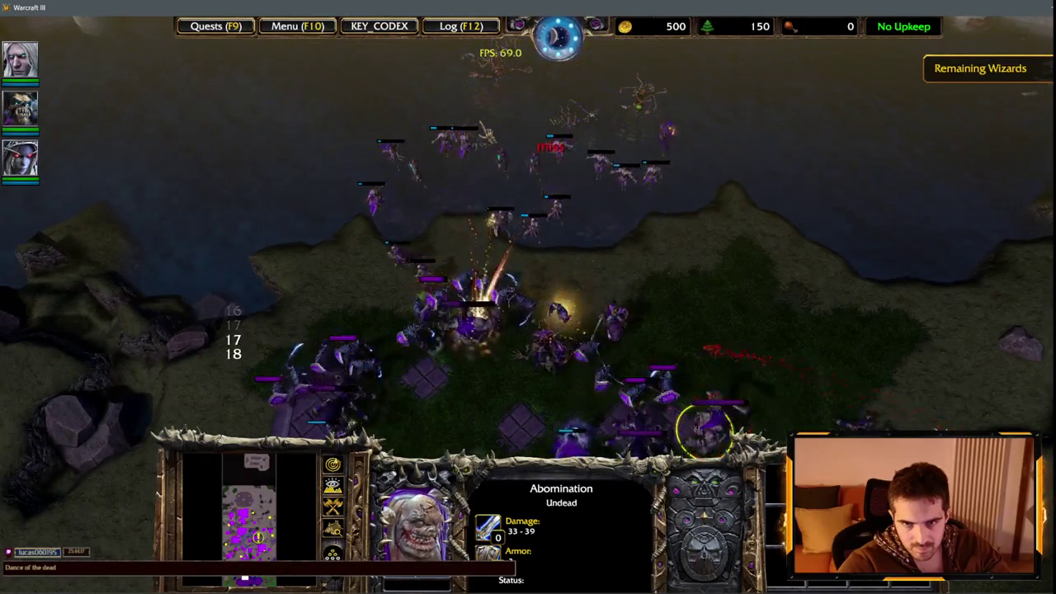
key(Down)
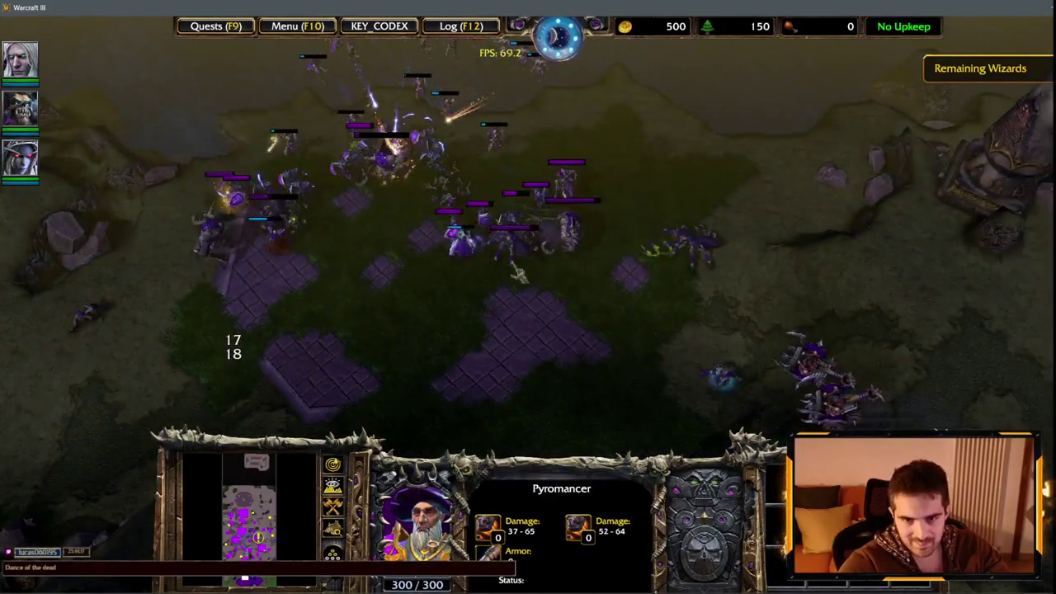
click(515, 248)
key(Up)
drag(384, 285, 412, 327)
key(Left)
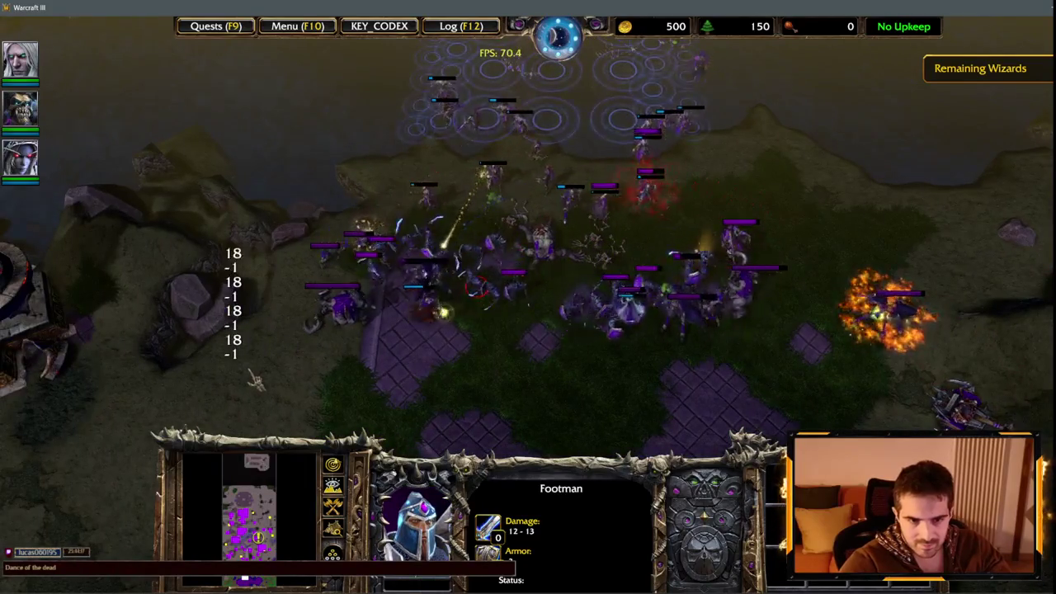
drag(358, 246, 503, 355)
key(Down)
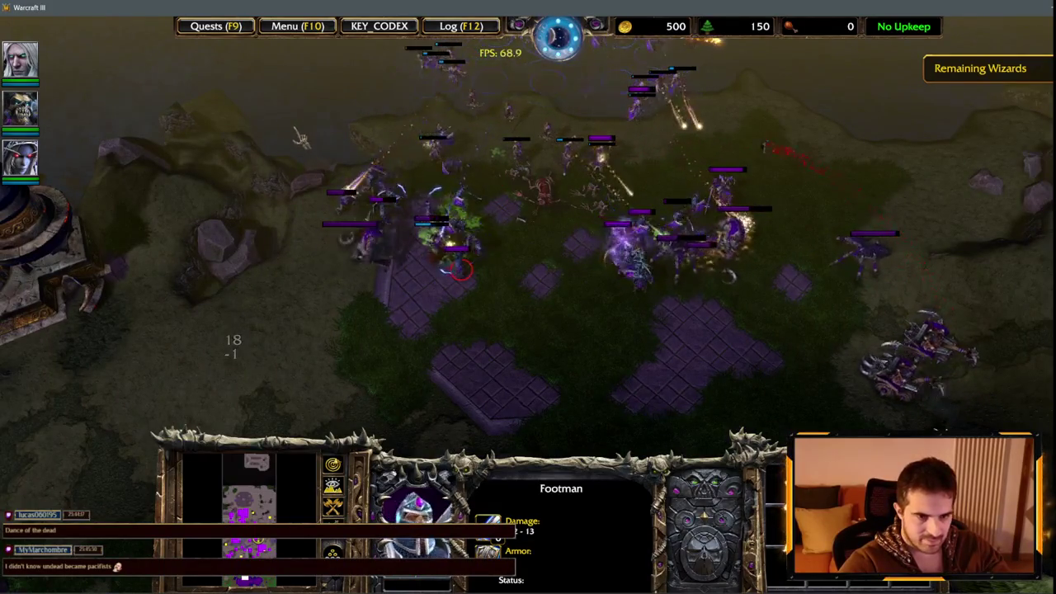
Step: Exit the playtest through Menu > End Game > Exit Game
click(283, 28)
click(611, 320)
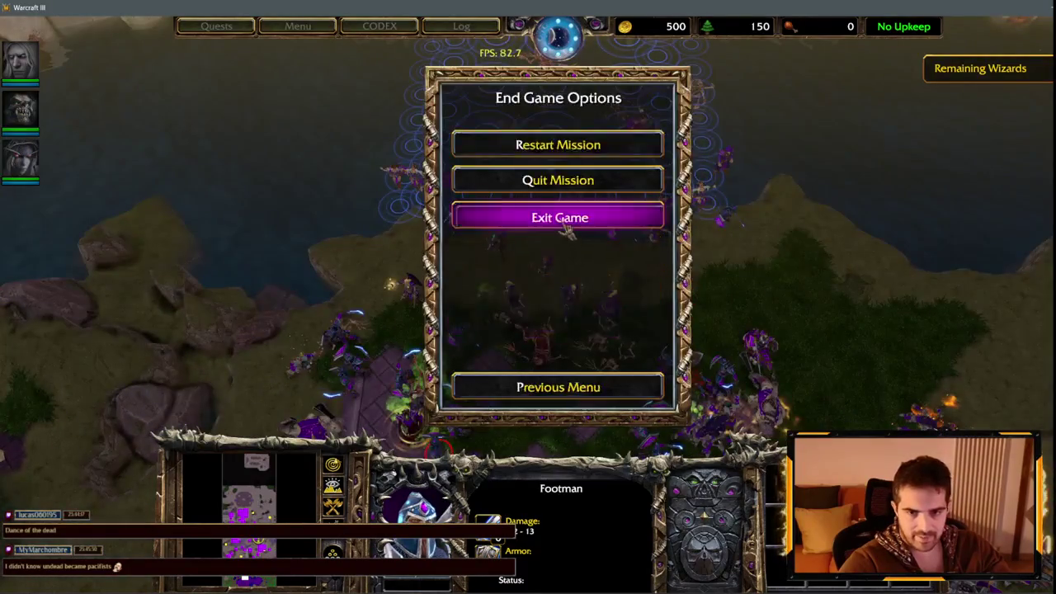
click(528, 216)
click(490, 301)
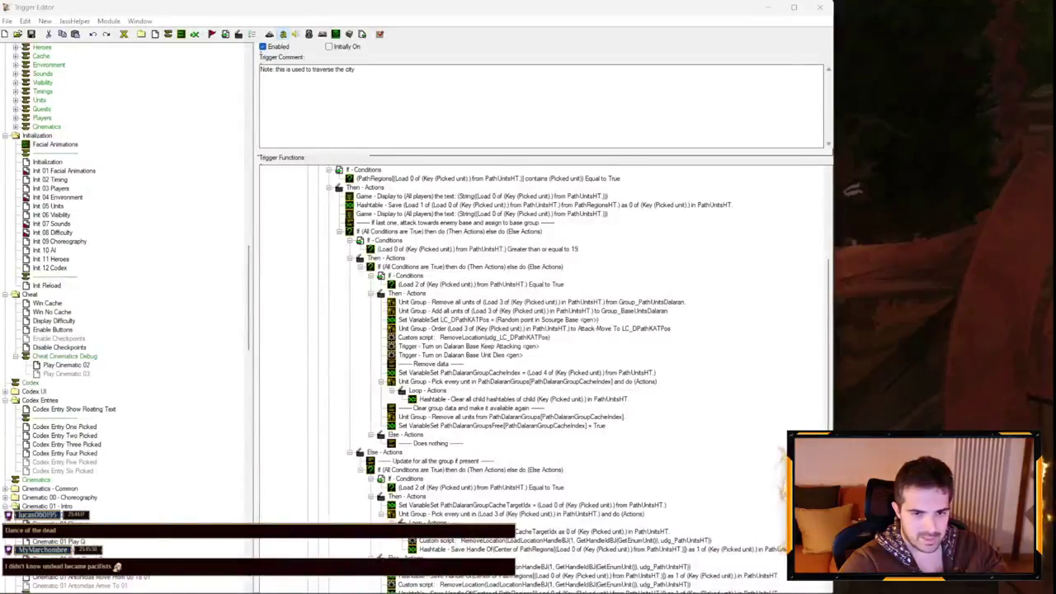
Step: Change the ≥ 19 condition to less than or equal to -1 and delete both Game - Display debug actions
double_click(571, 250)
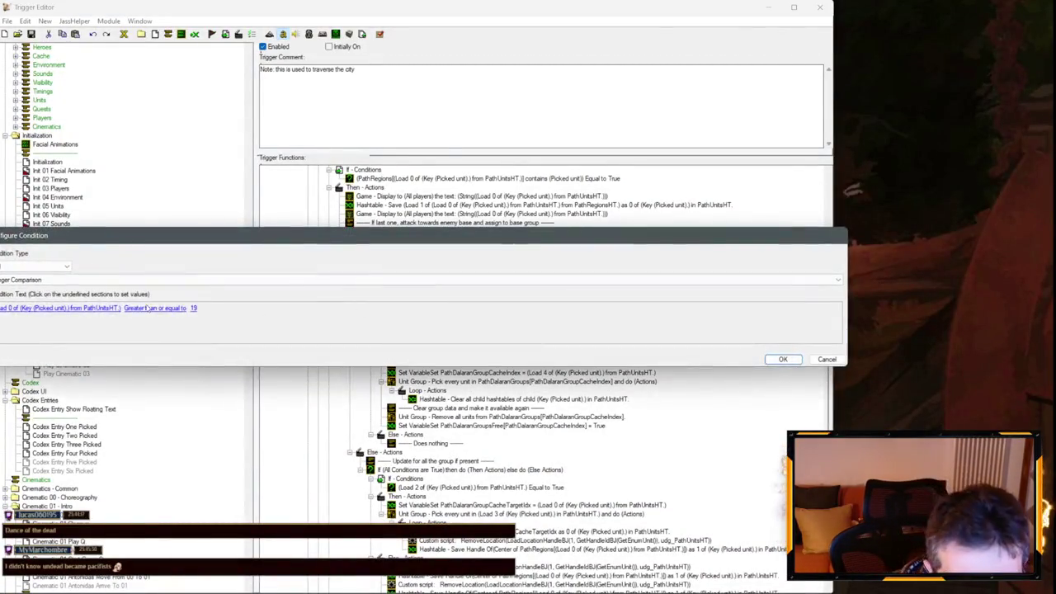
click(157, 310)
key(Escape)
key(Escape)
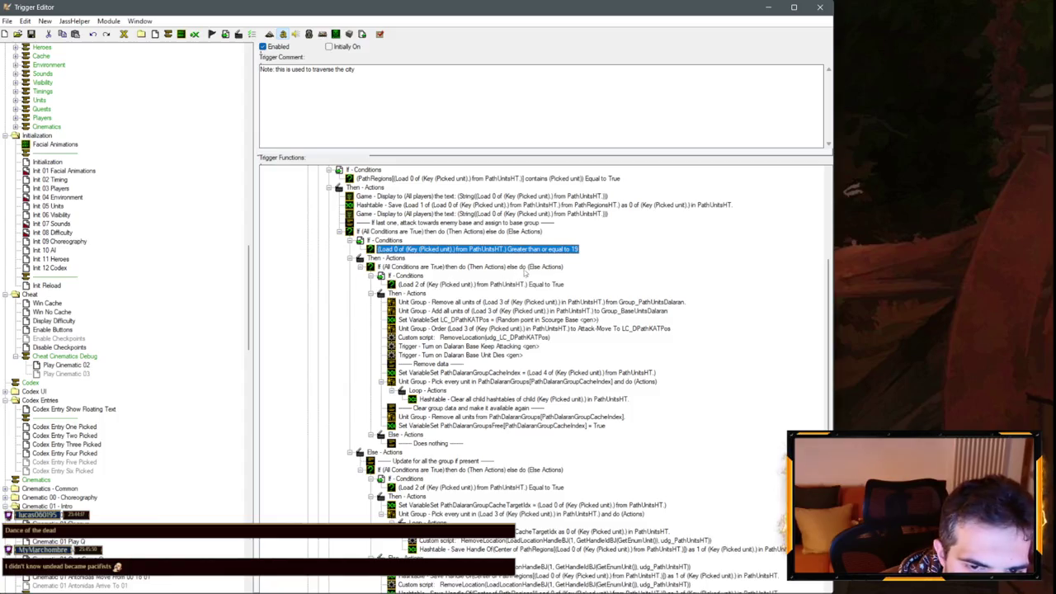
double_click(538, 253)
click(173, 303)
click(124, 274)
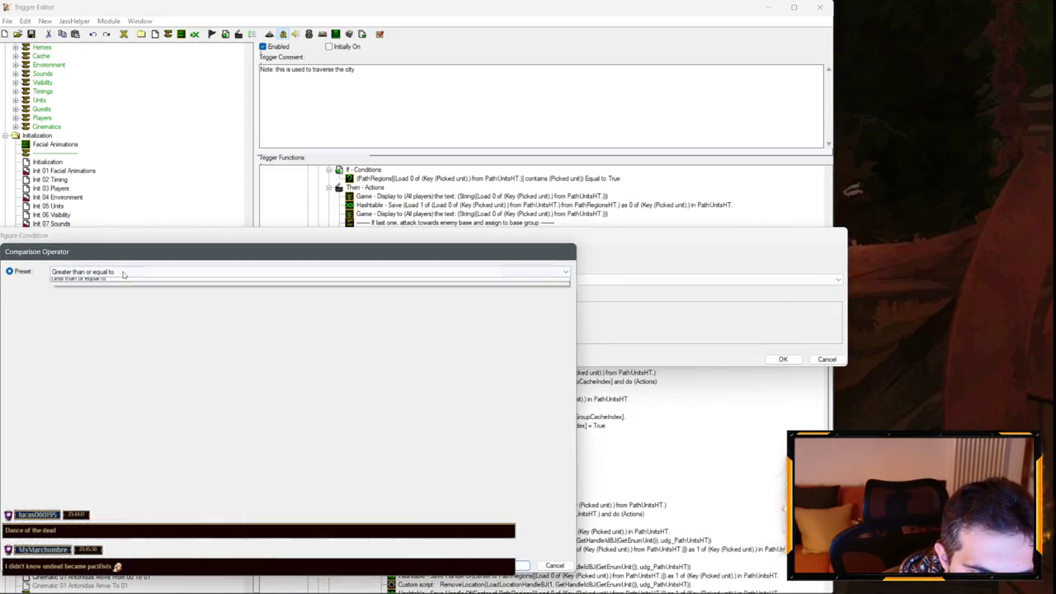
click(91, 314)
key(Return)
click(107, 306)
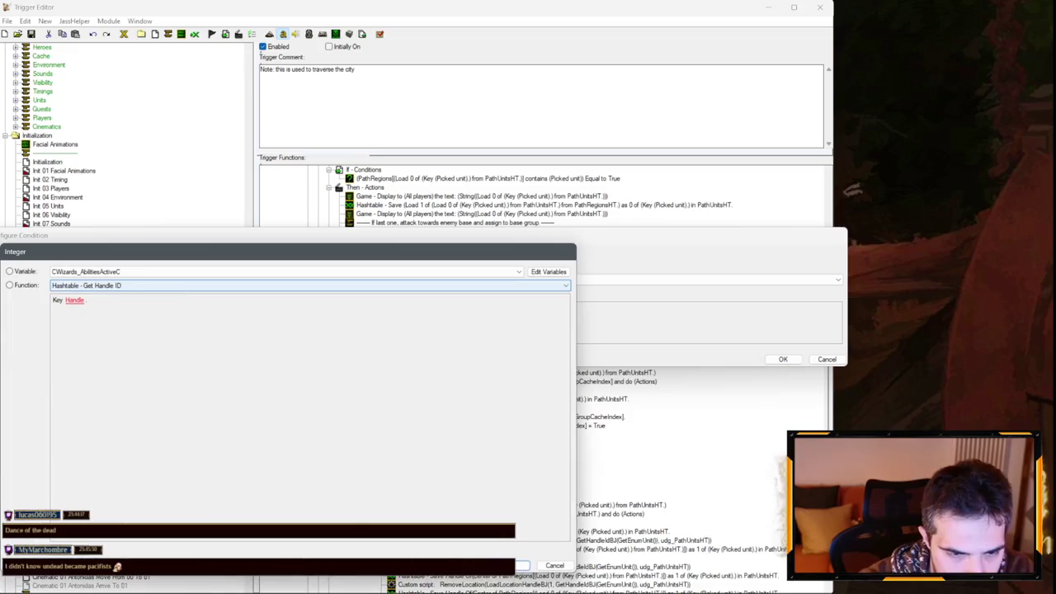
key(Escape)
key(Escape)
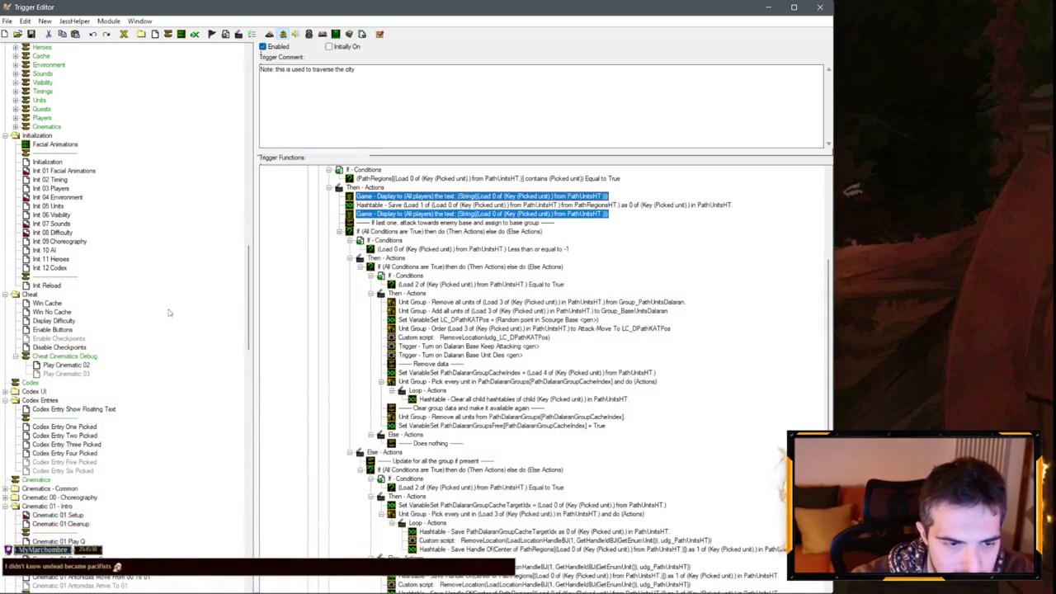
key(Delete)
scroll(124, 339, down, 15)
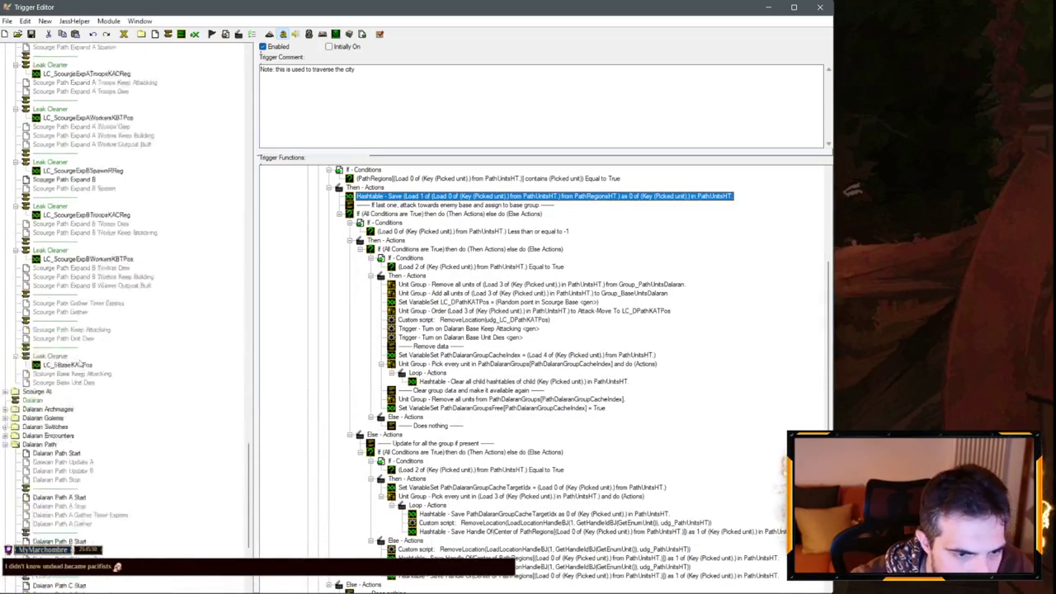
scroll(79, 363, down, 4)
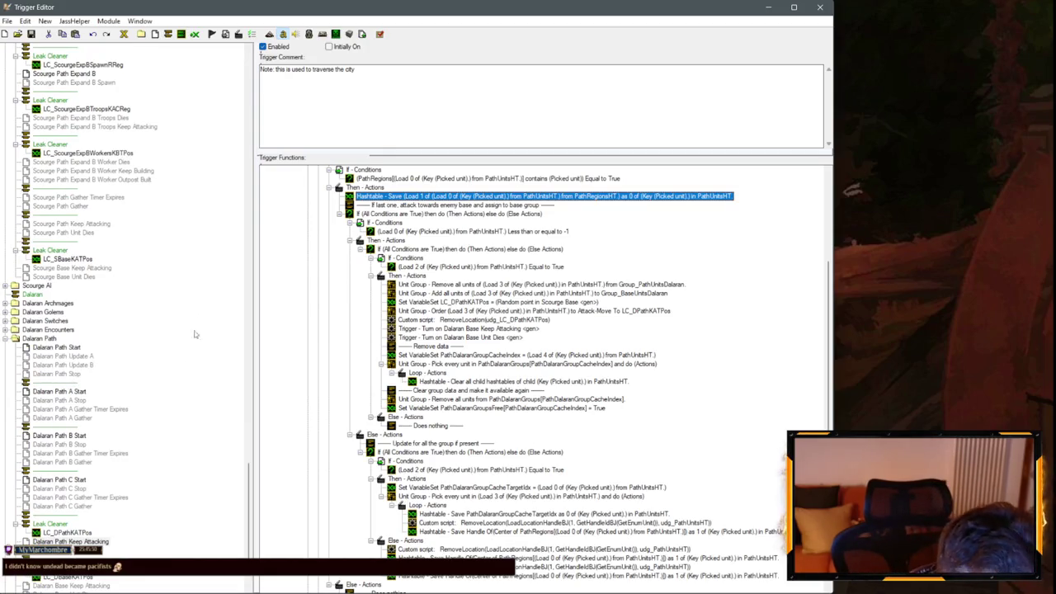
scroll(143, 345, down, 3)
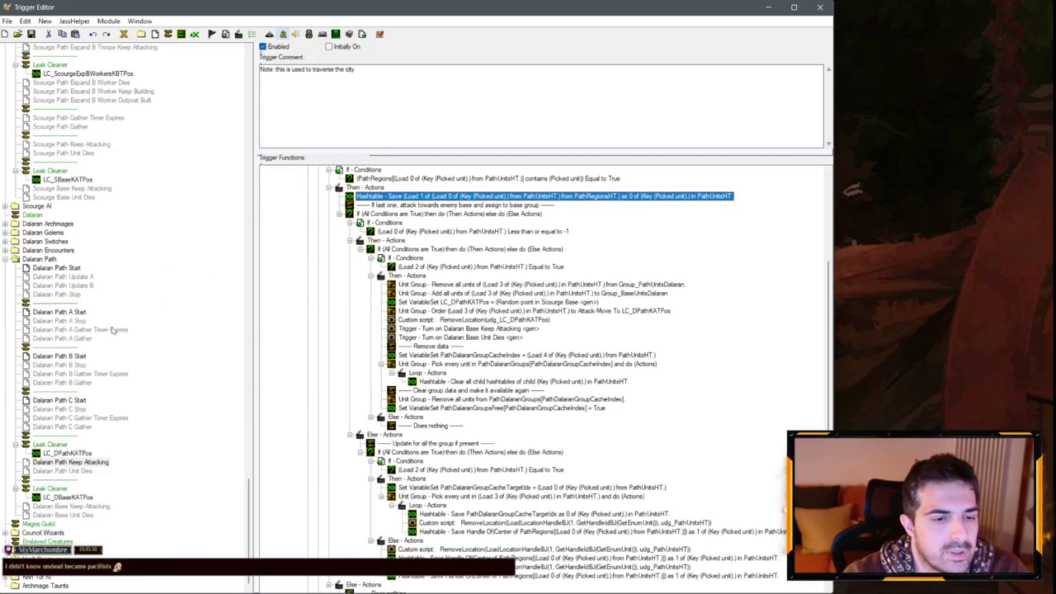
scroll(577, 417, down, 6)
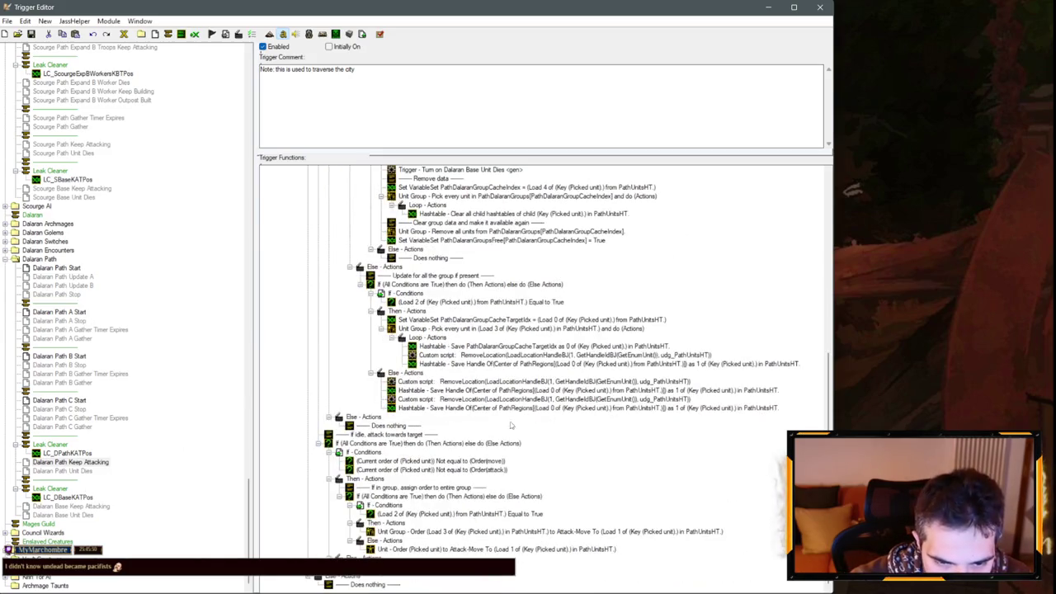
click(446, 470)
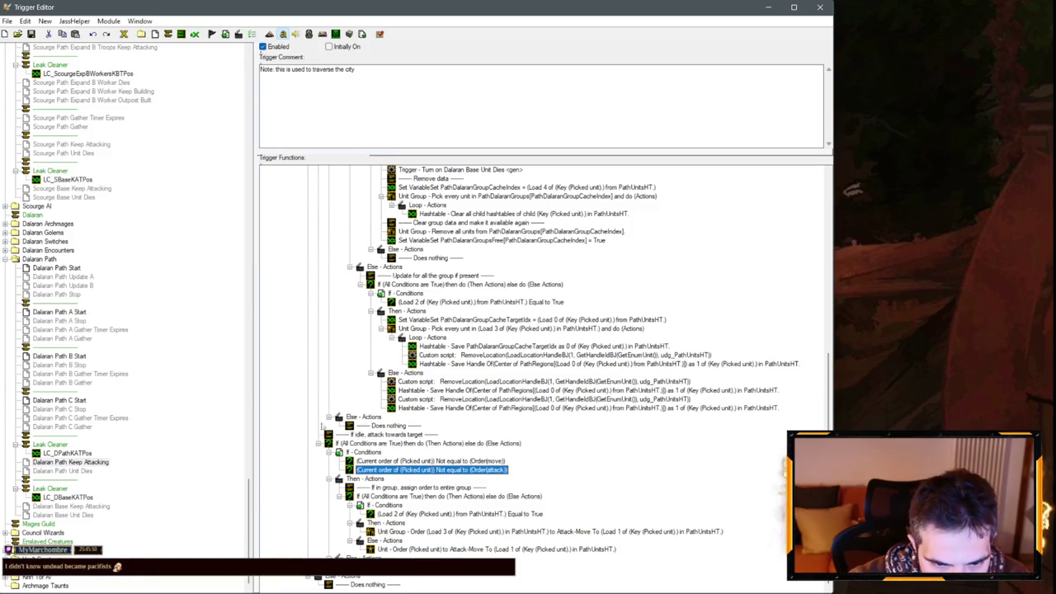
scroll(324, 448, up, 5)
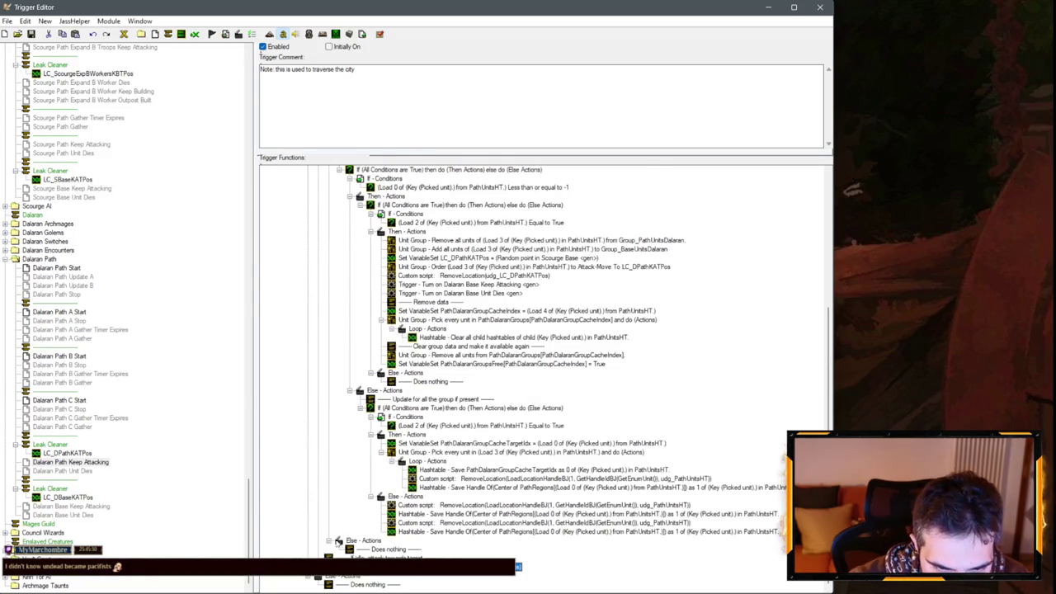
scroll(388, 518, down, 4)
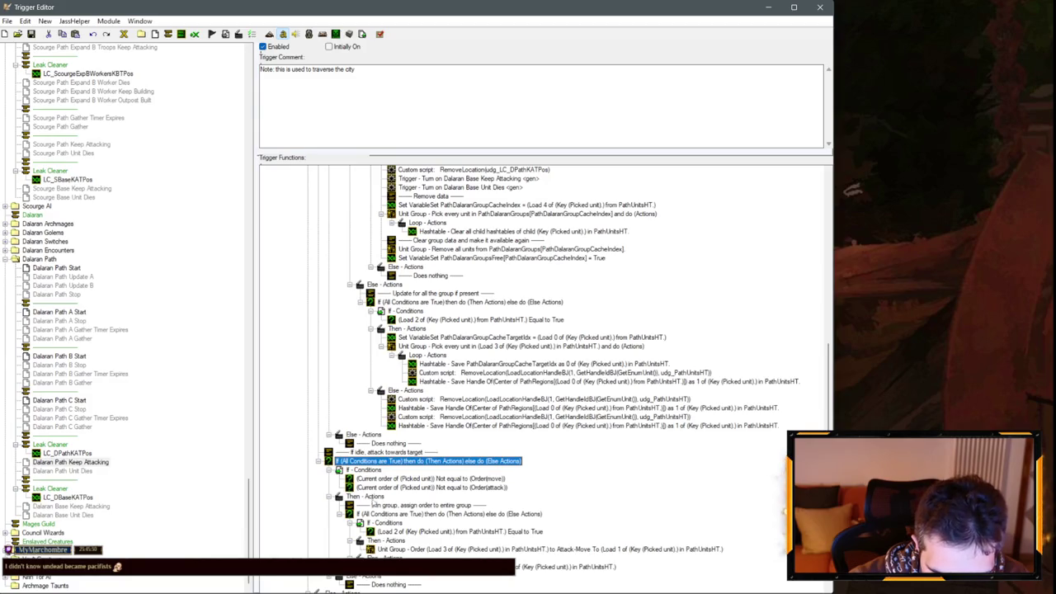
scroll(339, 512, up, 1)
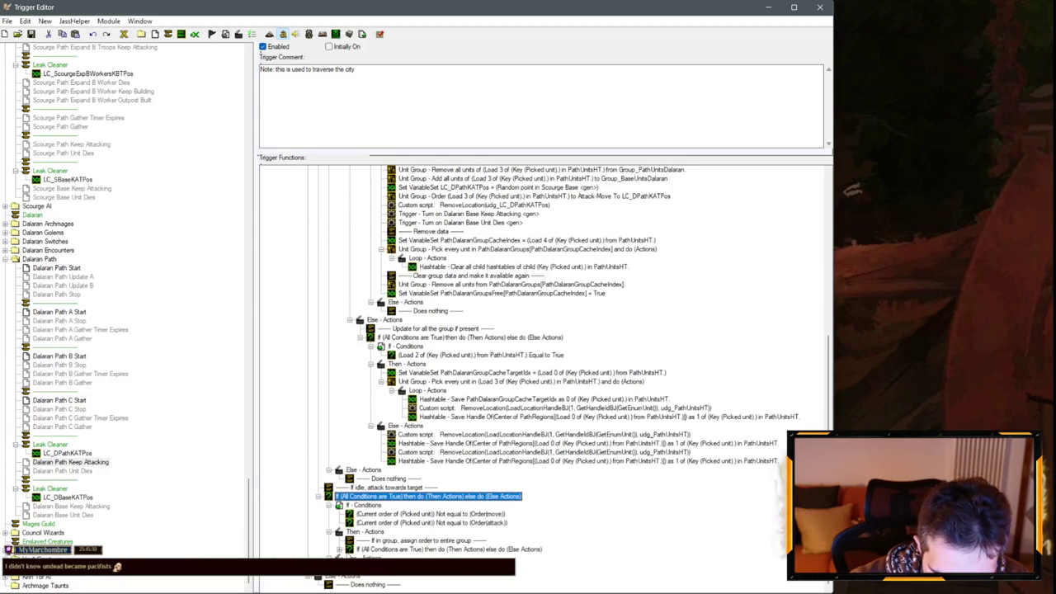
click(339, 550)
scroll(422, 363, up, 10)
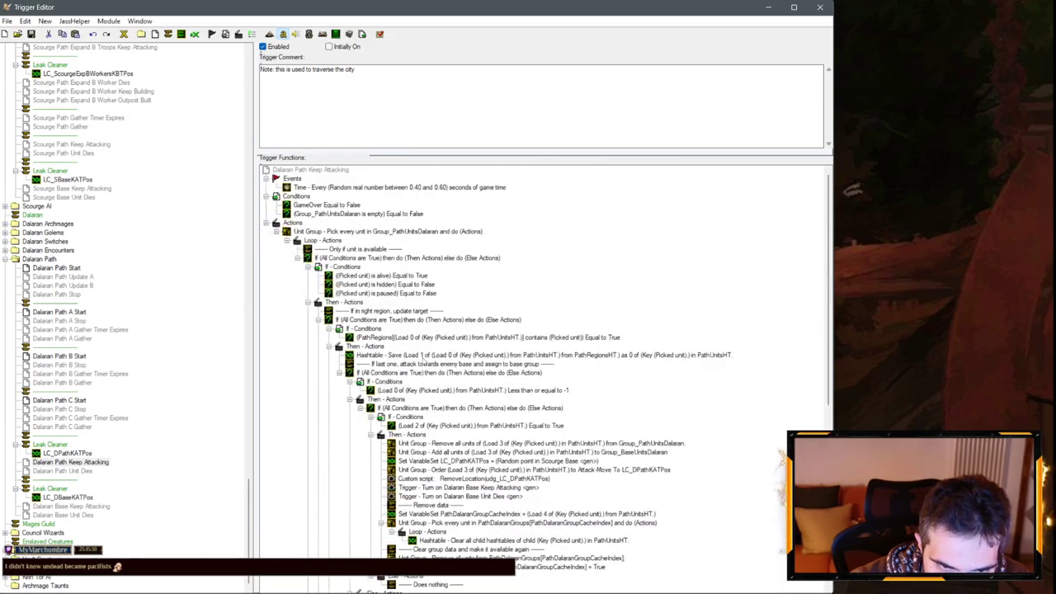
click(307, 302)
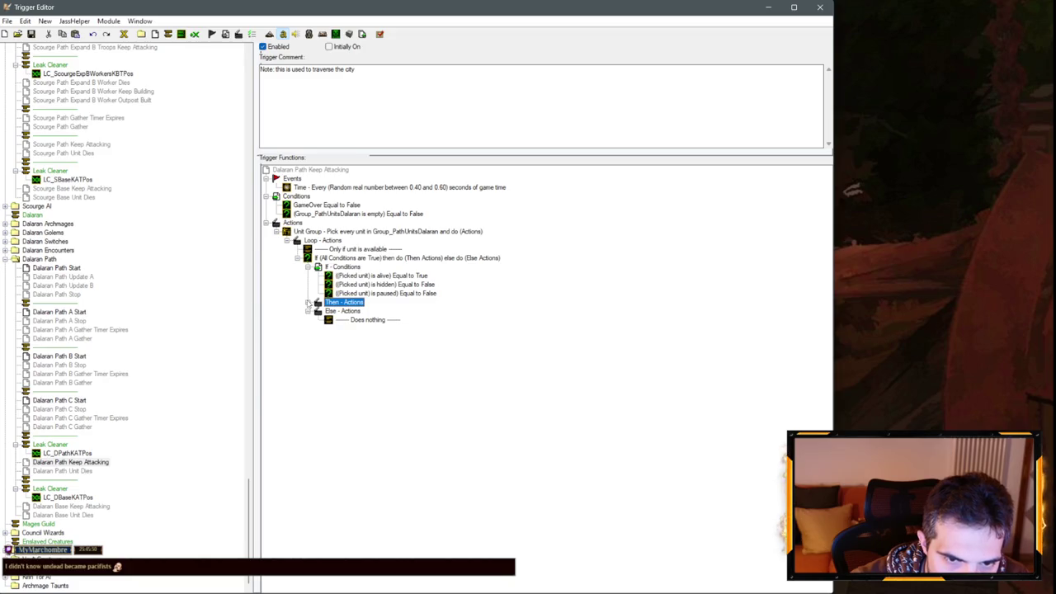
click(308, 302)
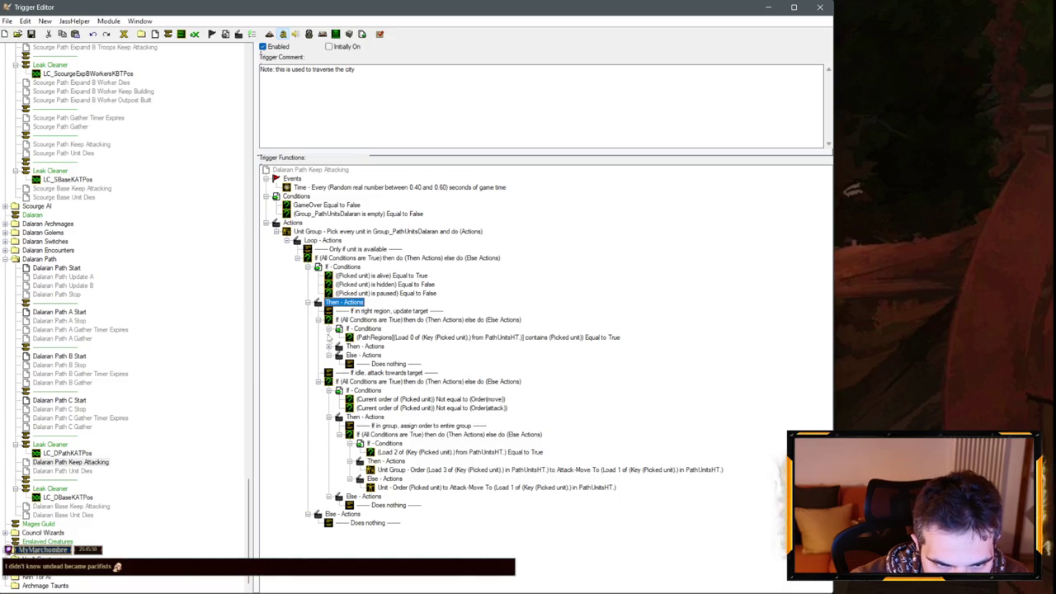
click(329, 346)
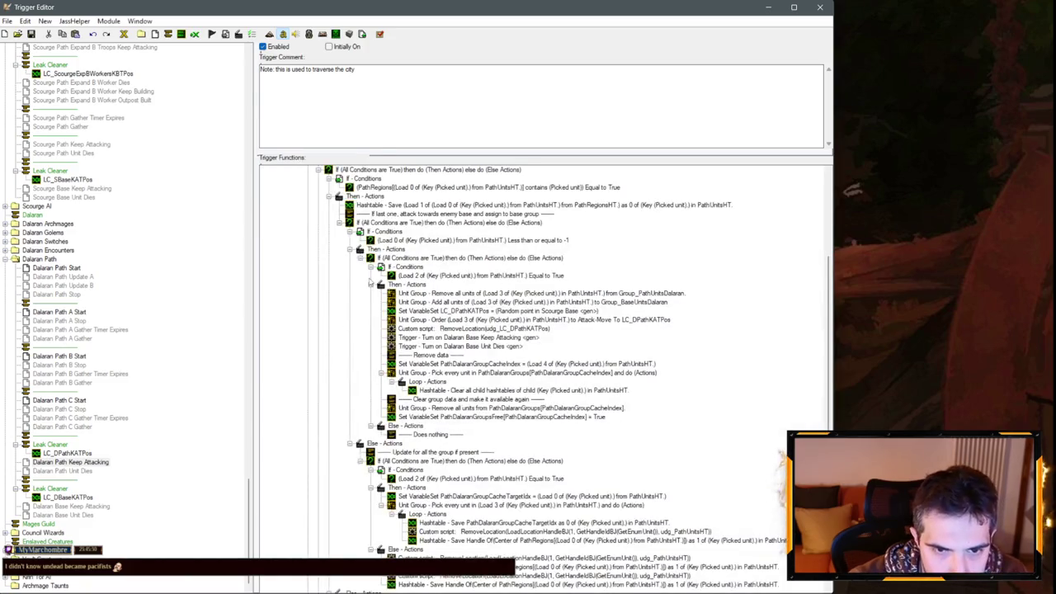
scroll(400, 353, up, 2)
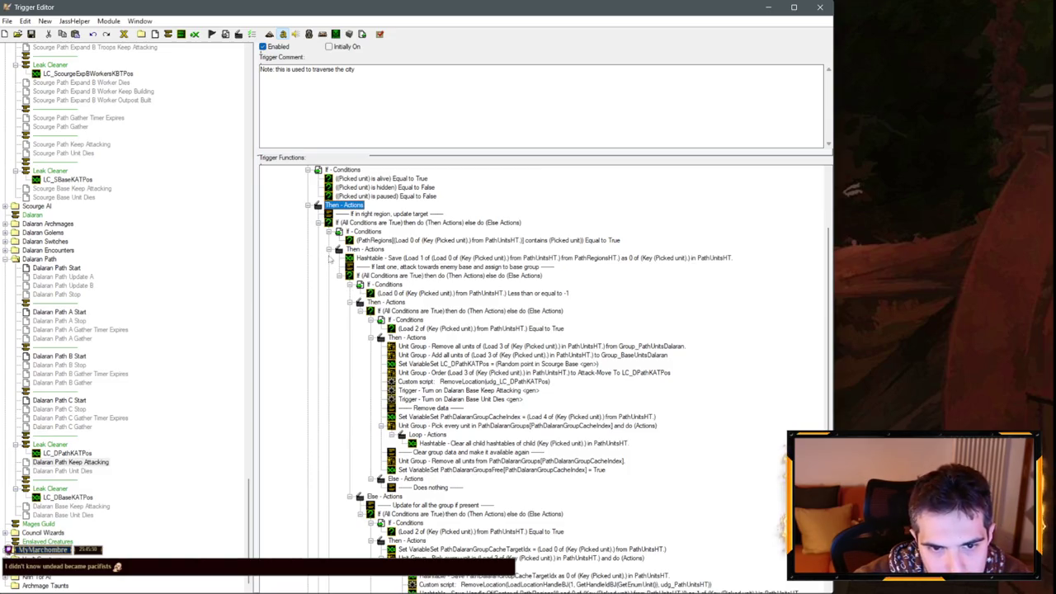
click(338, 275)
click(424, 461)
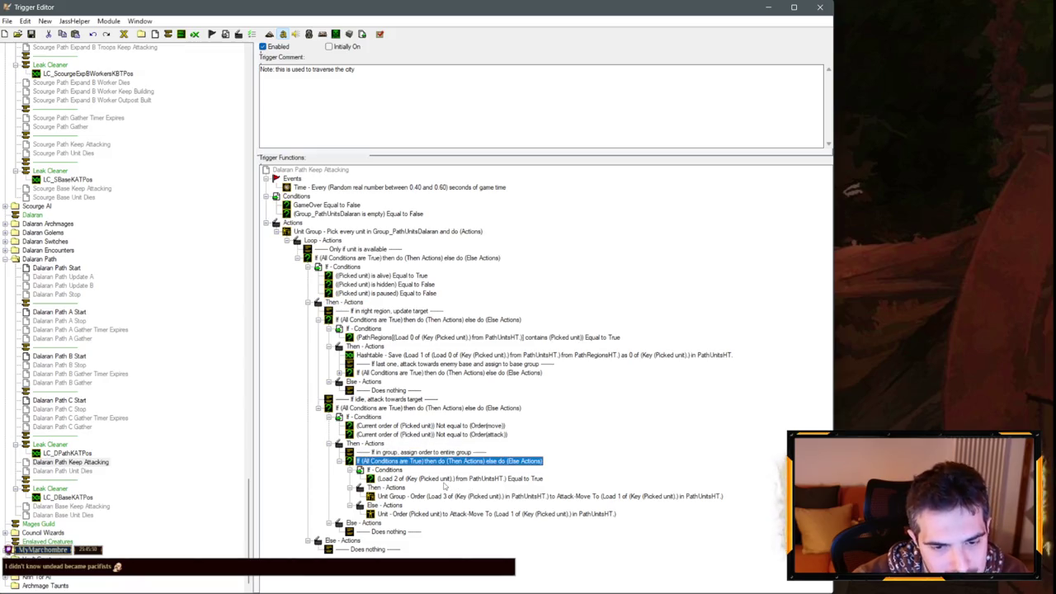
click(417, 496)
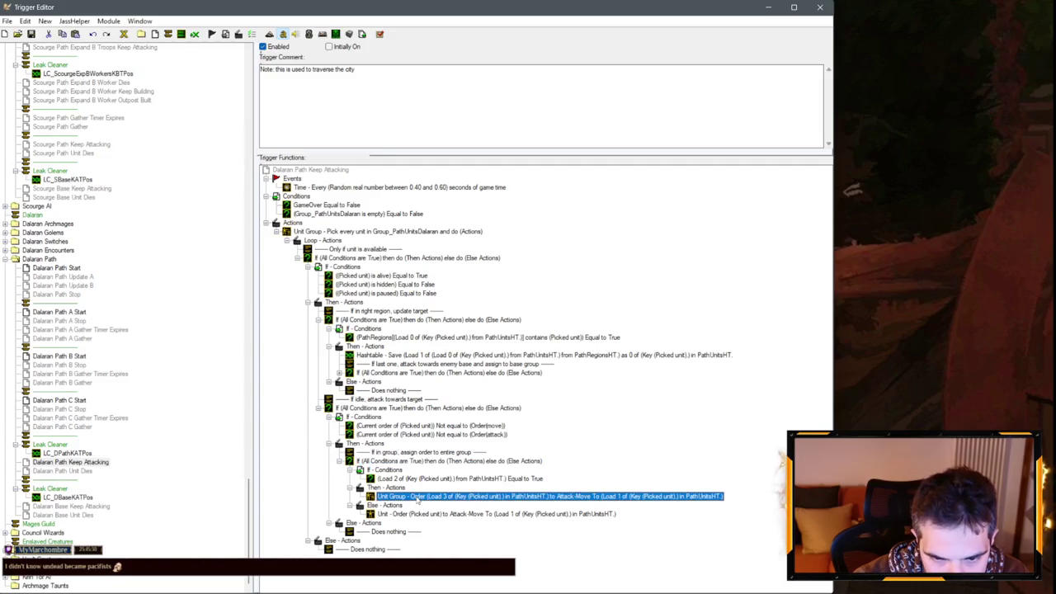
key(F3)
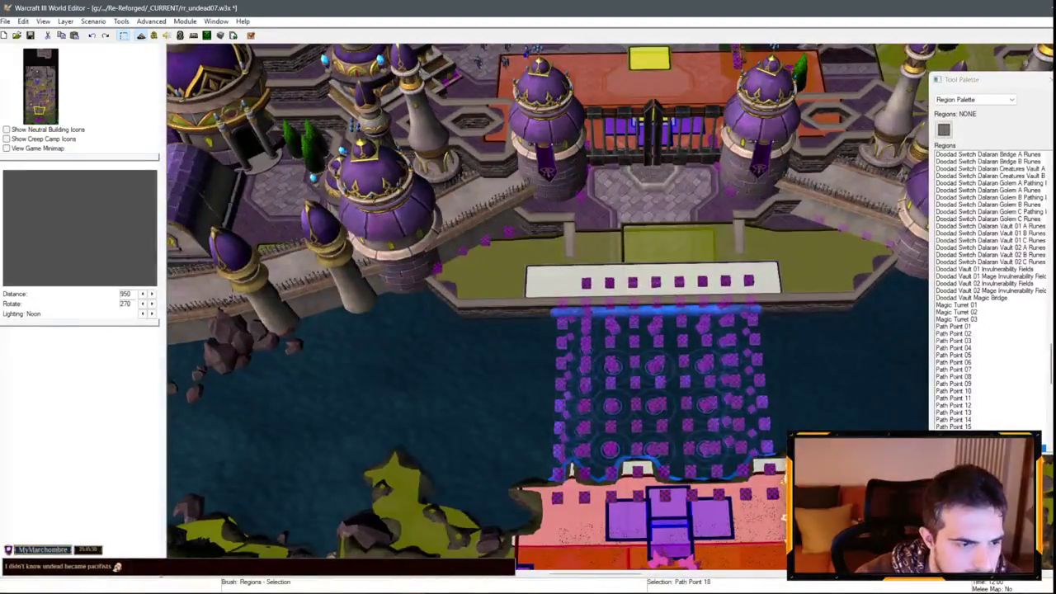
Step: Bring the Trigger Editor back up, showing the Dalaran Path Keep Attacking trigger's actions
key(F4)
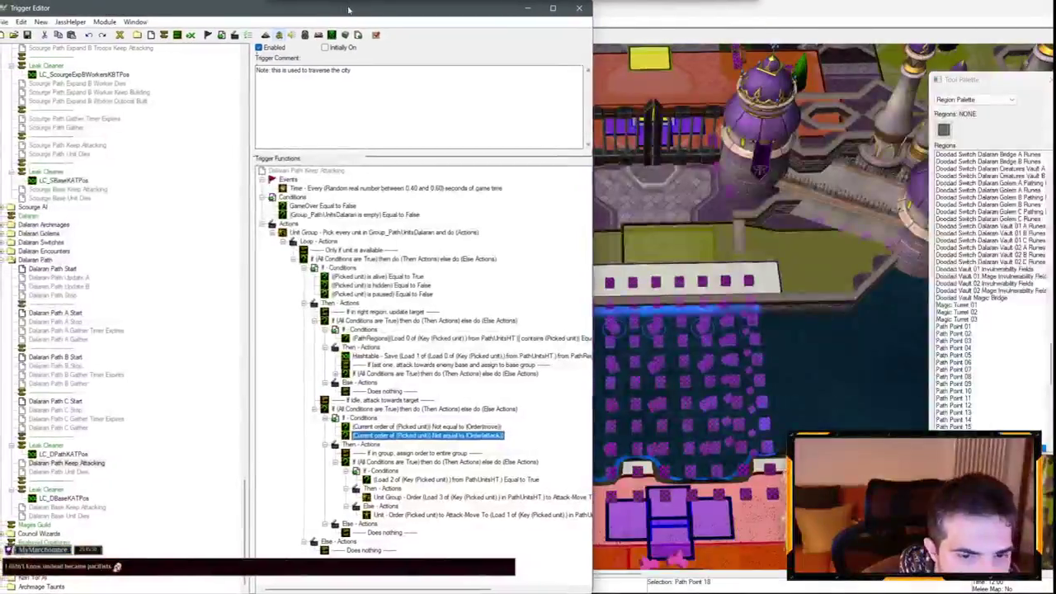
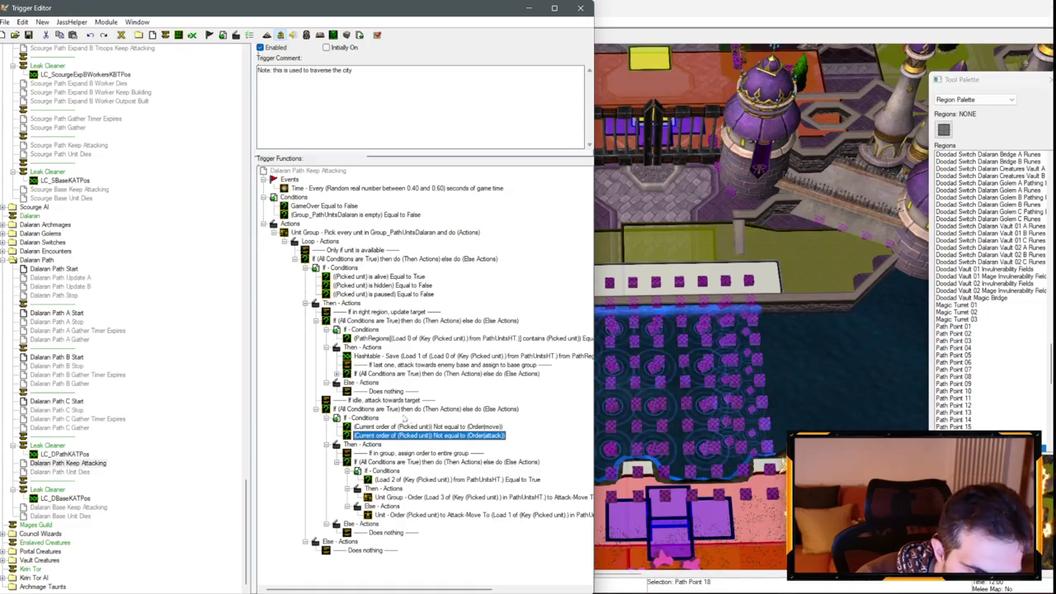
Step: Bring up Scourge Path Keep Attacking and scroll to its idle-unit attack-order conditions
scroll(51, 534, up, 4)
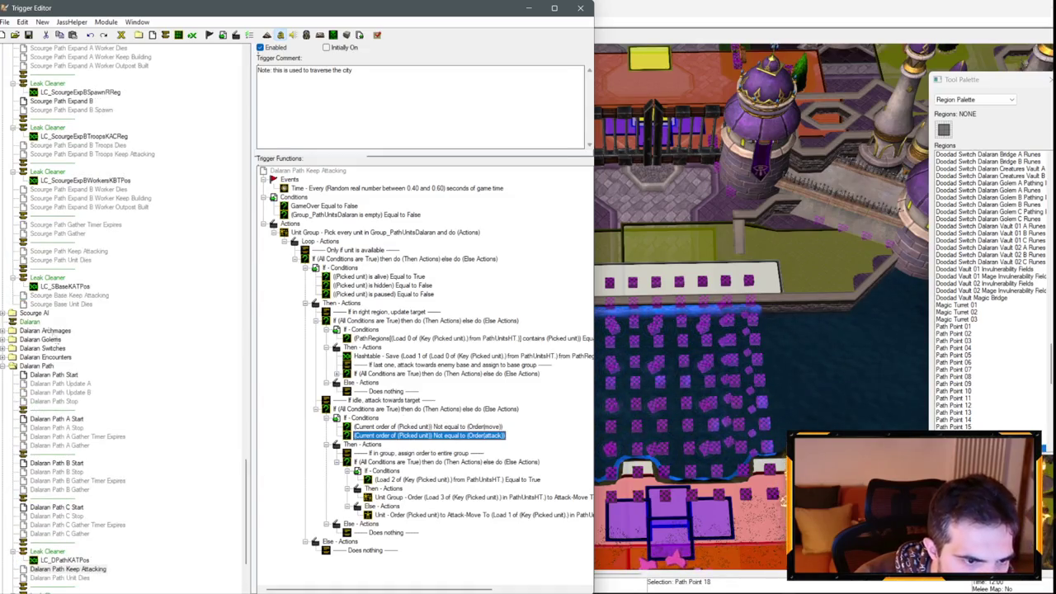
click(58, 295)
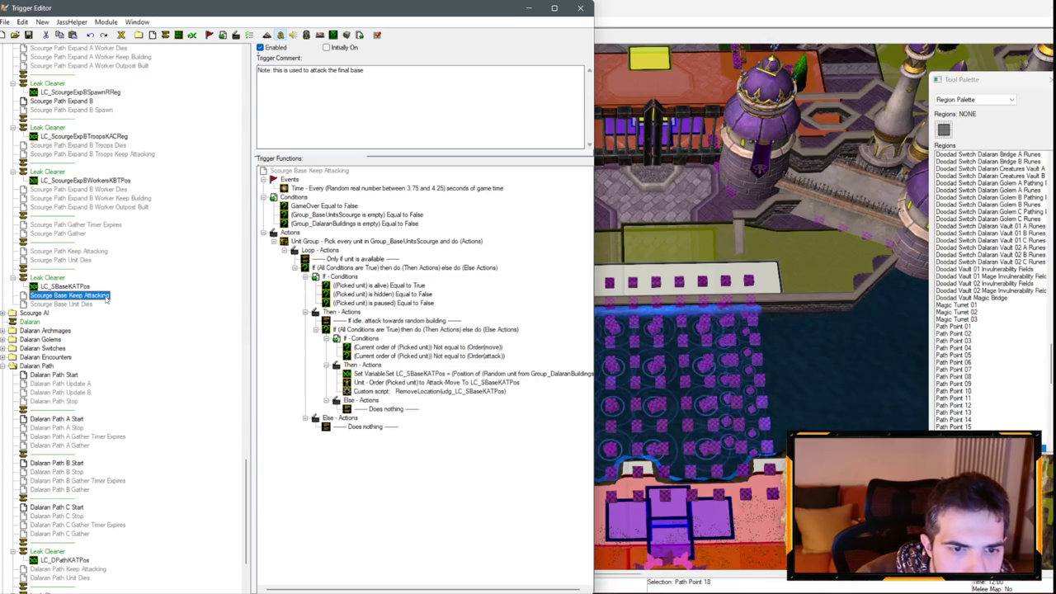
click(66, 252)
scroll(468, 458, down, 10)
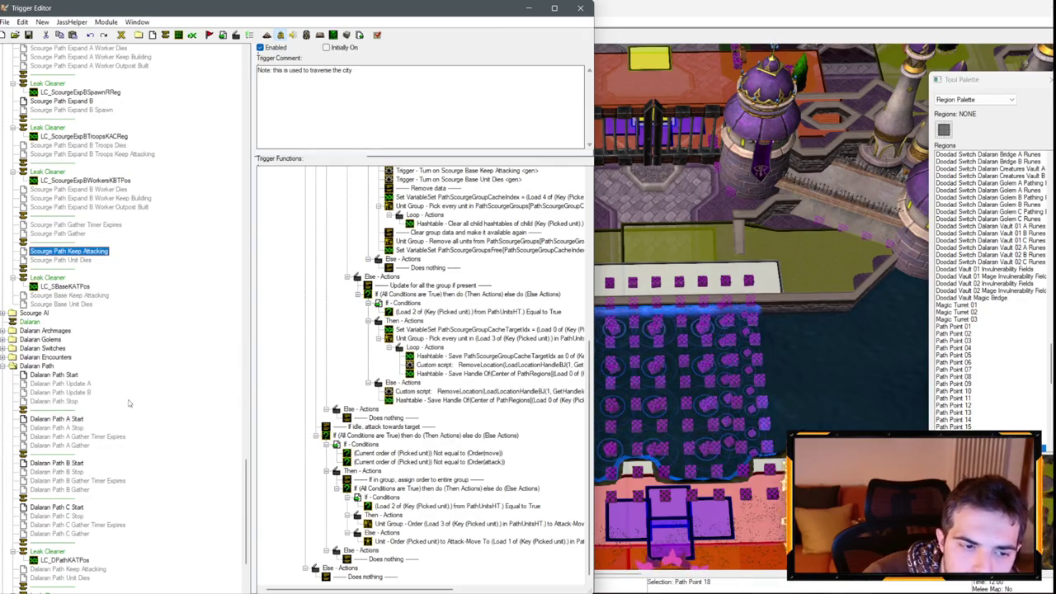
click(422, 456)
Step: Duplicate Scourge Path Keep Attacking's attack-order condition and change the copy's order to smart
click(422, 462)
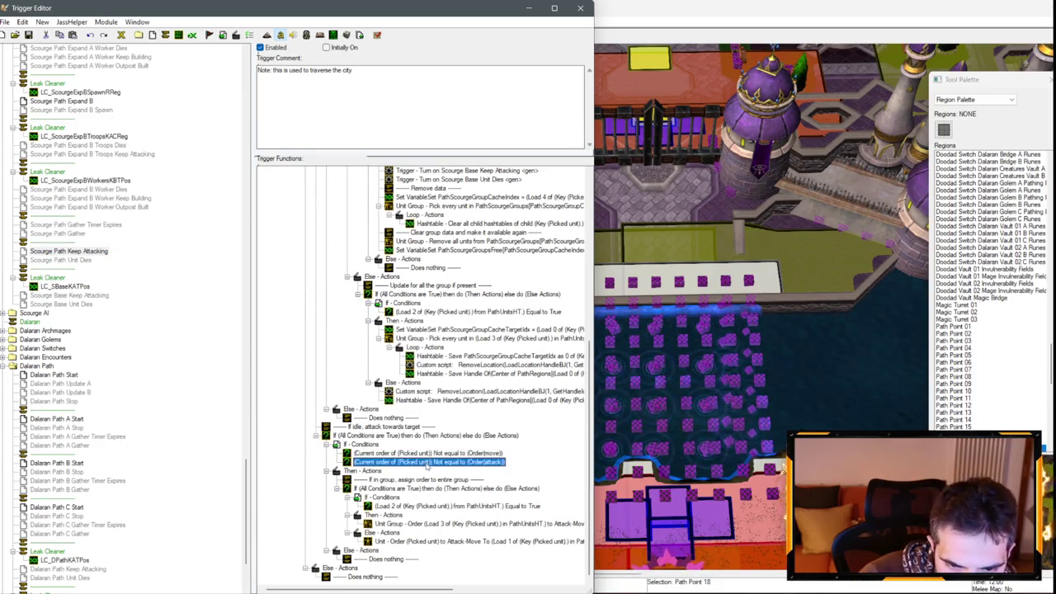
key(ctrl+c)
key(ctrl+v)
double_click(475, 471)
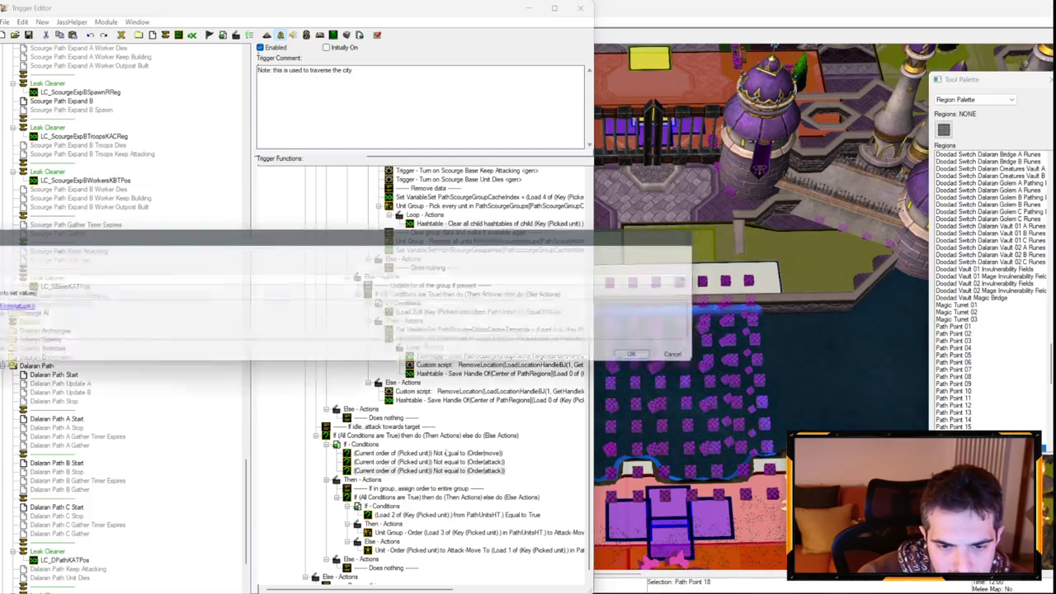
click(330, 284)
text(smart)
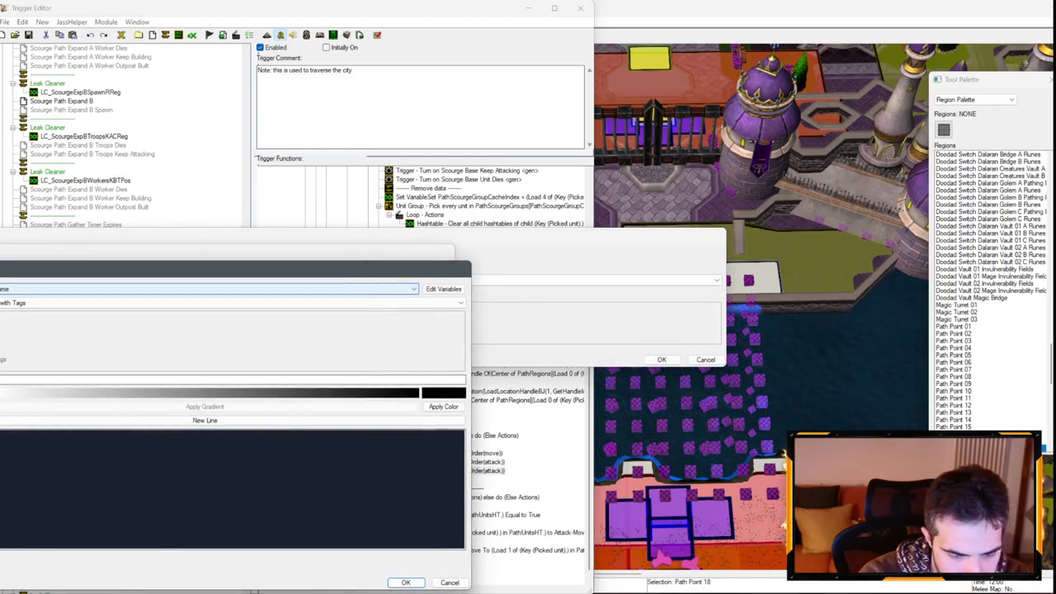
key(Return)
key(Return)
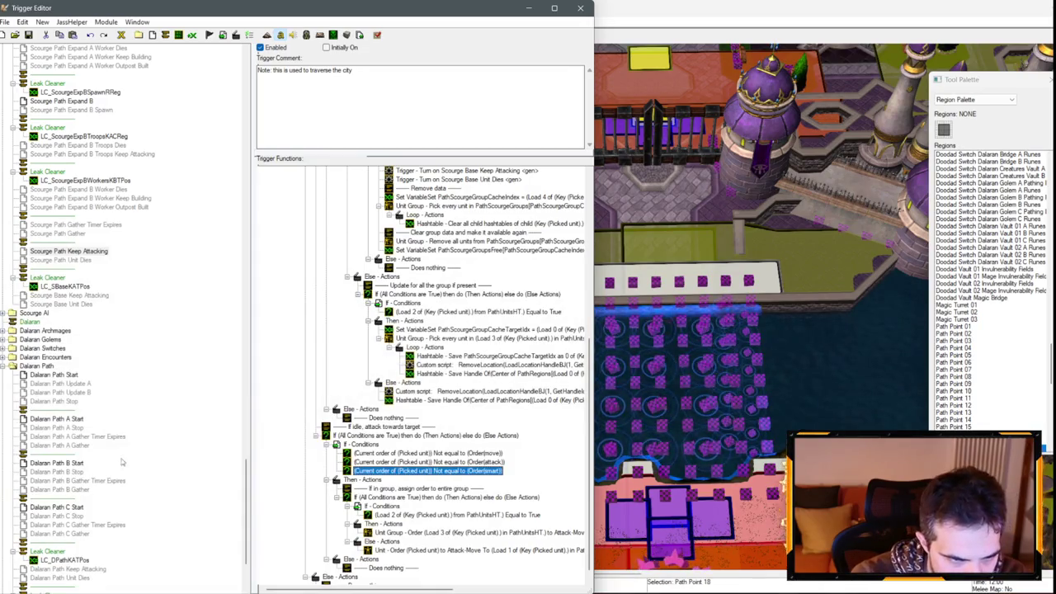
scroll(125, 395, down, 3)
Step: Add the same smart-order condition to Dalaran Path Keep Attacking
click(97, 490)
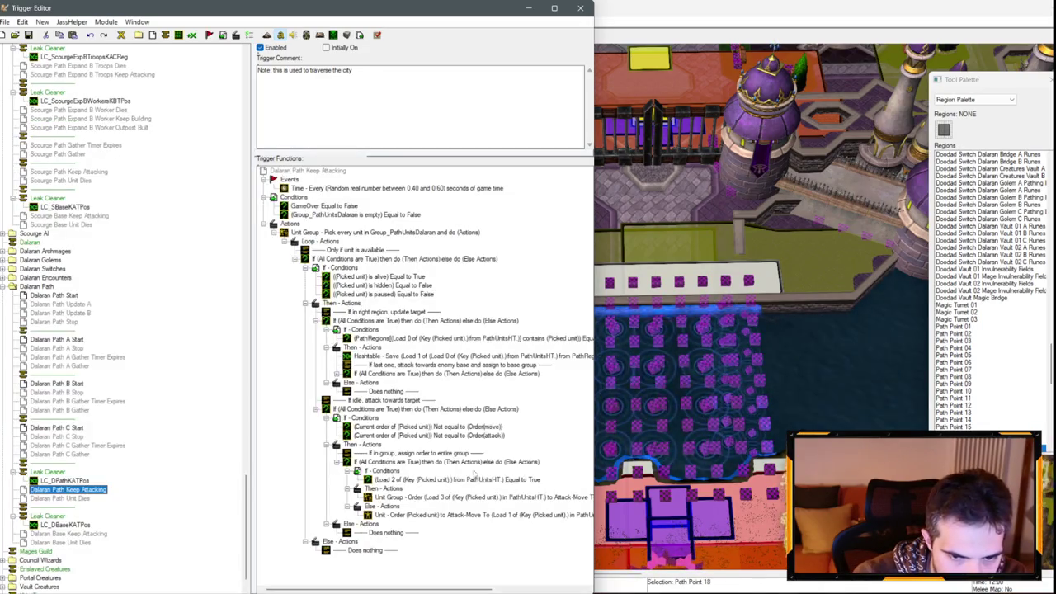
key(ctrl+c)
key(ctrl+v)
double_click(481, 444)
click(17, 310)
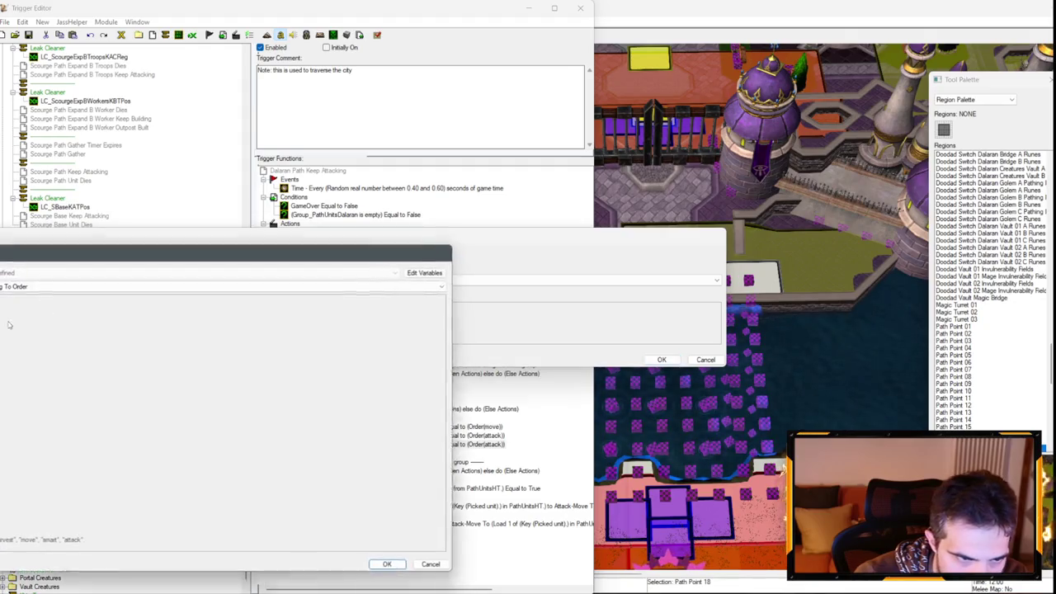
key(Return)
key(Return)
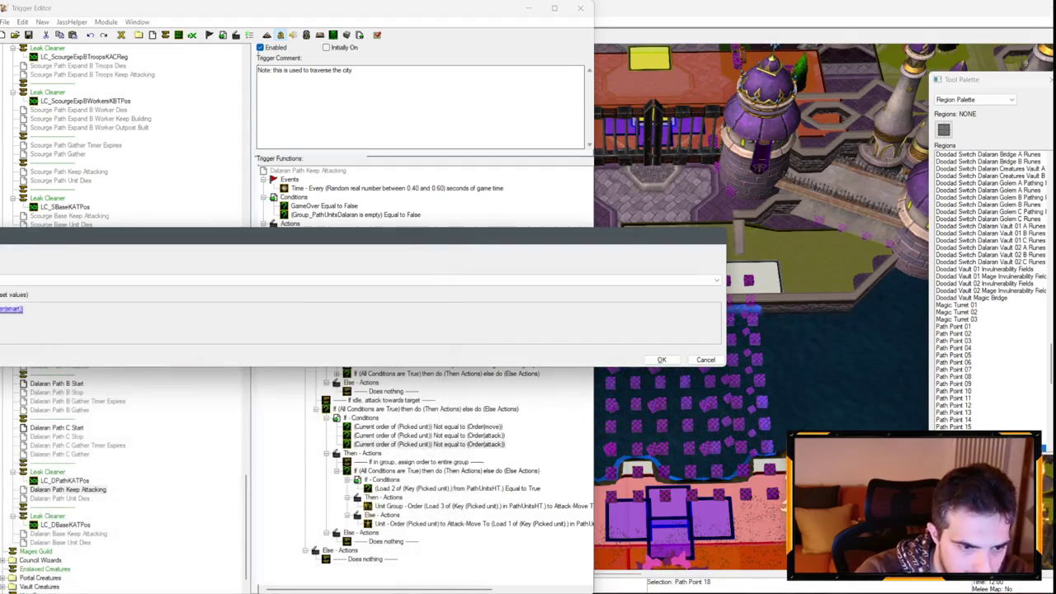
key(Return)
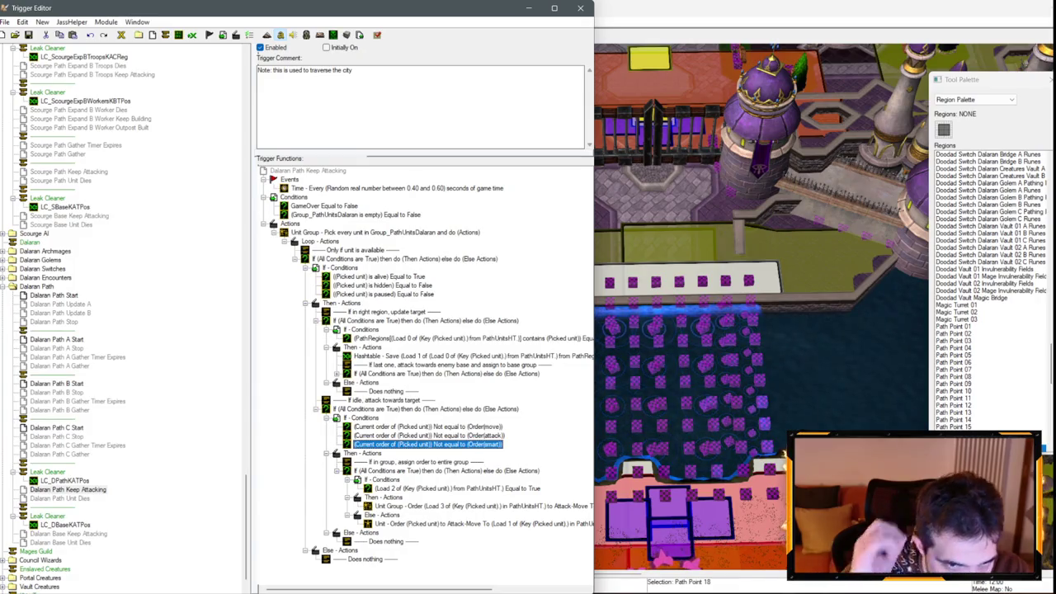
Step: Set Scourge Path Keep Attacking's Time - Every event to random 0.80 to 1.00 seconds
click(82, 216)
click(69, 172)
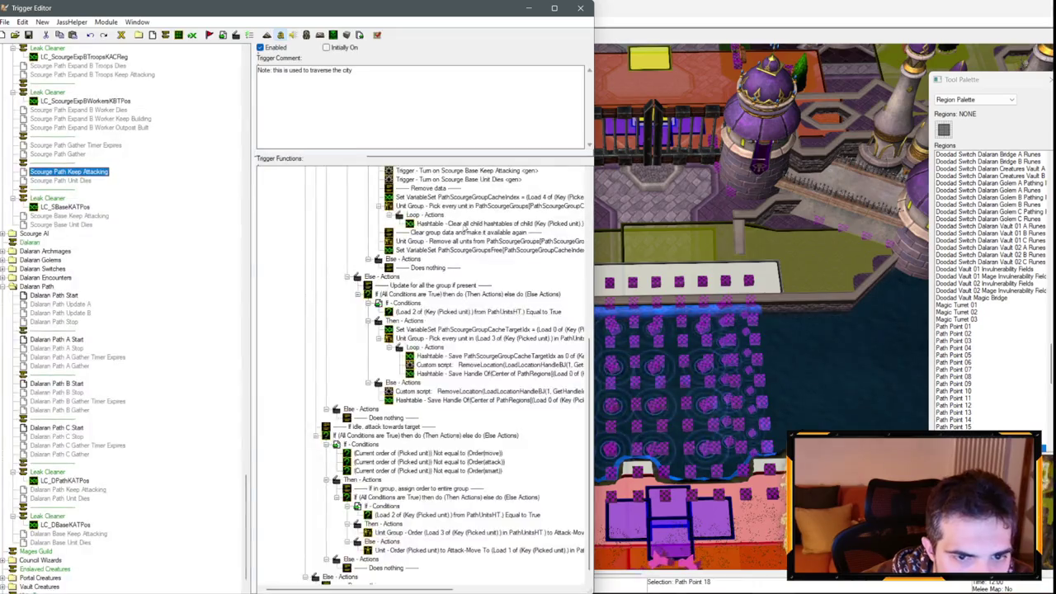
double_click(438, 188)
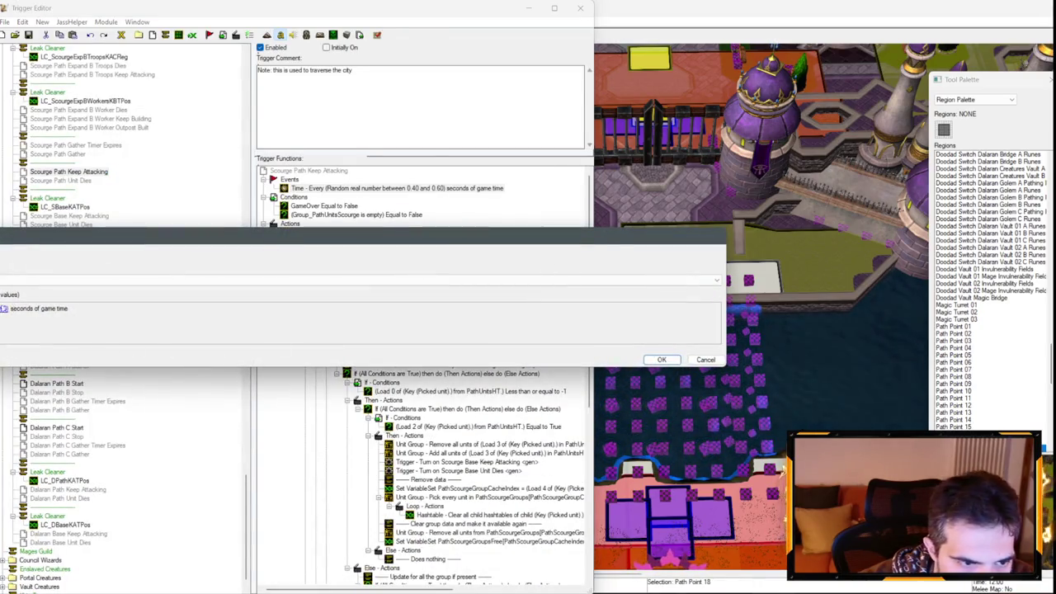
click(4, 308)
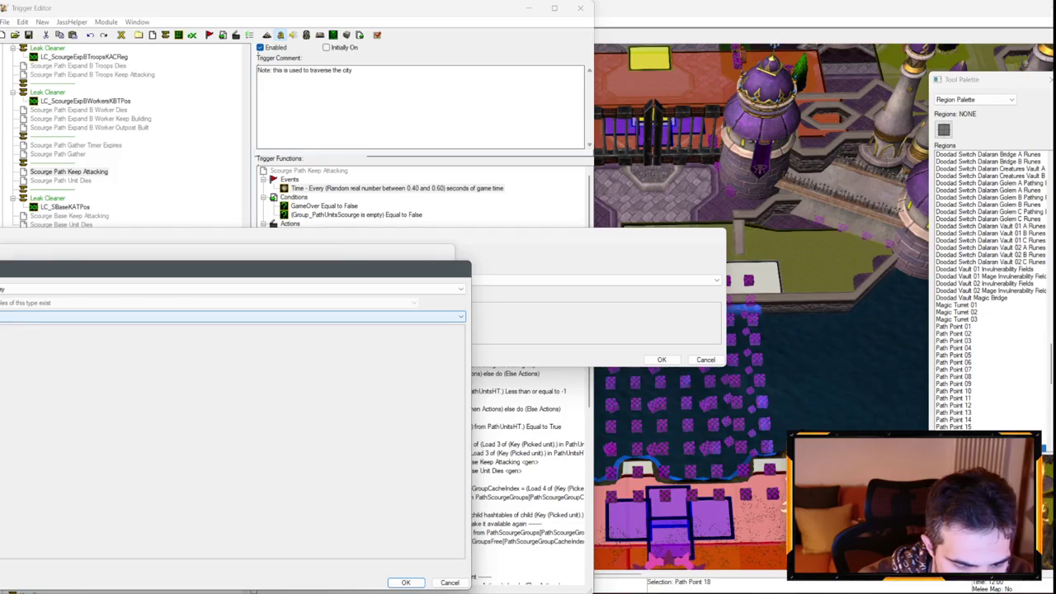
click(45, 314)
text(1)
key(Return)
key(Return)
key(Return)
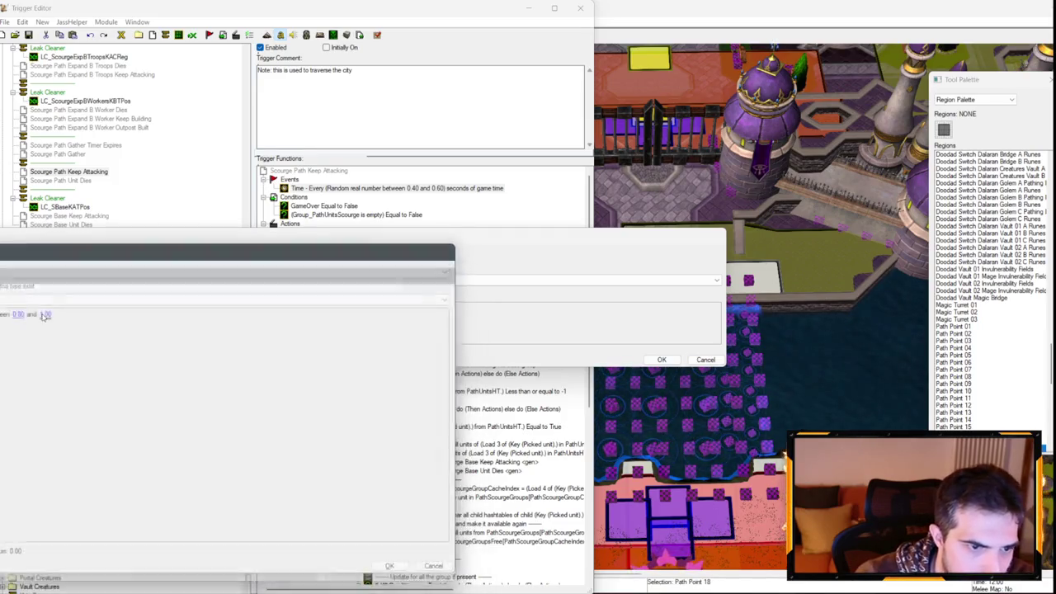
Step: Check Dalaran Path Keep Attacking's time event and its new smart-order condition
scroll(477, 202, down, 4)
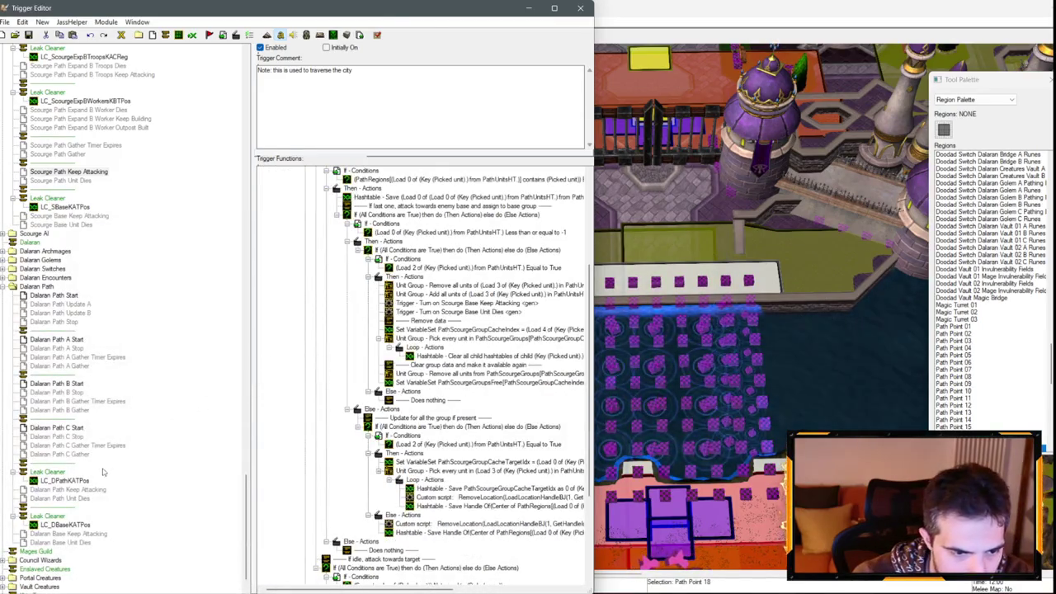
click(78, 489)
click(391, 190)
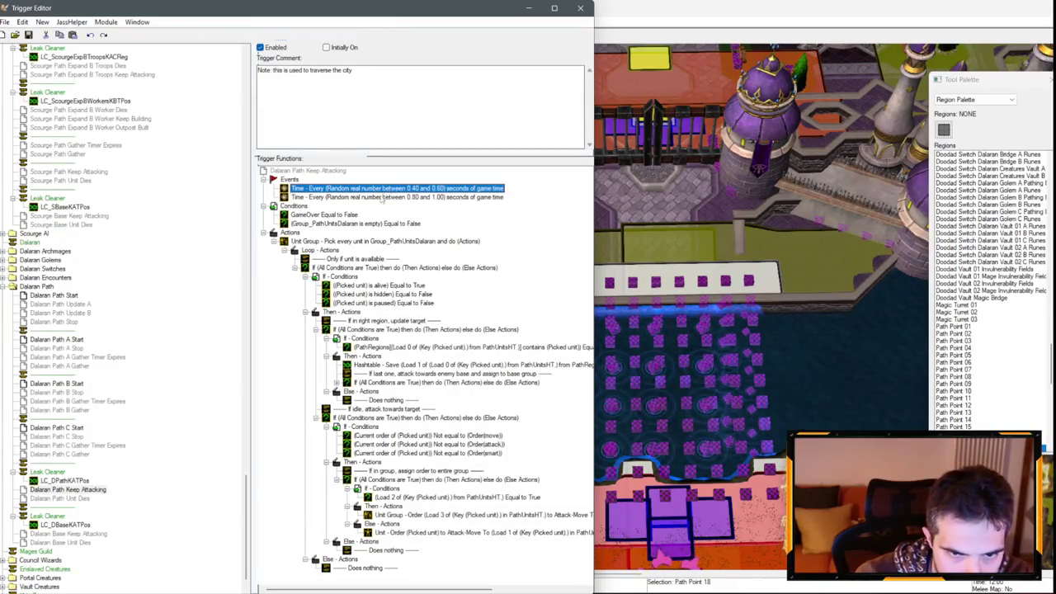
click(424, 444)
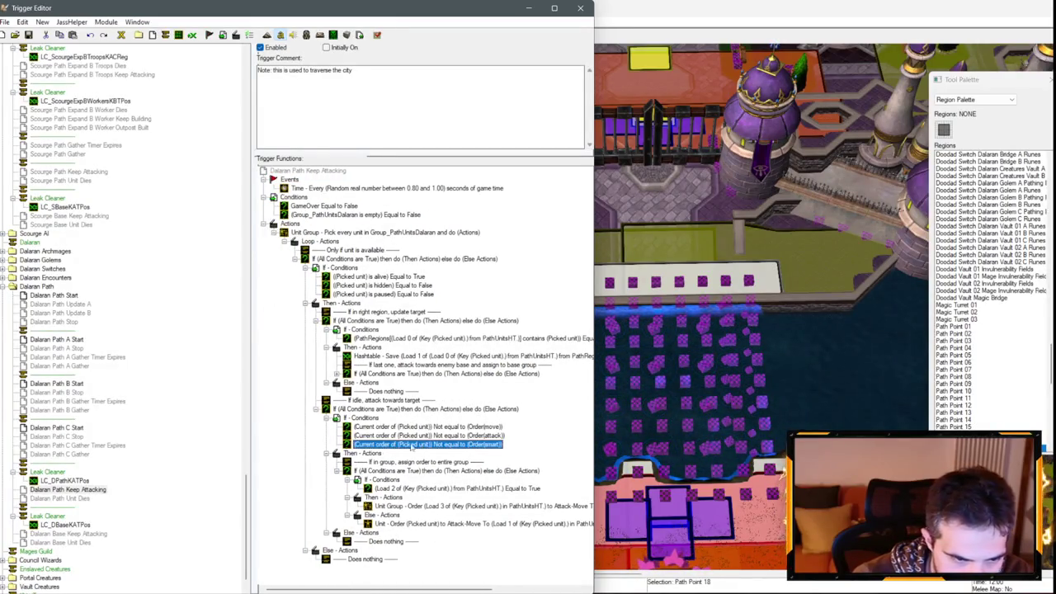
Step: In Scourge Path Keep Attacking, duplicate the smart condition as an unholyfrenzy order condition
click(80, 173)
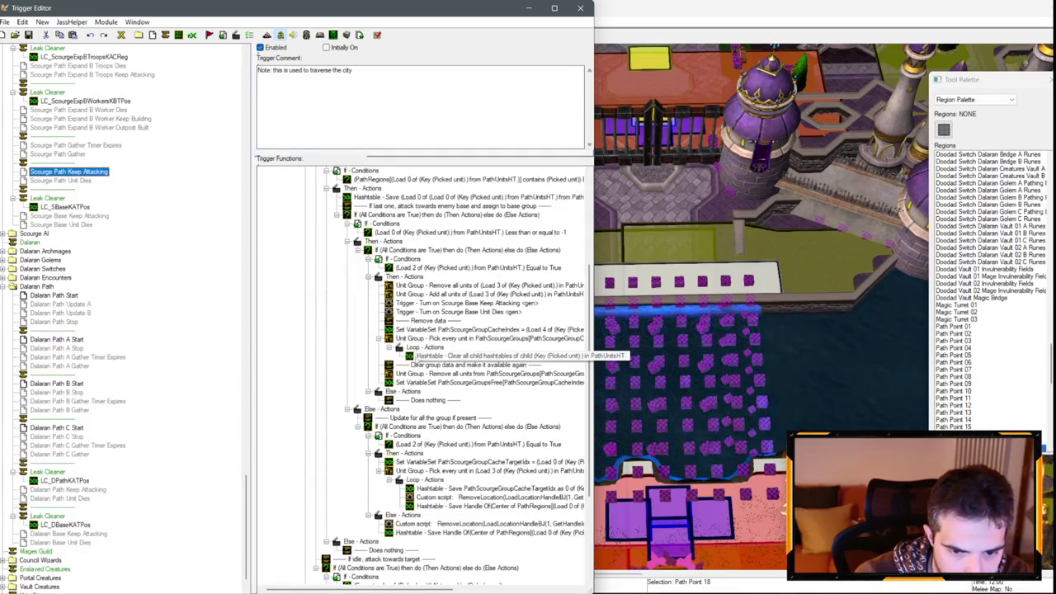
scroll(408, 357, down, 5)
click(456, 462)
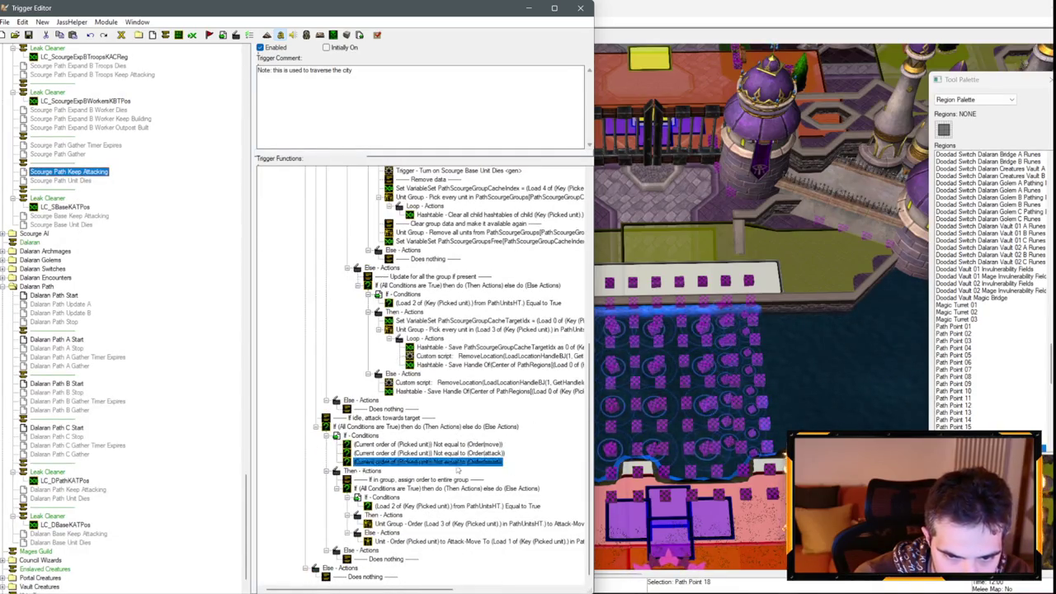
key(ctrl+c)
key(ctrl+v)
double_click(441, 471)
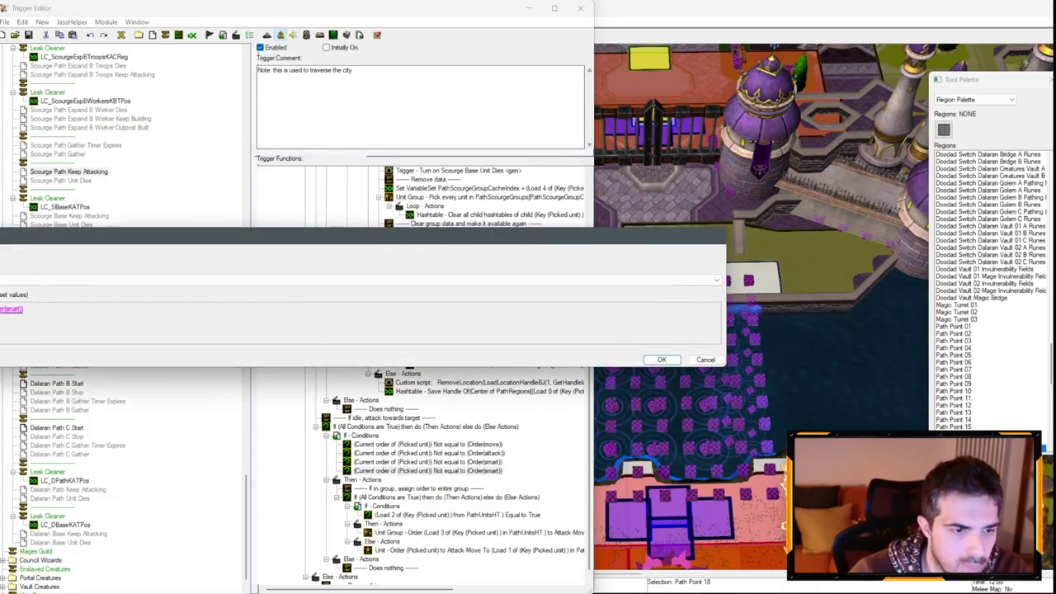
click(11, 309)
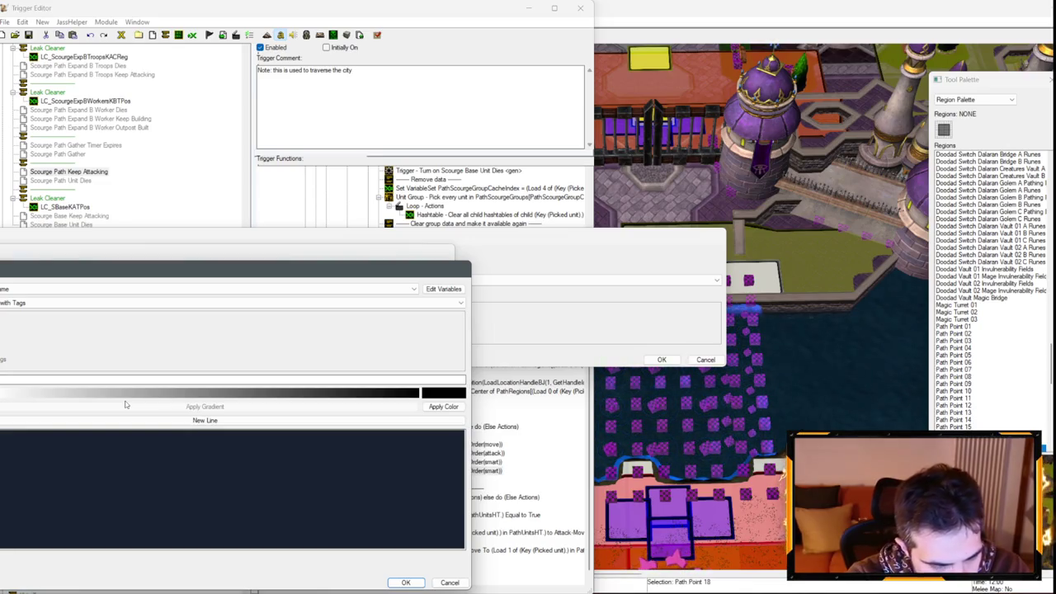
text(nzy)
key(Return)
key(Return)
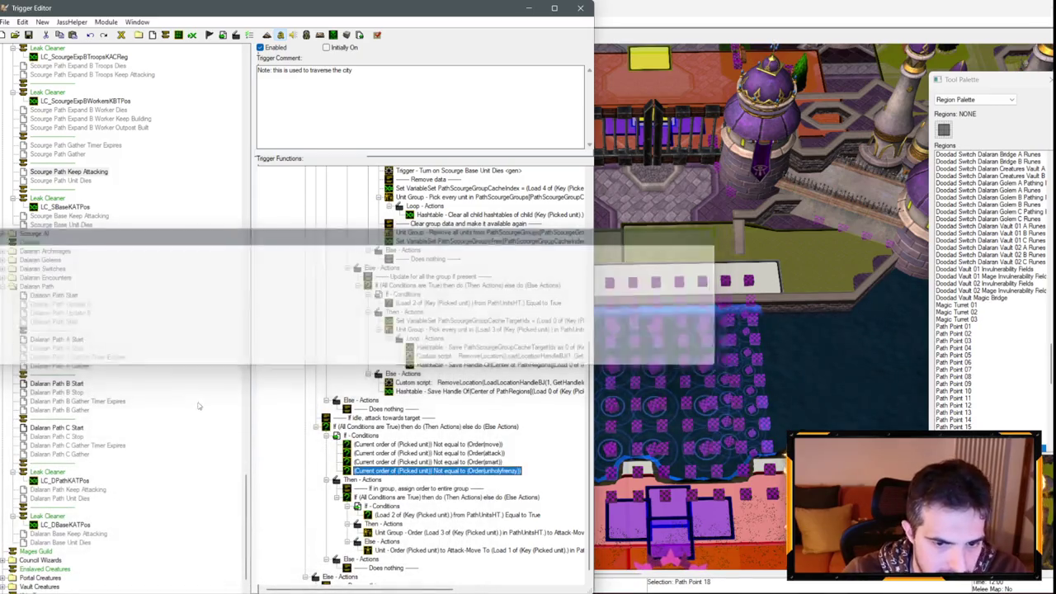
Step: Duplicate the unholyfrenzy condition and change the copy's order to cripple
key(ctrl+c)
key(ctrl+v)
double_click(441, 479)
click(11, 305)
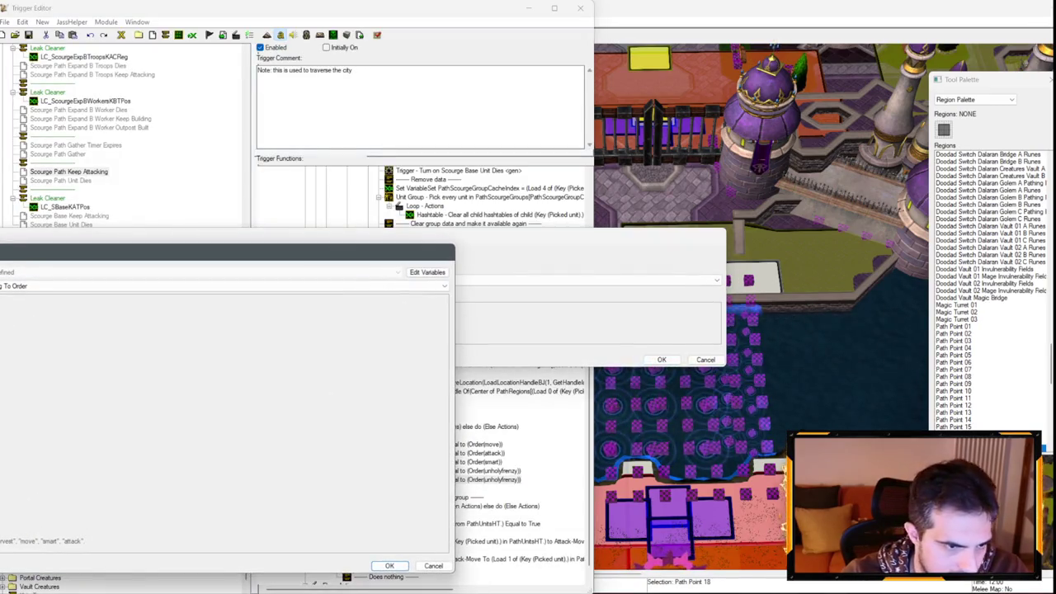
key(Return)
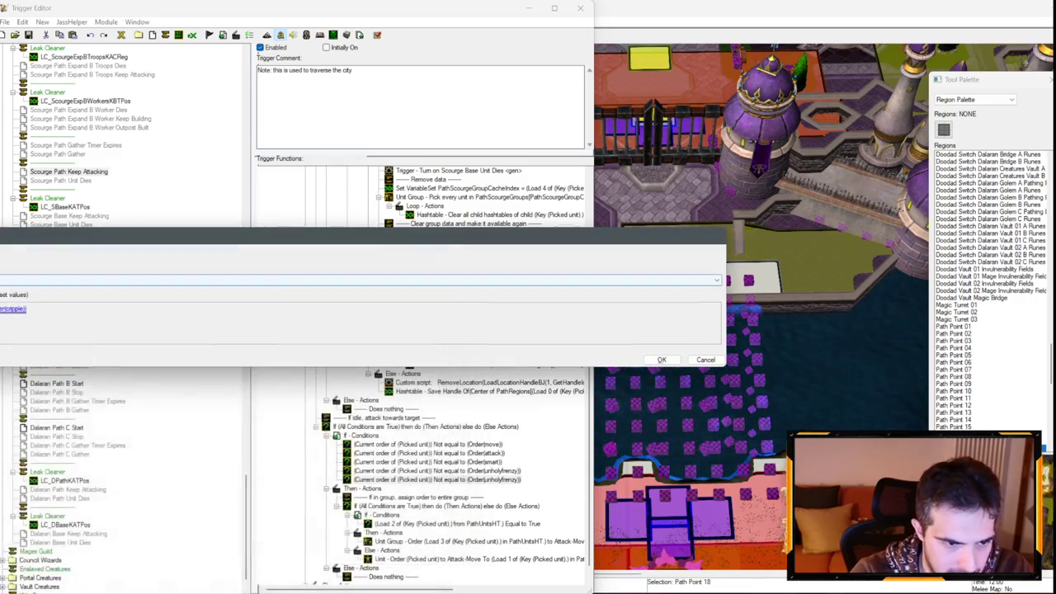
key(Return)
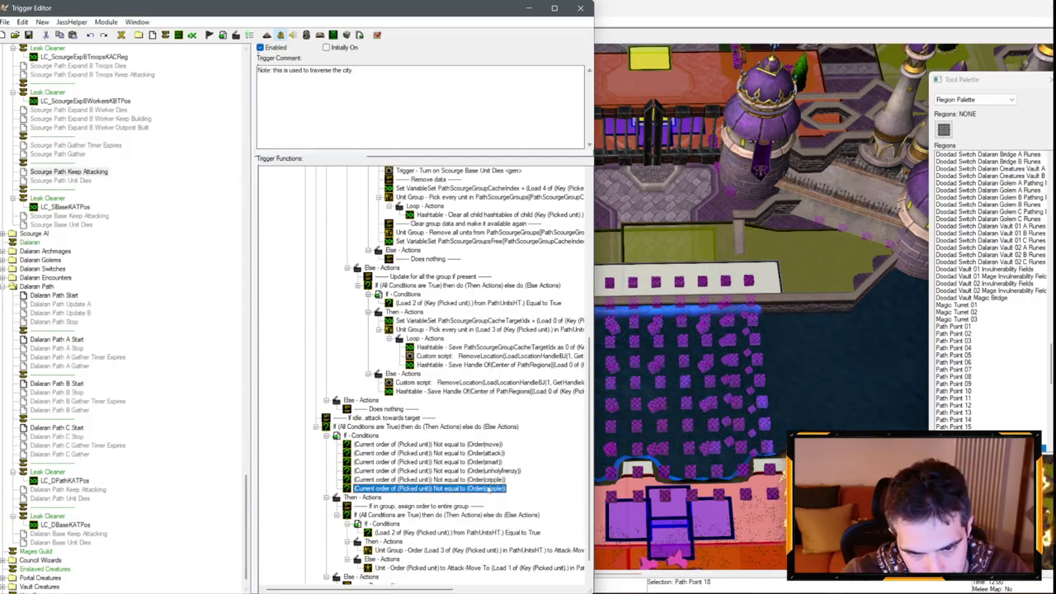
Step: Change the duplicated cripple condition's order to raisedead
double_click(429, 488)
click(12, 311)
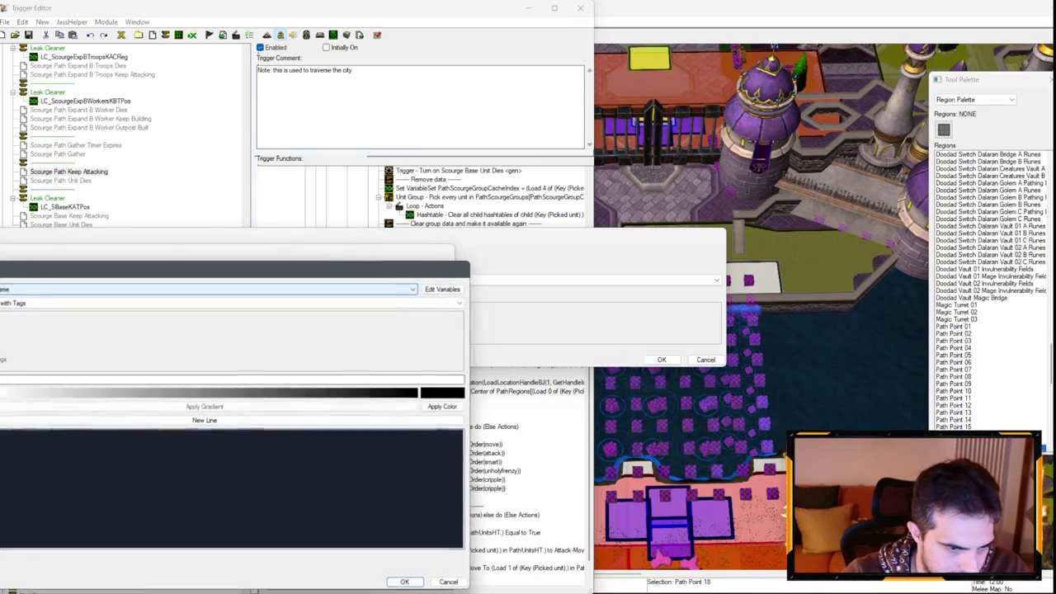
key(Return)
key(Return)
key(Return)
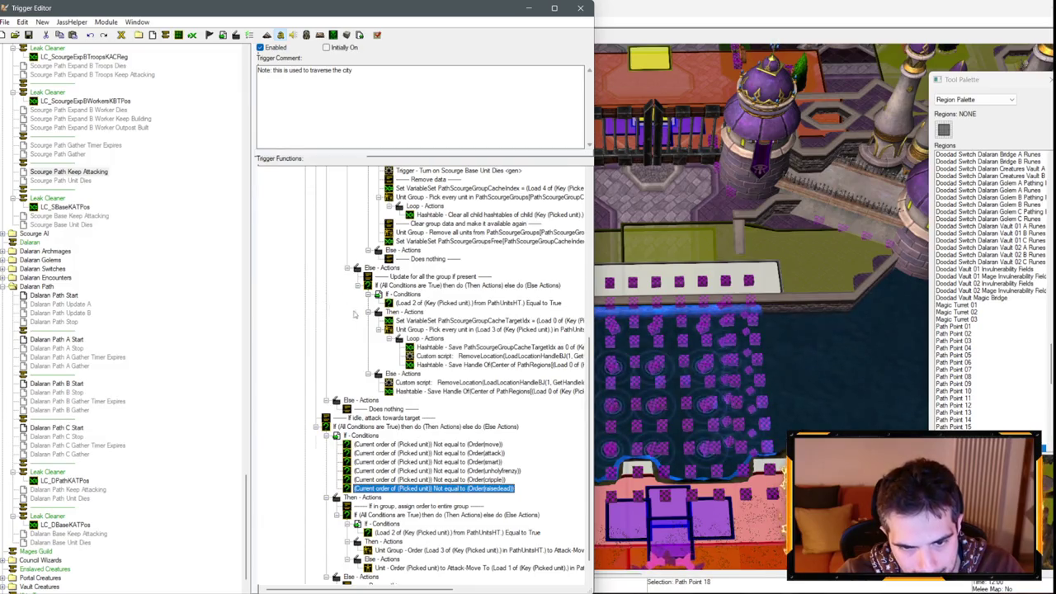
scroll(359, 314, up, 10)
scroll(360, 311, down, 12)
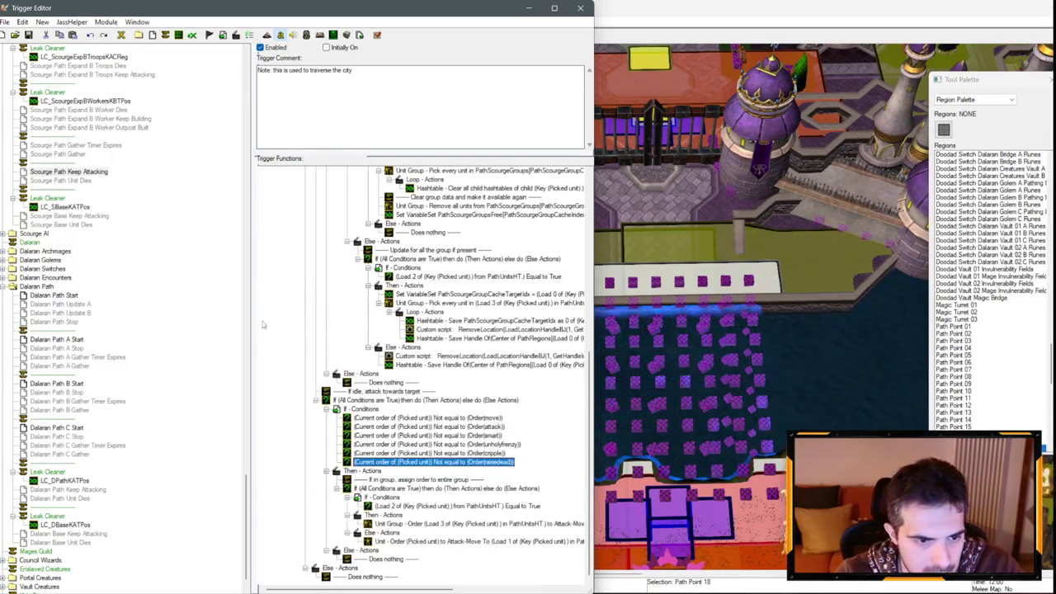
right_click(62, 169)
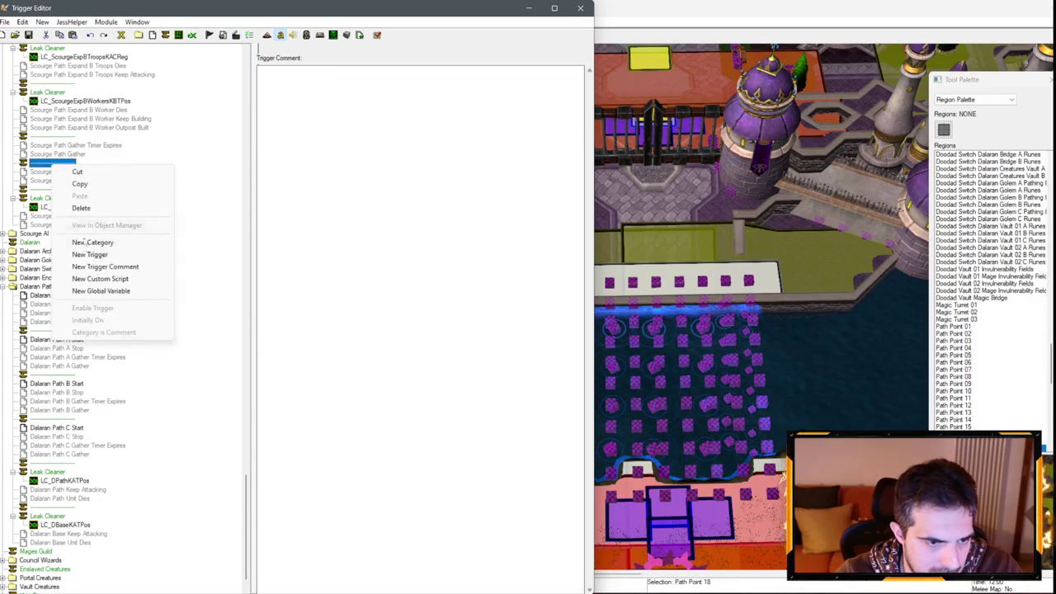
Step: Create a new trigger named 'Scourge Path Update Target'
click(91, 255)
text(Scourge Path )
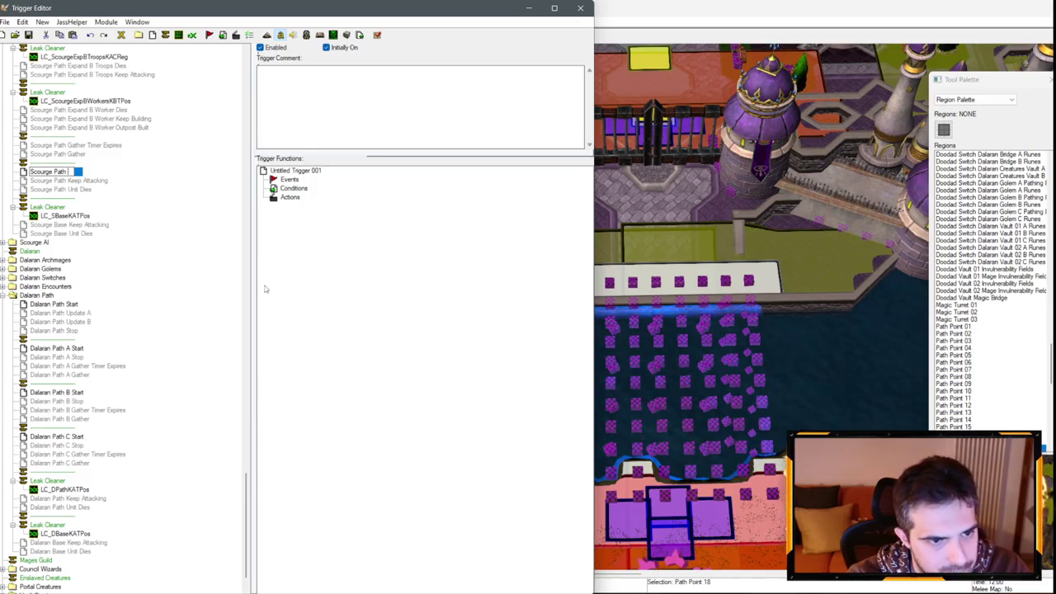
text(Update Target)
key(Return)
Step: Compare the 3.75 to 4.25 second time events in Scourge Base and Scourge Path Keep Attacking
key(Down)
scroll(341, 334, up, 10)
click(328, 233)
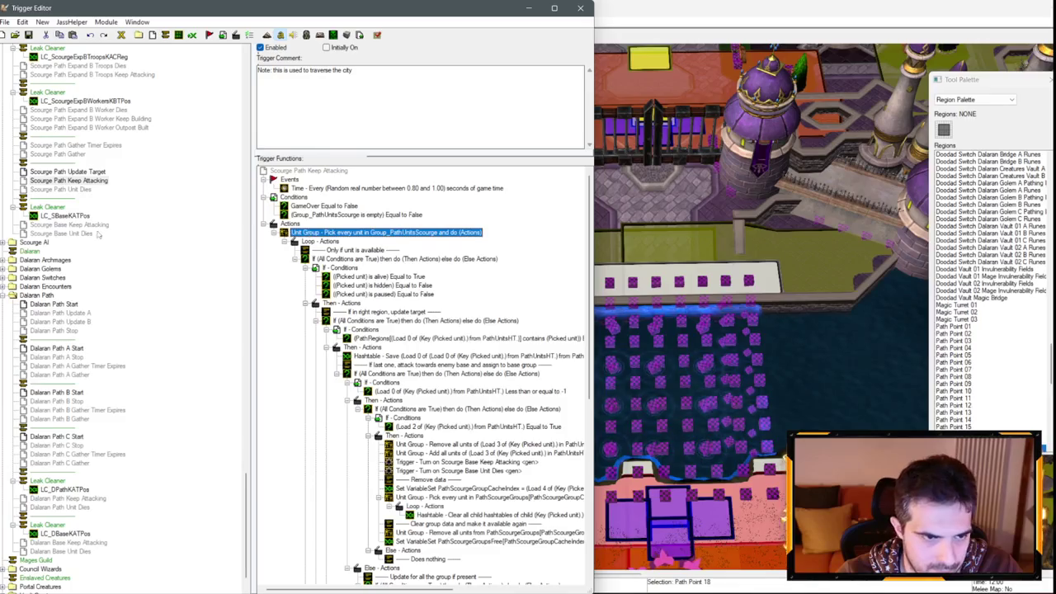
click(84, 179)
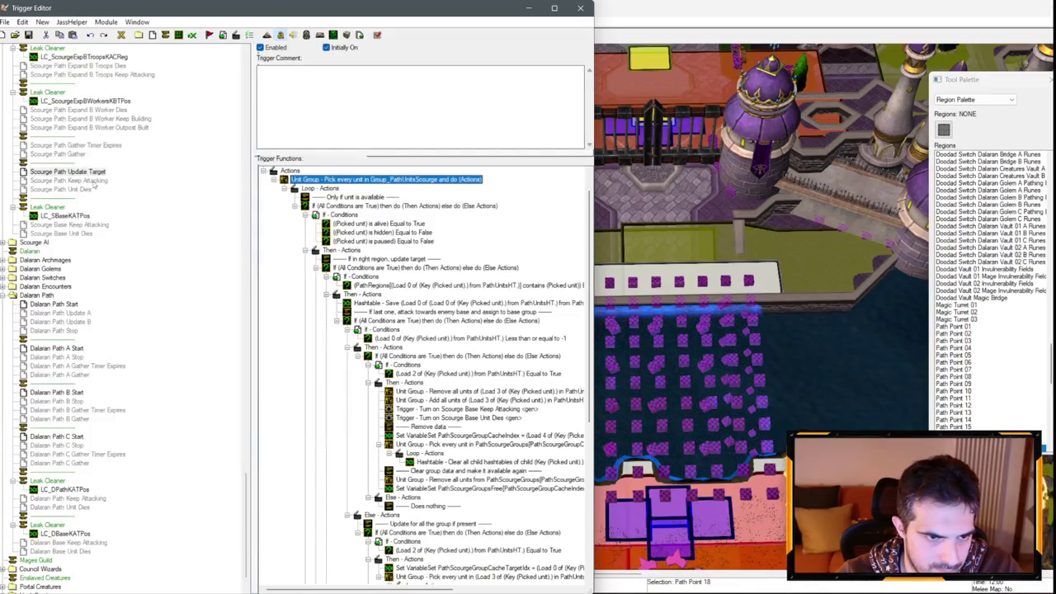
click(74, 225)
click(388, 189)
click(74, 180)
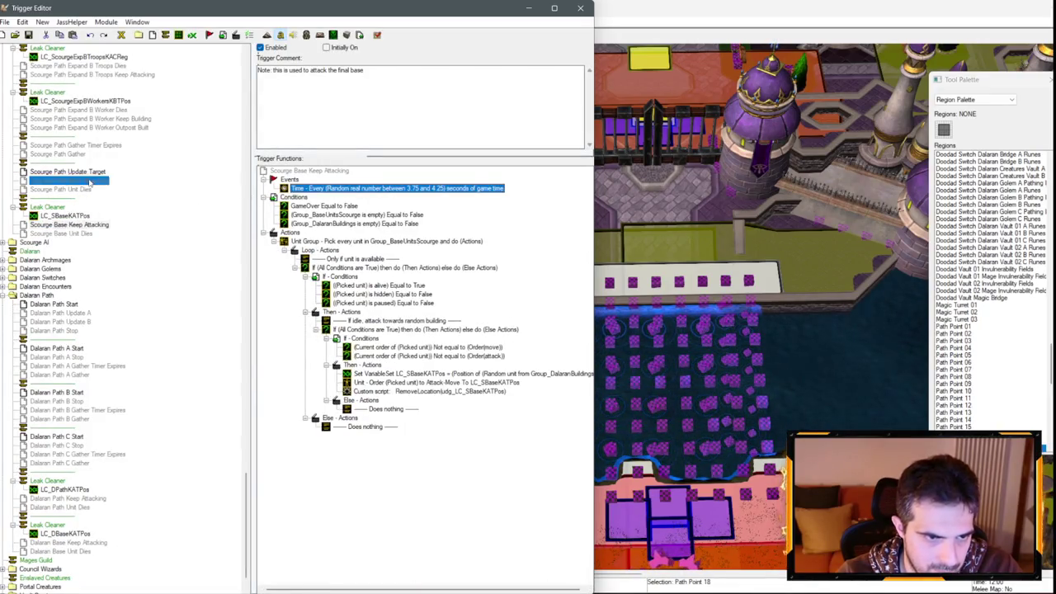
click(363, 189)
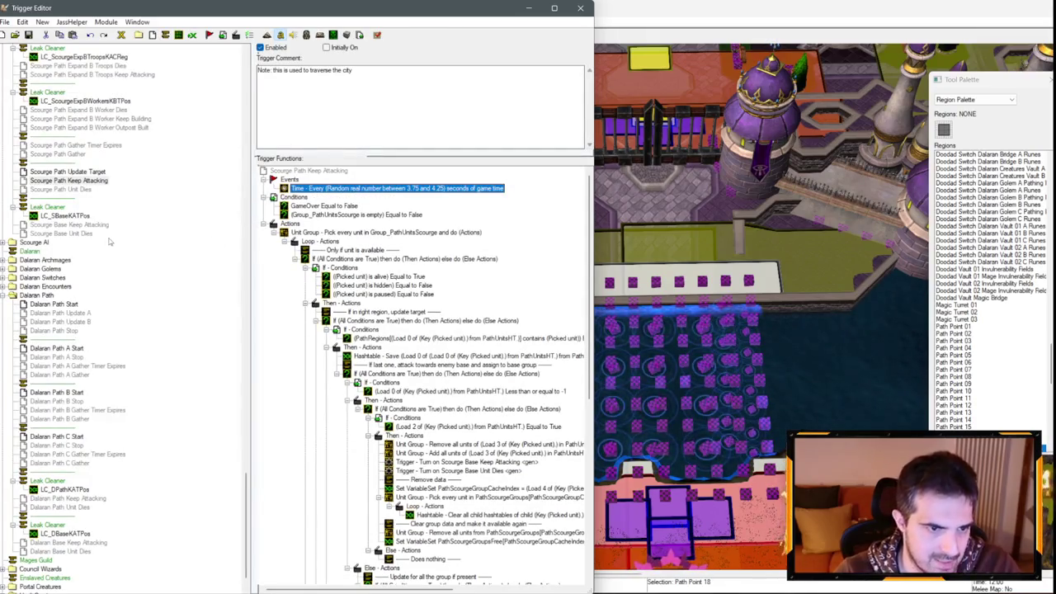
Step: Paste the traverse-the-city note into Scourge Path Update Target's comment
click(91, 499)
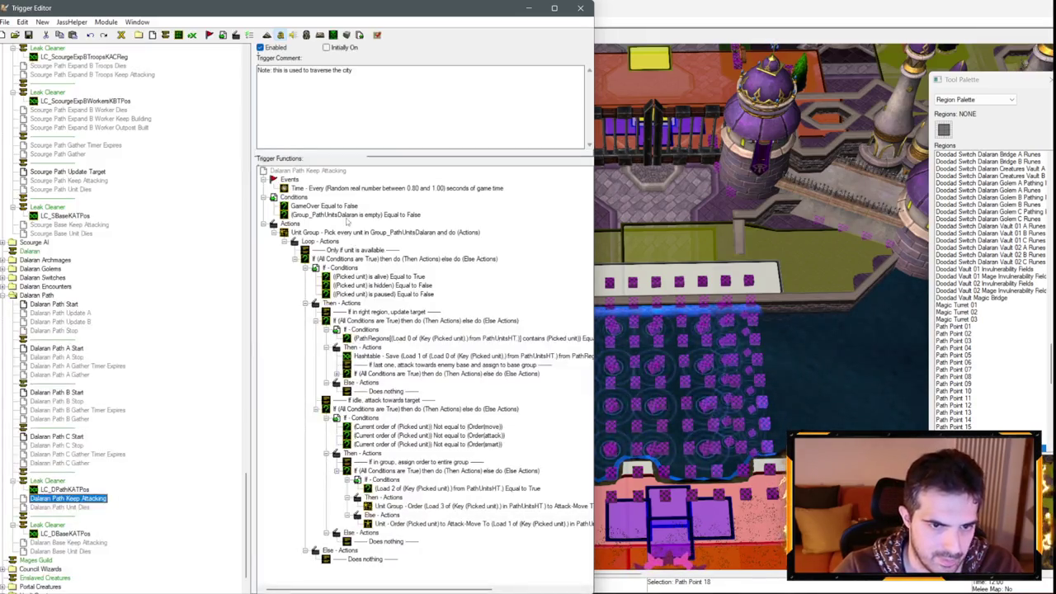
click(346, 189)
drag(353, 70, 321, 71)
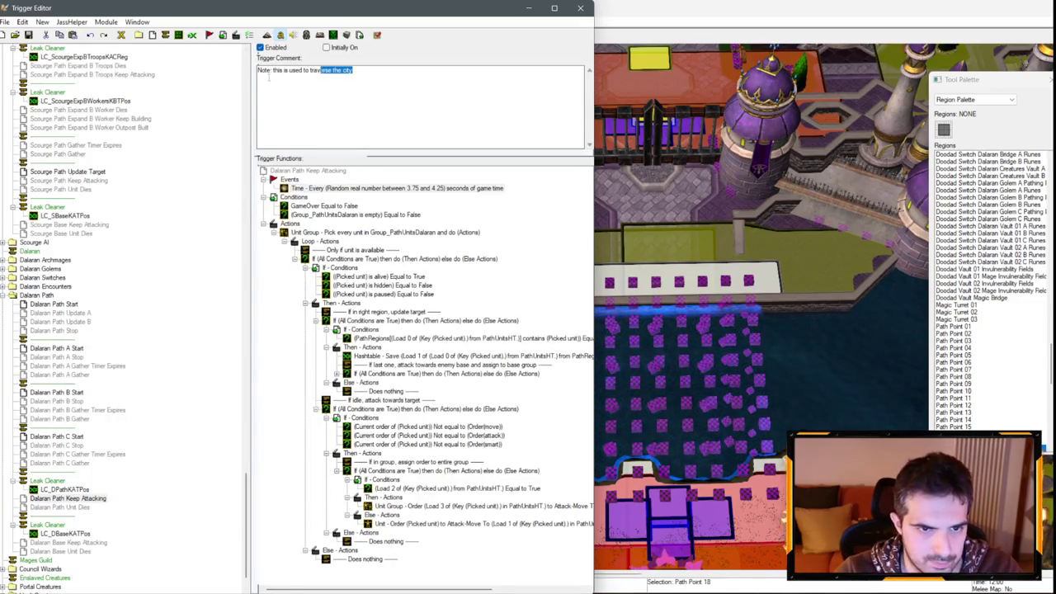
click(68, 171)
click(331, 125)
key(ctrl+v)
Step: Reword Scourge Path Keep Attacking's comment ending to read 'attack inside the city'
click(82, 187)
click(69, 224)
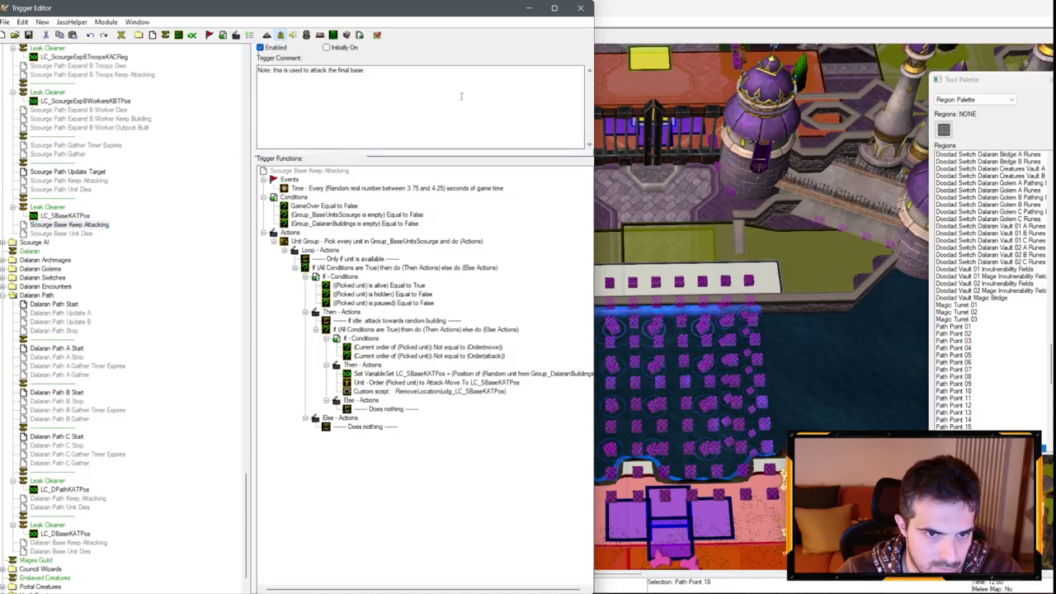
click(90, 181)
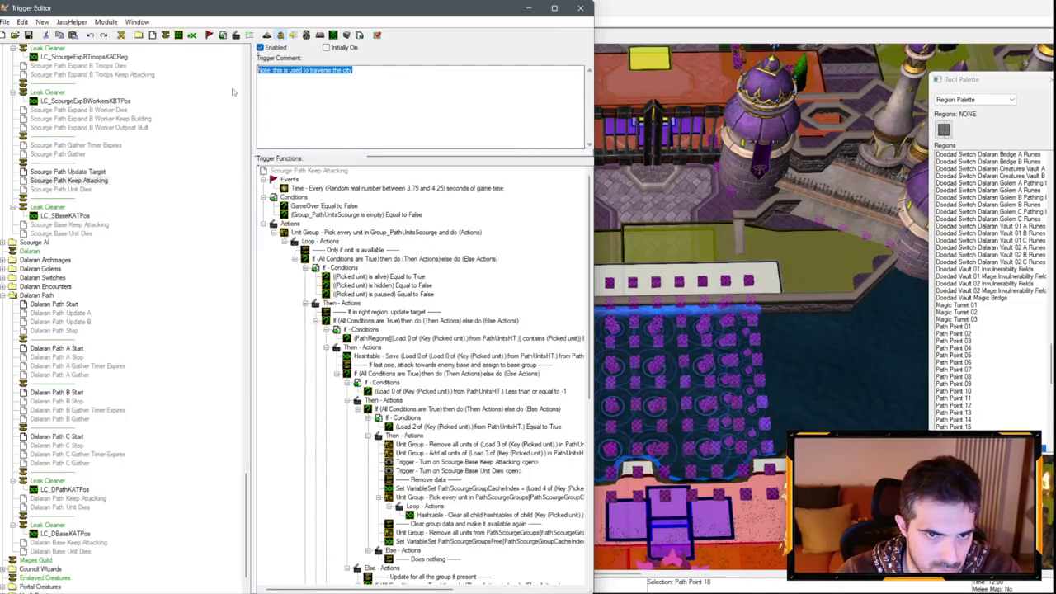
click(99, 172)
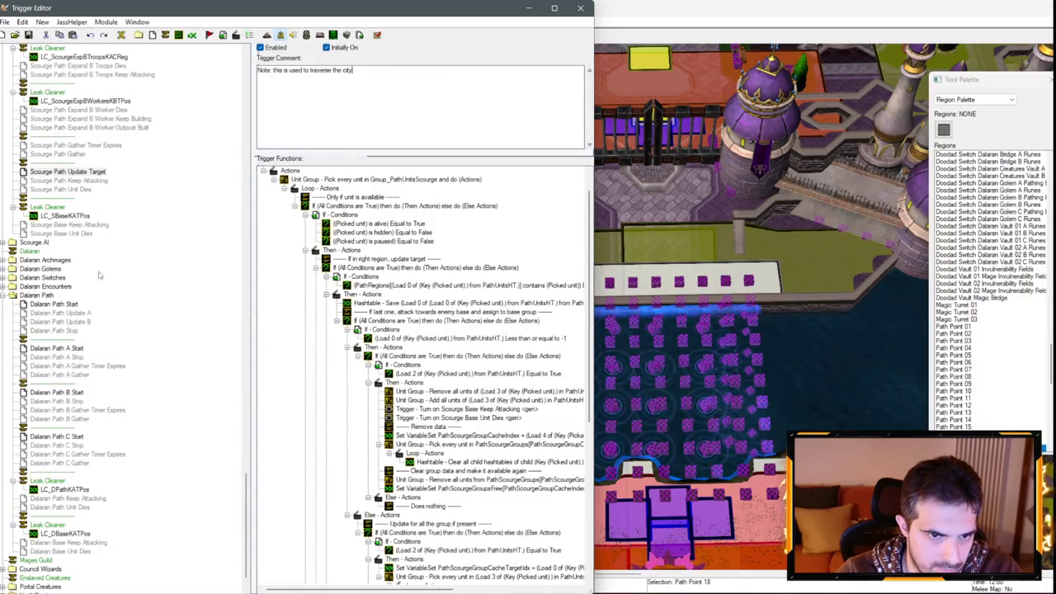
click(89, 499)
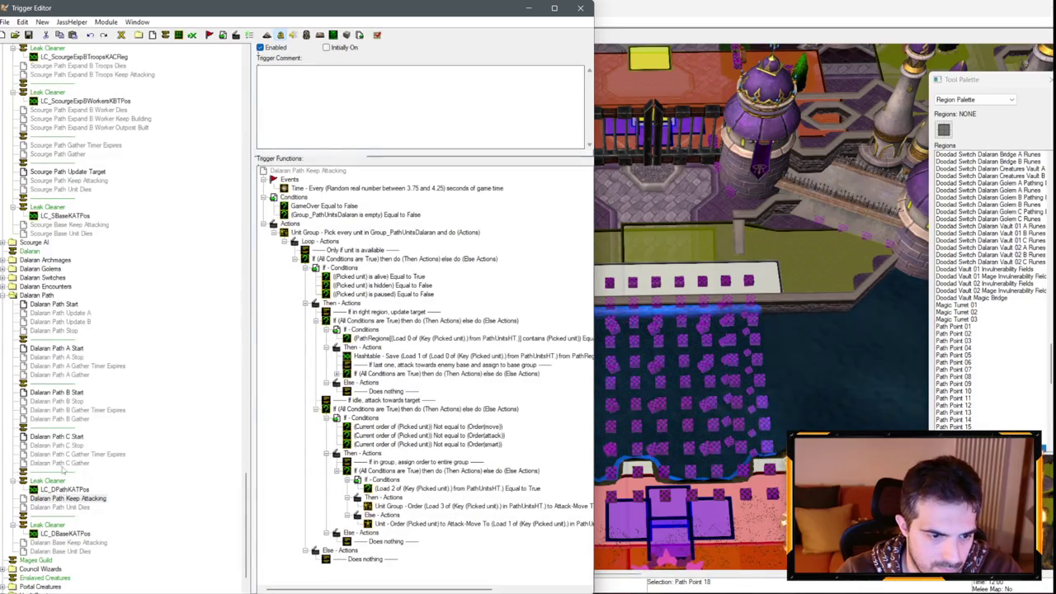
click(97, 224)
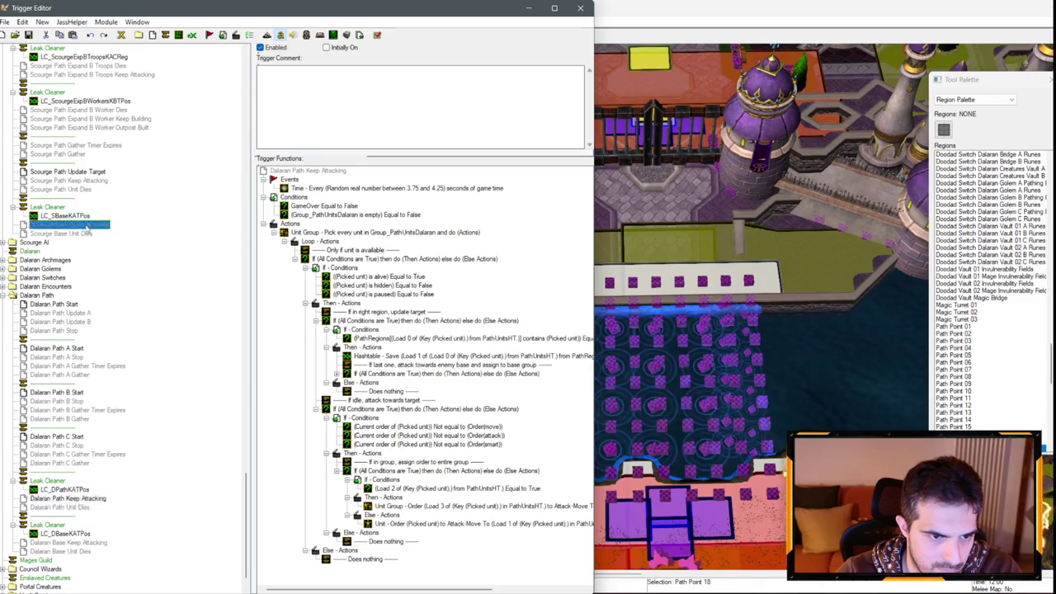
click(99, 180)
click(400, 73)
mouse_move(400, 73)
mouse_down()
mouse_move(311, 74)
mouse_move(331, 82)
mouse_up()
text(insid)
Step: Review Scourge Path Update Target's region-check actions and select its periodic time event
click(83, 175)
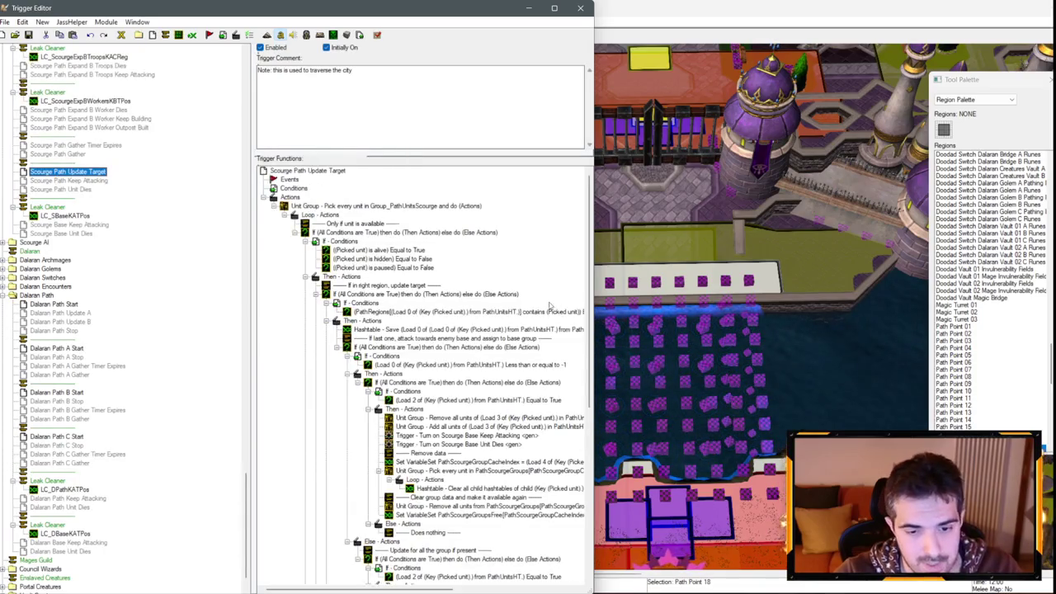
scroll(550, 306, down, 10)
click(388, 400)
scroll(388, 400, up, 6)
click(347, 168)
scroll(348, 295, up, 5)
scroll(395, 382, down, 5)
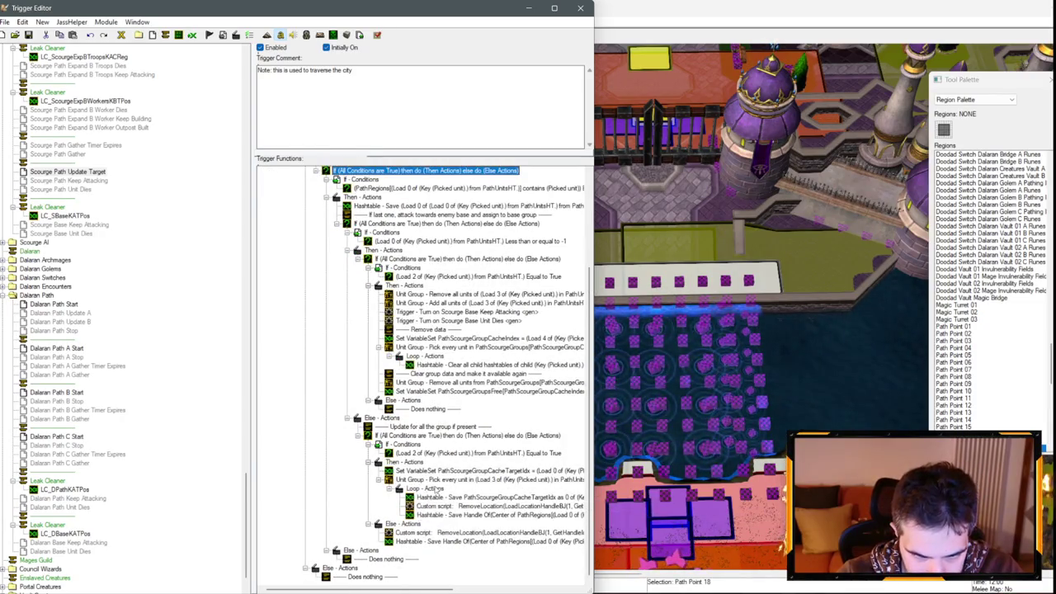
scroll(434, 363, up, 5)
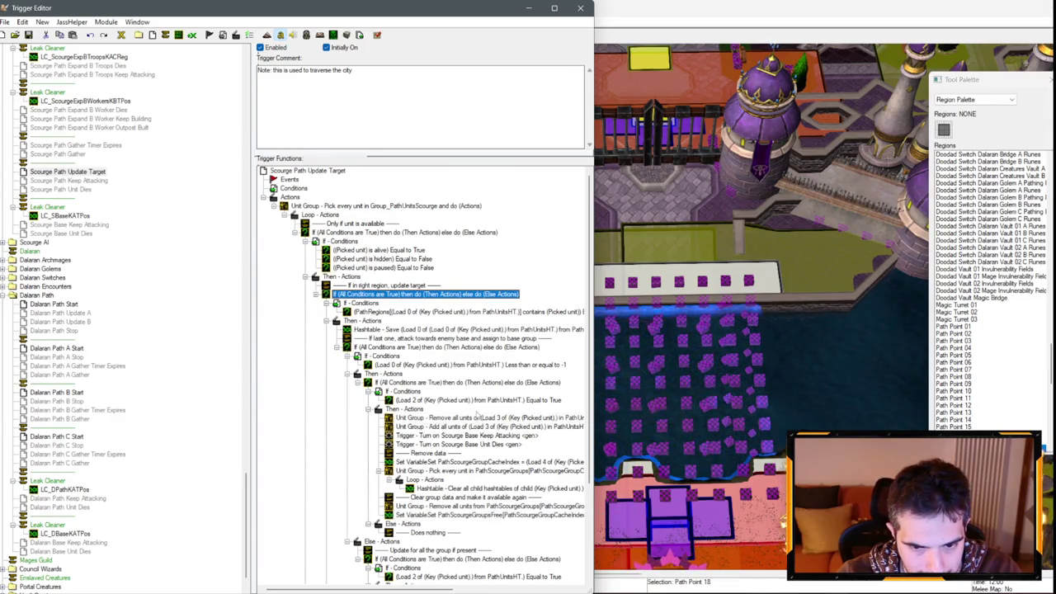
scroll(478, 415, down, 5)
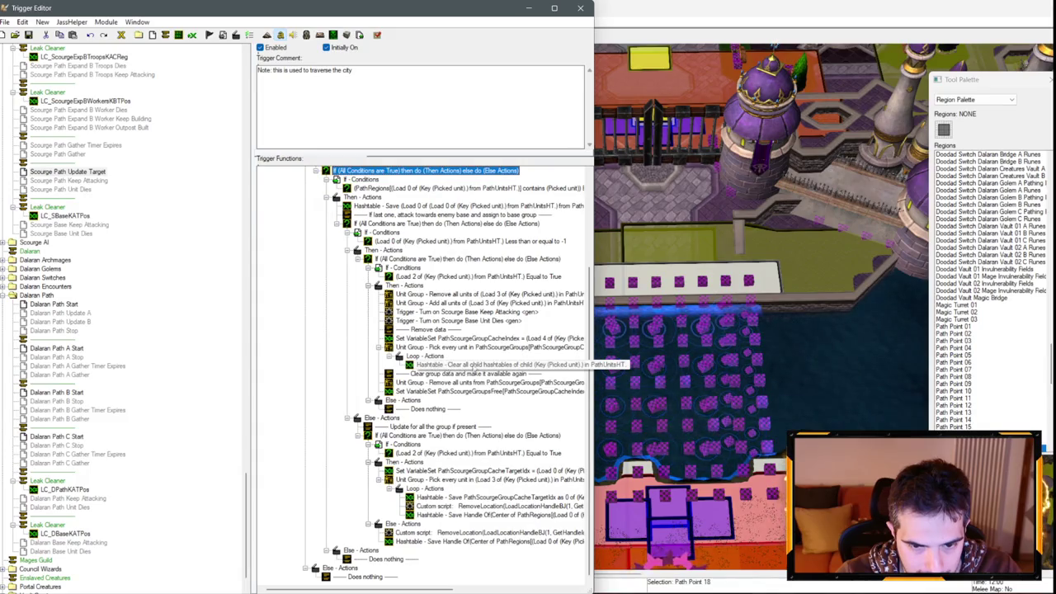
scroll(471, 381, up, 5)
click(83, 181)
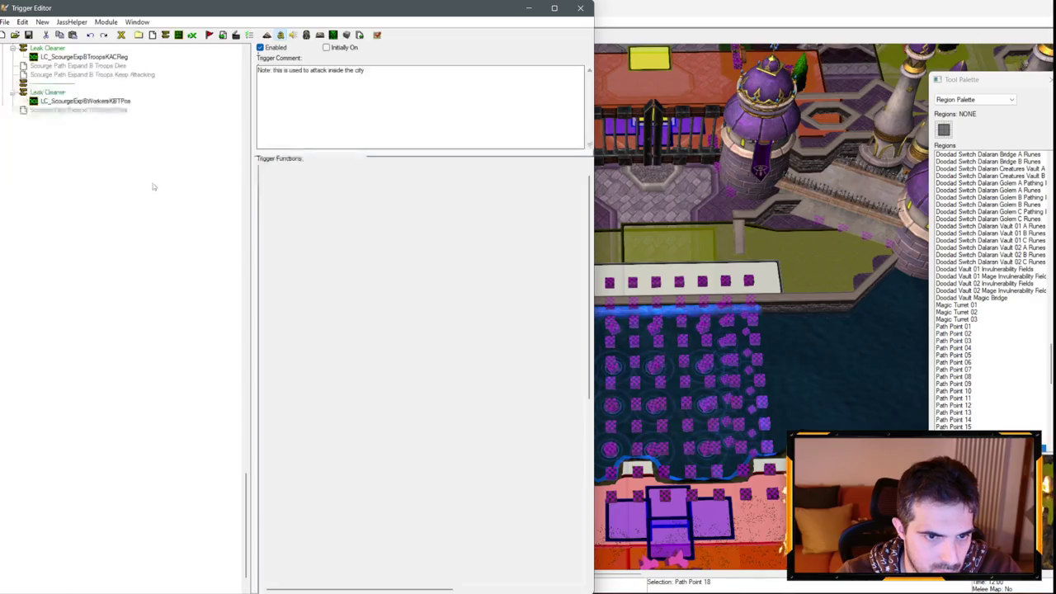
click(91, 175)
click(300, 189)
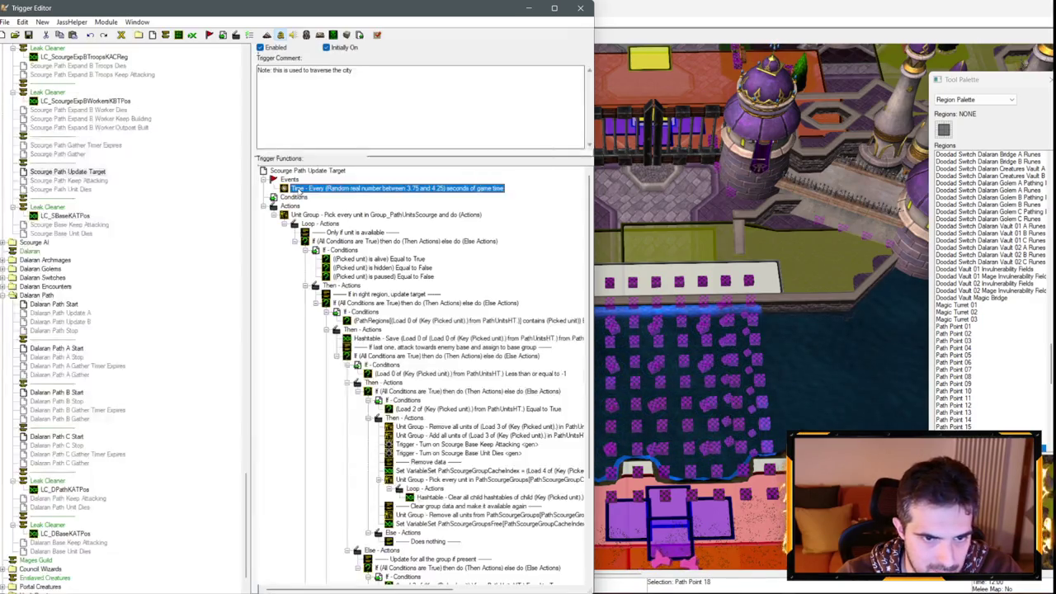
Step: Change the time event's random interval from 3.75–4.25 to 0.40–0.60 seconds
double_click(300, 189)
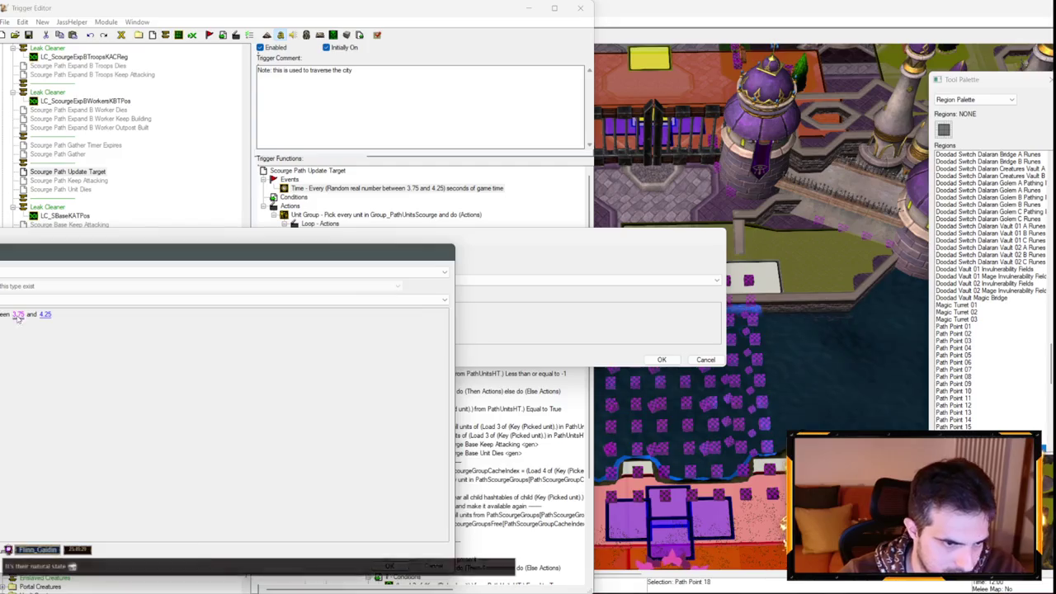
click(19, 316)
text(0.4)
key(Return)
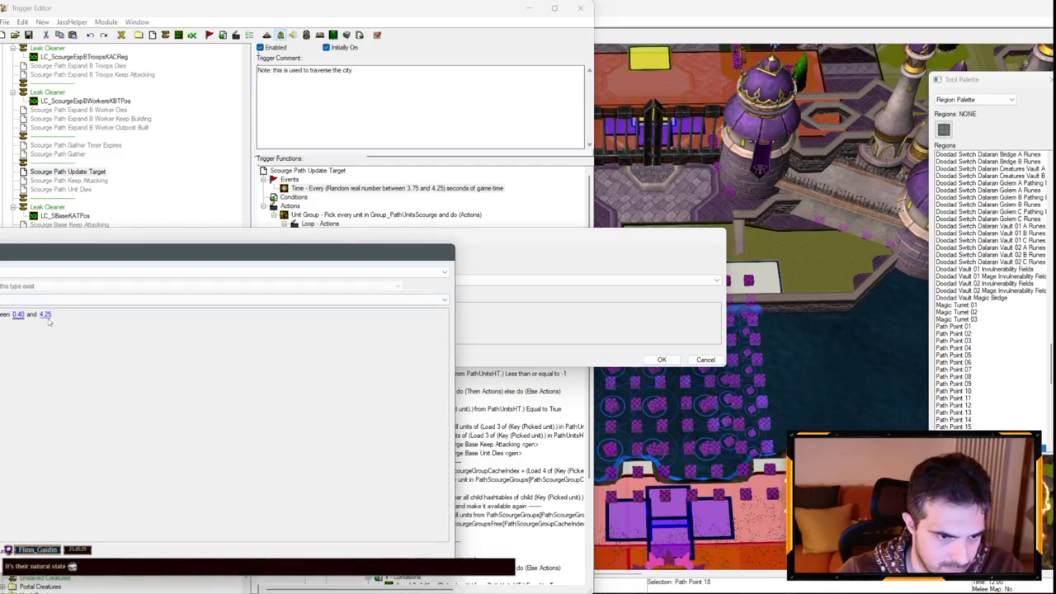
click(45, 314)
text(0.6)
key(Return)
key(Return)
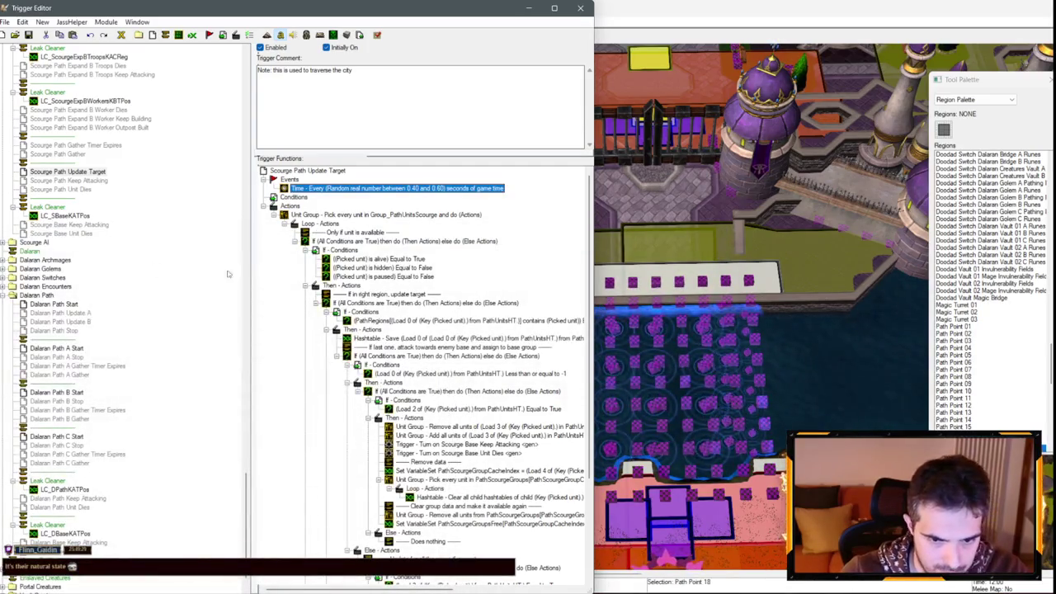
Step: Widen the Trigger Editor to show full lines and select the update-for-group comment line
scroll(412, 280, down, 4)
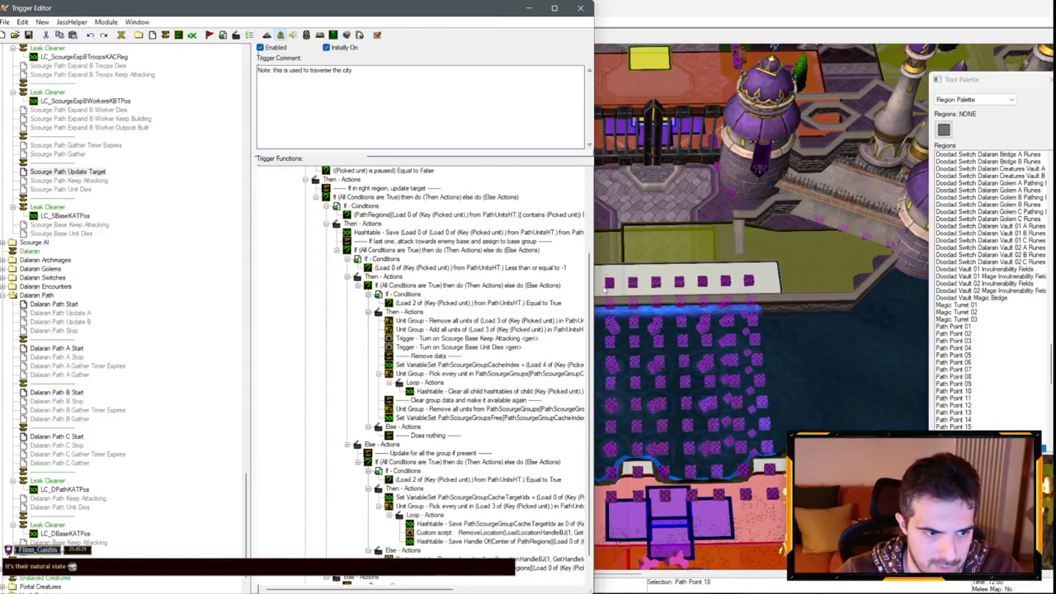
drag(592, 254, 813, 258)
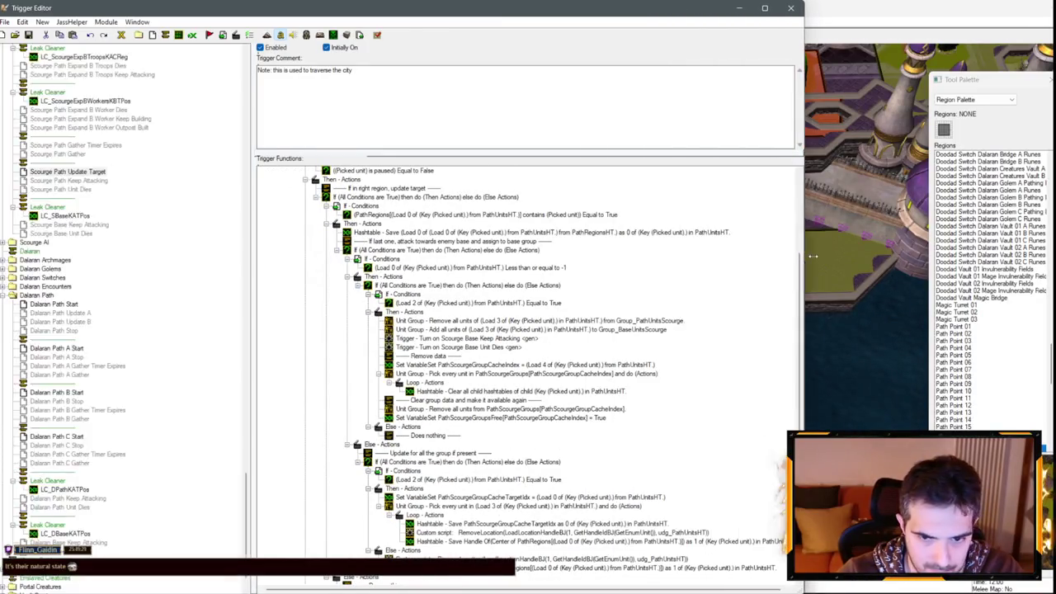
scroll(647, 282, down, 1)
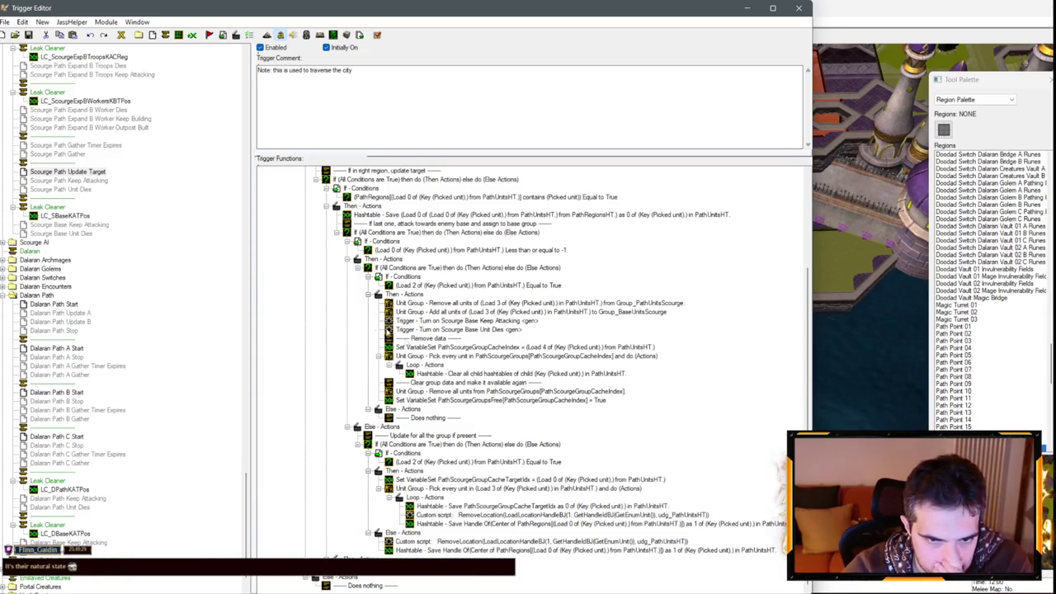
scroll(371, 381, up, 2)
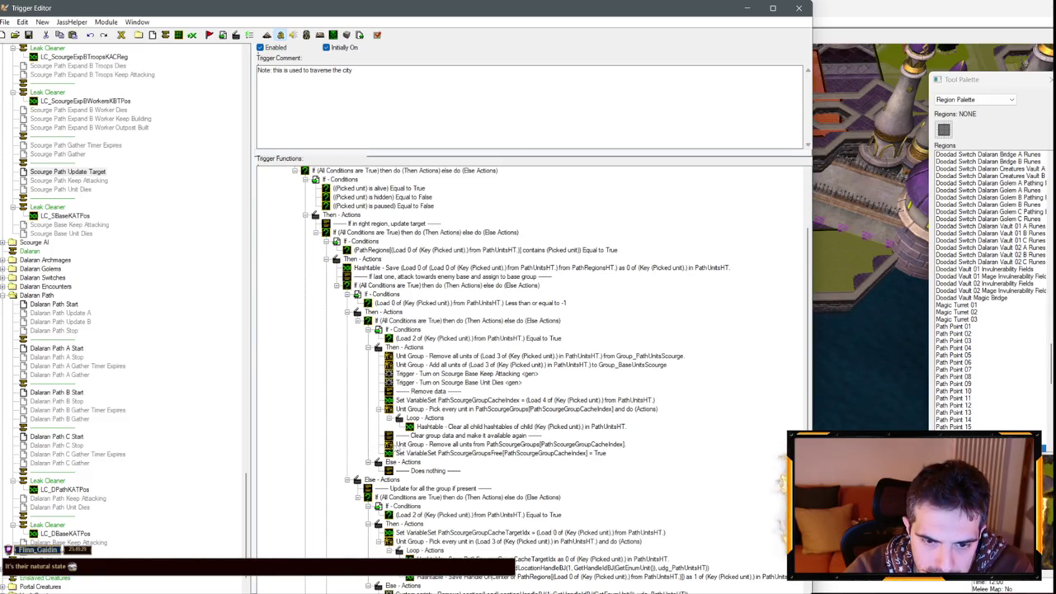
scroll(430, 443, down, 2)
click(402, 437)
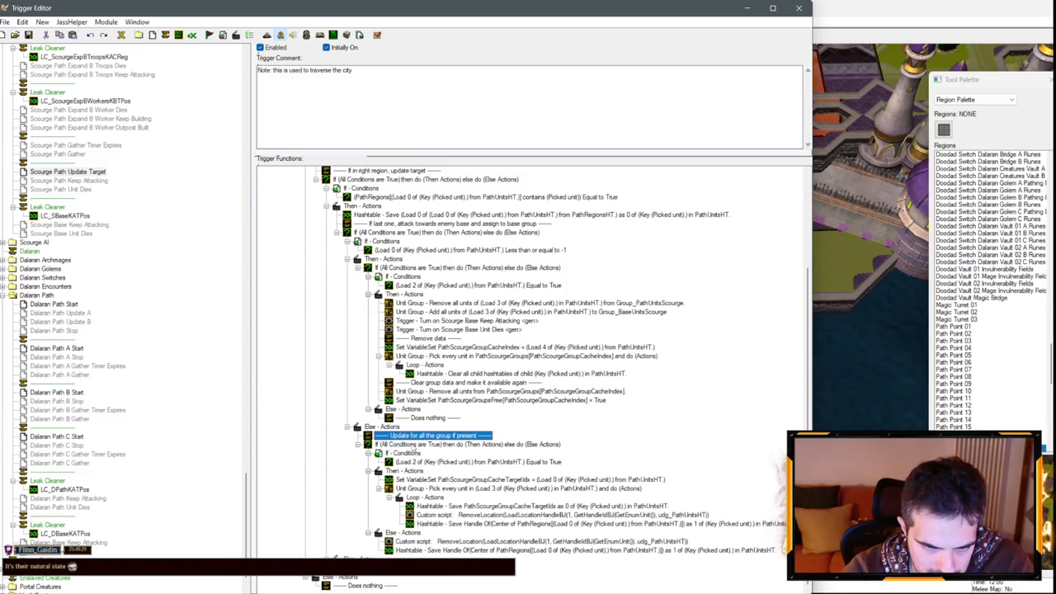
Step: Paste a copy of the comment line and change its text to 'Order the group to move'
click(430, 486)
key(ctrl+v)
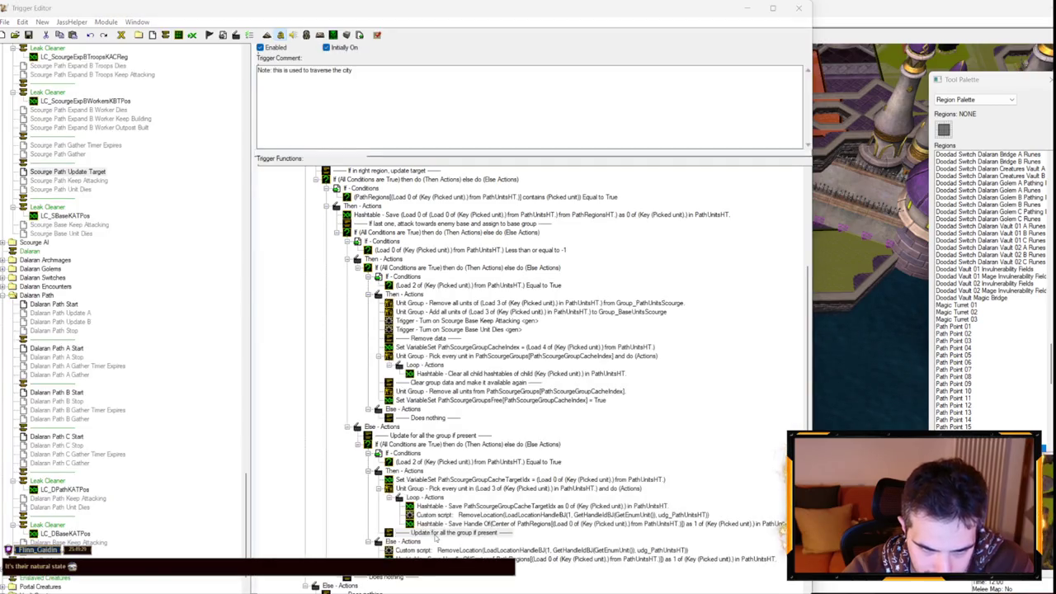
double_click(439, 532)
text(Order the grou)
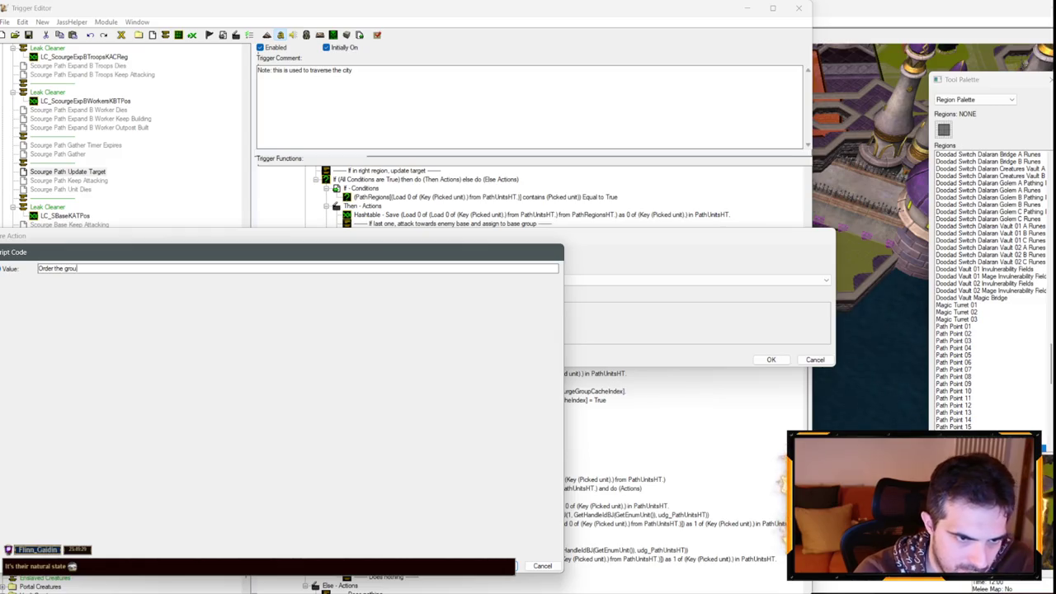
text(e)
key(Return)
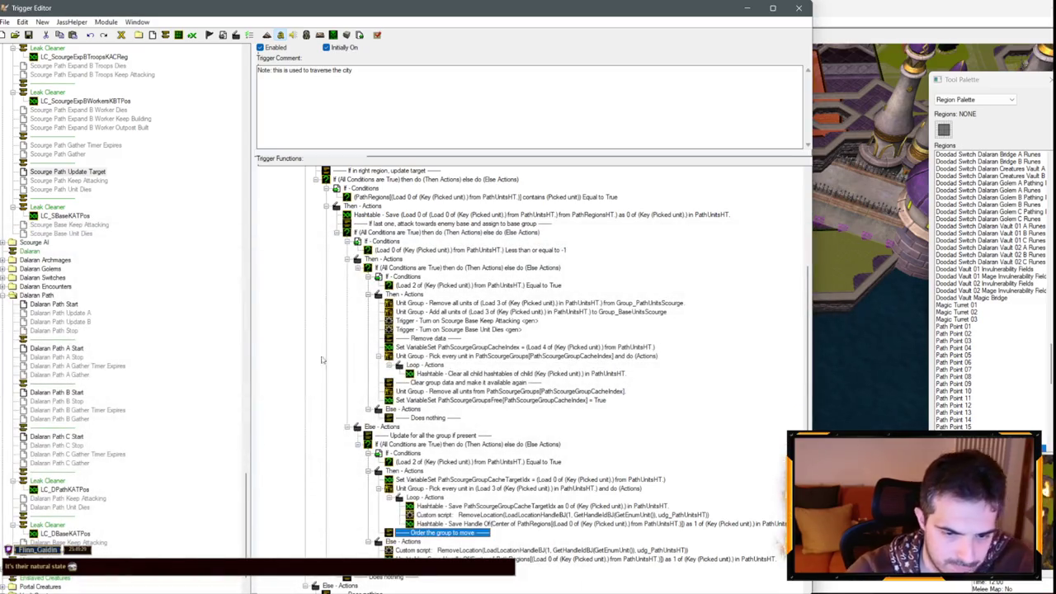
Step: Reopen the new comment's value, cancel the edit, and return to Scourge Path Keep Attacking
click(416, 543)
click(578, 559)
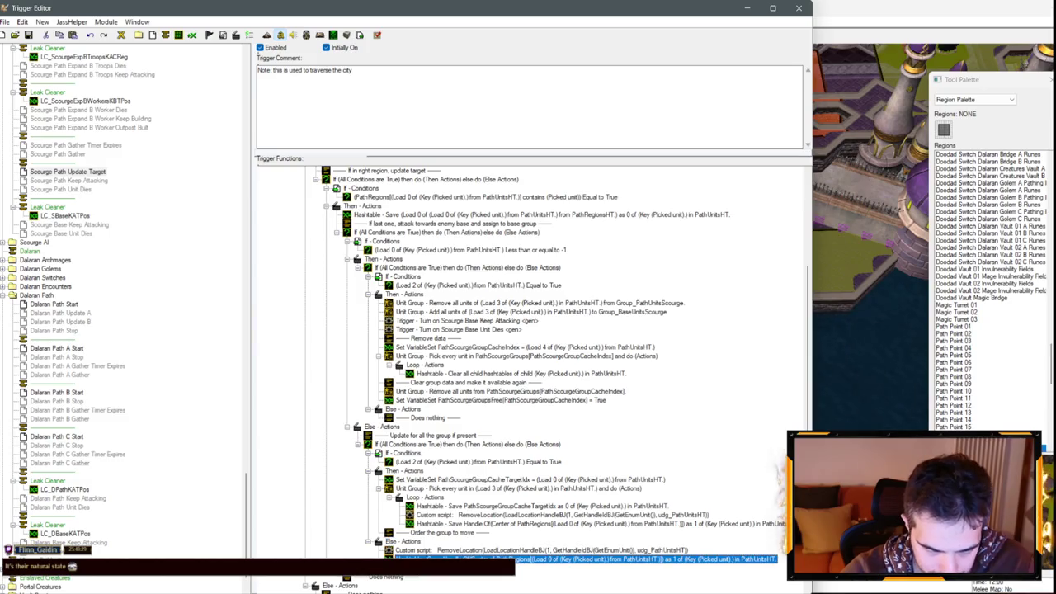
double_click(429, 532)
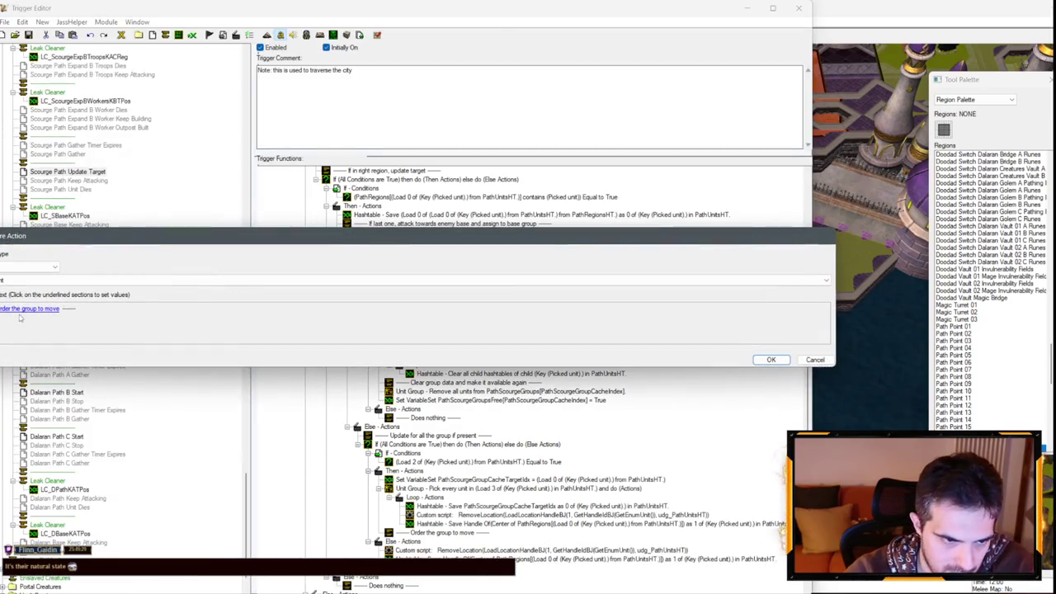
click(47, 310)
text(unit)
key(Escape)
key(Escape)
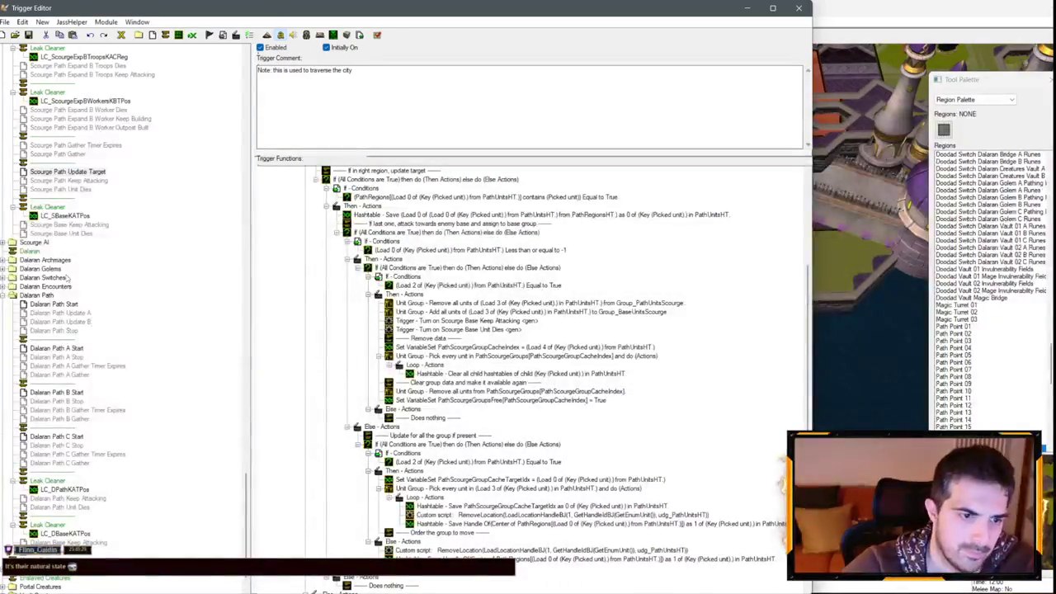
click(83, 180)
scroll(452, 385, down, 8)
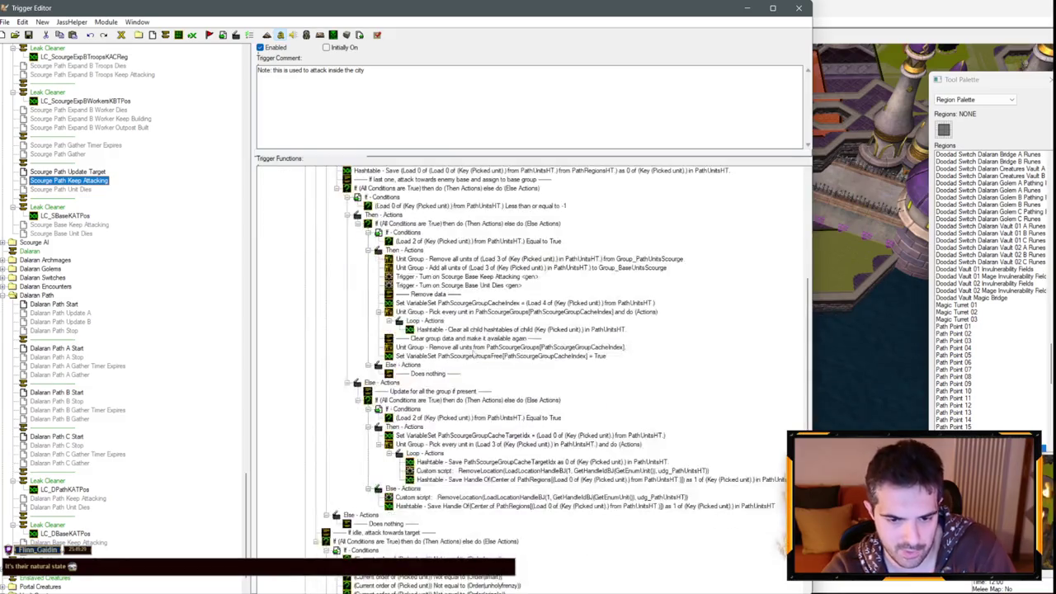
click(67, 171)
scroll(400, 269, down, 5)
scroll(255, 262, up, 5)
click(68, 181)
click(333, 206)
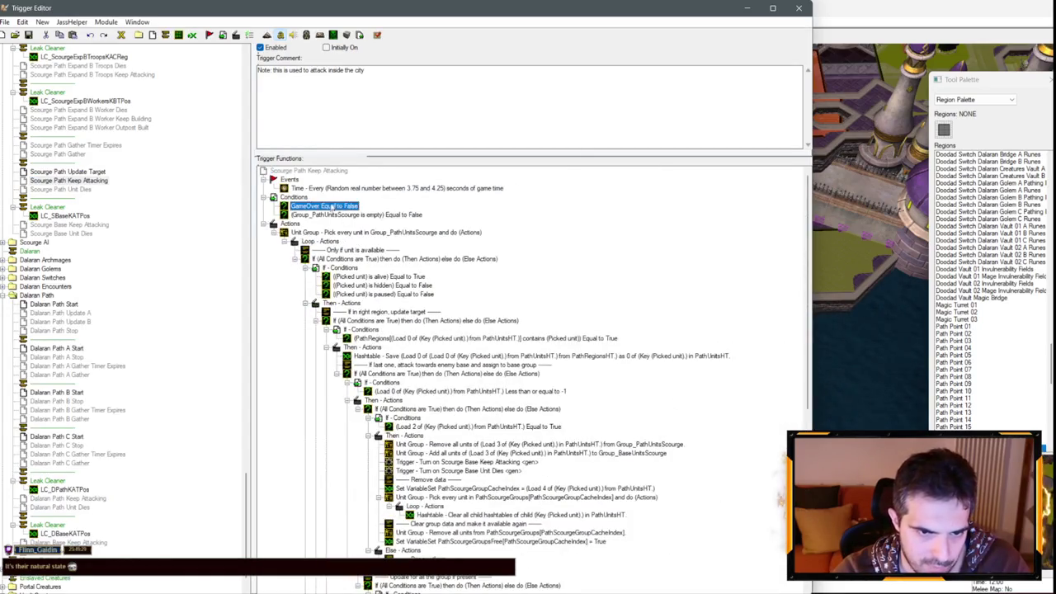
click(96, 171)
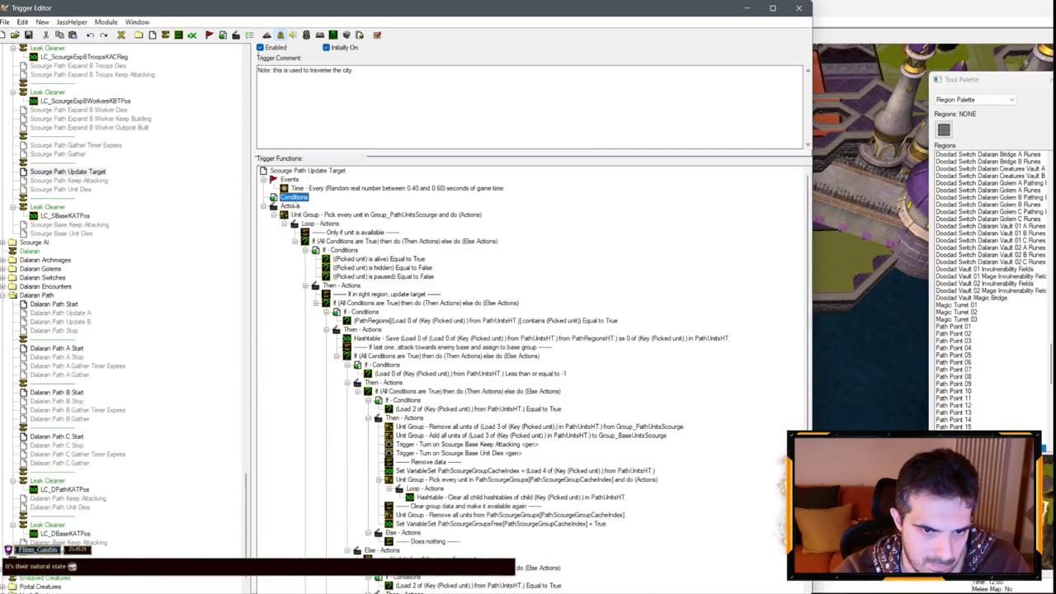
key(ctrl+v)
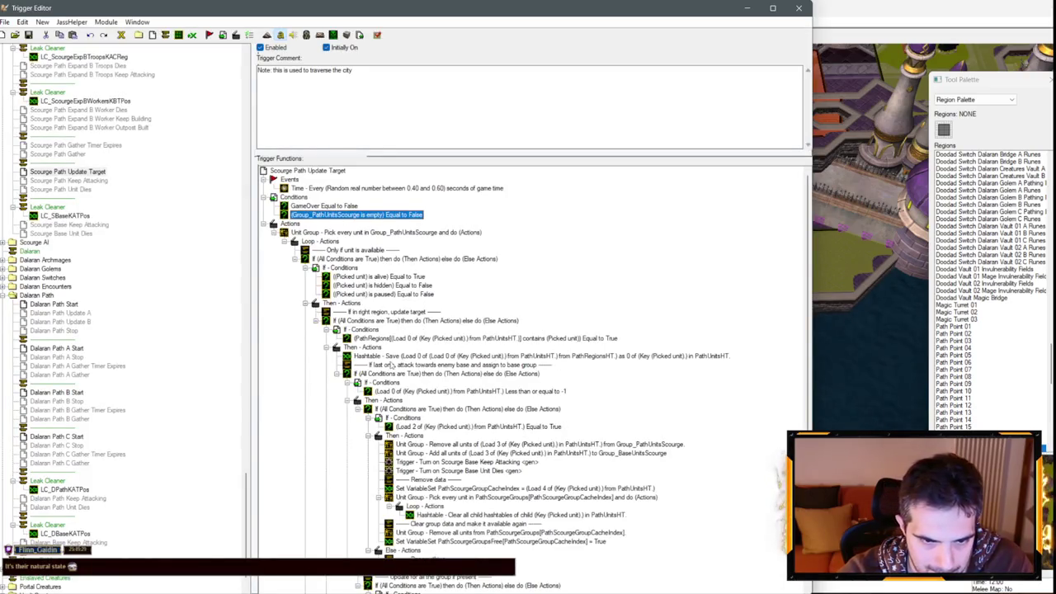
scroll(339, 377, down, 4)
scroll(341, 367, up, 1)
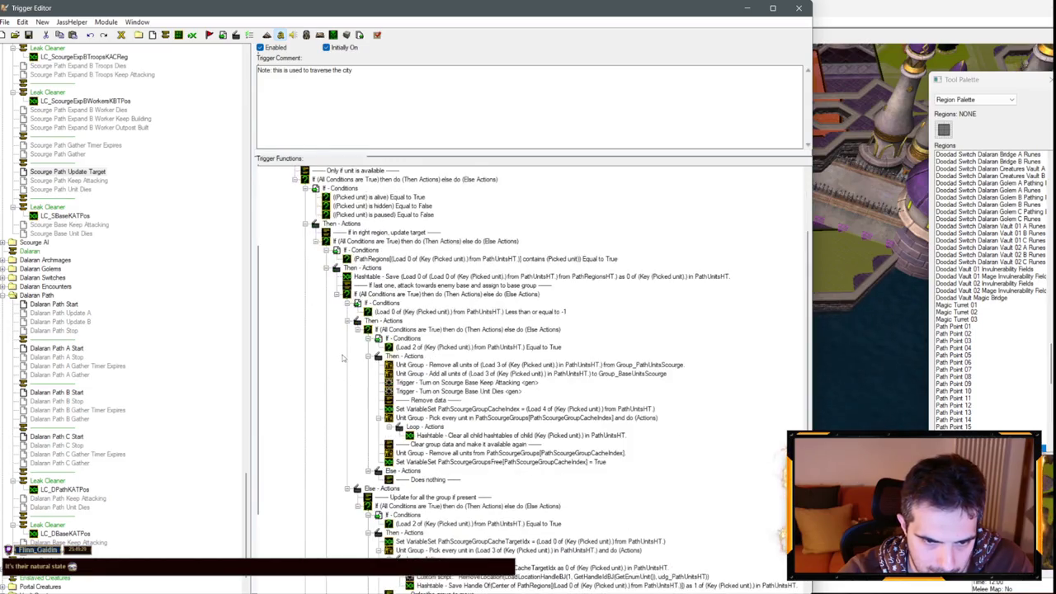
click(347, 297)
click(338, 296)
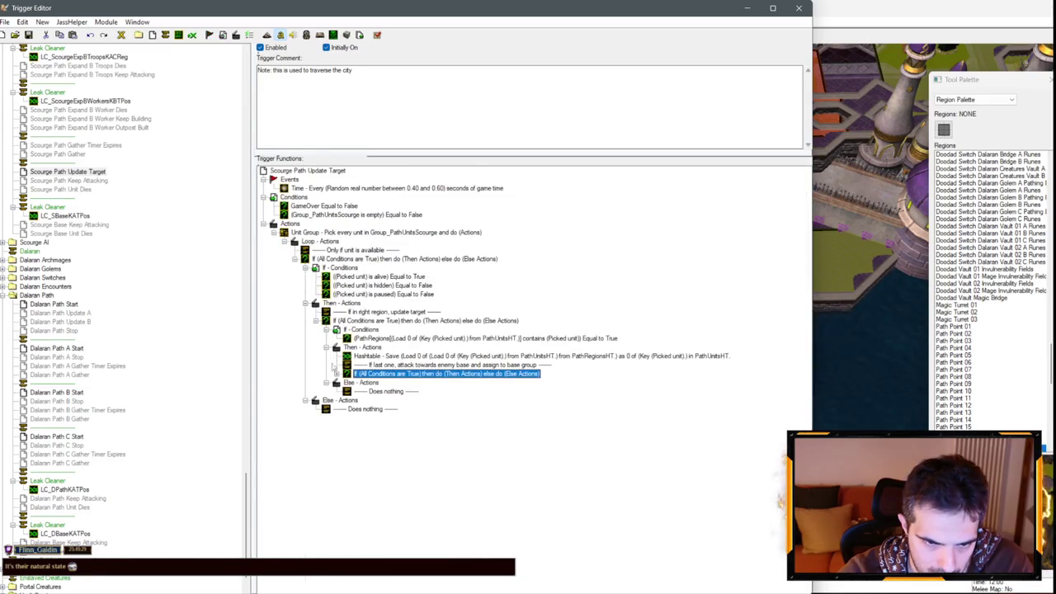
click(337, 373)
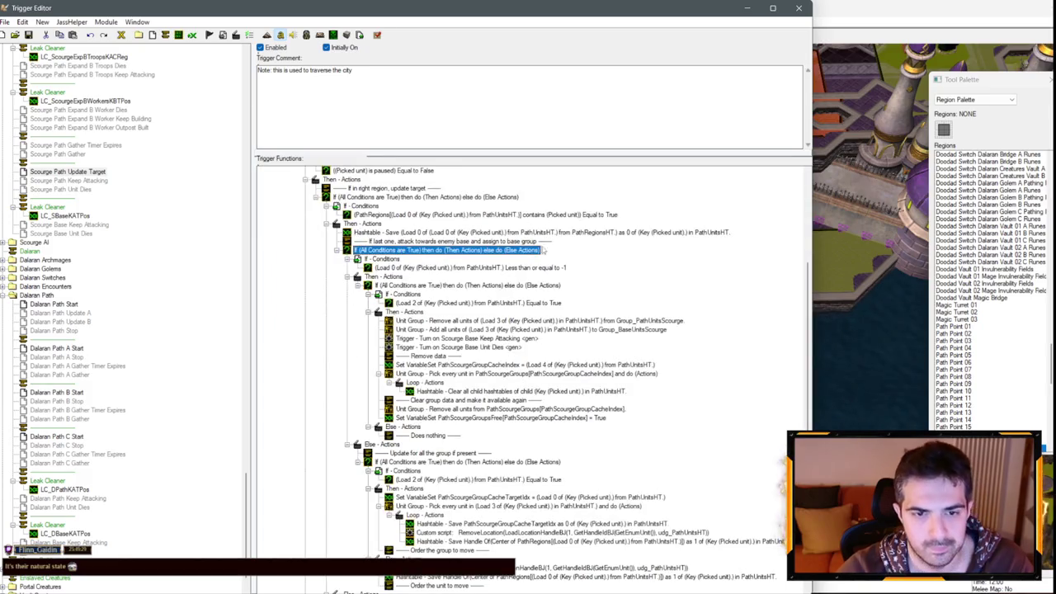
scroll(523, 357, down, 1)
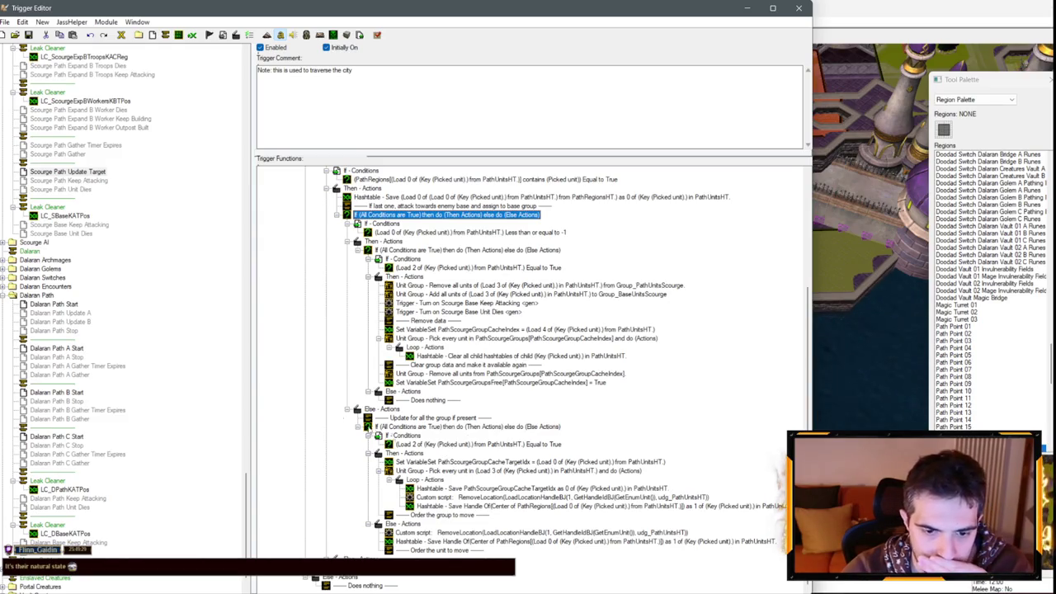
click(79, 180)
scroll(479, 340, down, 5)
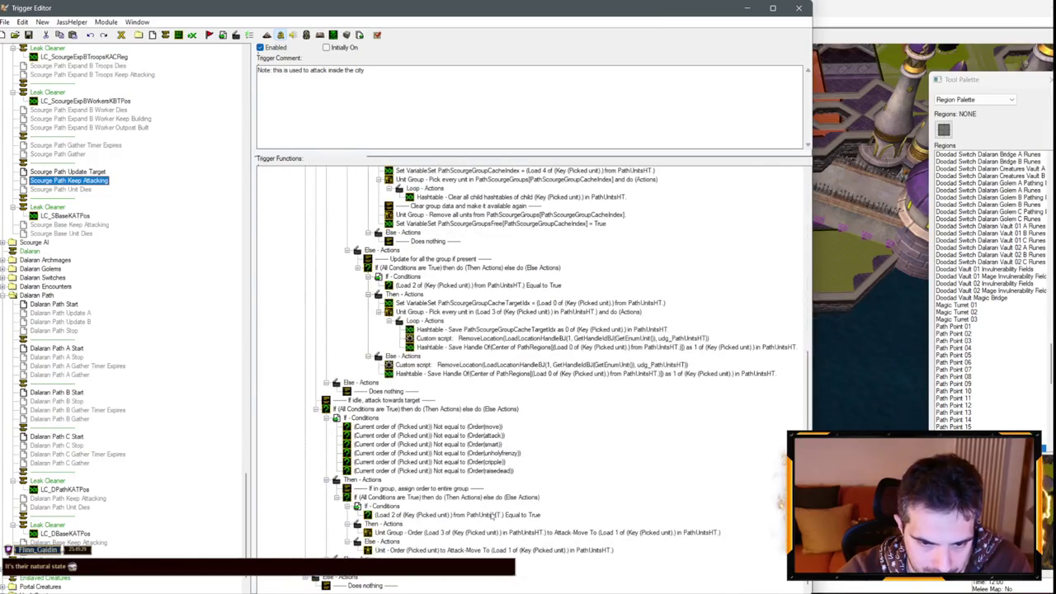
Step: Paste the group Attack-Move order into Update Target and reword its comment to 'Order the group to attack'
click(490, 532)
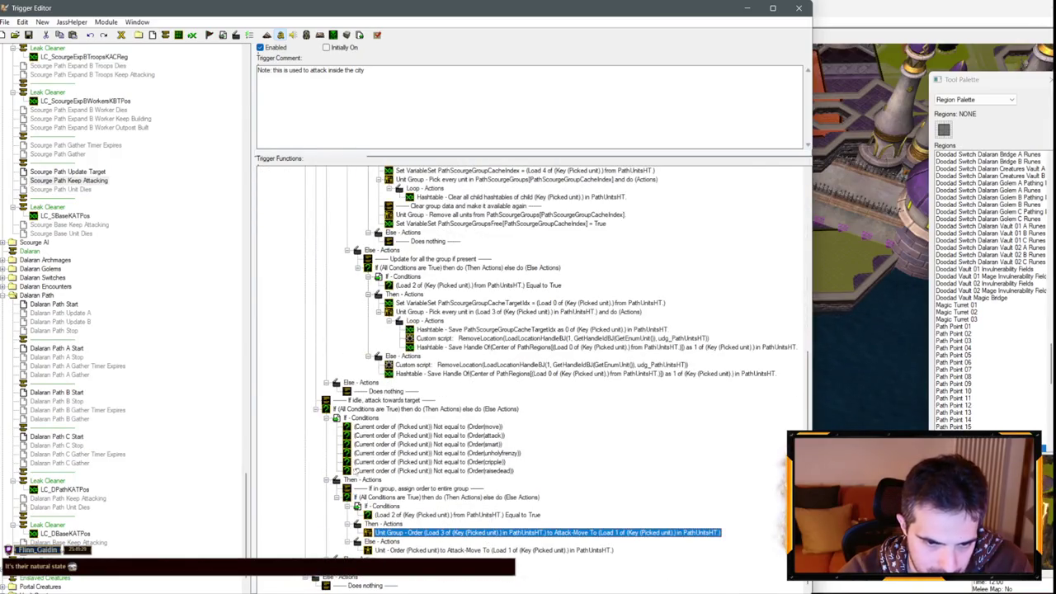
click(67, 172)
click(445, 515)
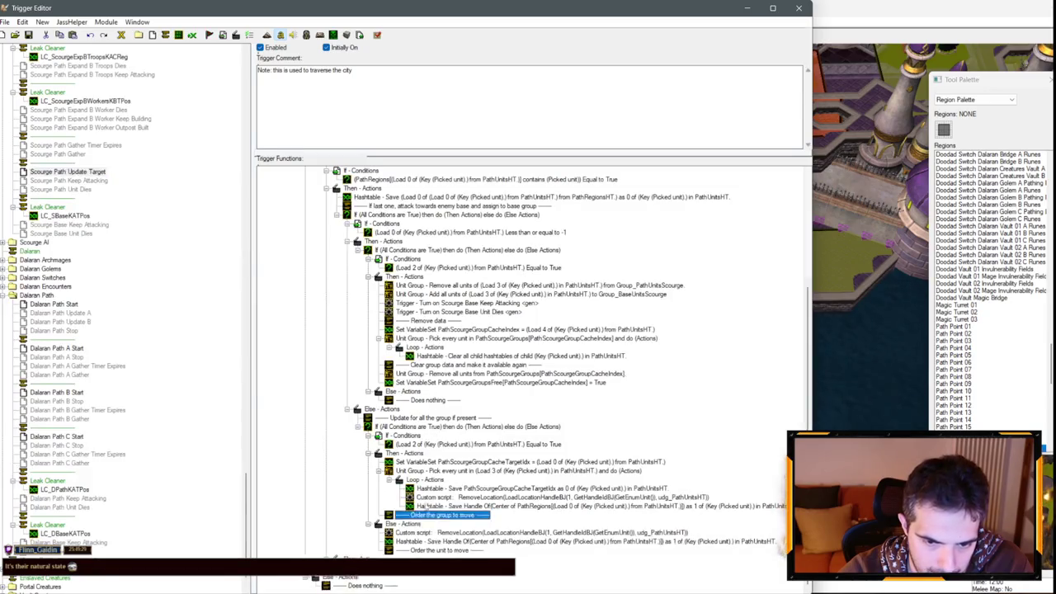
key(ctrl+v)
double_click(445, 514)
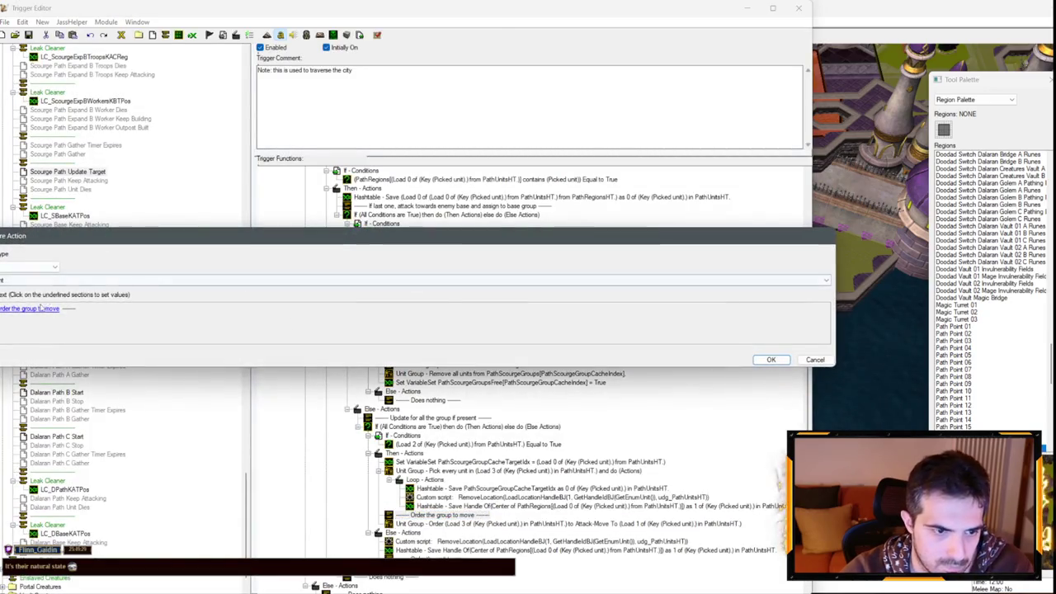
click(33, 308)
key(End)
key(ctrl+shift+Left)
key(BackSpace)
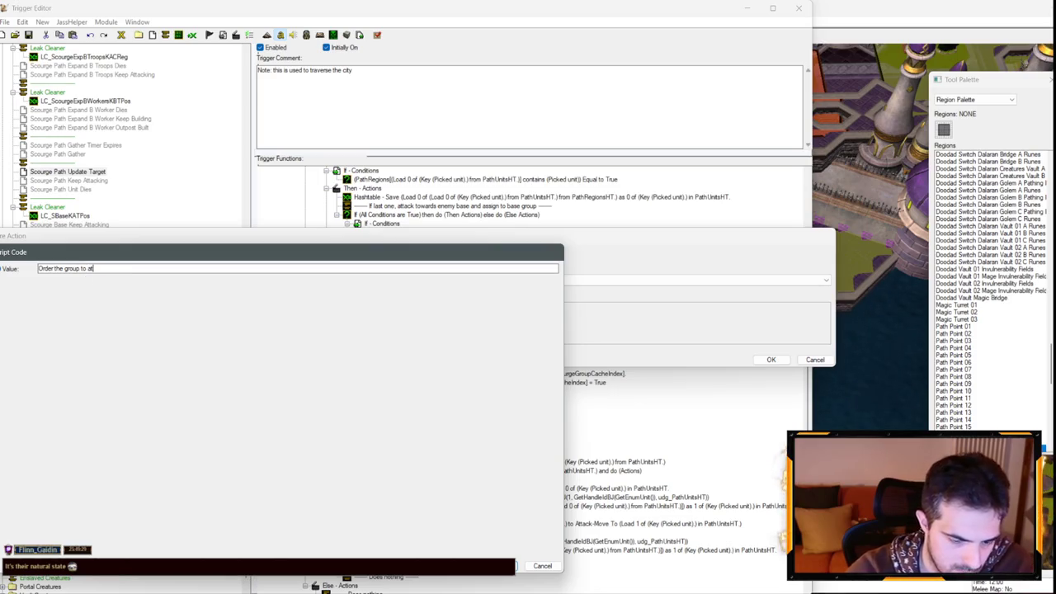
text(tack)
key(Return)
key(Return)
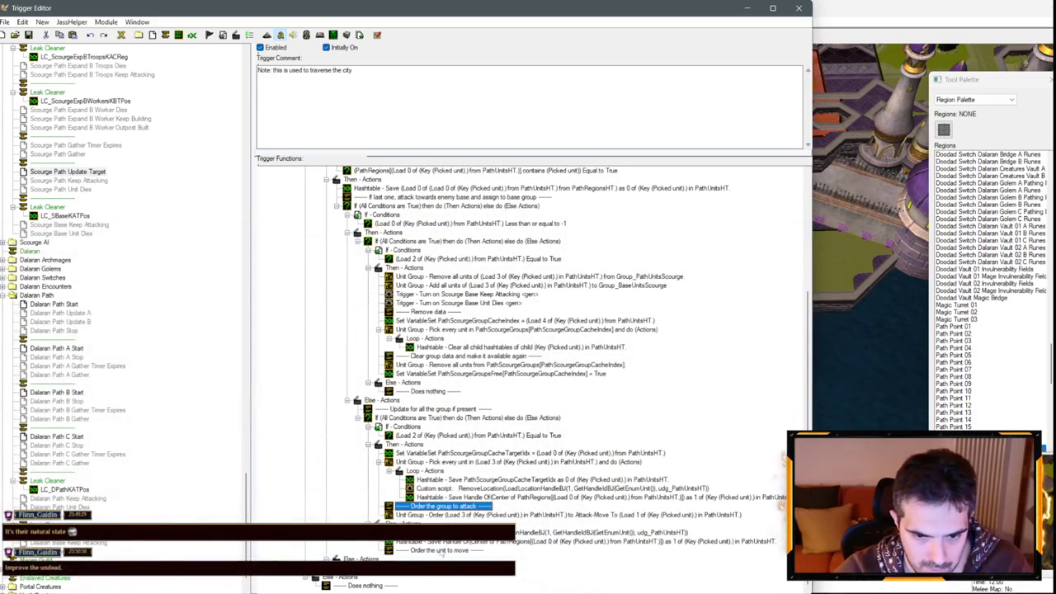
Step: Copy the single-unit Attack-Move order from Keep Attacking and reword its comment to 'Order the unit to attack'
click(442, 550)
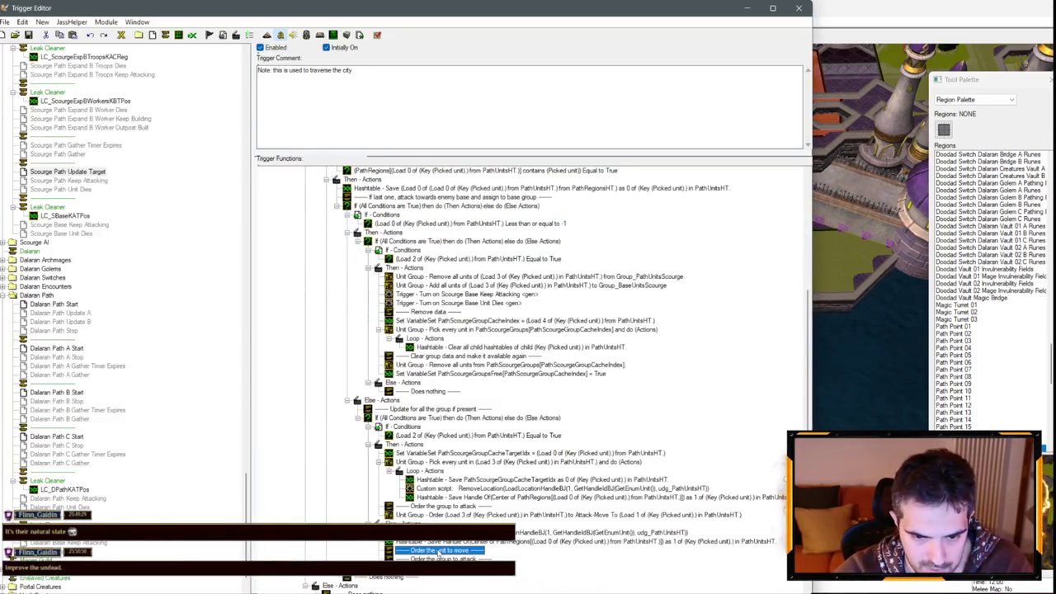
click(89, 183)
click(436, 550)
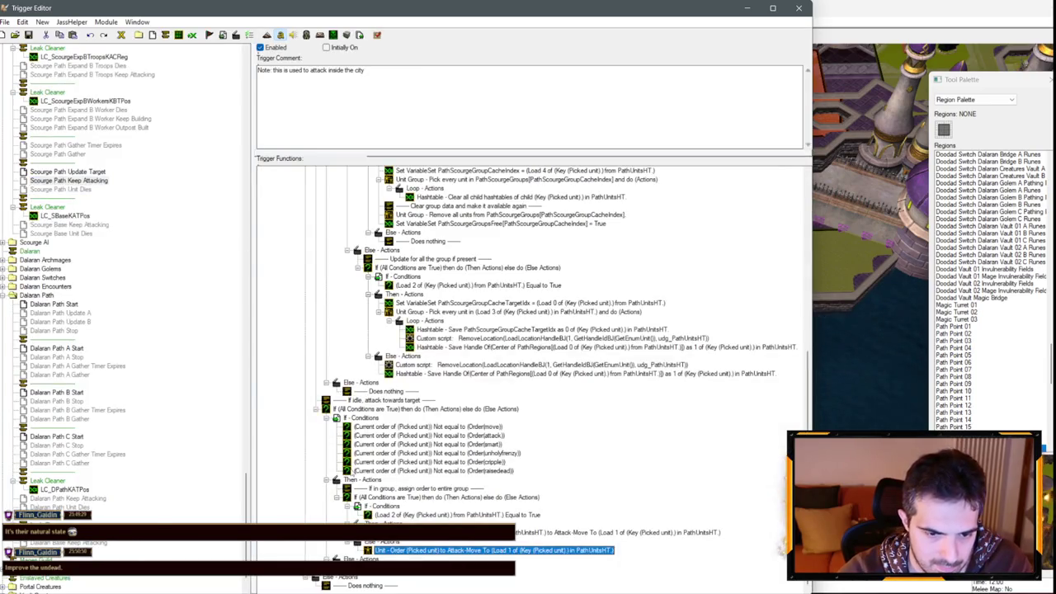
click(91, 172)
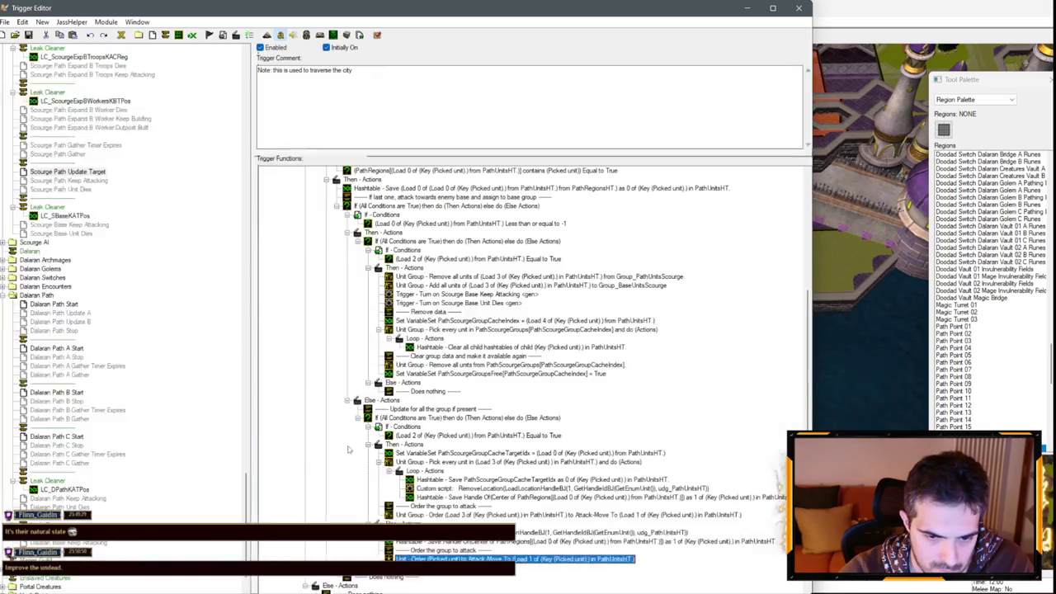
double_click(446, 550)
click(47, 306)
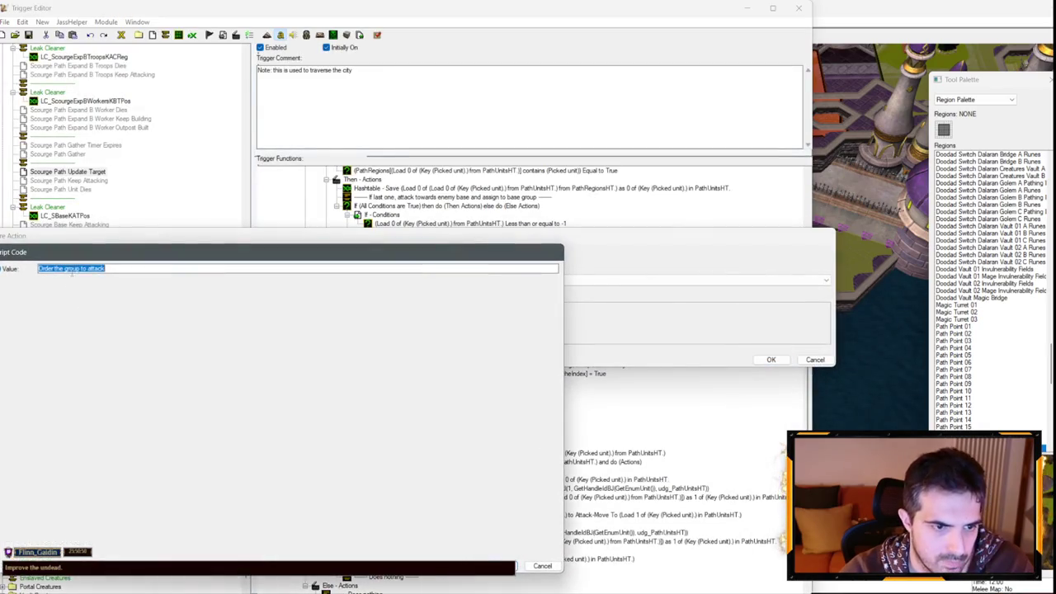
text(unit)
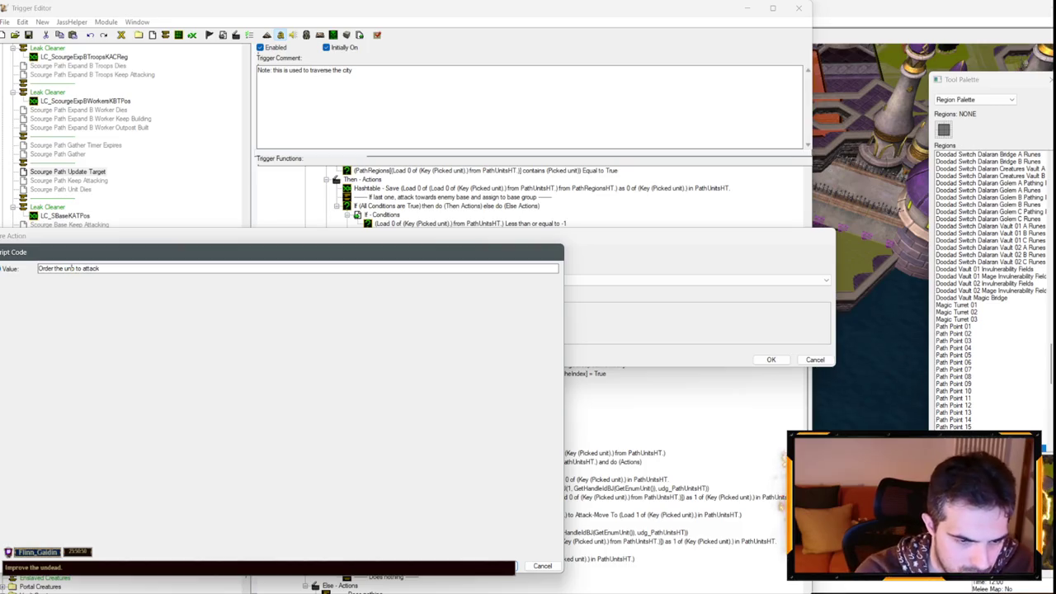
key(Return)
key(Return)
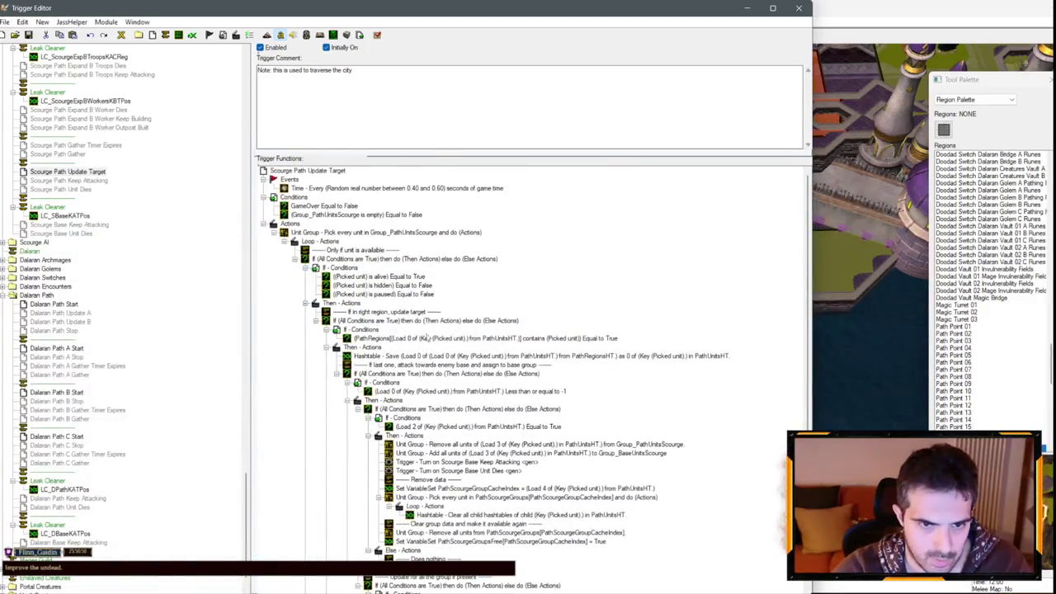
Step: Uncheck Initially On for Scourge Path Update Target
scroll(495, 371, down, 5)
scroll(97, 188, down, 2)
click(95, 146)
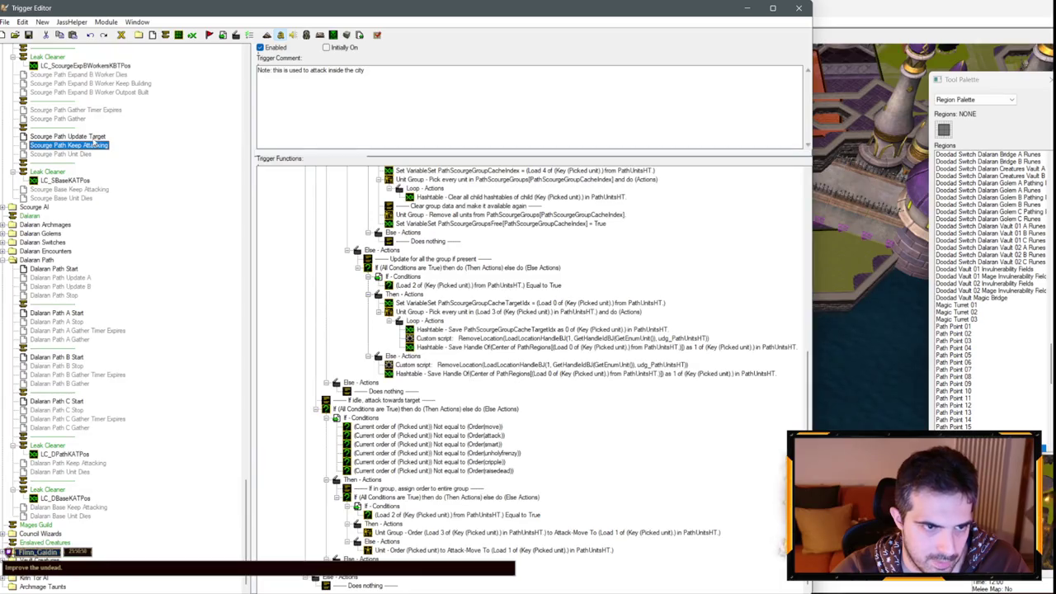
right_click(94, 137)
click(124, 293)
scroll(349, 213, up, 3)
Step: Paste the idle attack-move If block under Then - Actions in Keep Attacking and remove the region-update block
scroll(363, 371, down, 3)
click(373, 410)
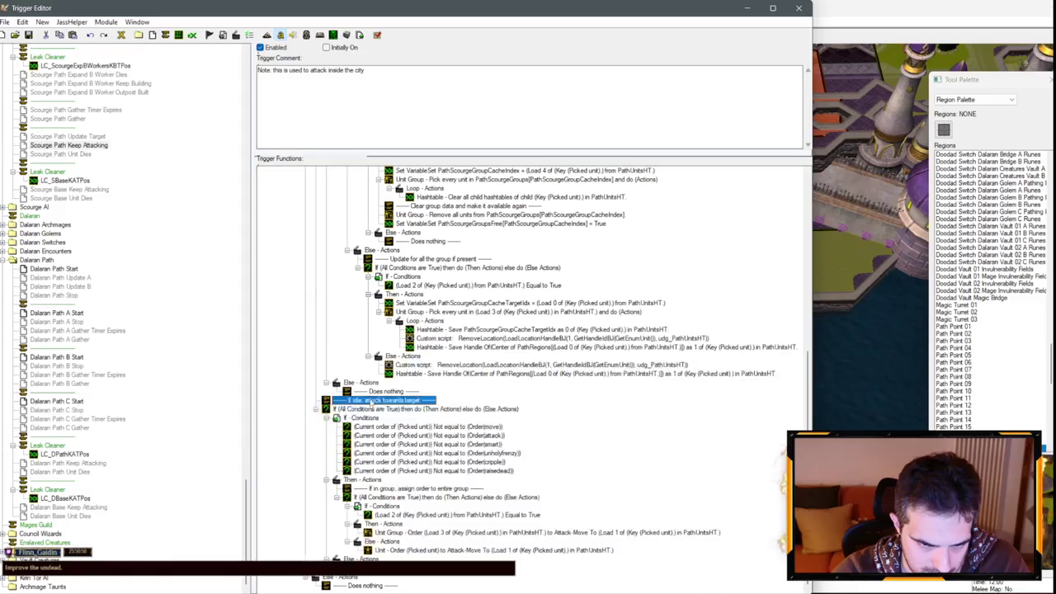
scroll(371, 330, up, 10)
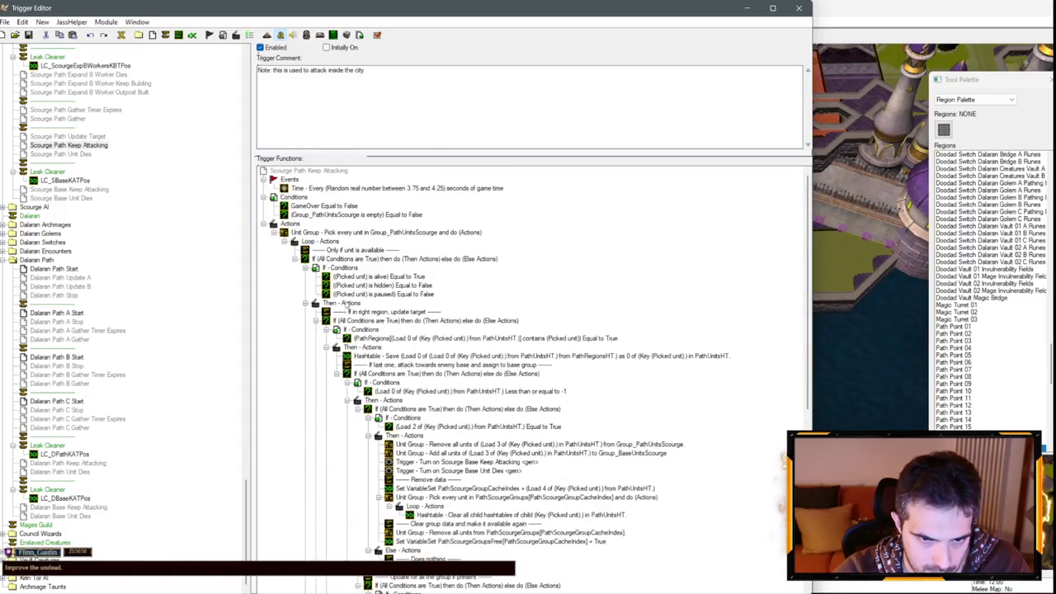
click(340, 304)
key(ctrl+v)
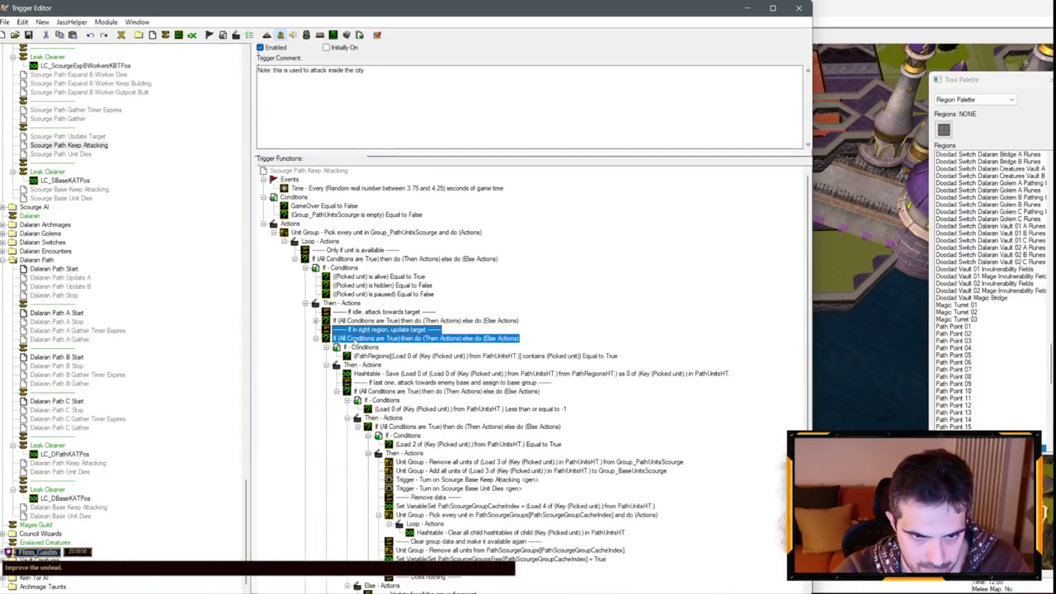
key(Left)
click(315, 321)
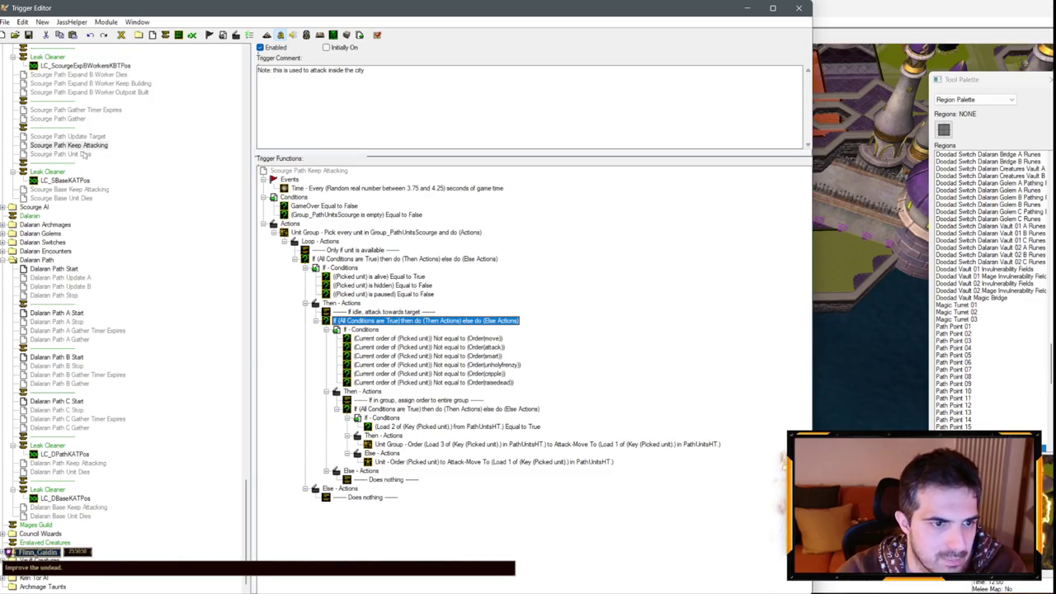
scroll(60, 134, up, 6)
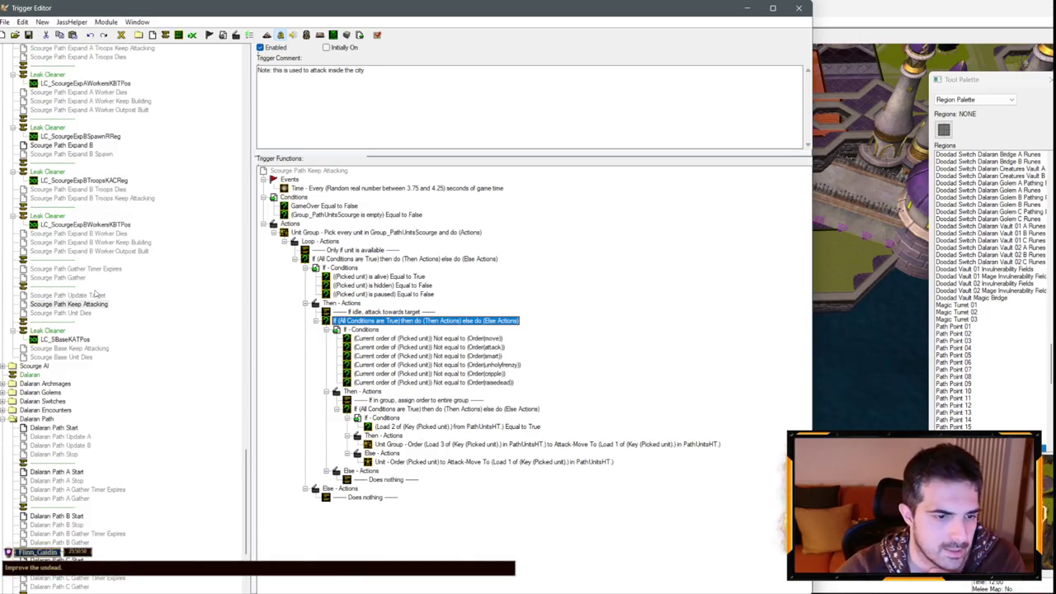
Step: Rename Scourge Path Update Target to 'Scourge Path Keep Traversing'
click(97, 293)
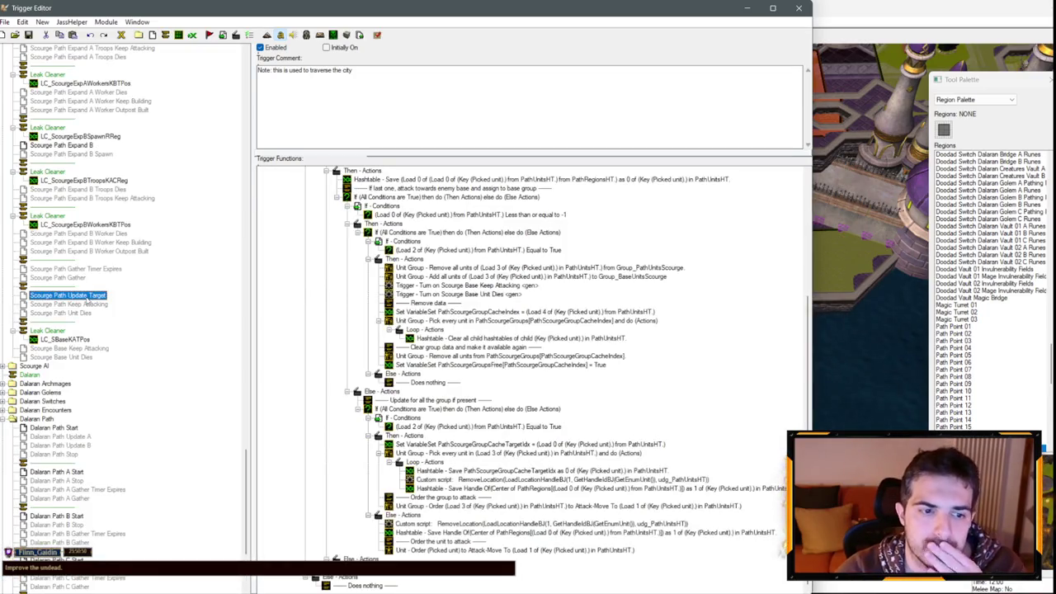
key(F2)
key(End)
key(ctrl+BackSpace)
key(ctrl+BackSpace)
text(Keep )
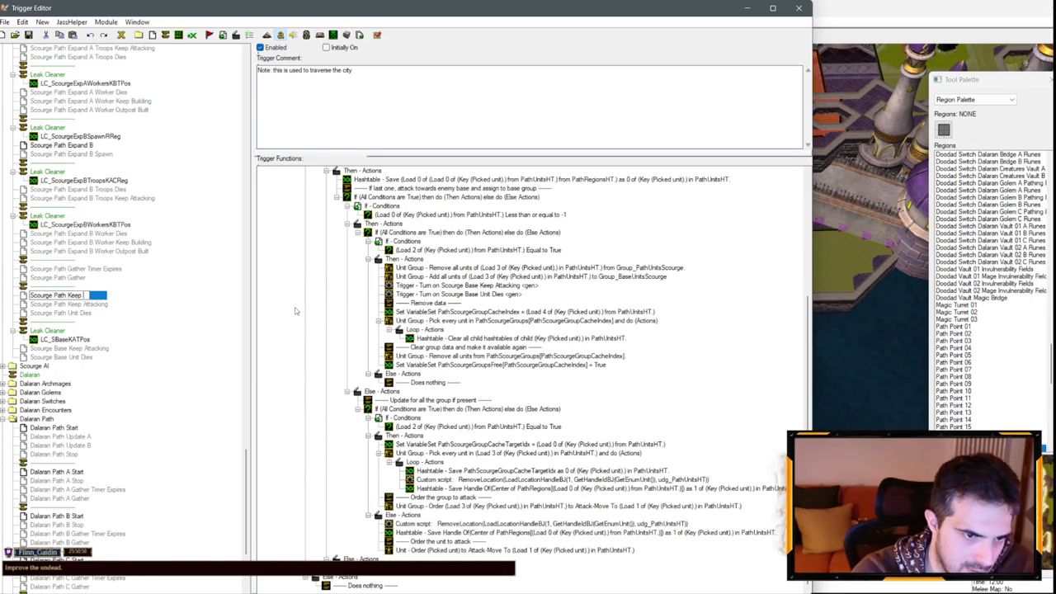
text(Traversing)
key(Return)
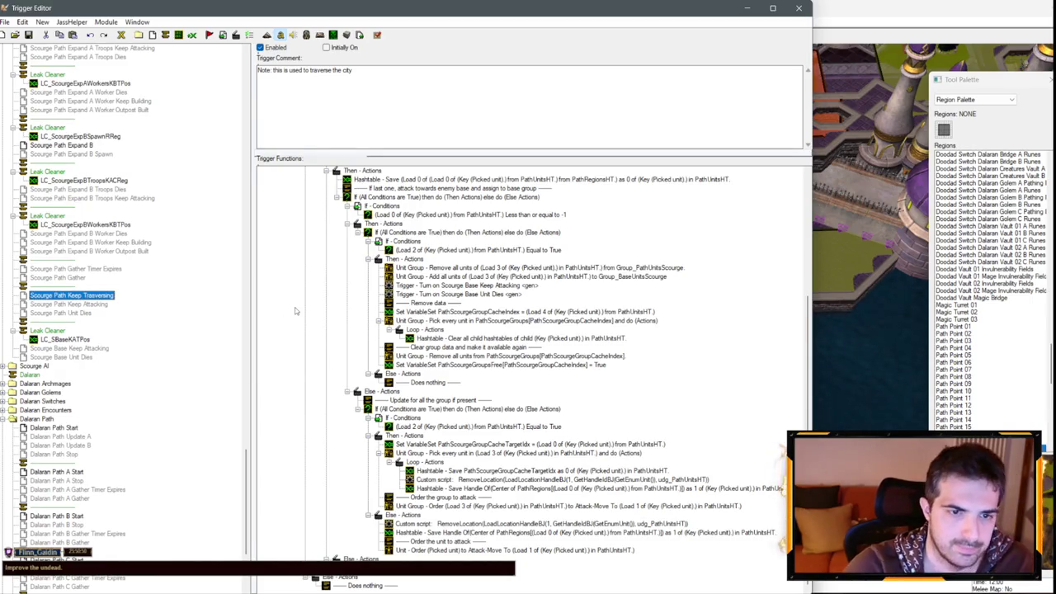
Step: Duplicate Dalaran Path Keep Attacking and name the copy 'Dalaran Path Keep Traversing'
scroll(142, 460, down, 6)
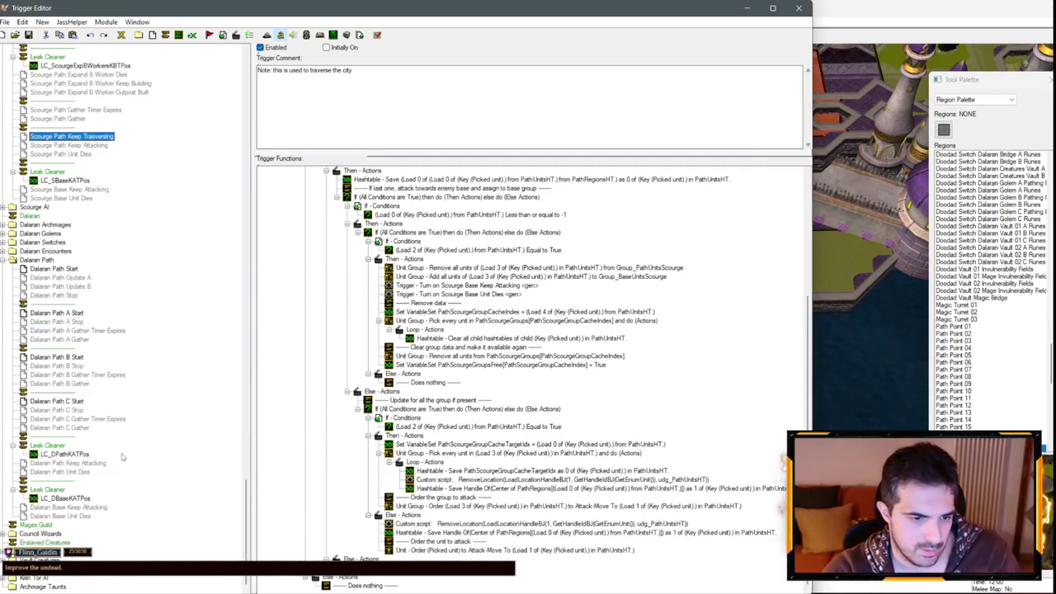
click(83, 466)
key(ctrl+c)
key(ctrl+v)
key(F2)
key(End)
key(ctrl+BackSpace)
key(ctrl+BackSpace)
text(Traversing)
key(Return)
scroll(132, 445, up, 7)
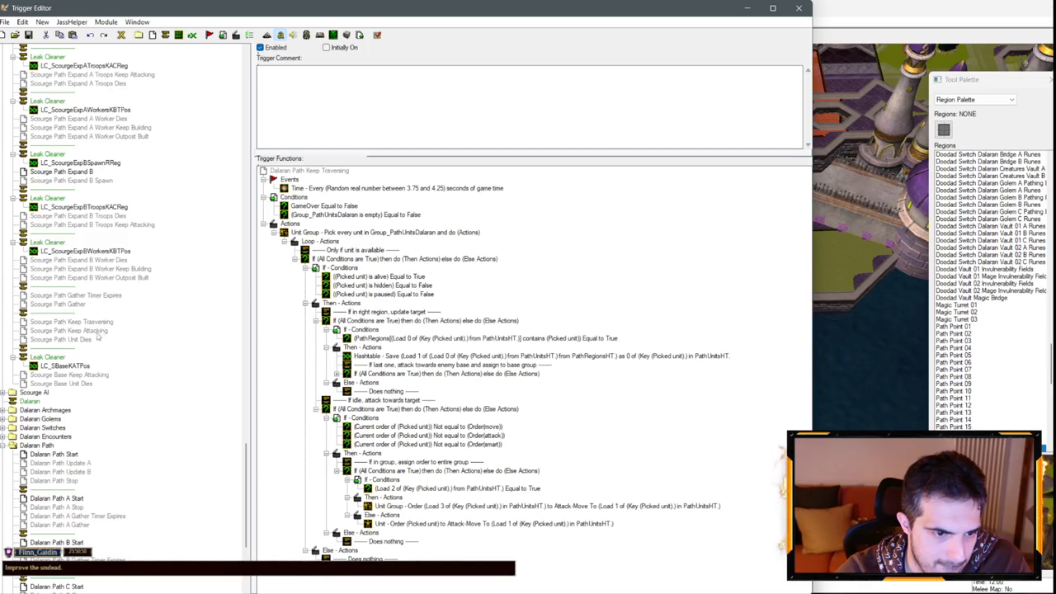
scroll(83, 330, down, 7)
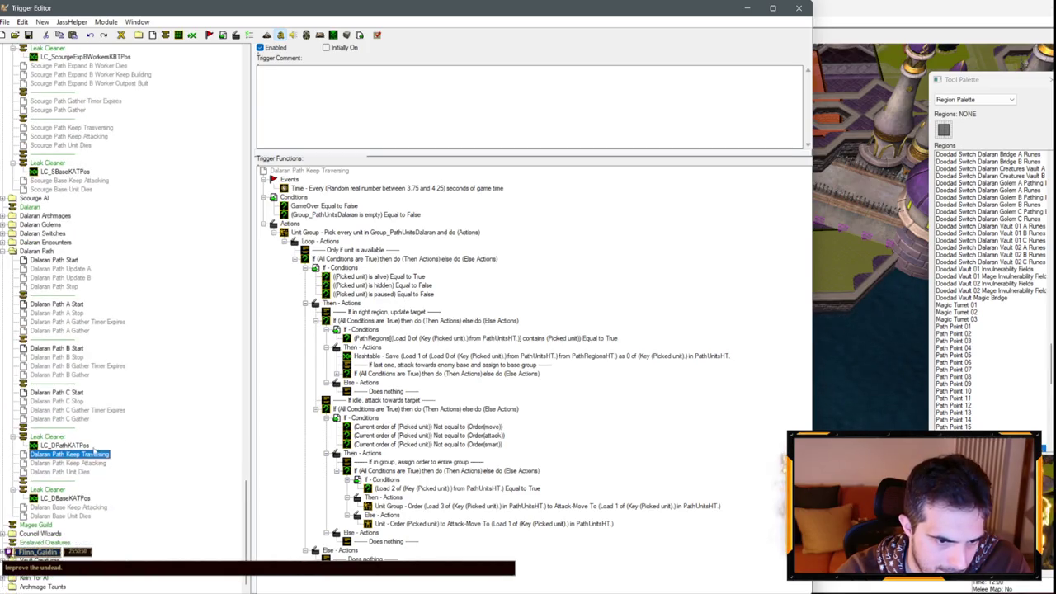
click(92, 463)
click(64, 446)
key(Delete)
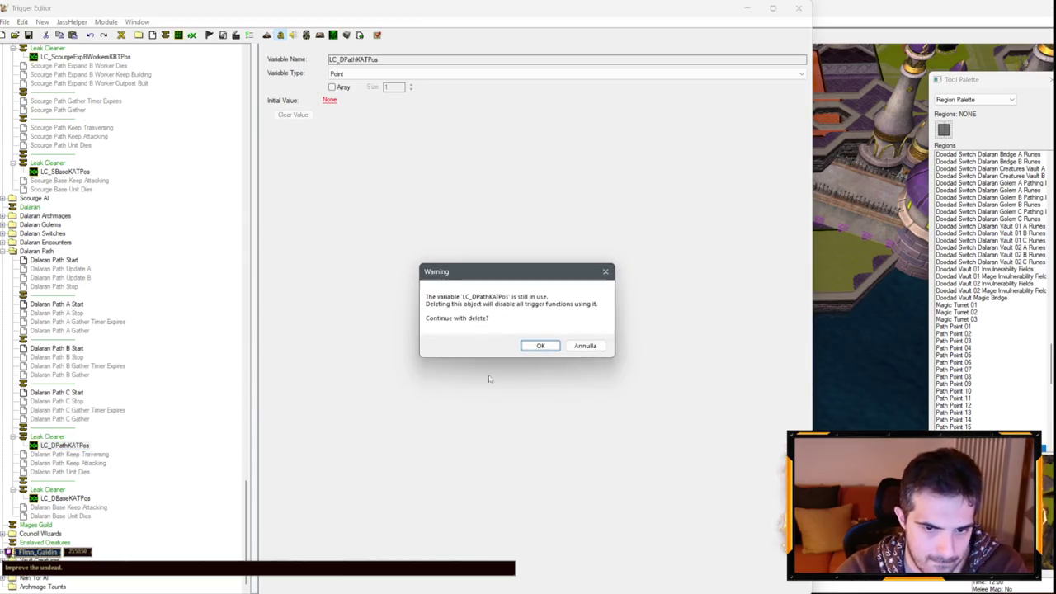
click(540, 345)
click(590, 350)
click(90, 463)
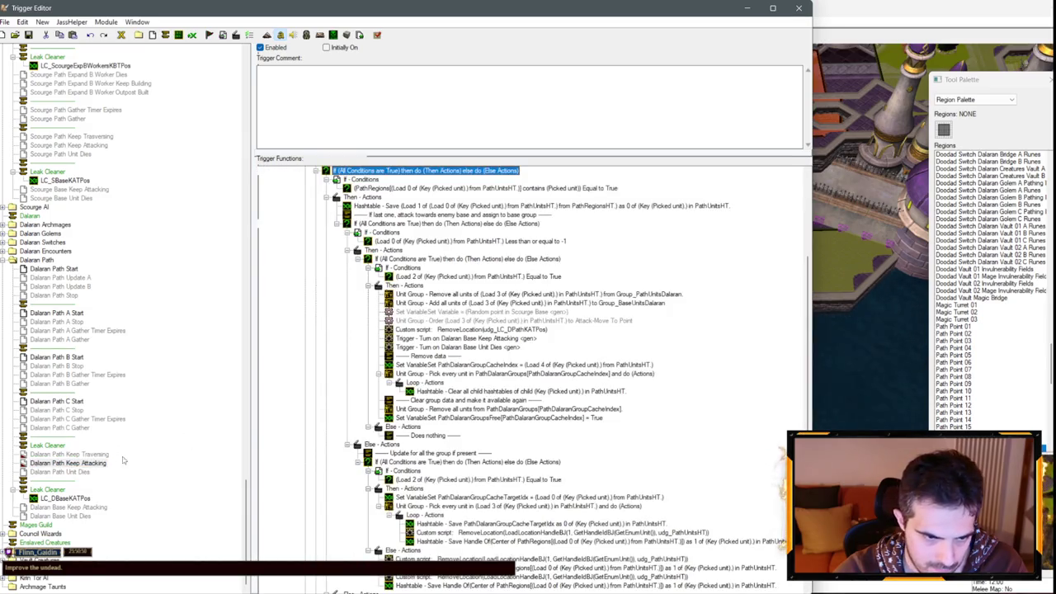
click(89, 465)
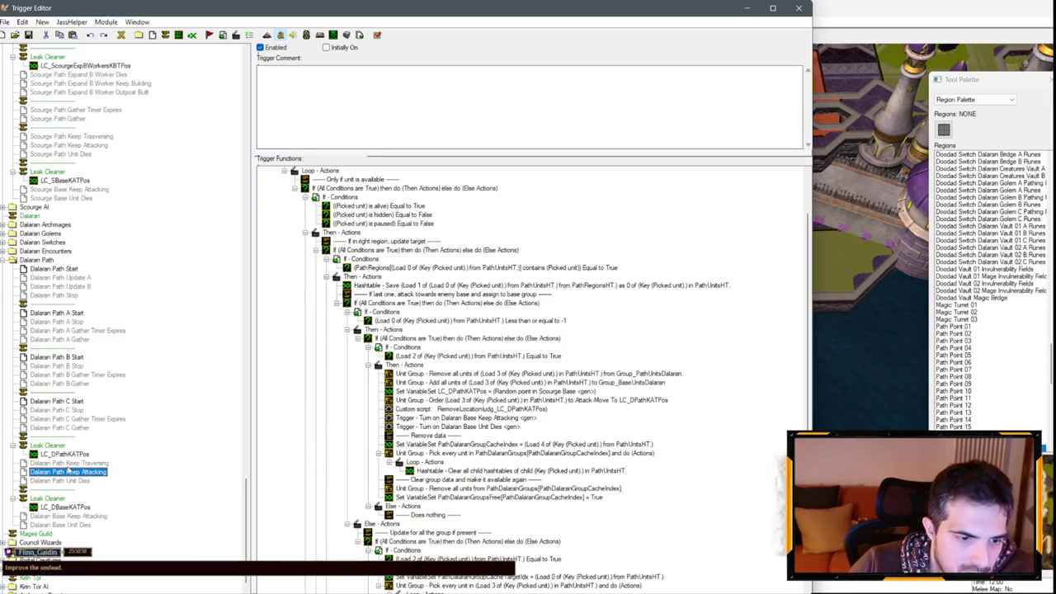
Step: In Dalaran Path Keep Attacking, move the idle-attack If block above the right-region block and delete the right-region block
click(69, 464)
click(333, 373)
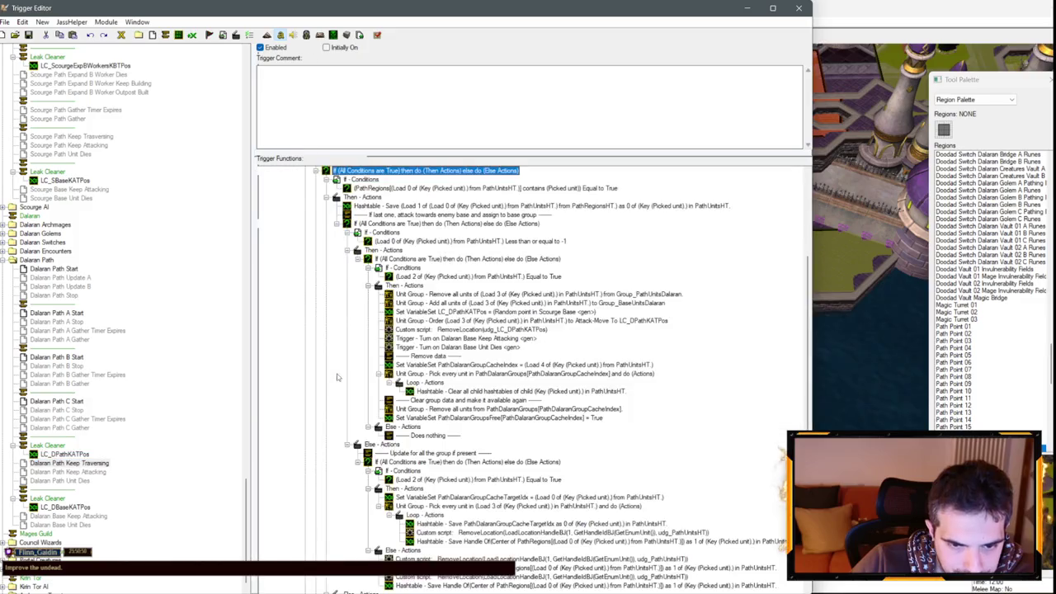
scroll(357, 350, down, 3)
scroll(332, 369, down, 1)
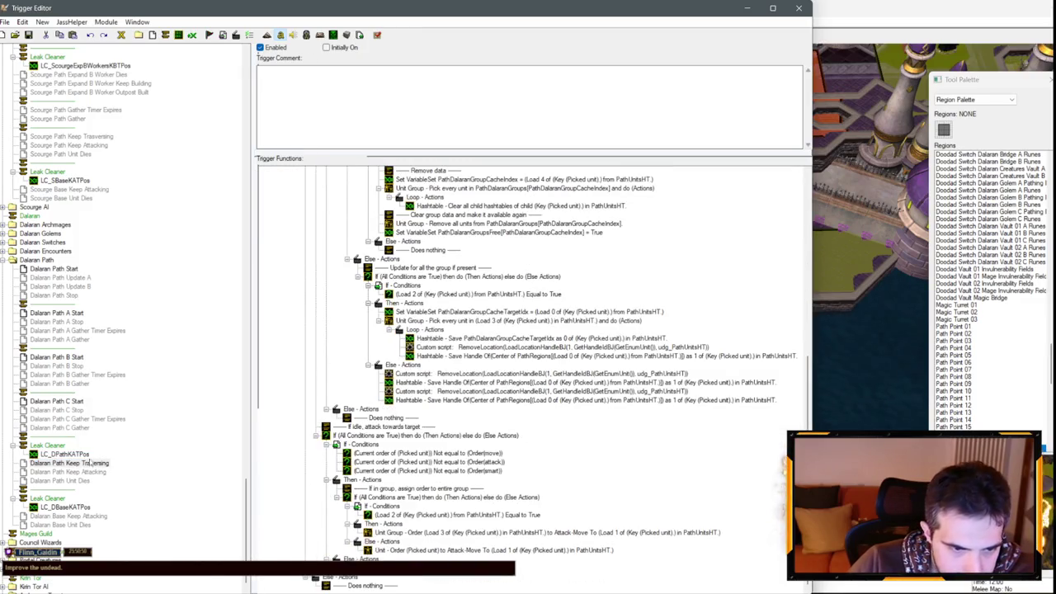
click(94, 472)
scroll(416, 451, down, 5)
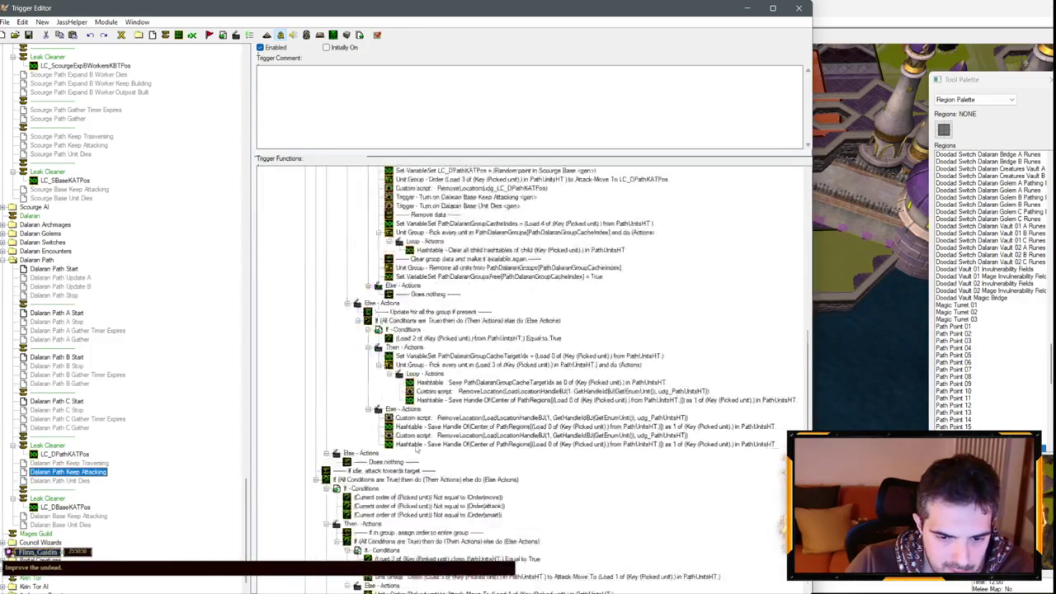
scroll(417, 452, down, 1)
click(400, 436)
drag(396, 428, 396, 326)
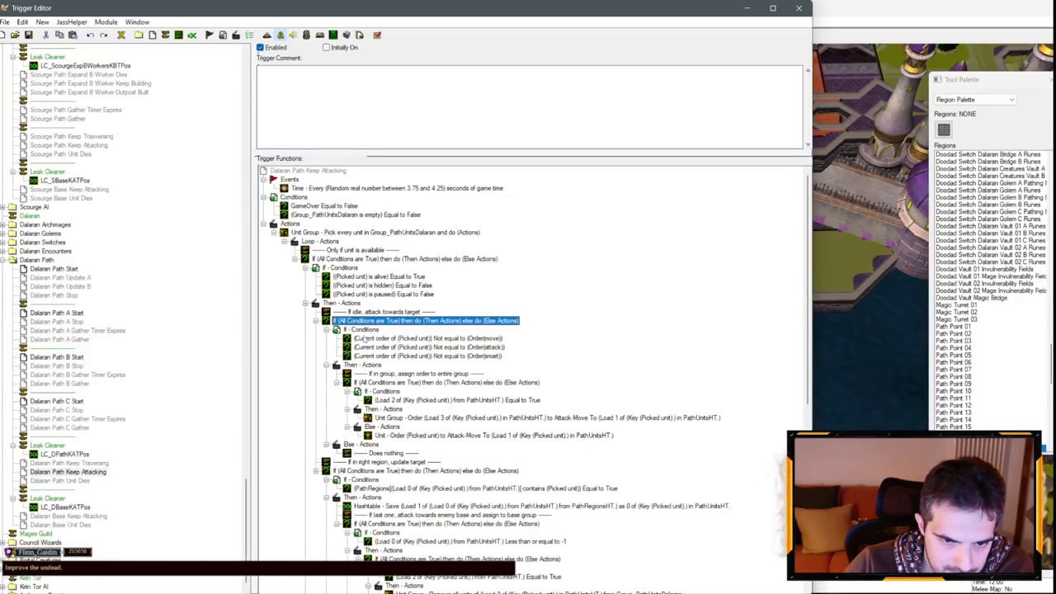
click(353, 469)
key(Delete)
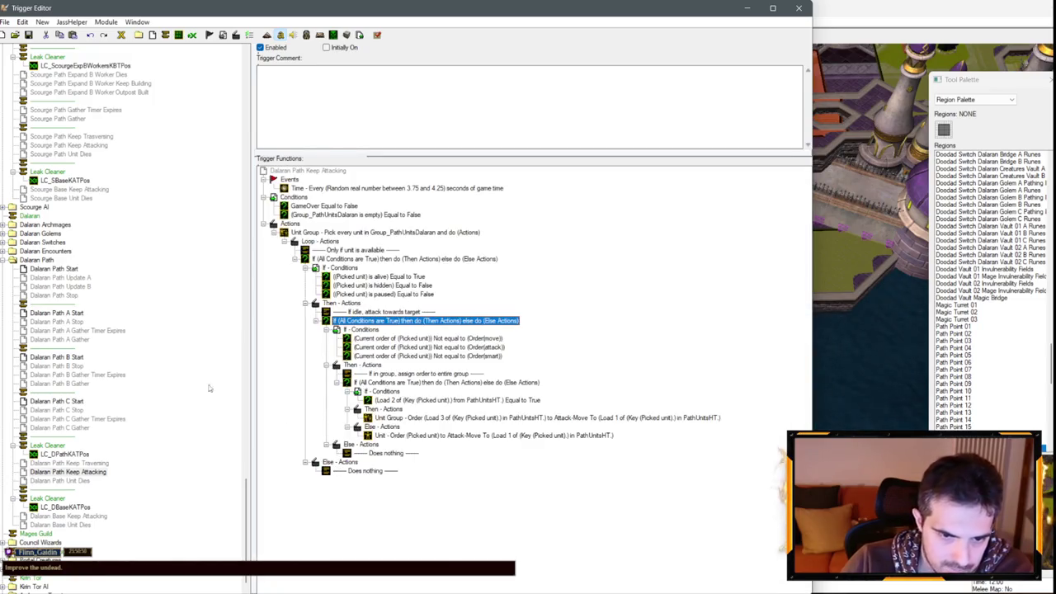
Step: Open Scourge Path Keep Traversing and select its group and unit attack order rows
click(104, 464)
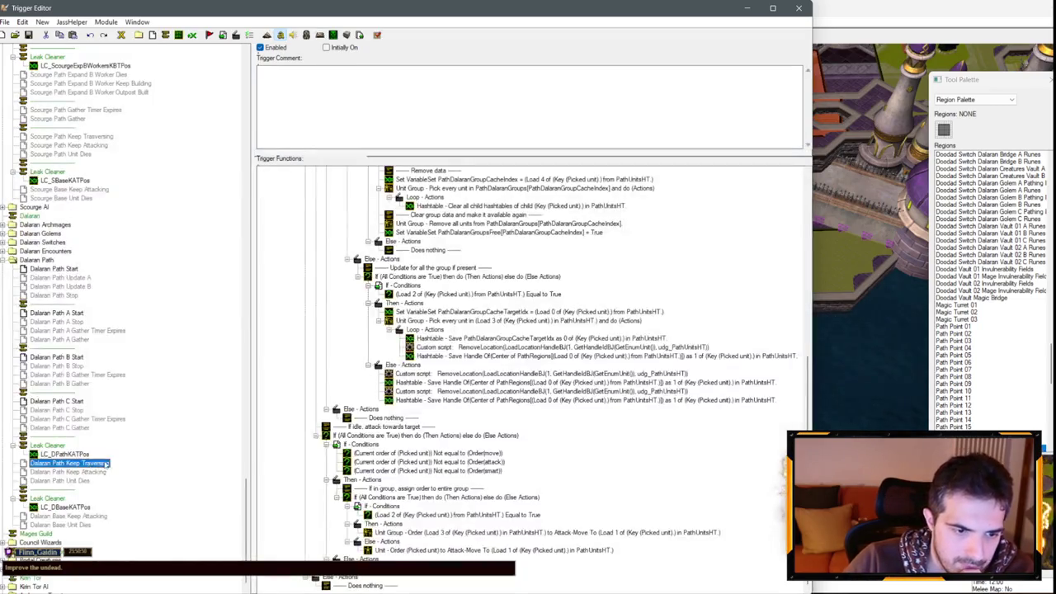
scroll(435, 348, up, 12)
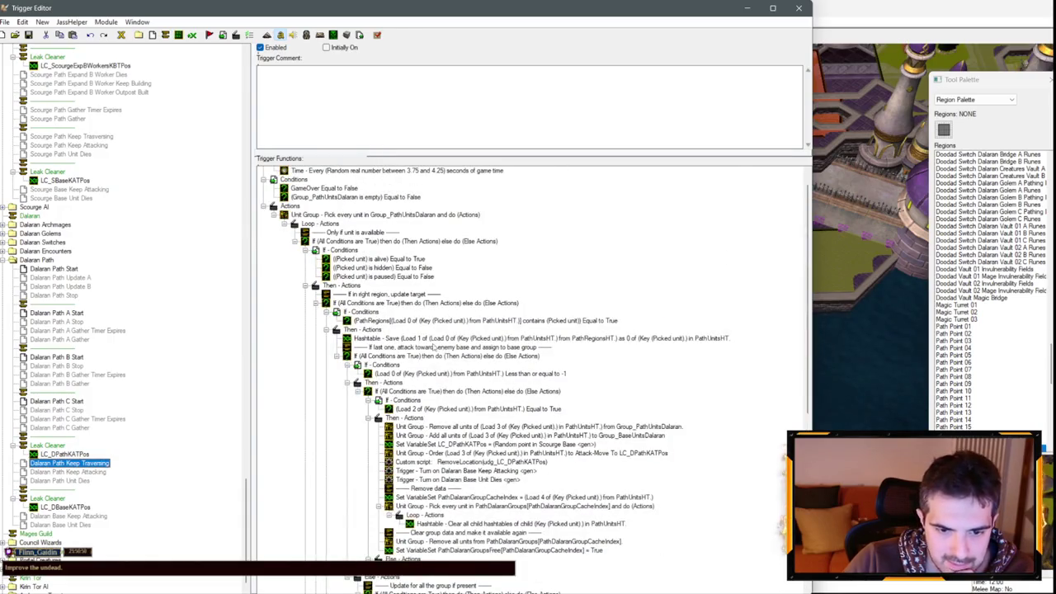
scroll(357, 316, down, 12)
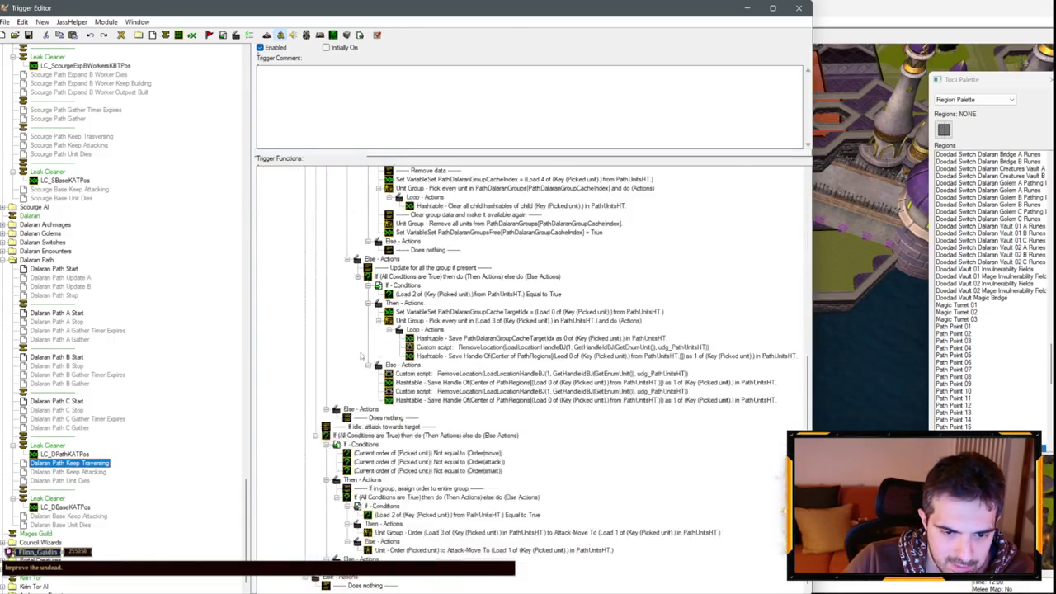
scroll(87, 429, up, 3)
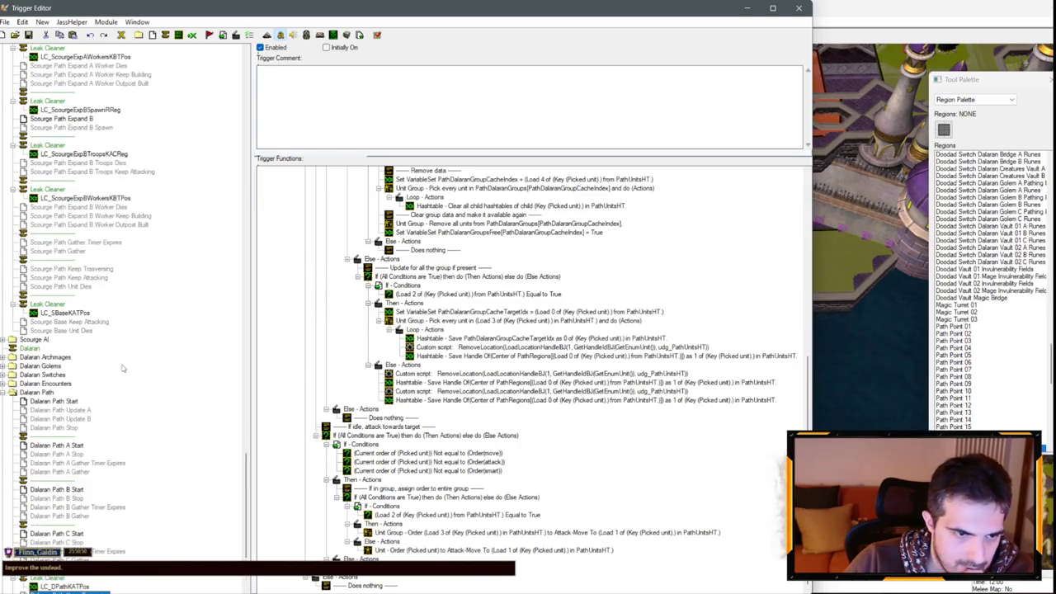
click(79, 322)
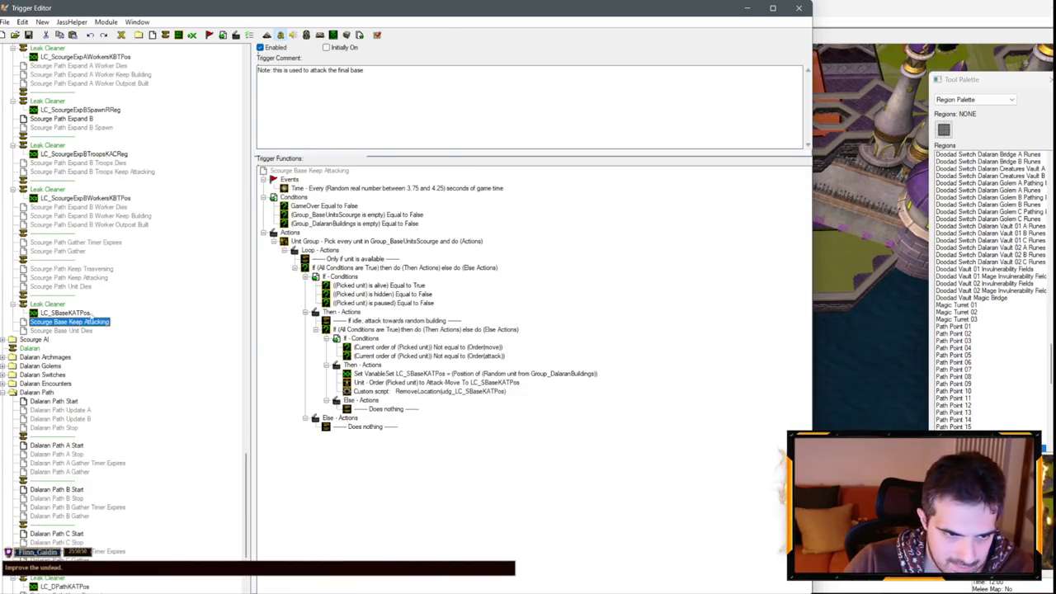
click(98, 278)
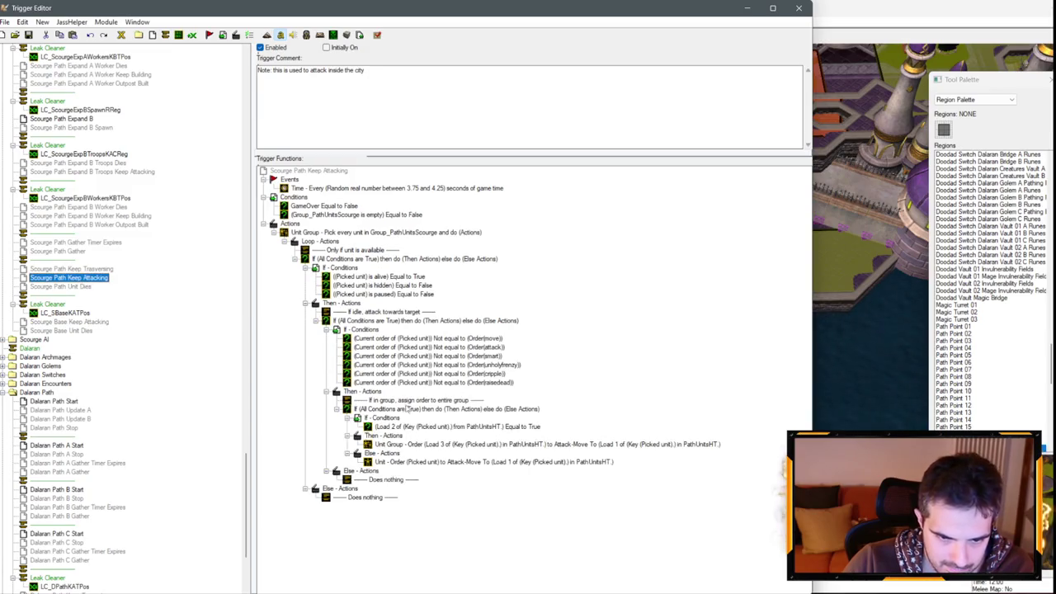
click(83, 270)
click(439, 505)
click(439, 498)
click(434, 541)
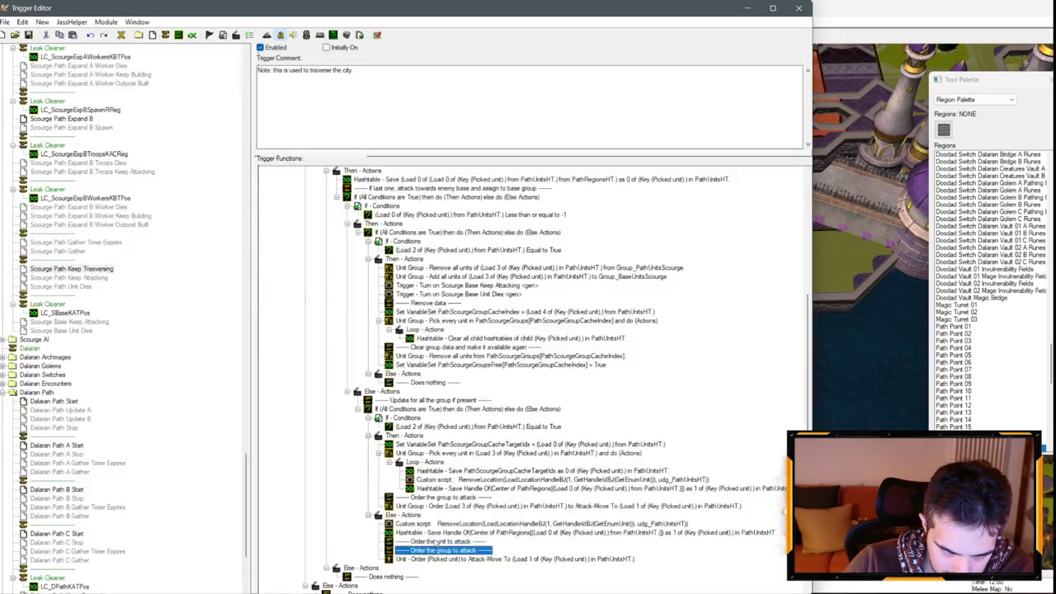
Step: Paste the group and unit attack comments into Dalaran Path Keep Traversing, arrange them, and delete two cleanup rows
click(439, 550)
scroll(91, 421, down, 5)
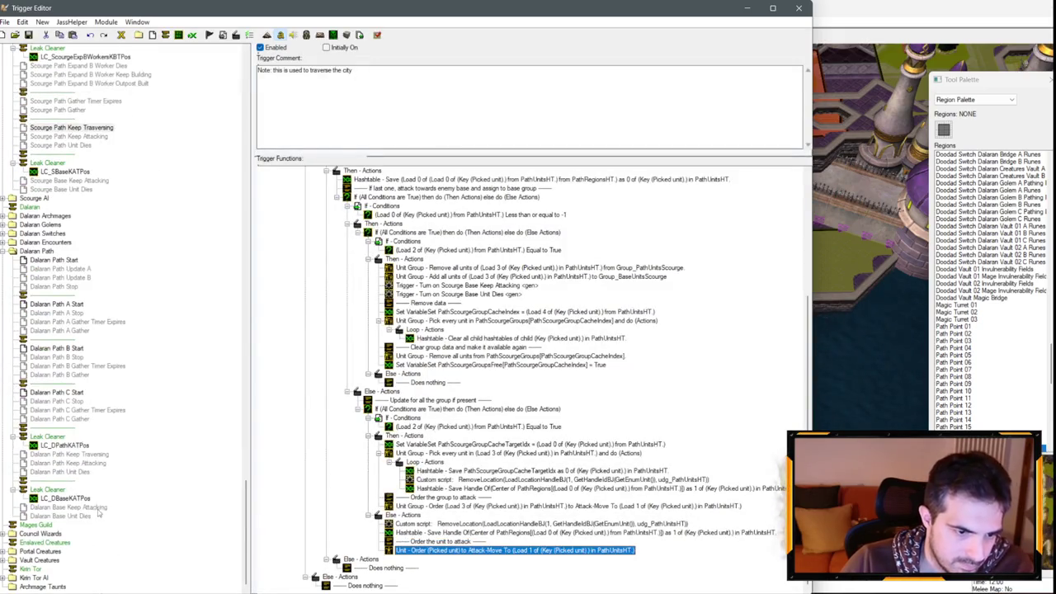
click(104, 463)
click(91, 455)
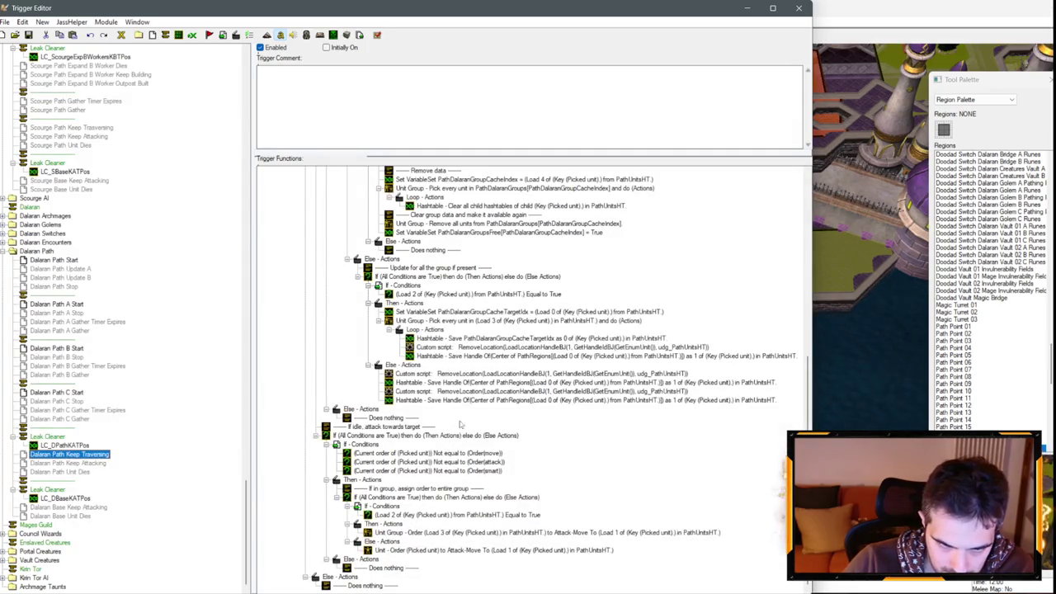
scroll(446, 408, up, 4)
click(427, 461)
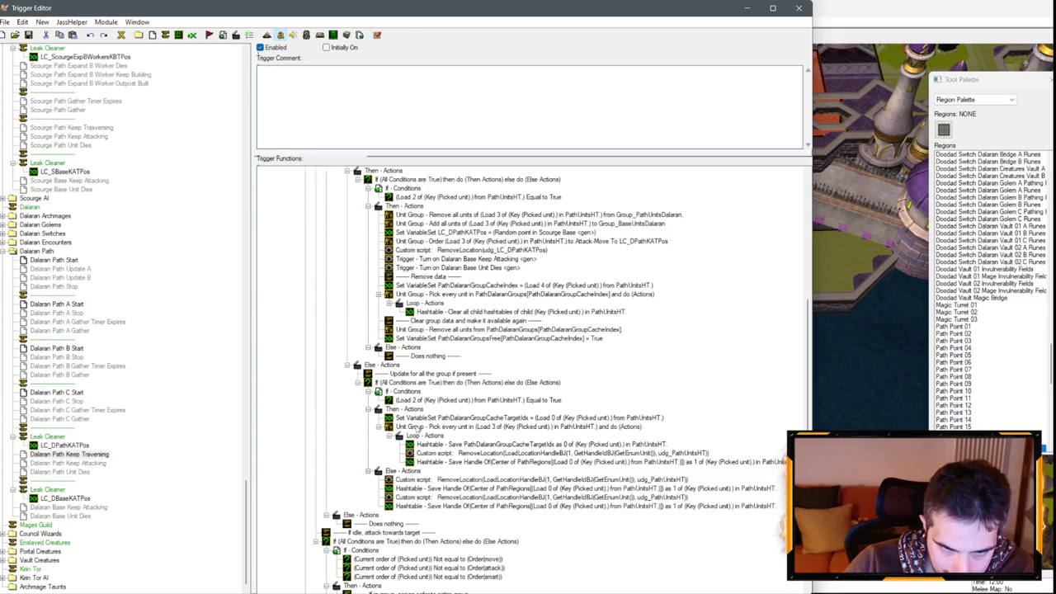
key(ctrl+v)
drag(426, 482, 437, 530)
click(495, 488)
shift+click(544, 498)
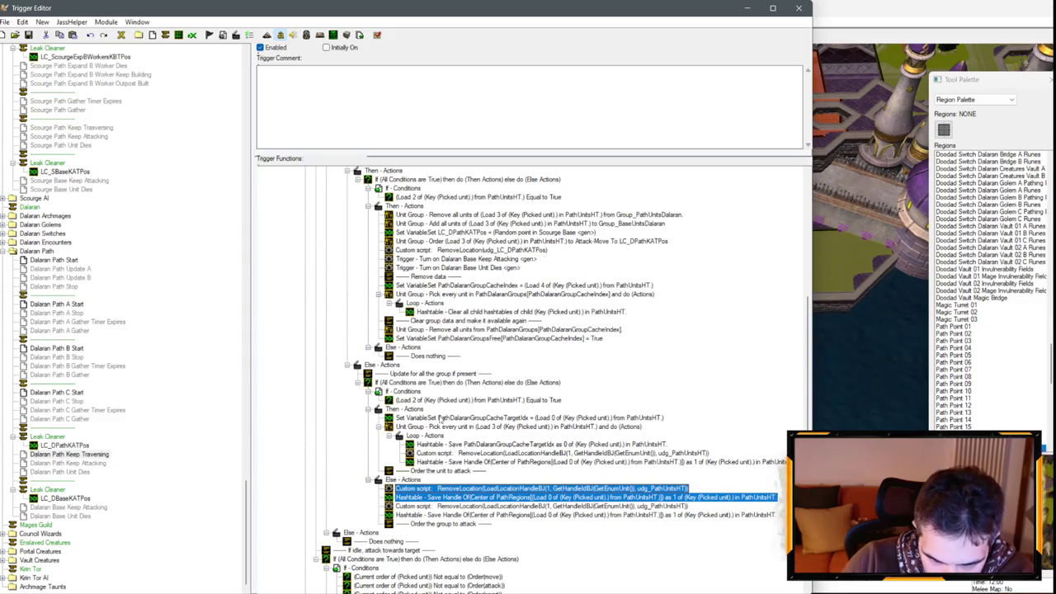
key(Delete)
drag(455, 474, 445, 506)
drag(384, 466, 391, 431)
Step: Add the group Attack-Move order after the group comment and cut out the idle-attack If block
click(428, 533)
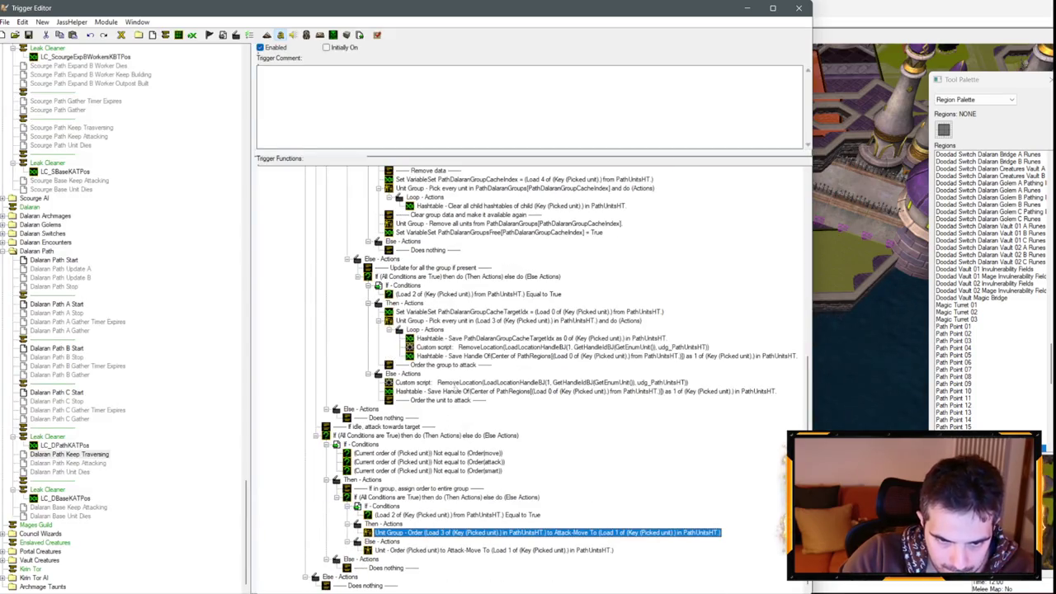
click(438, 364)
key(ctrl+v)
click(483, 558)
click(446, 409)
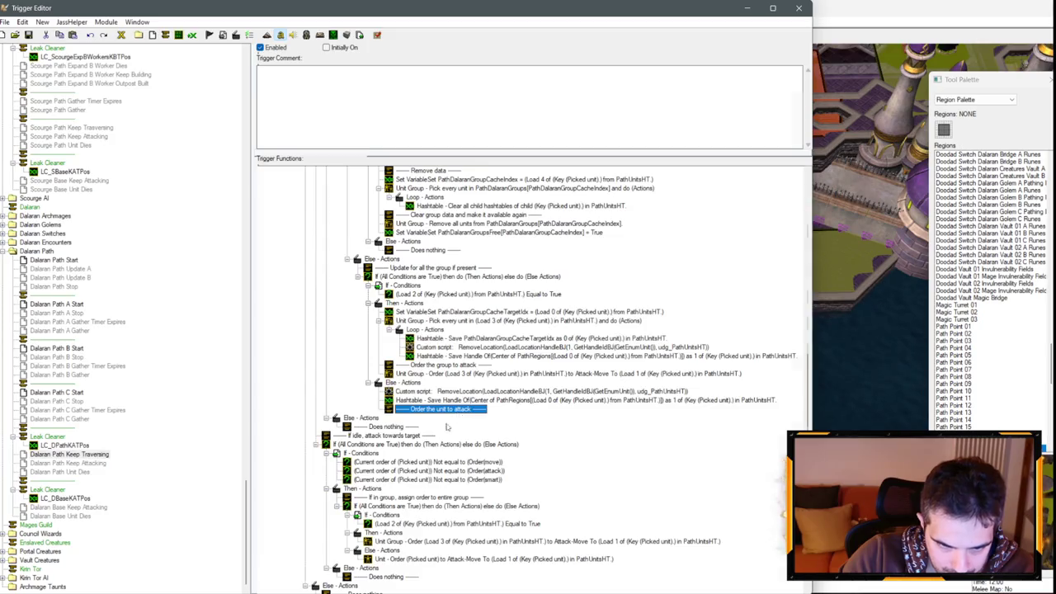
click(400, 445)
key(ctrl+x)
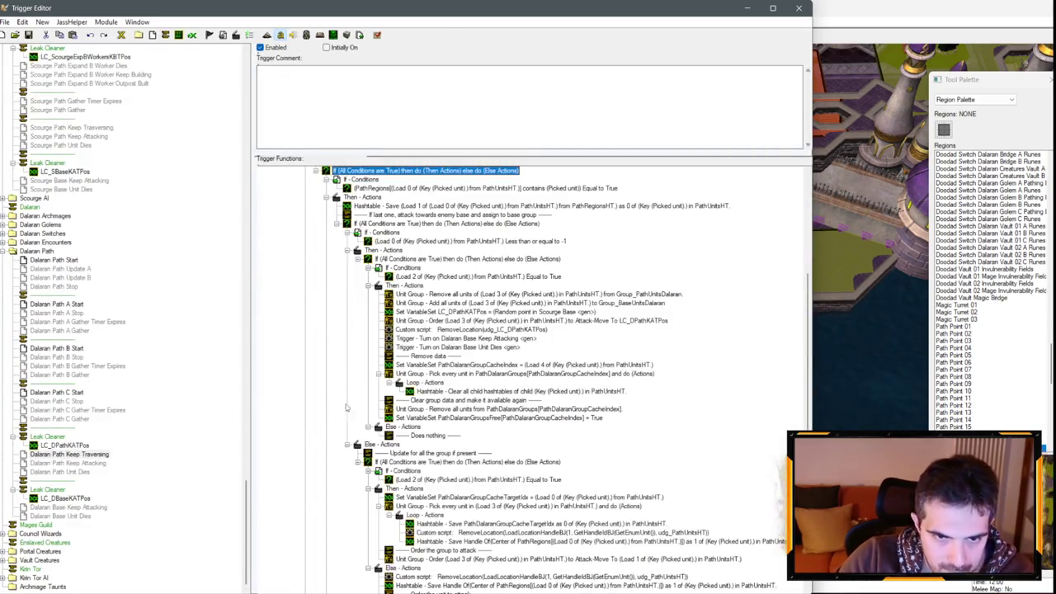
scroll(347, 407, up, 6)
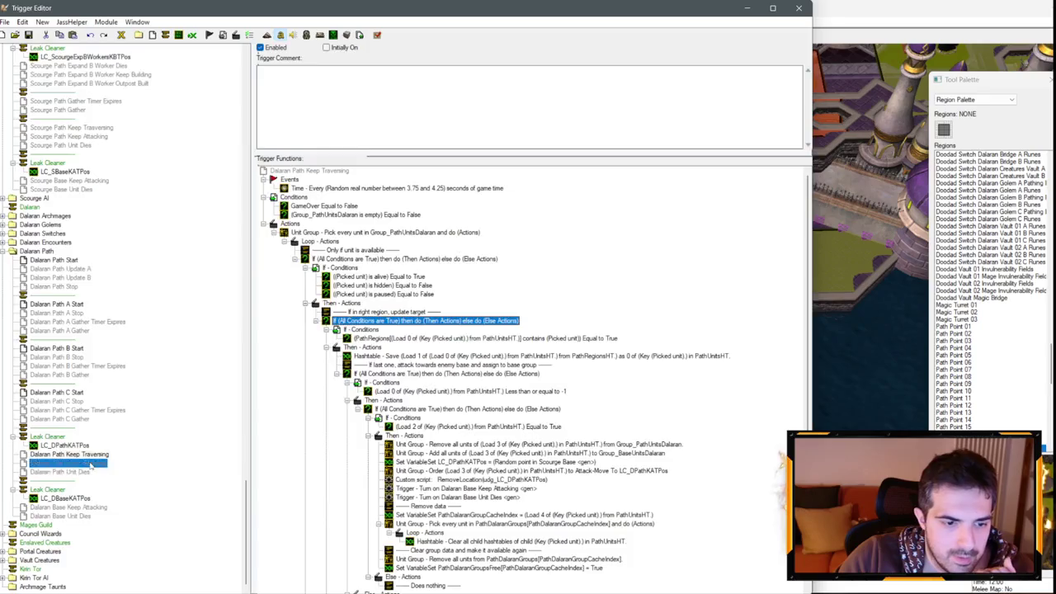
Step: Copy the every 0.40–0.60 second event from Scourge Path Keep Traversing for the Dalaran trigger
double_click(437, 189)
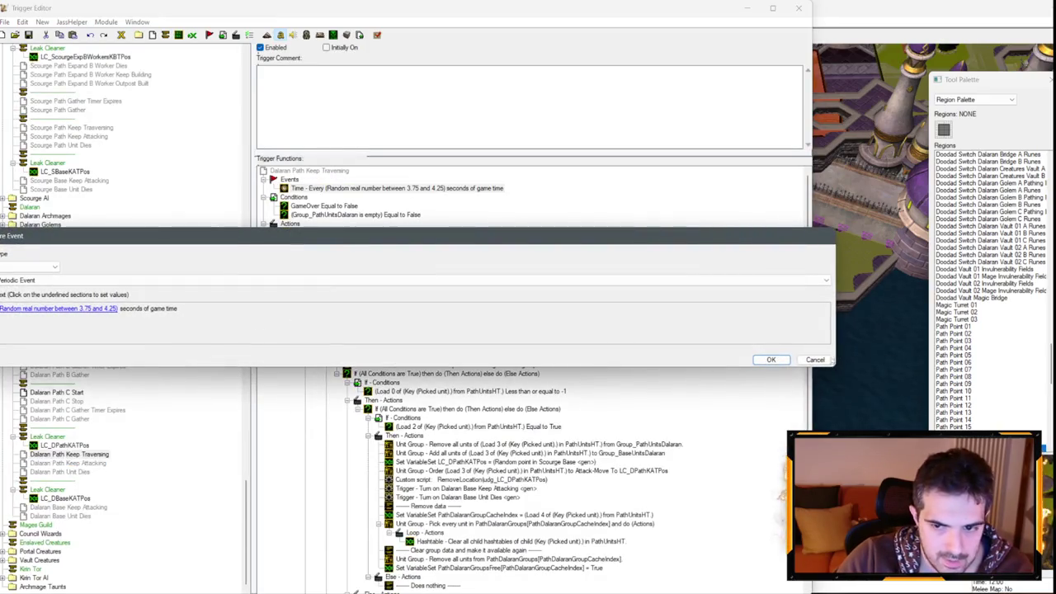
click(830, 360)
scroll(90, 258, up, 4)
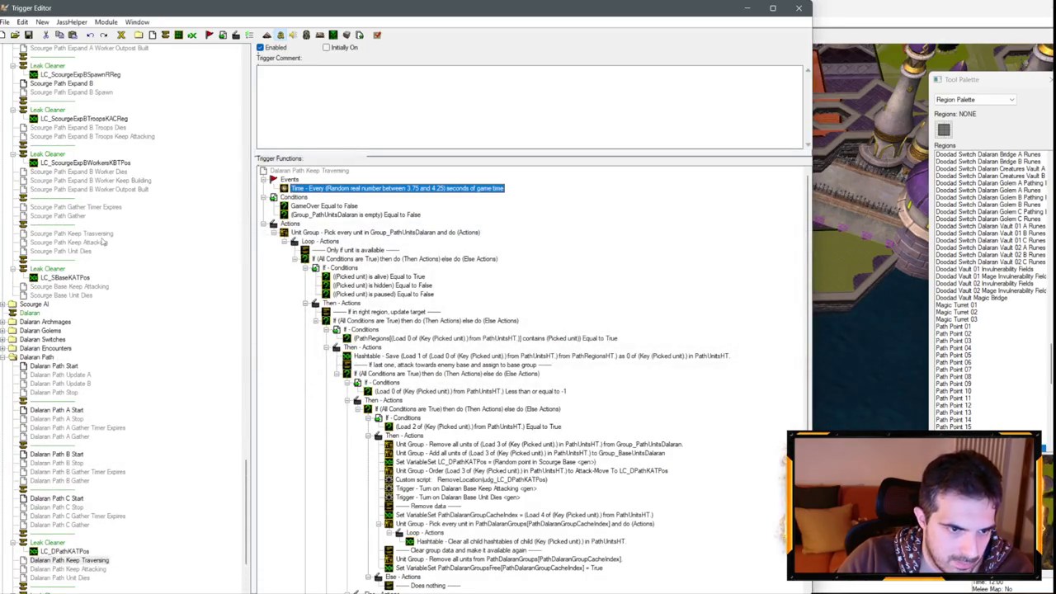
click(101, 235)
scroll(346, 198, up, 3)
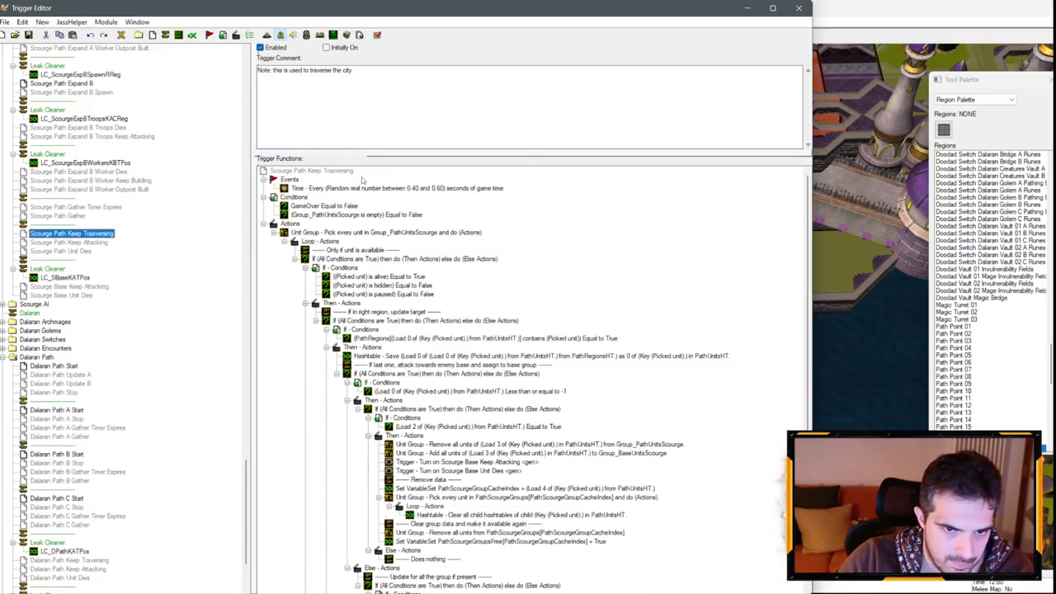
click(363, 188)
scroll(99, 372, down, 4)
click(68, 507)
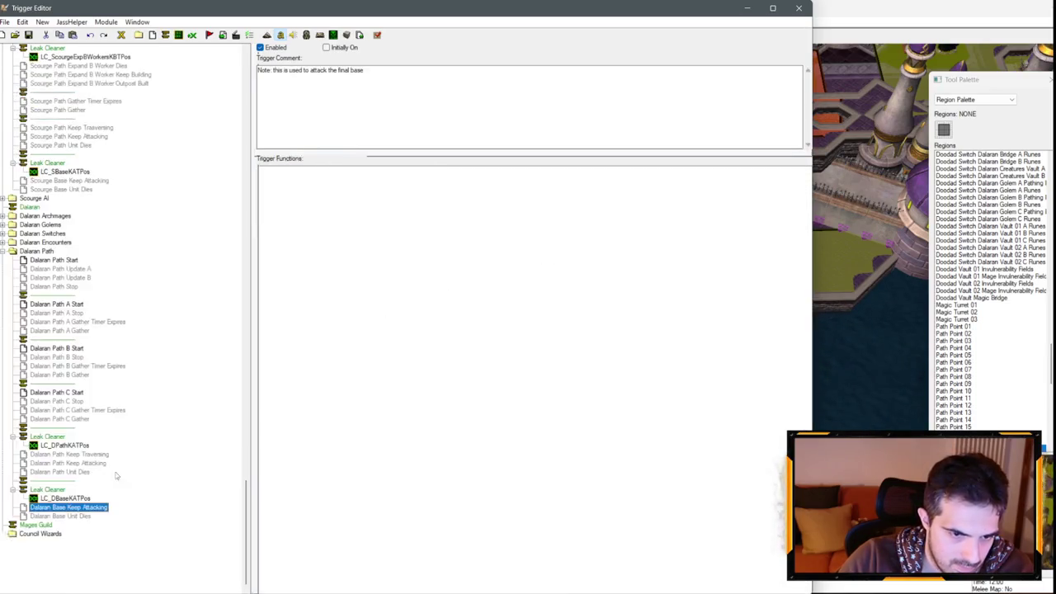
click(90, 454)
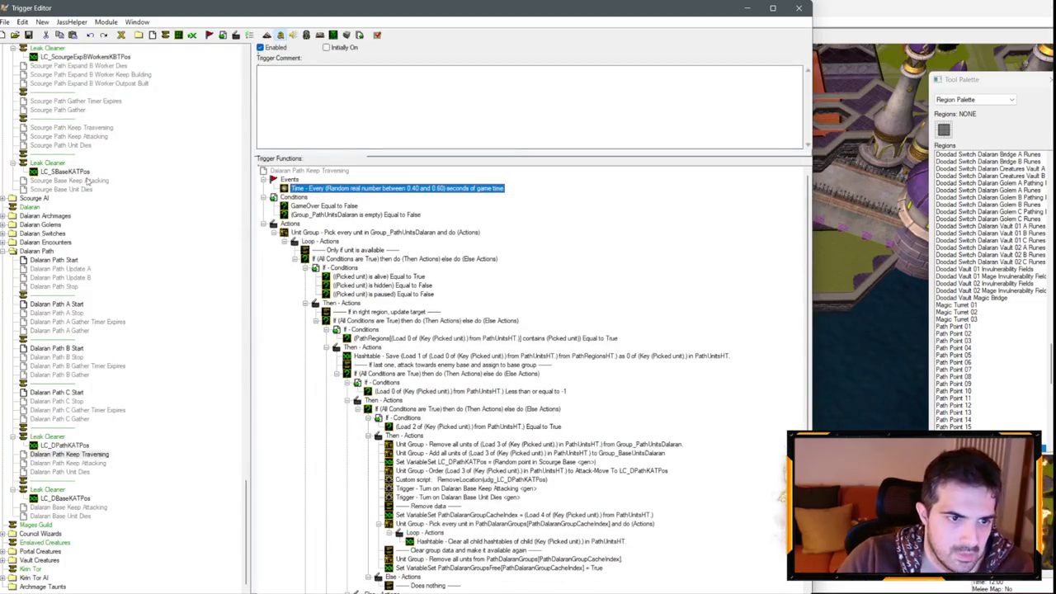
Step: Append 'without waiting at waypoints' to Dalaran Path Keep Traversing's trigger comment
click(86, 129)
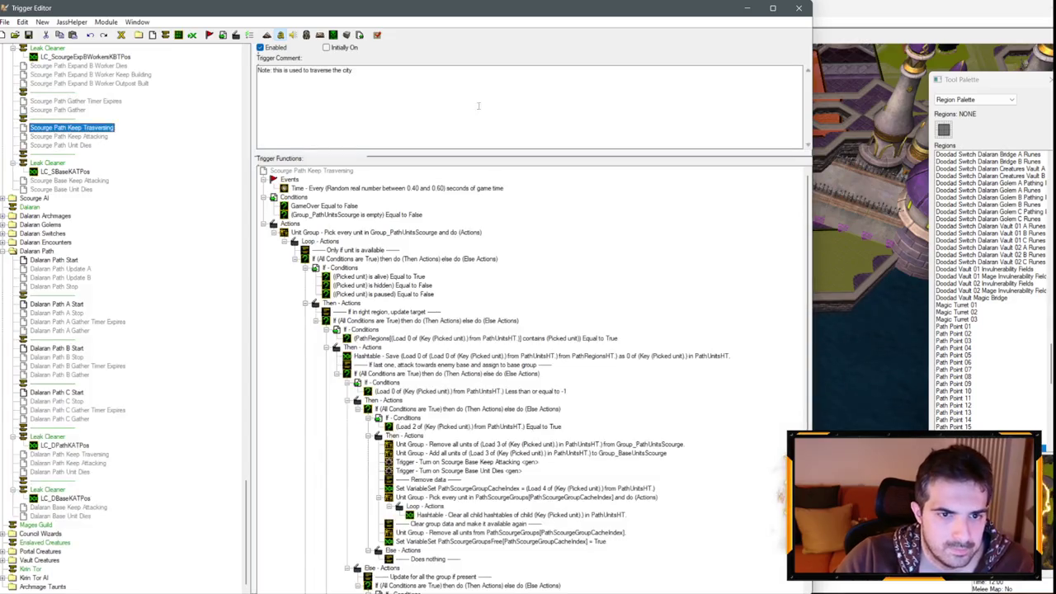
click(83, 454)
click(398, 90)
text(without waiting at waypoints)
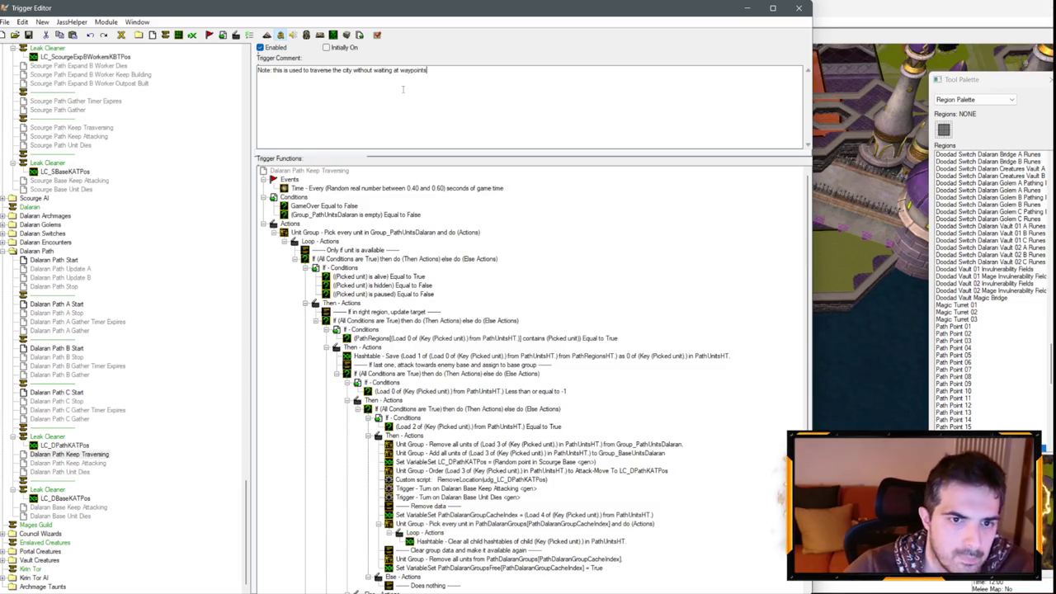
key(ctrl+a)
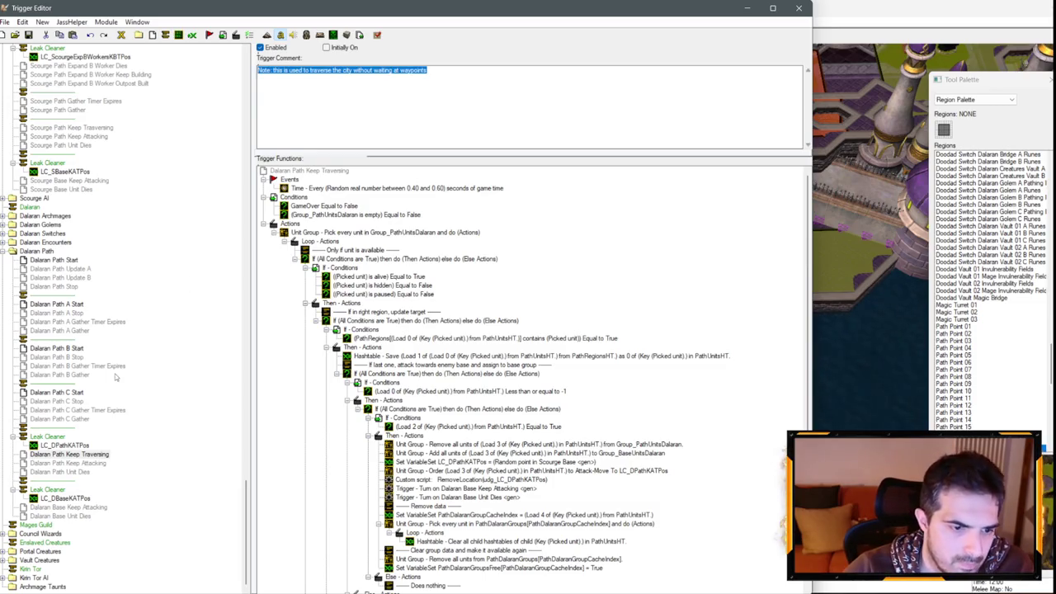
click(86, 128)
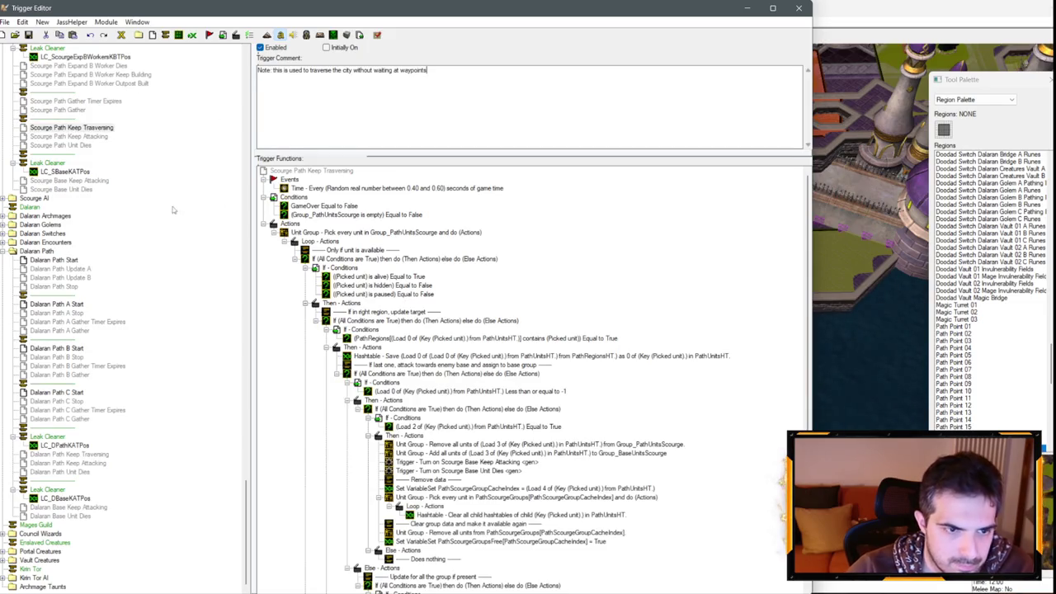
key(Down)
click(74, 463)
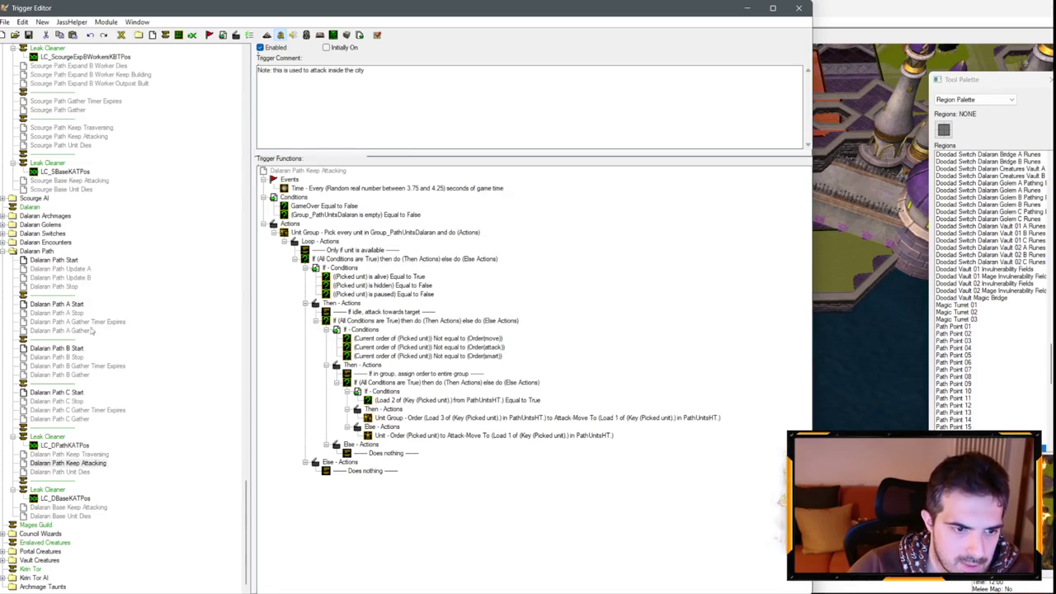
click(471, 347)
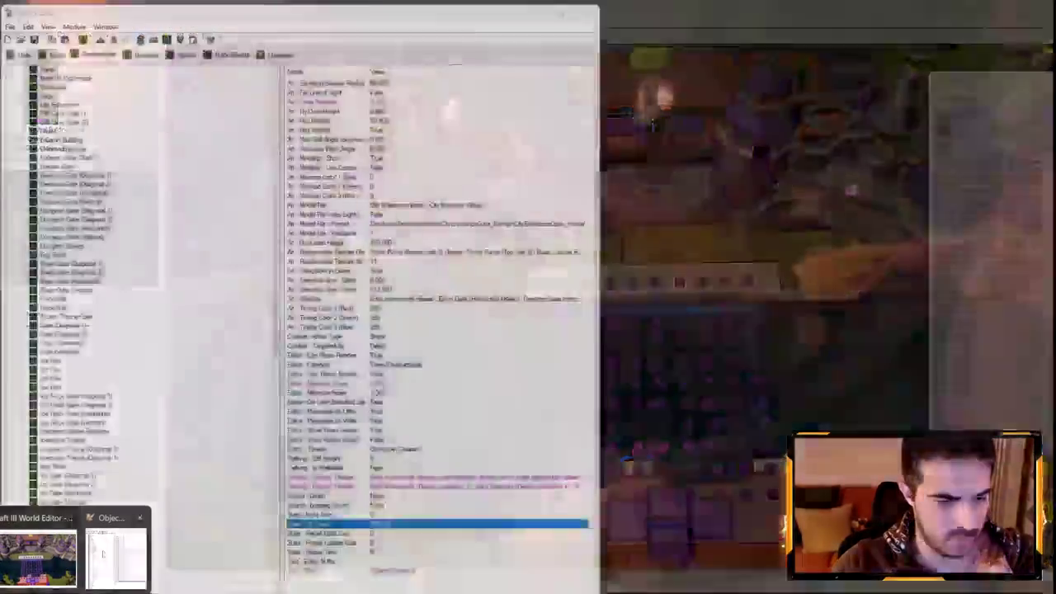
click(113, 547)
key(F4)
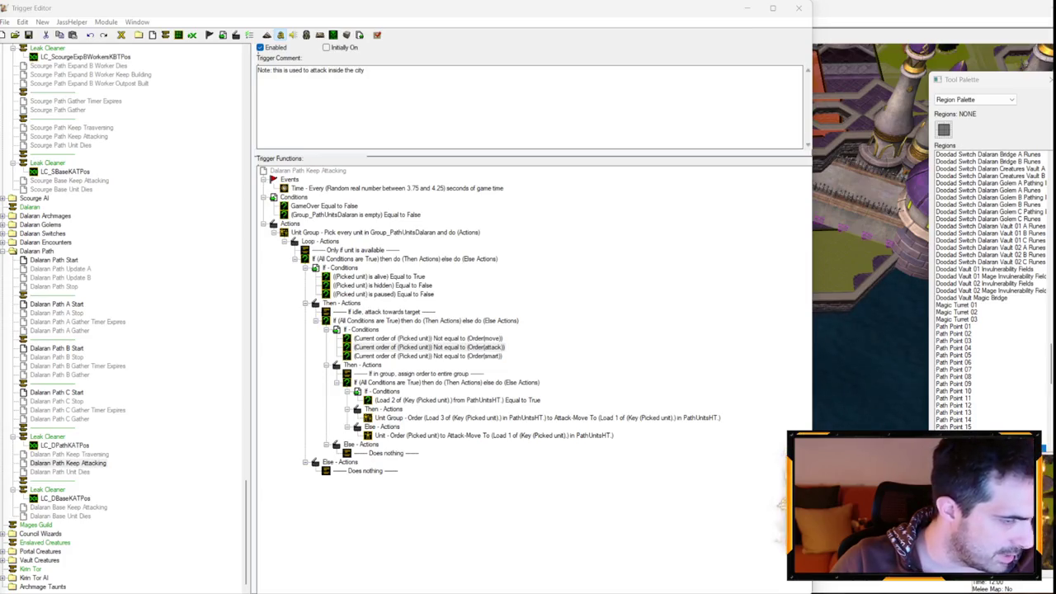
scroll(119, 318, up, 5)
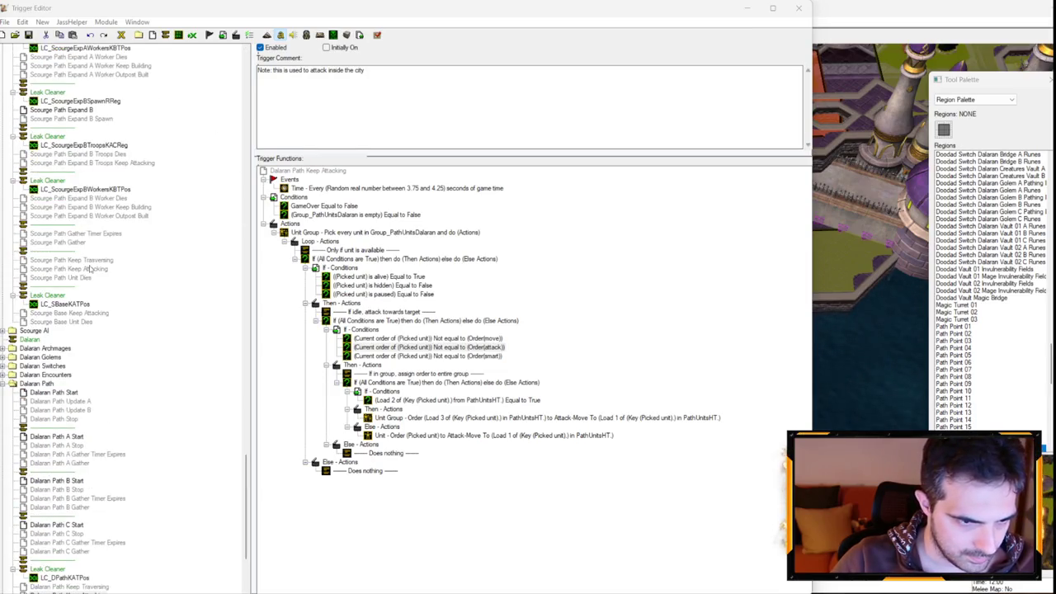
Step: In Scourge Path Keep Attacking, duplicate the unholyfrenzy condition as an unholyfrenzyaoe order check
click(88, 269)
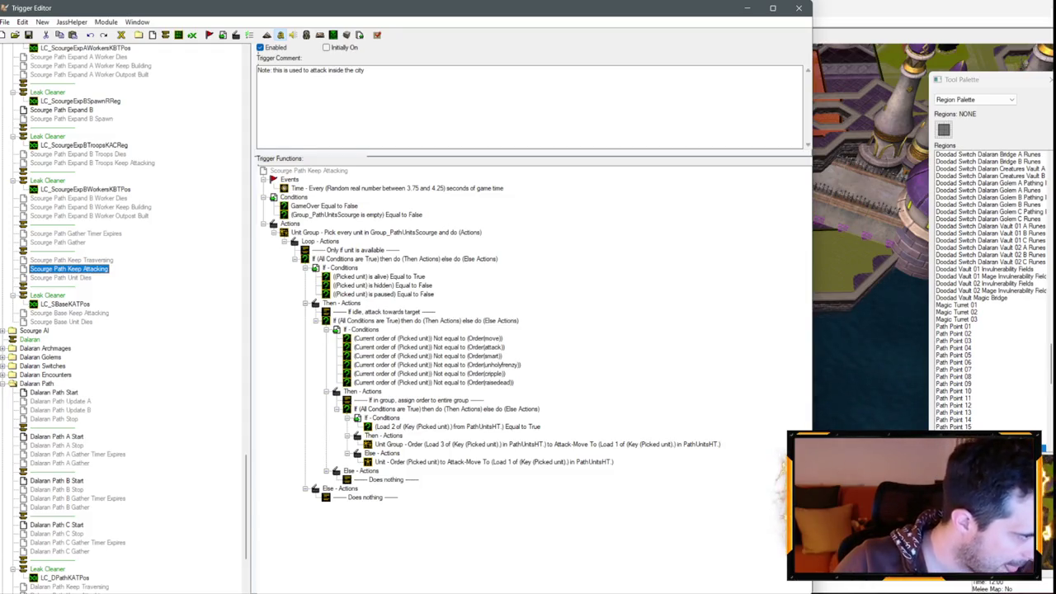
key(alt+Tab)
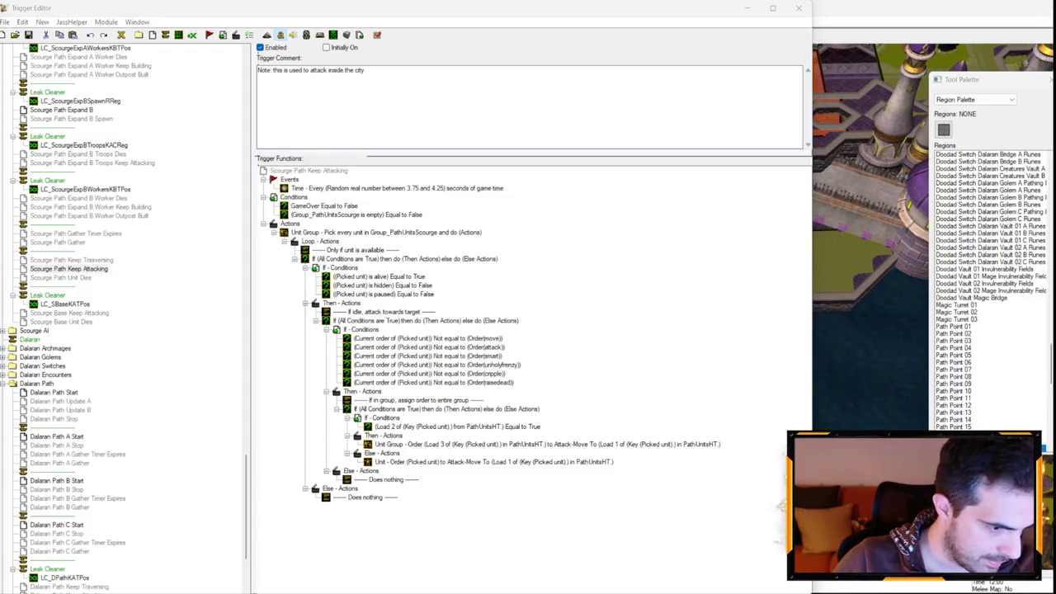
click(492, 366)
key(ctrl+c)
key(ctrl+v)
double_click(492, 372)
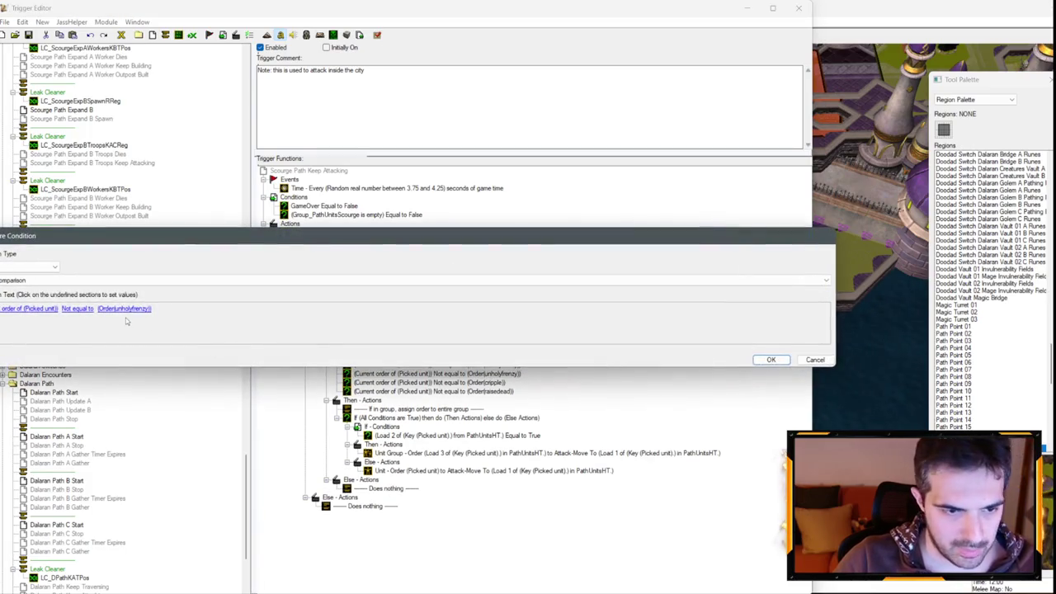
click(124, 308)
click(74, 303)
text(aoe)
key(Return)
key(Return)
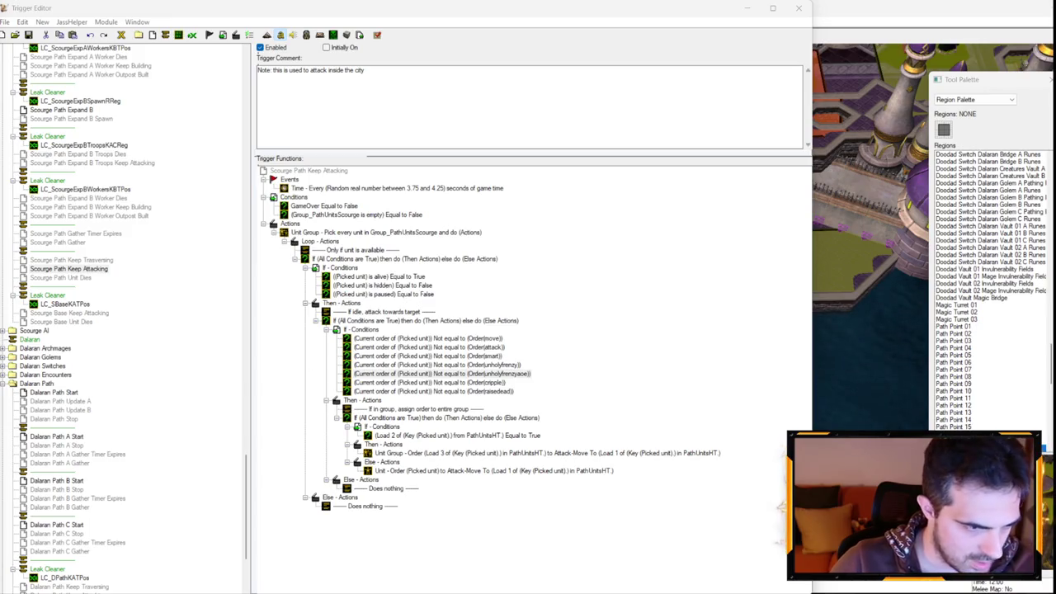
Step: Change the copied raisedead condition's order to possession
double_click(485, 392)
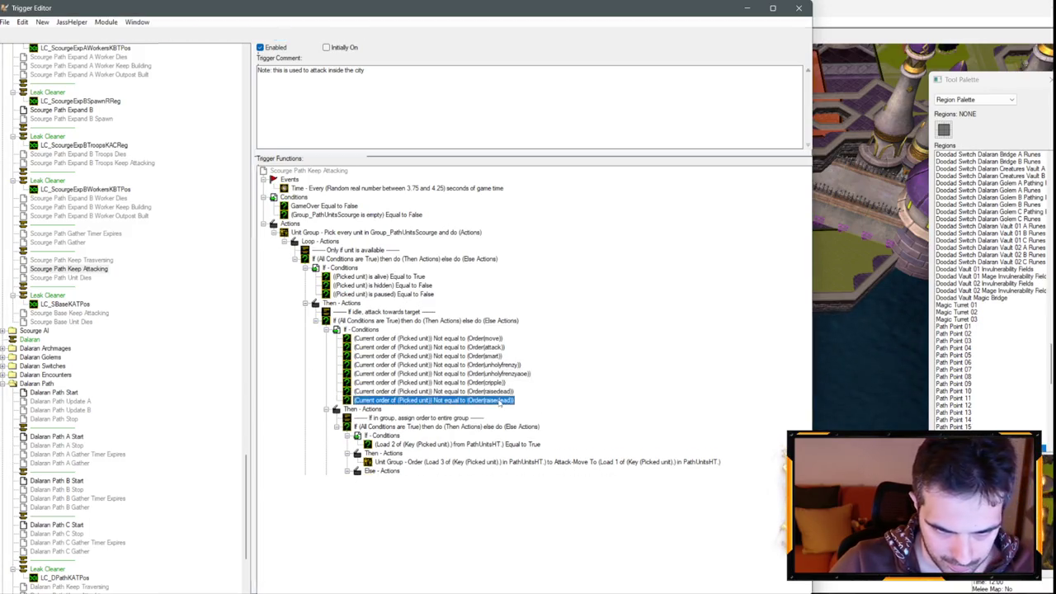
click(116, 308)
click(72, 303)
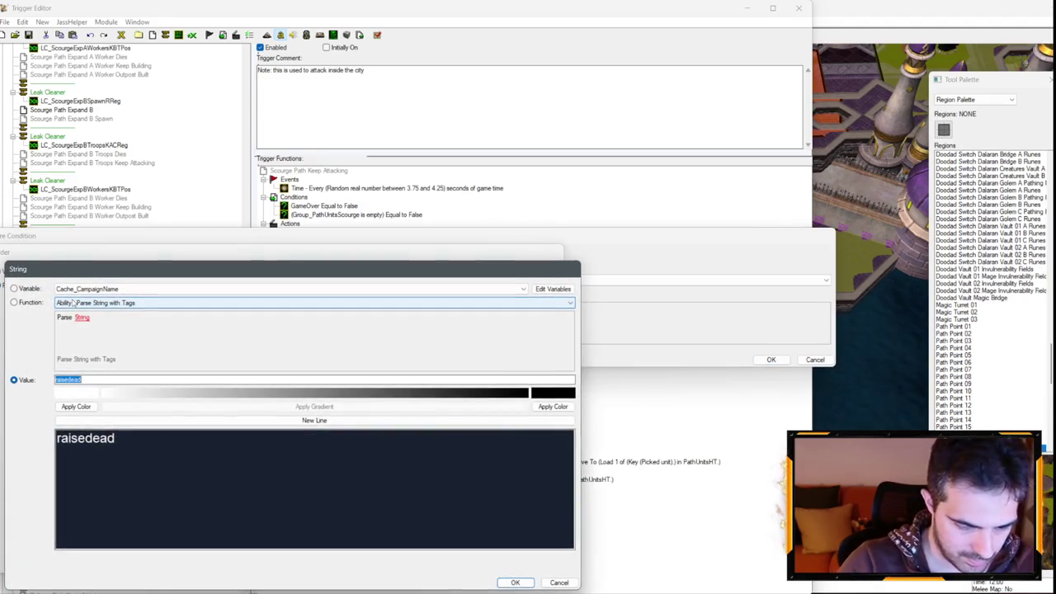
text(possession)
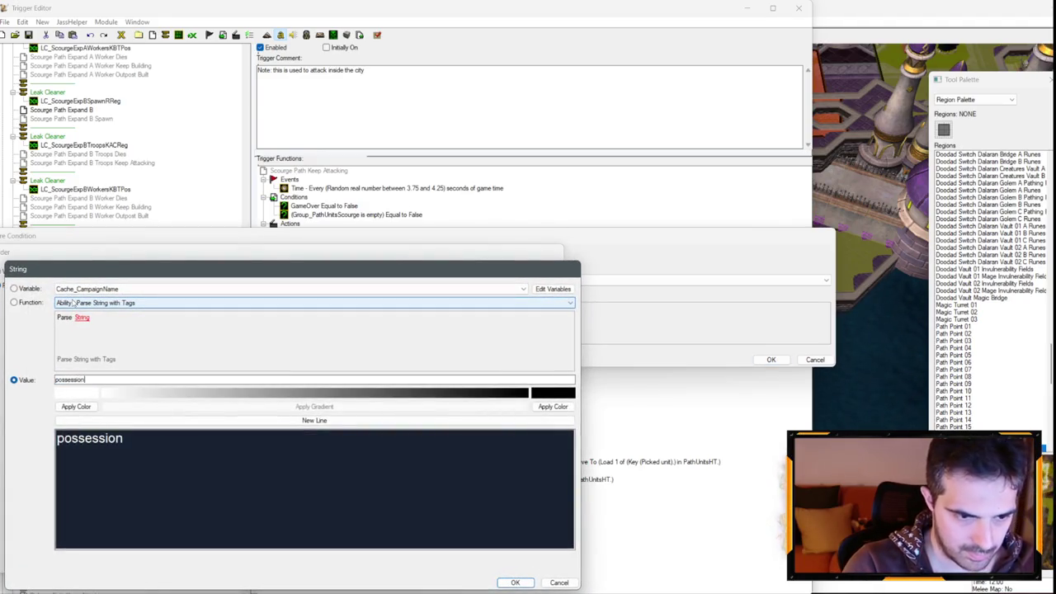
key(Return)
key(Return)
Step: Duplicate the possession condition and set the copy's order to cannibalize
key(ctrl+c)
key(ctrl+v)
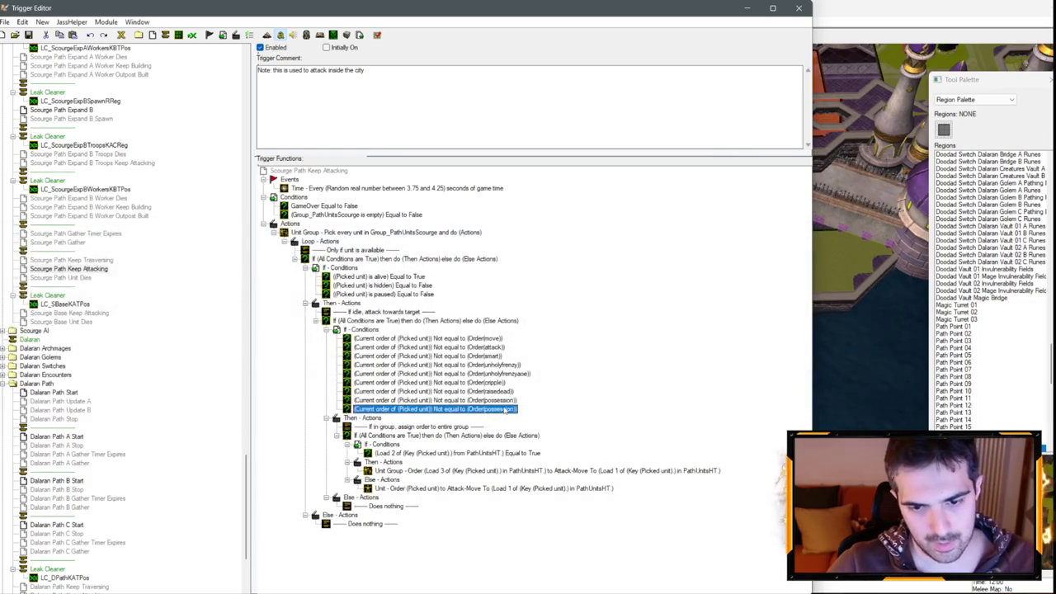
double_click(413, 412)
click(122, 308)
click(76, 303)
text(cannn)
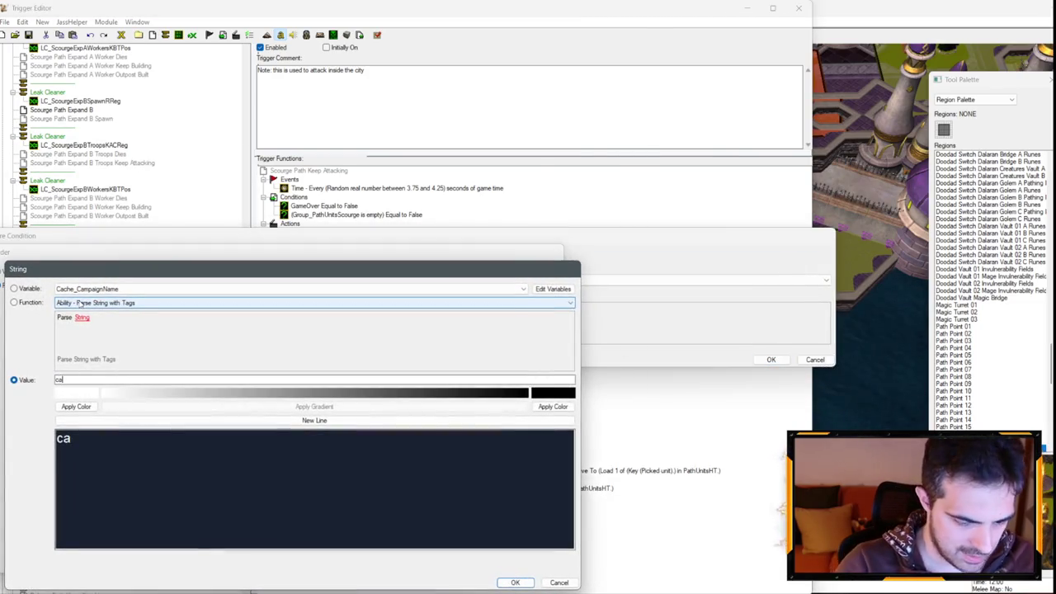
key(BackSpace)
text(ibalize)
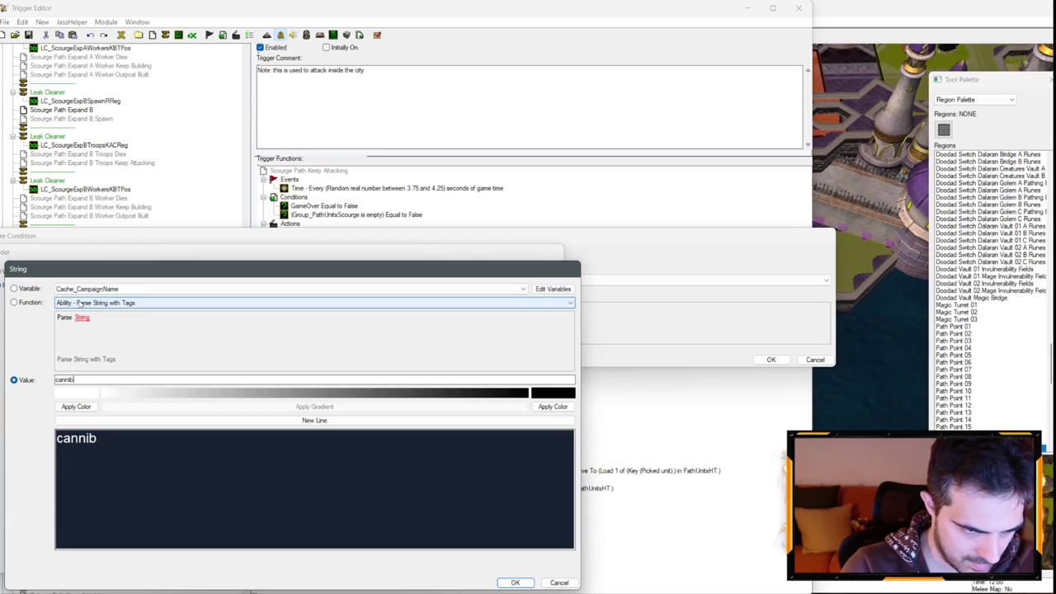
key(Return)
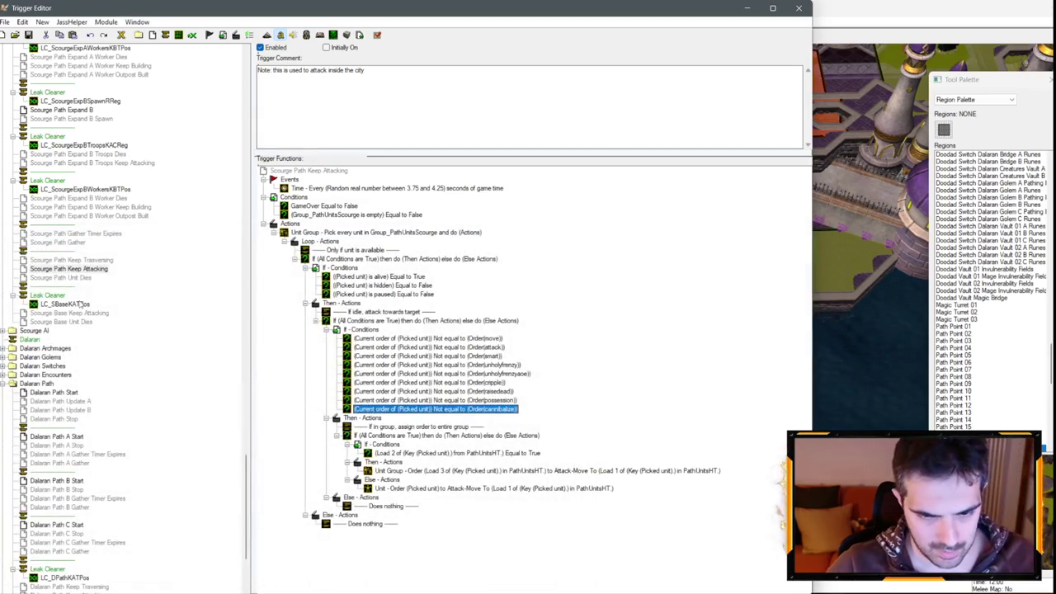
Step: Duplicate the cannibalize condition and set the copy's order to curse
key(ctrl+c)
key(ctrl+v)
double_click(507, 419)
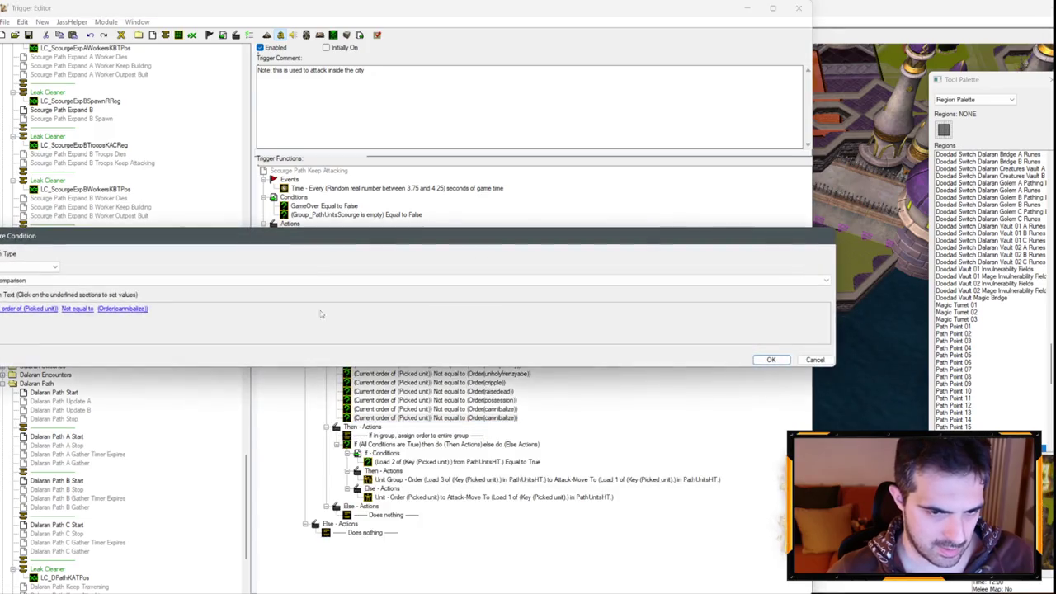
click(124, 308)
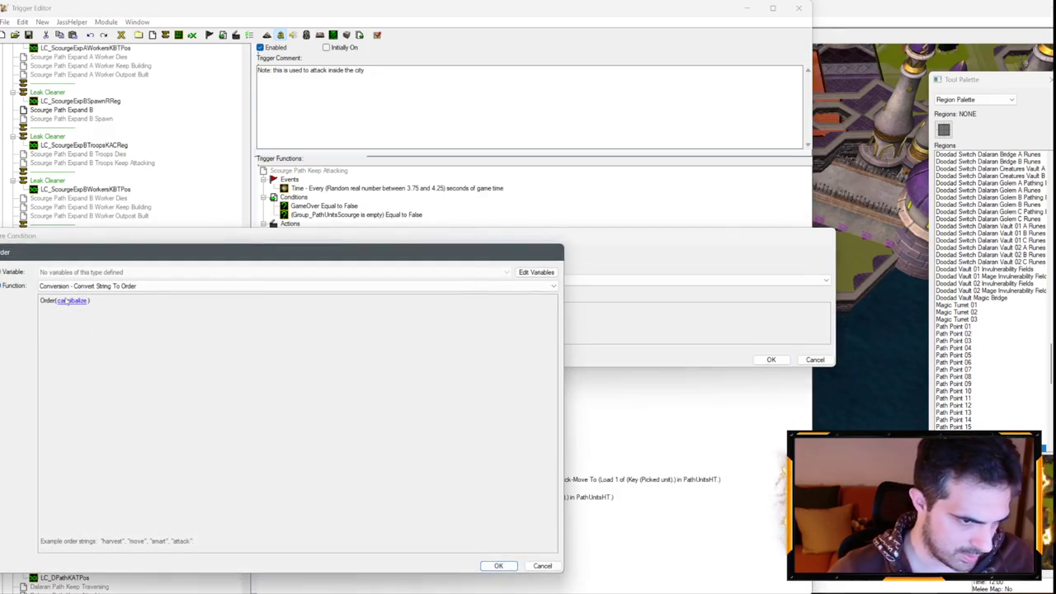
click(66, 301)
text(curse)
key(Return)
key(Return)
key(Return)
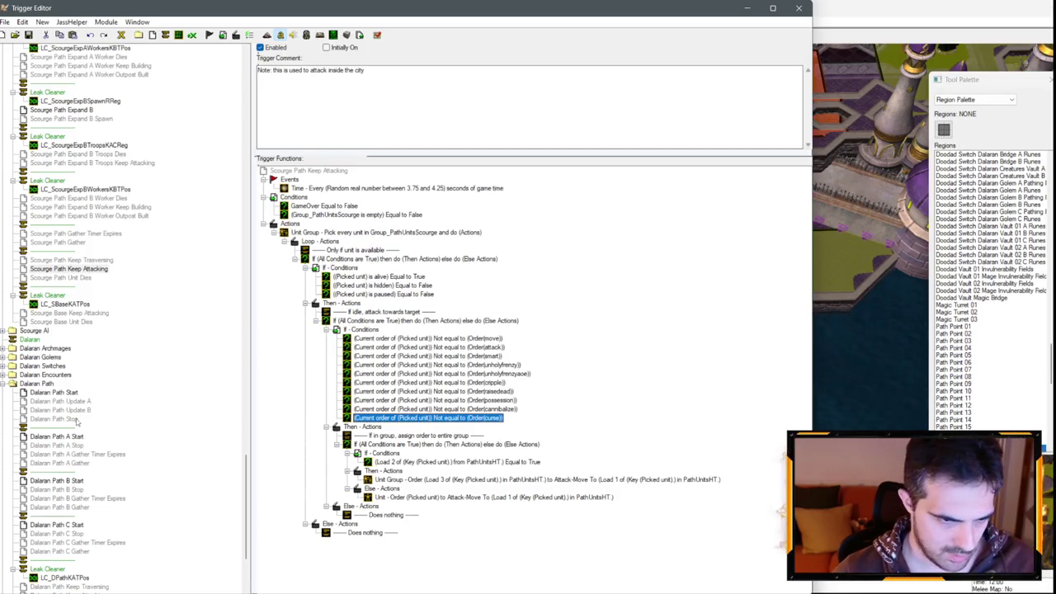
Step: Delete the smart order condition, leaving nine order checks
click(480, 357)
key(Delete)
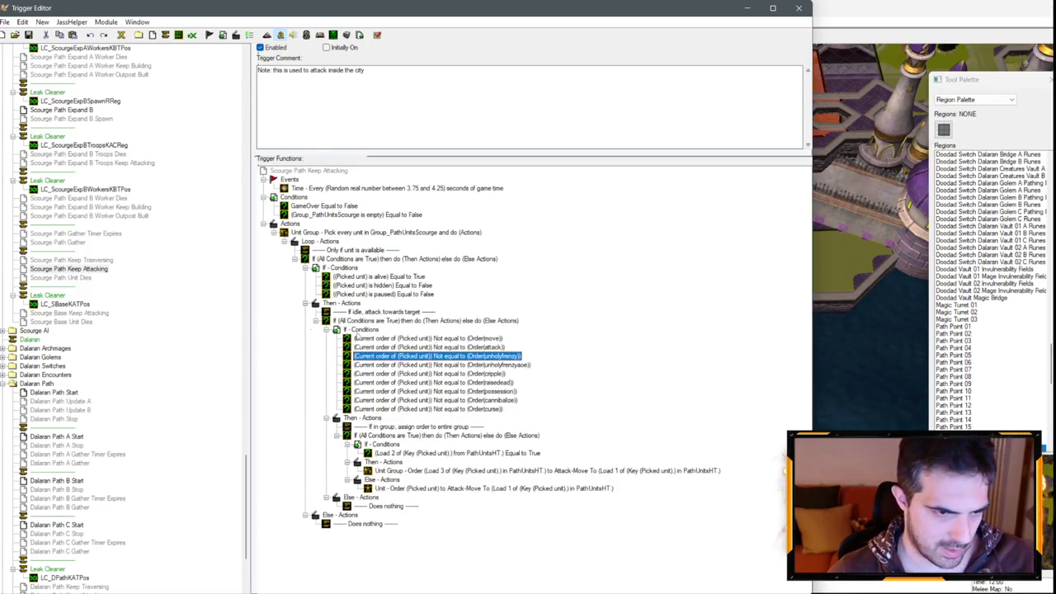
click(422, 338)
shift+click(462, 408)
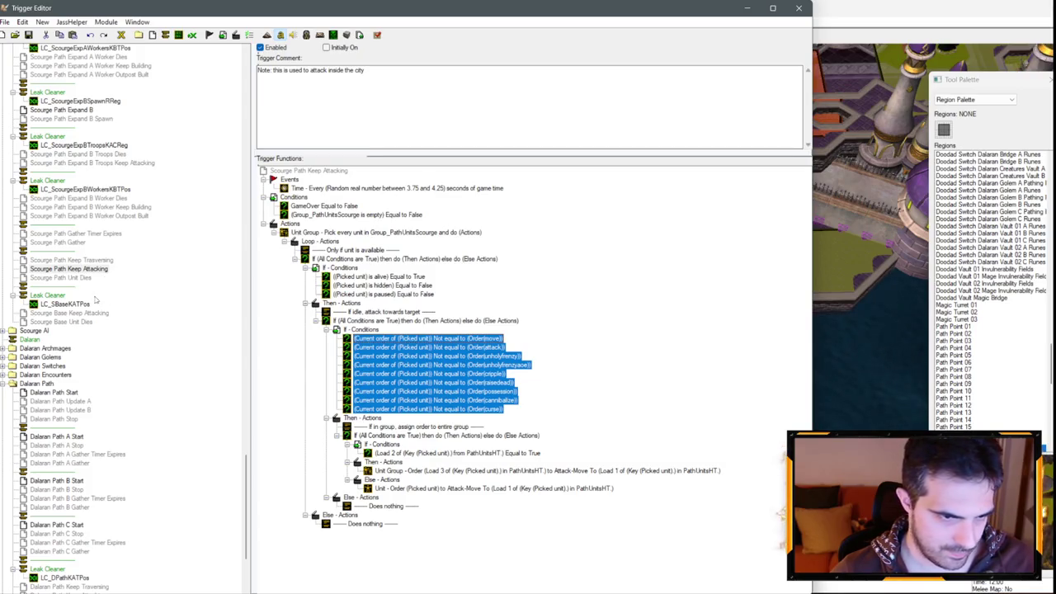
Step: Review the periodic time event unchanged, then switch to Dalaran Path Keep Attacking
click(71, 269)
double_click(399, 188)
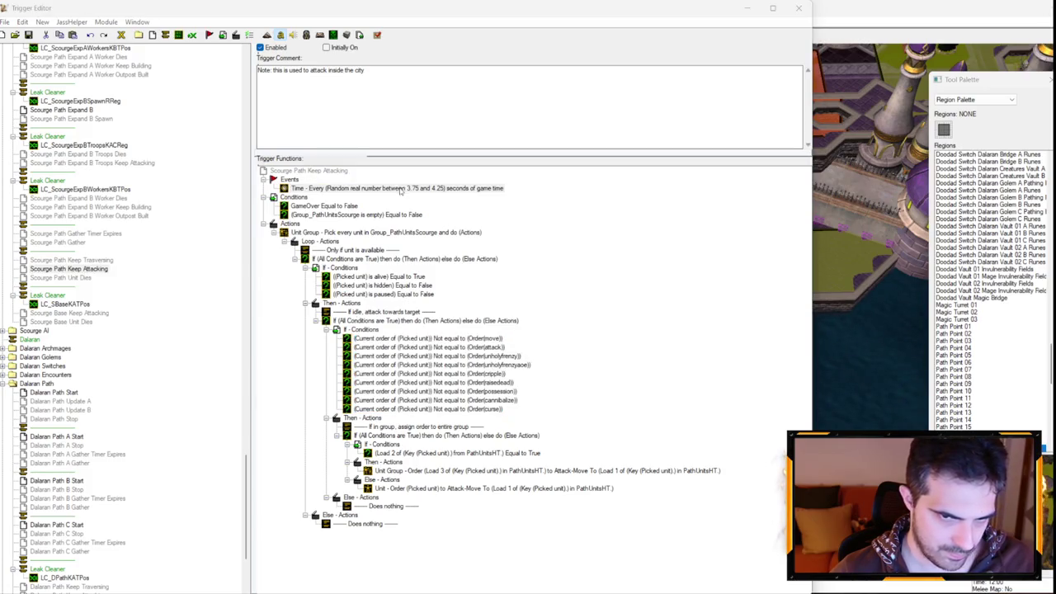
click(814, 360)
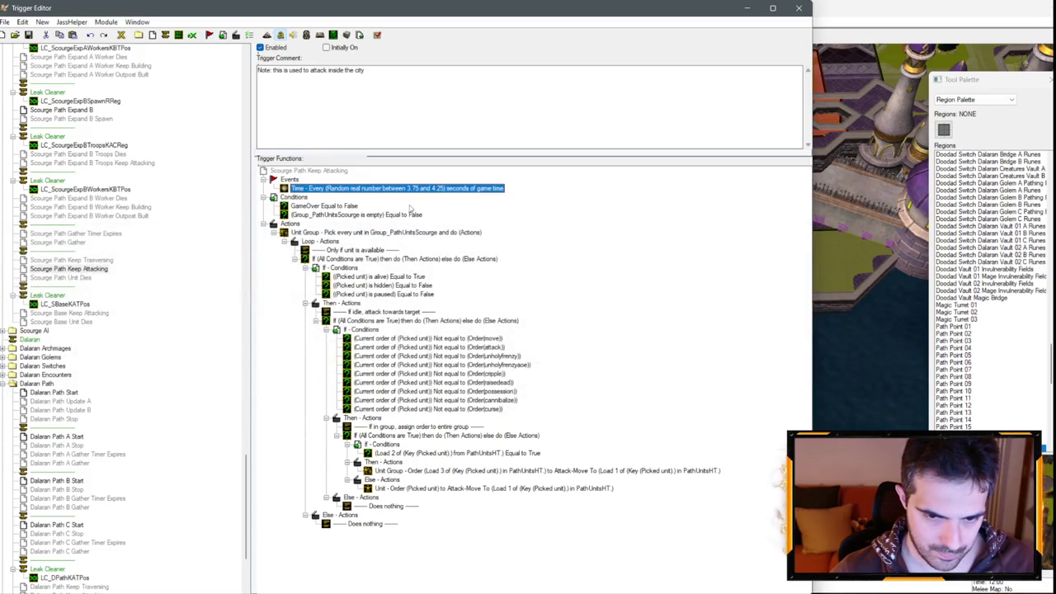
click(493, 339)
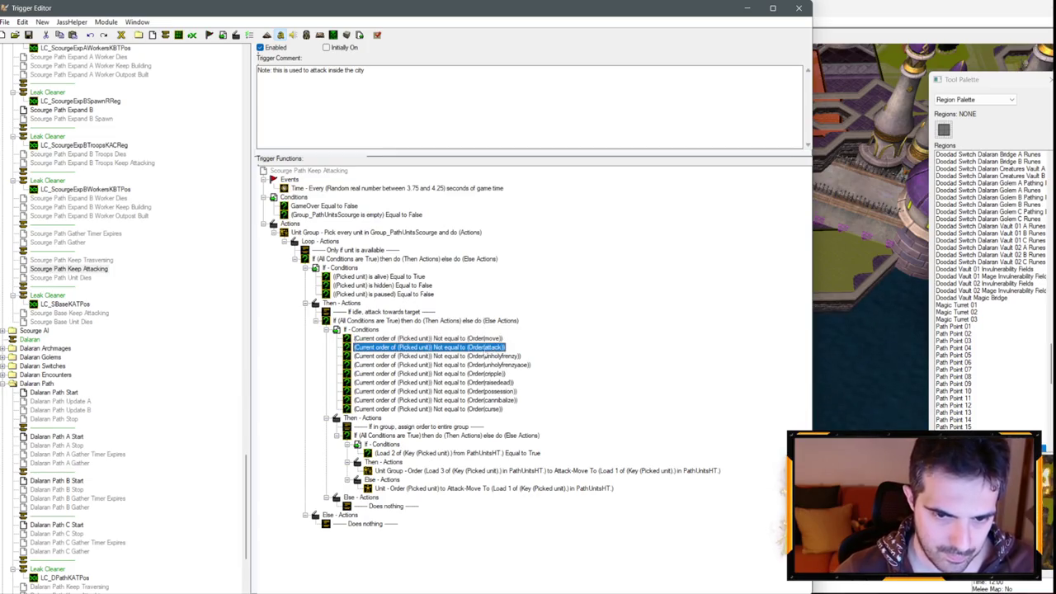
shift+click(462, 409)
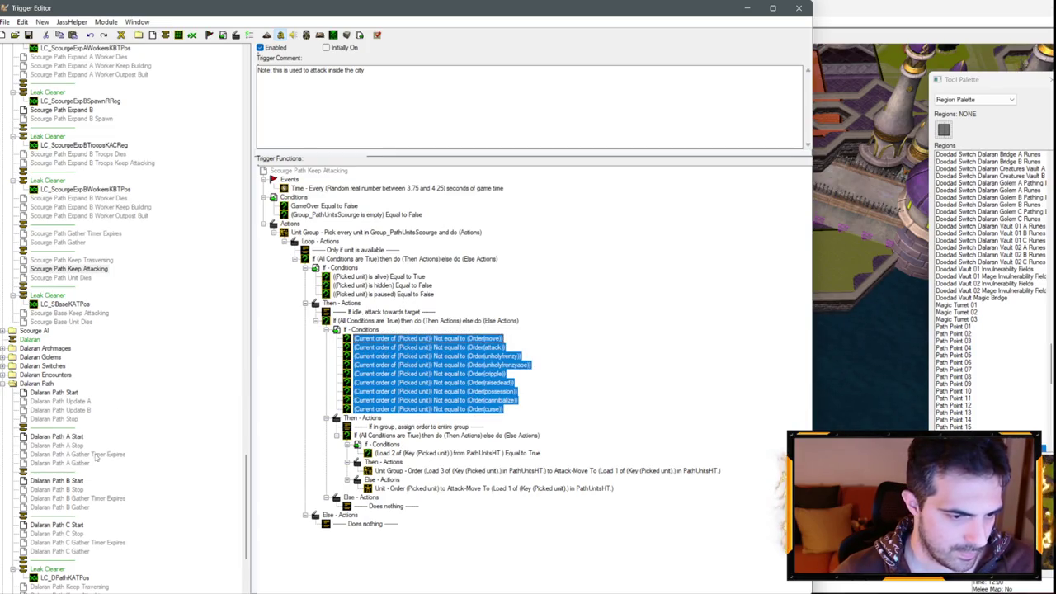
scroll(97, 459, down, 5)
click(87, 465)
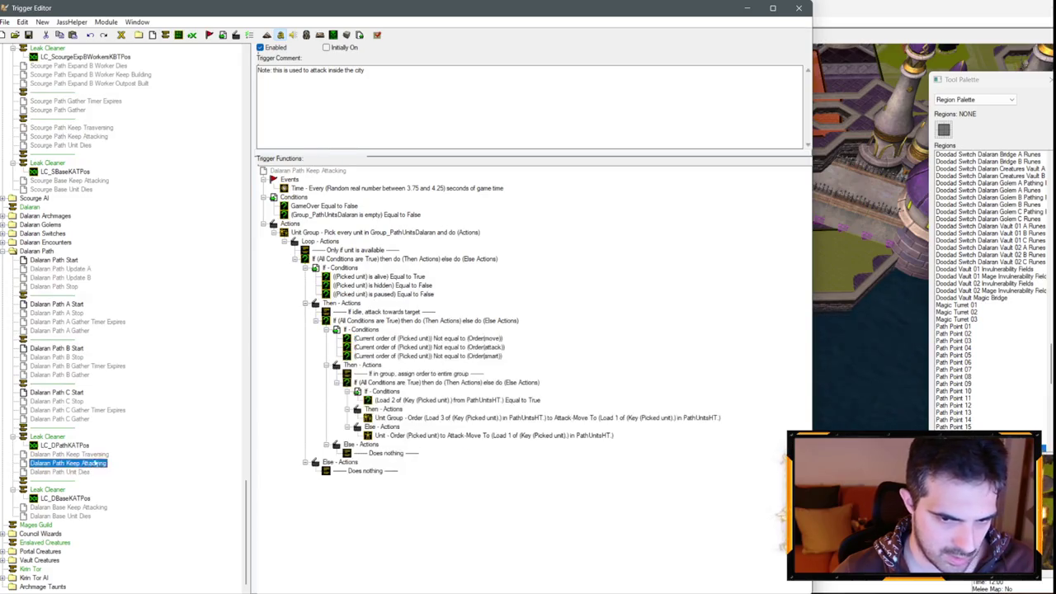
Step: Delete the smart condition and add a copied order condition set to heal
click(462, 356)
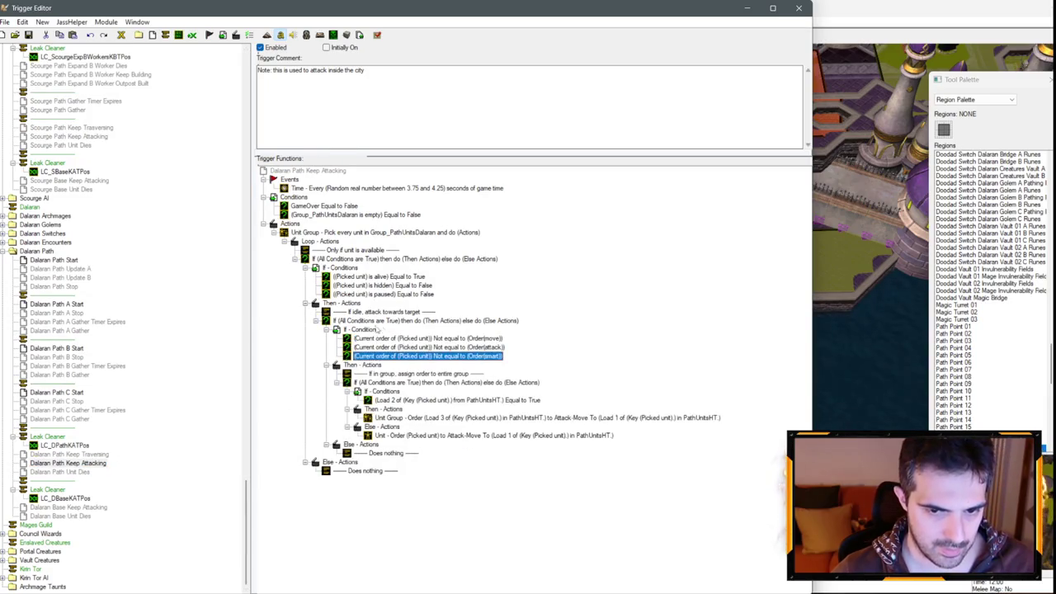
key(Delete)
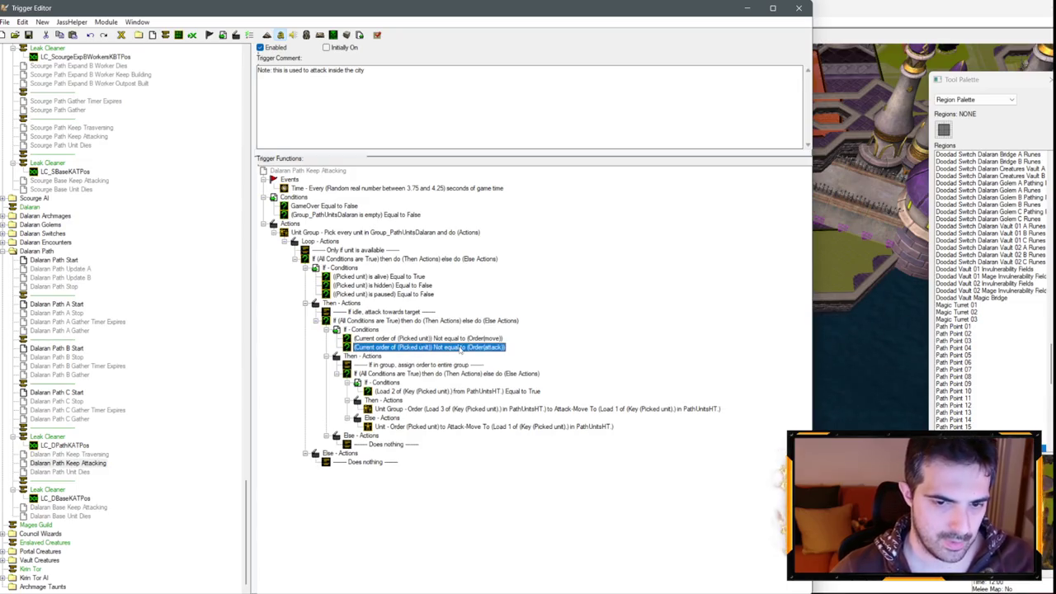
key(ctrl+v)
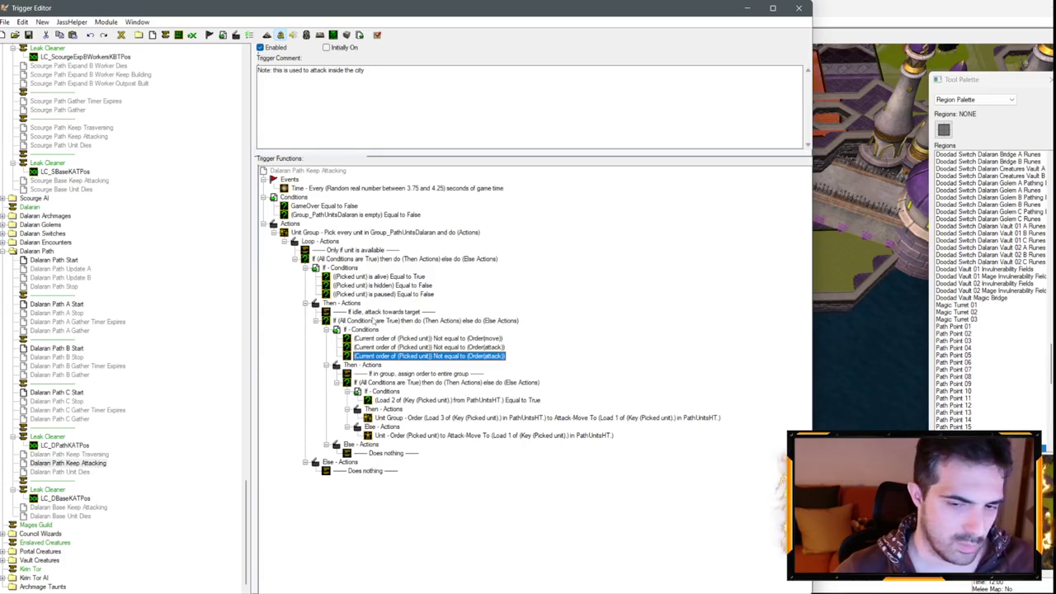
double_click(500, 359)
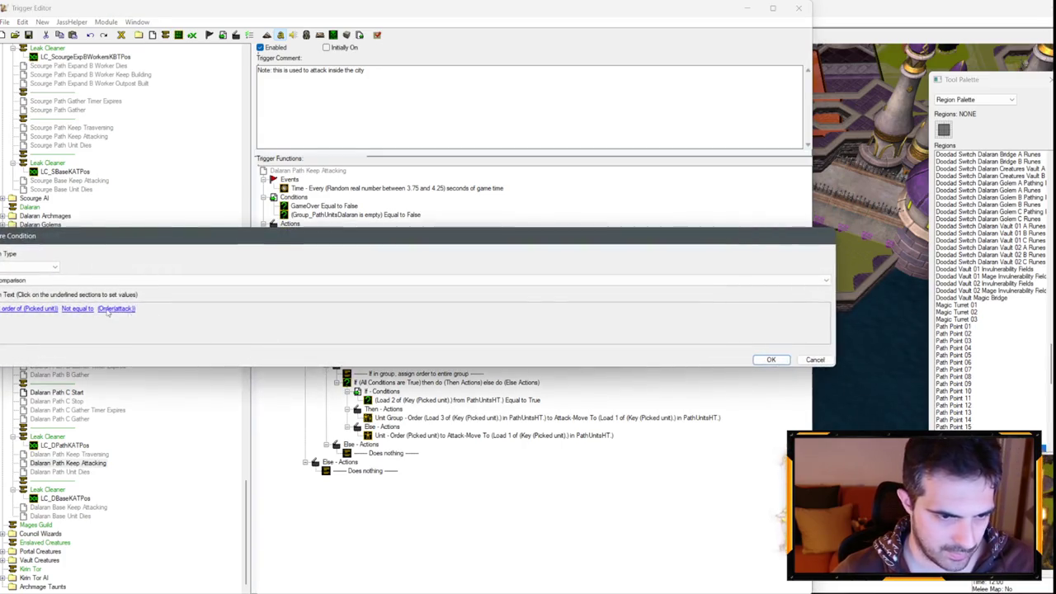
click(115, 311)
click(62, 303)
text(heal)
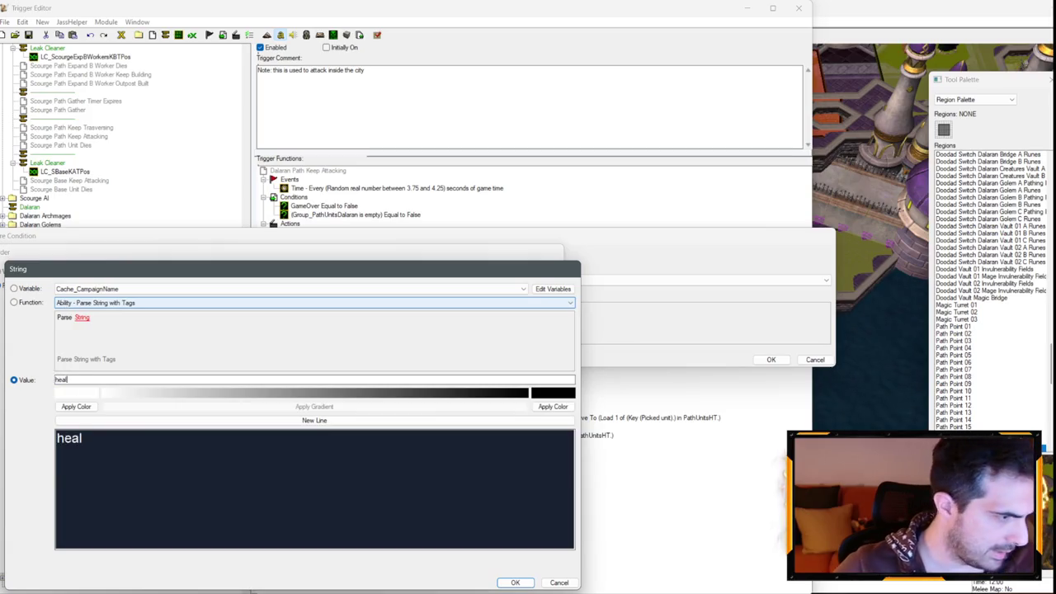
key(Return)
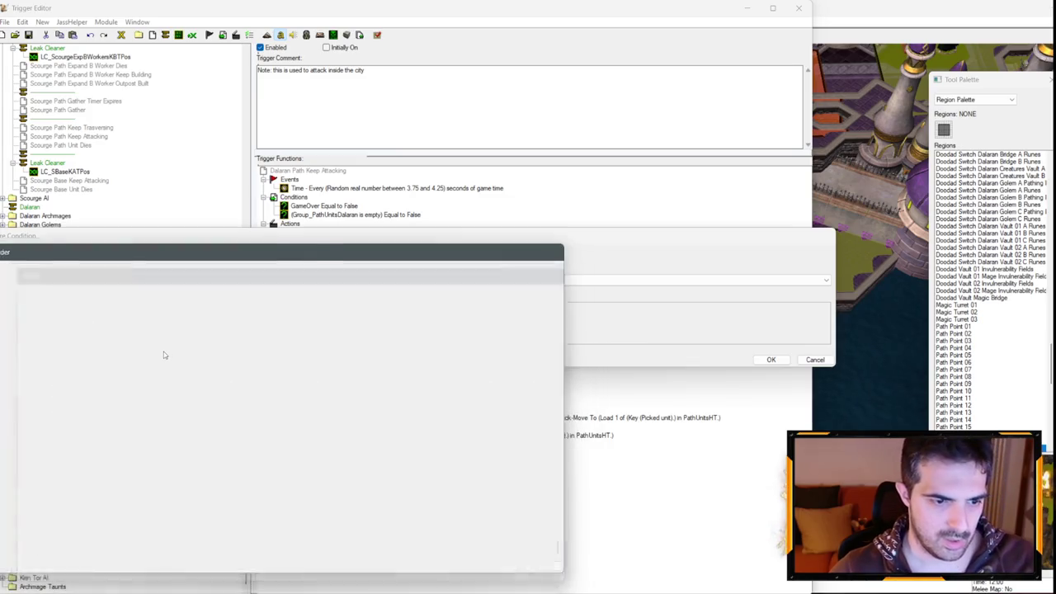
key(Return)
Step: Duplicate the heal condition and set the copy's order to dispel
key(ctrl+v)
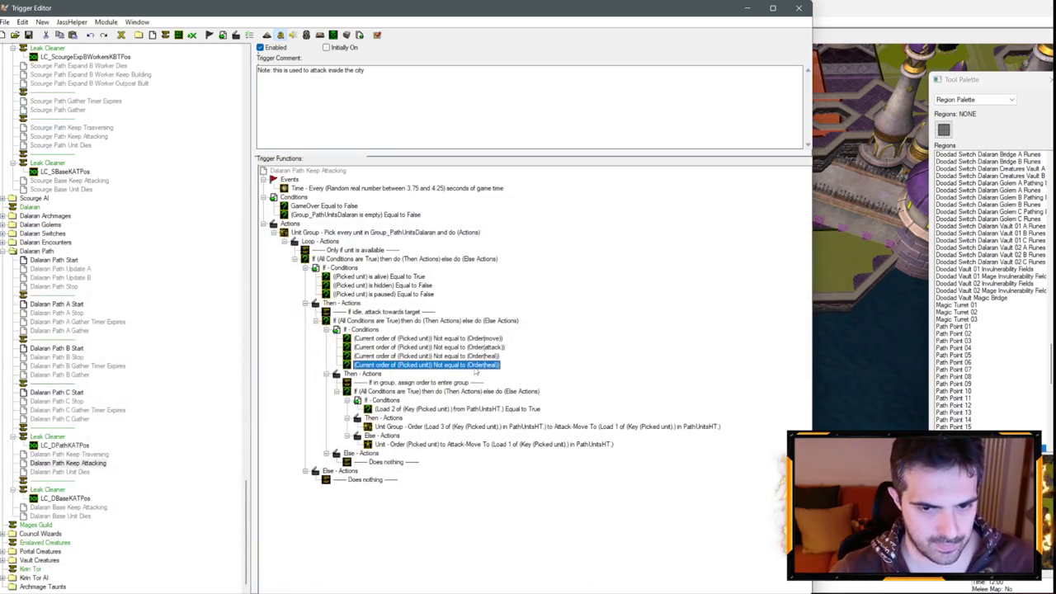
double_click(470, 365)
key(Return)
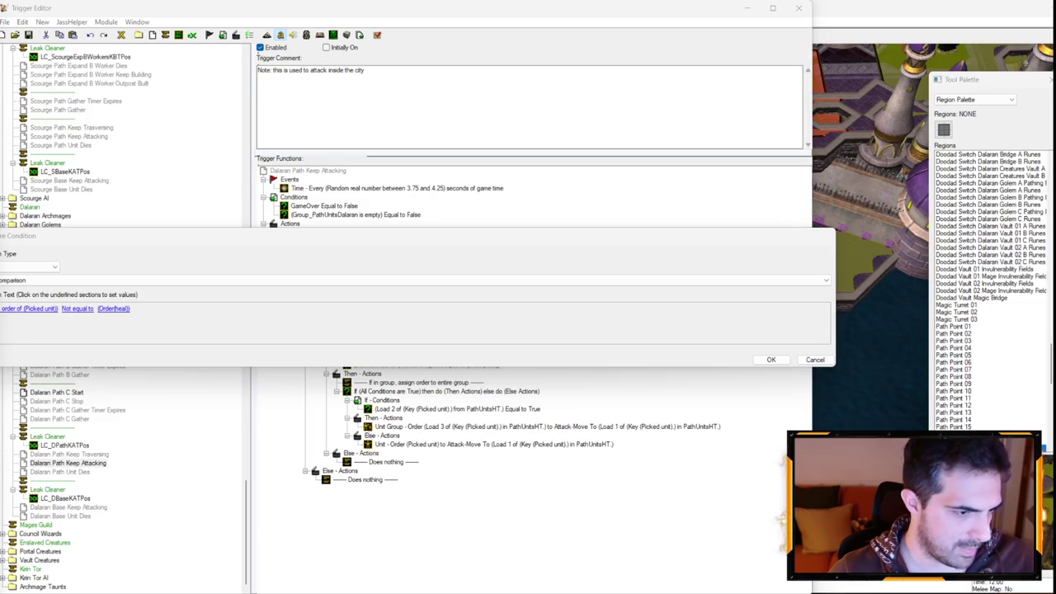
click(113, 308)
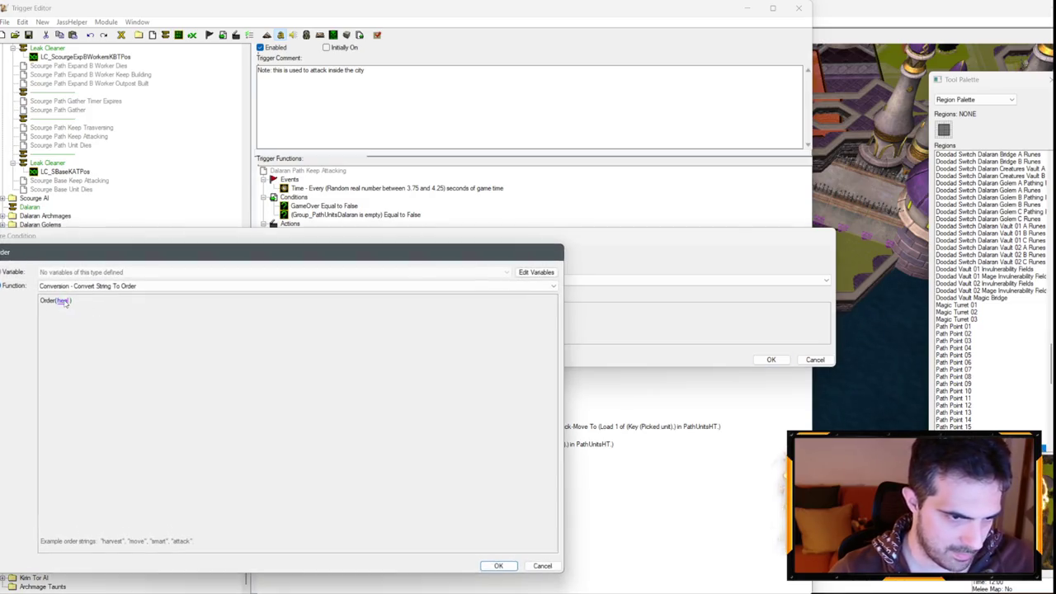
click(67, 299)
text(dispel)
key(Return)
key(Return)
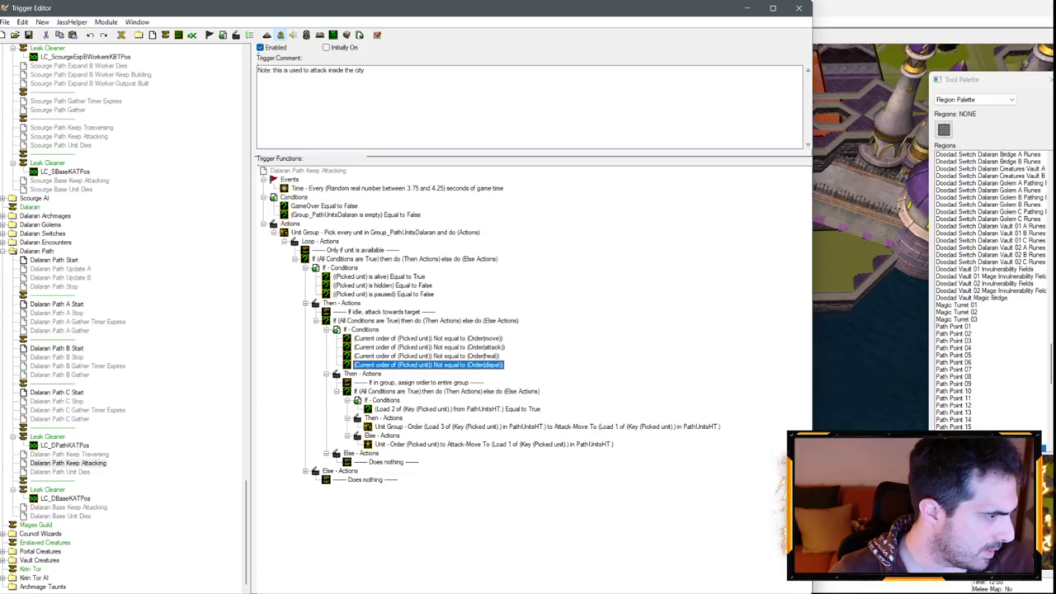
Step: Duplicate the dispel condition and set the copy's order to innerfire
key(alt+Tab)
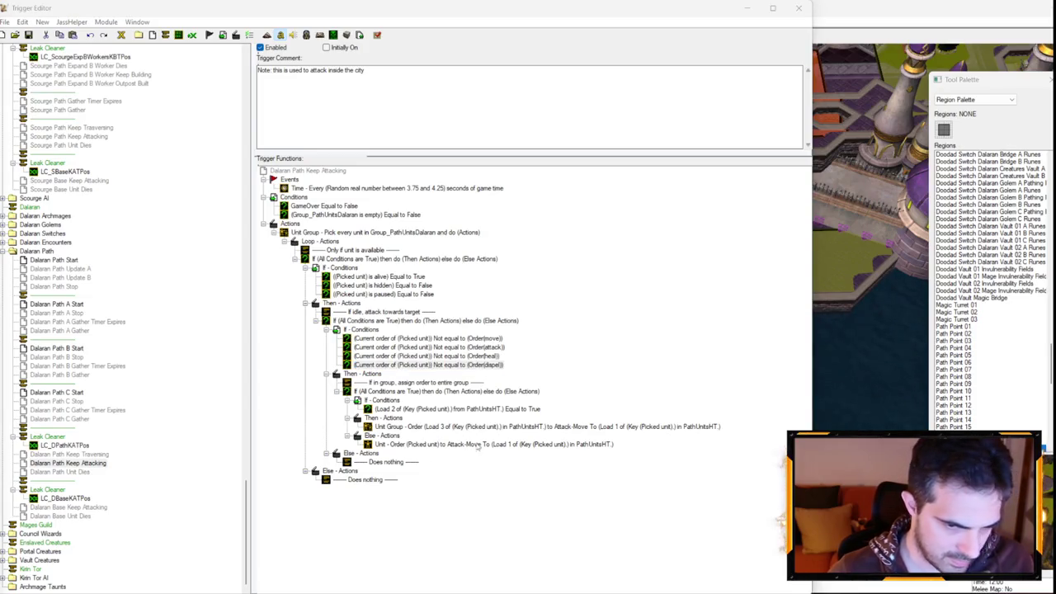
click(429, 365)
key(ctrl+c)
key(ctrl+v)
double_click(450, 373)
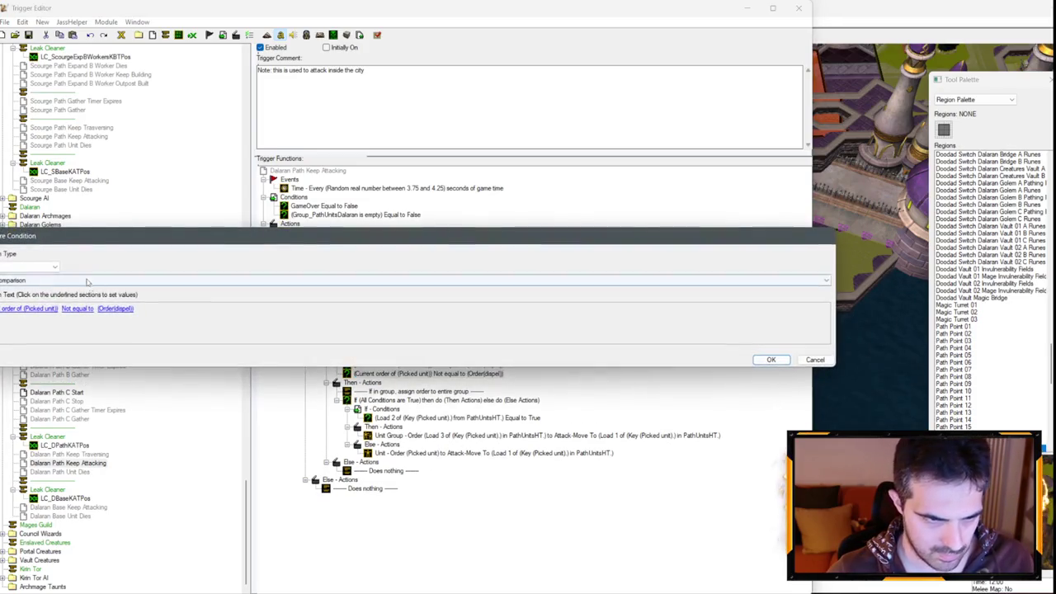
click(115, 308)
click(66, 304)
text(innerfire)
key(Return)
key(Return)
key(Return)
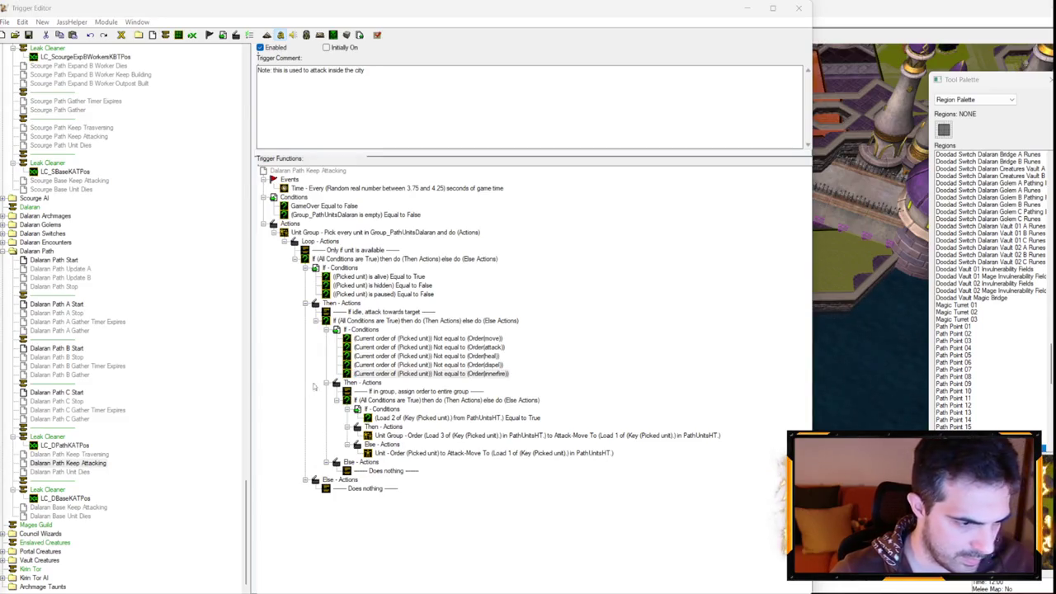
Step: Duplicate the innerfire condition and set the copy's order to slow
key(ctrl+c)
key(ctrl+v)
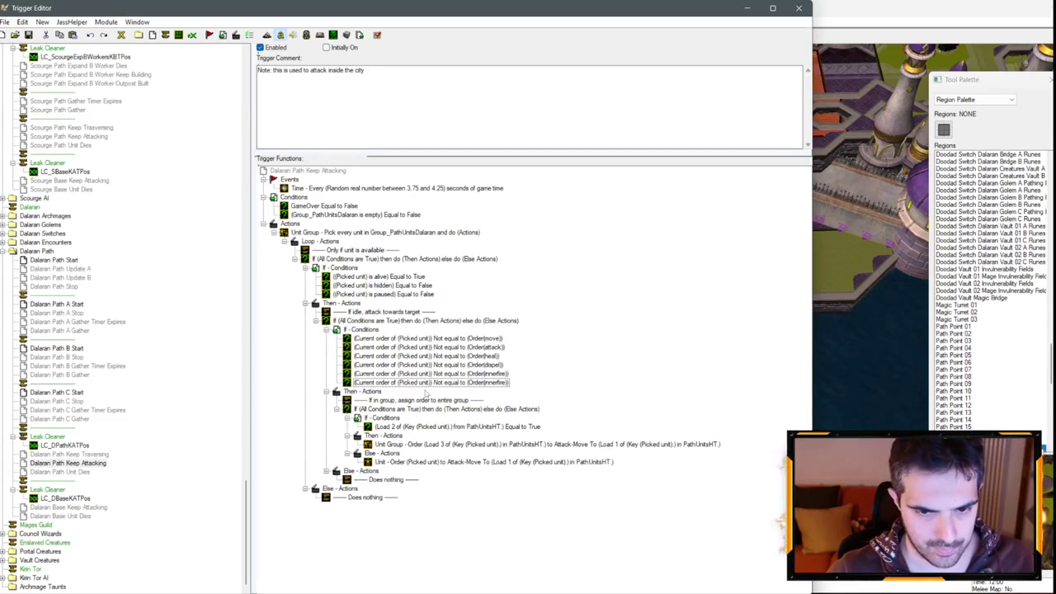
double_click(431, 382)
click(118, 308)
click(66, 303)
text(slow)
key(Return)
key(Return)
key(Return)
Step: Duplicate the slow condition and set the copy's order to defend
key(ctrl+c)
key(ctrl+v)
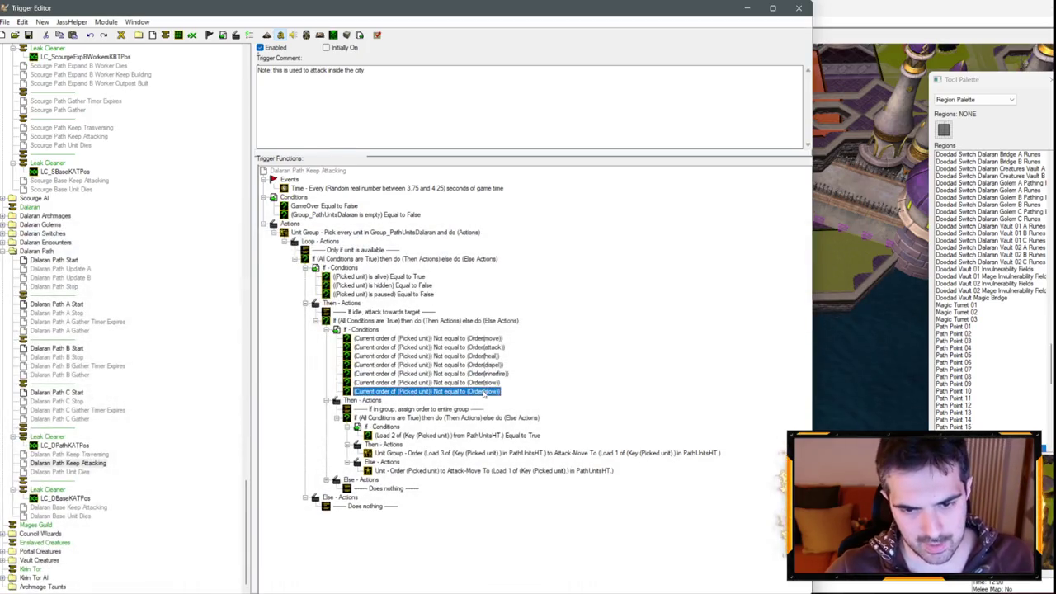
double_click(431, 391)
click(118, 307)
click(66, 302)
text(defend)
key(Return)
key(Return)
key(Return)
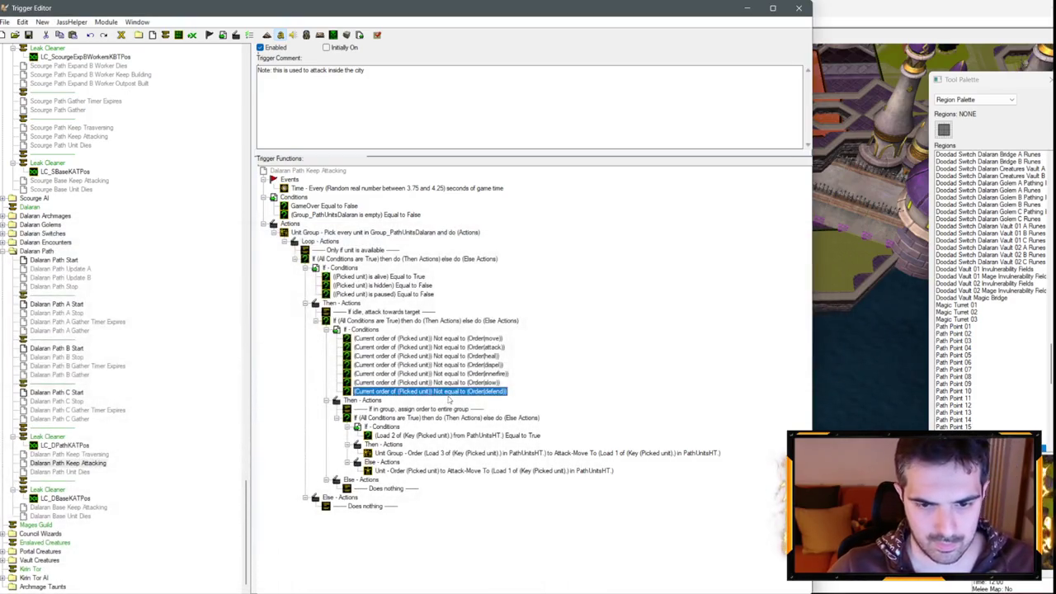
Step: Paste another condition copy below slow and set its order to flamestrike
click(477, 393)
key(ctrl+v)
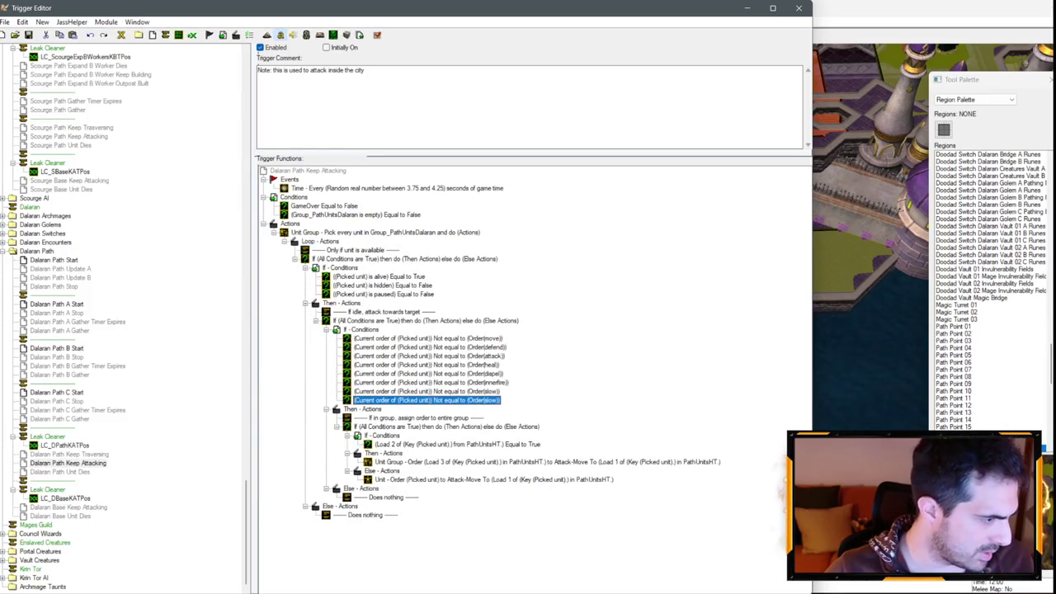
key(Return)
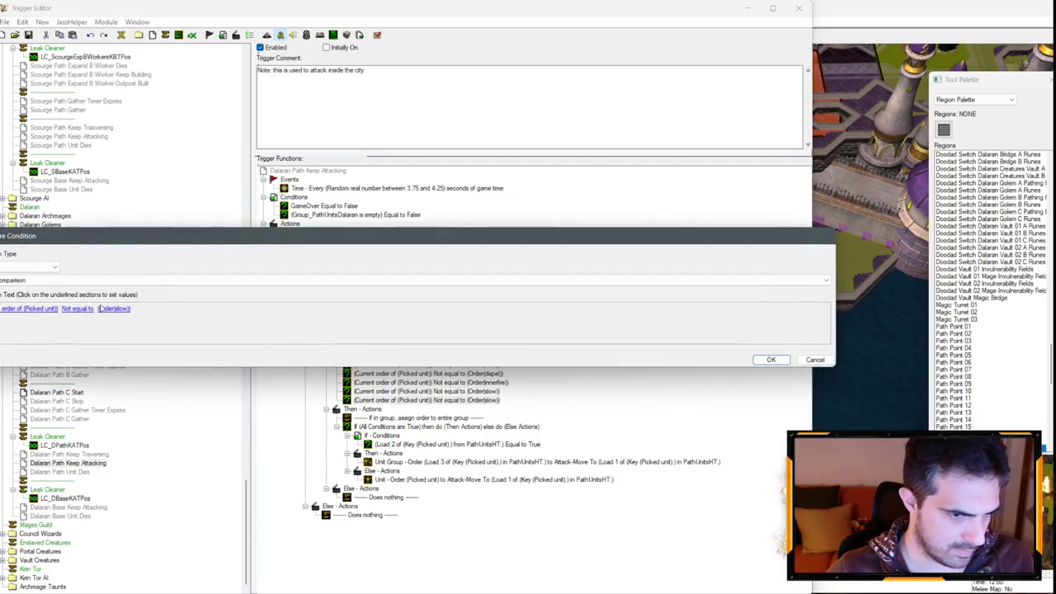
click(114, 308)
click(63, 301)
text(fla)
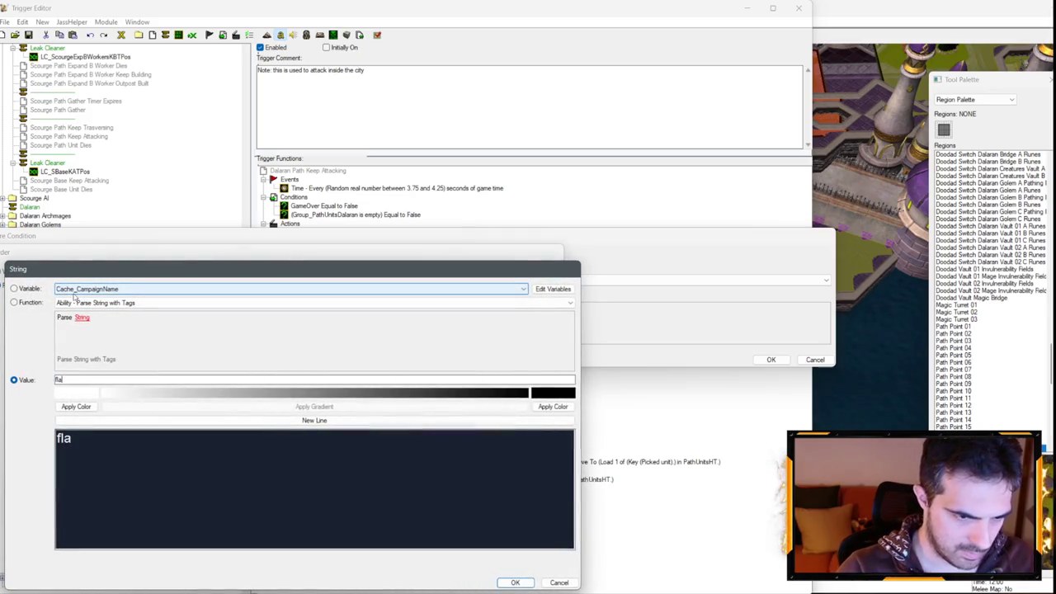
text(messtrike)
key(Return)
key(Return)
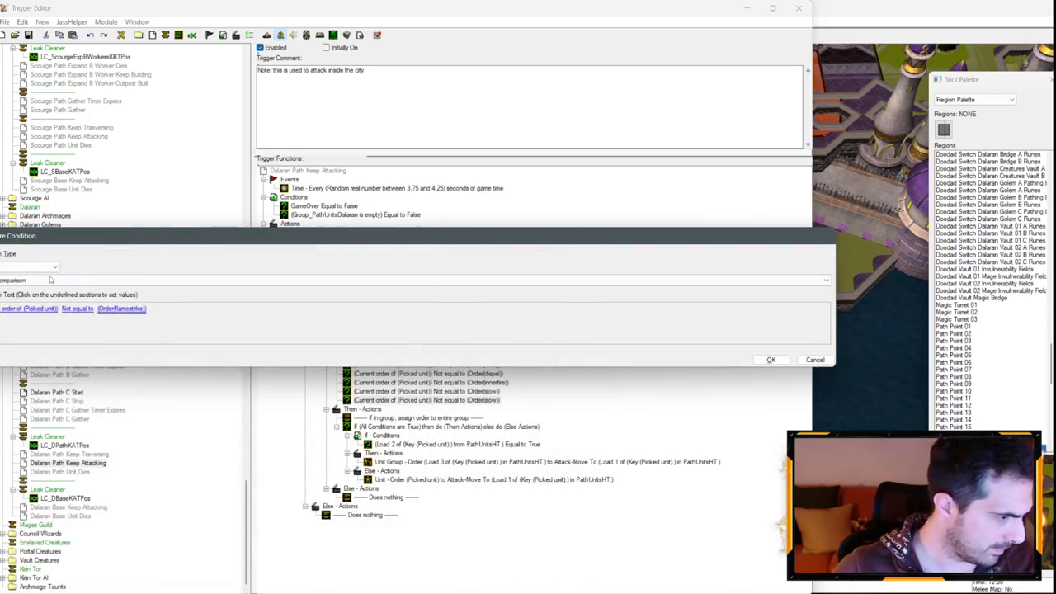
key(Return)
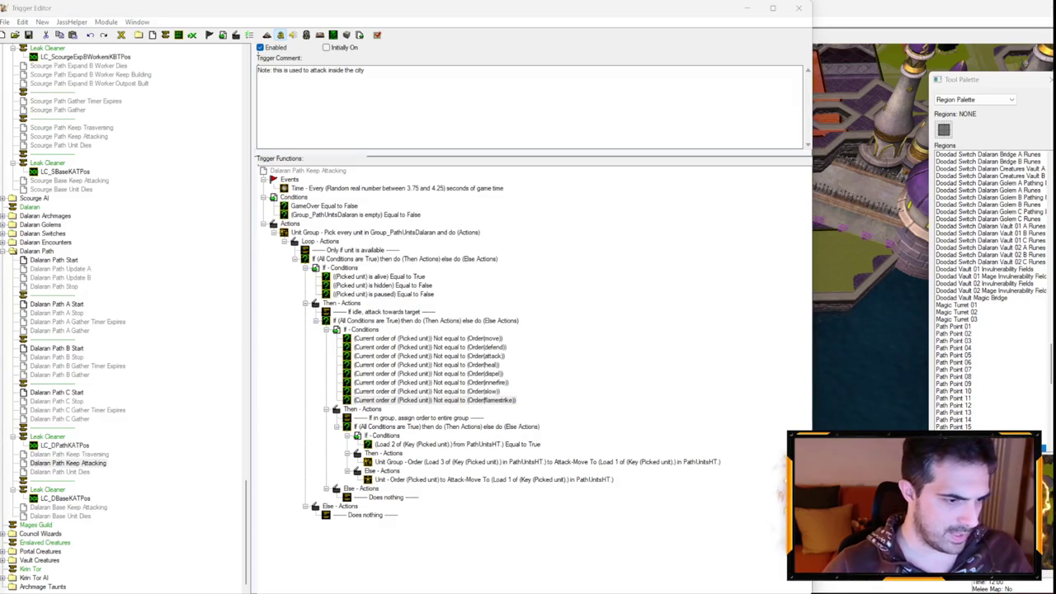
Step: Change the next two condition copies to polymorph and invisibility orders
double_click(467, 400)
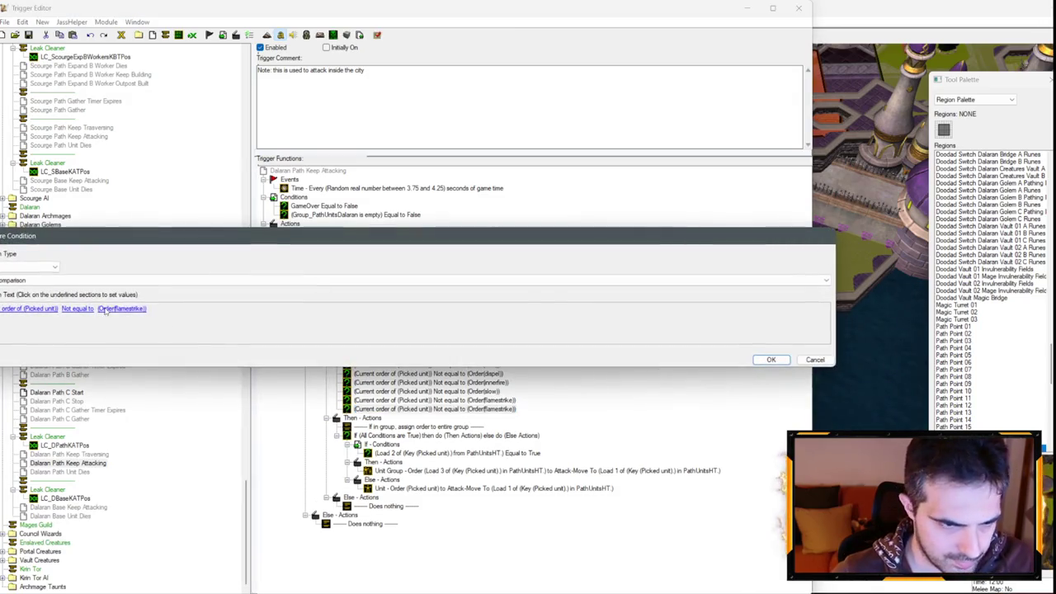
click(124, 311)
click(71, 300)
text(polym)
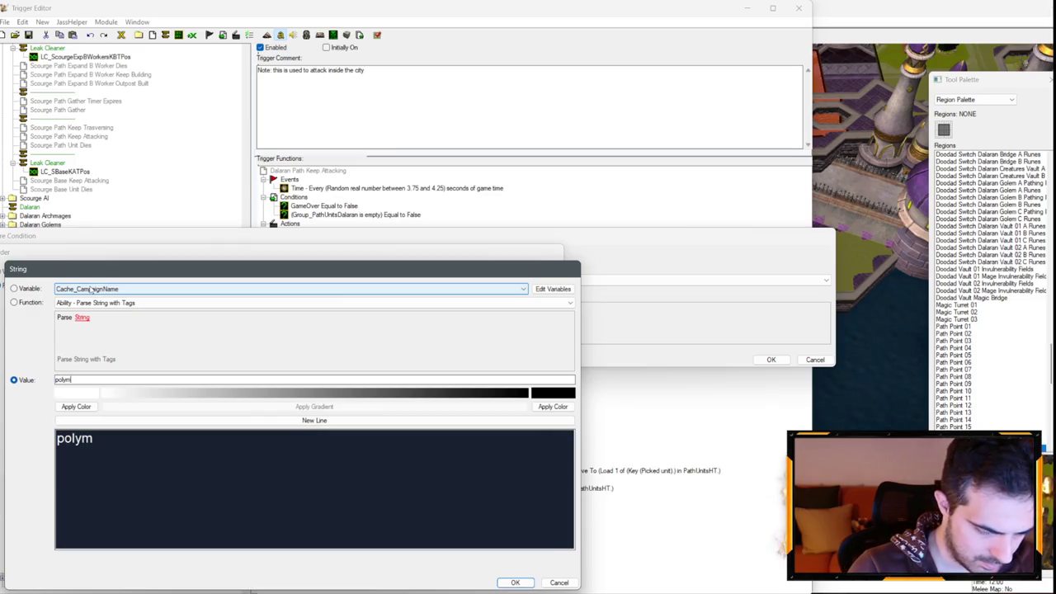
text(orph)
key(Return)
key(Return)
key(Return)
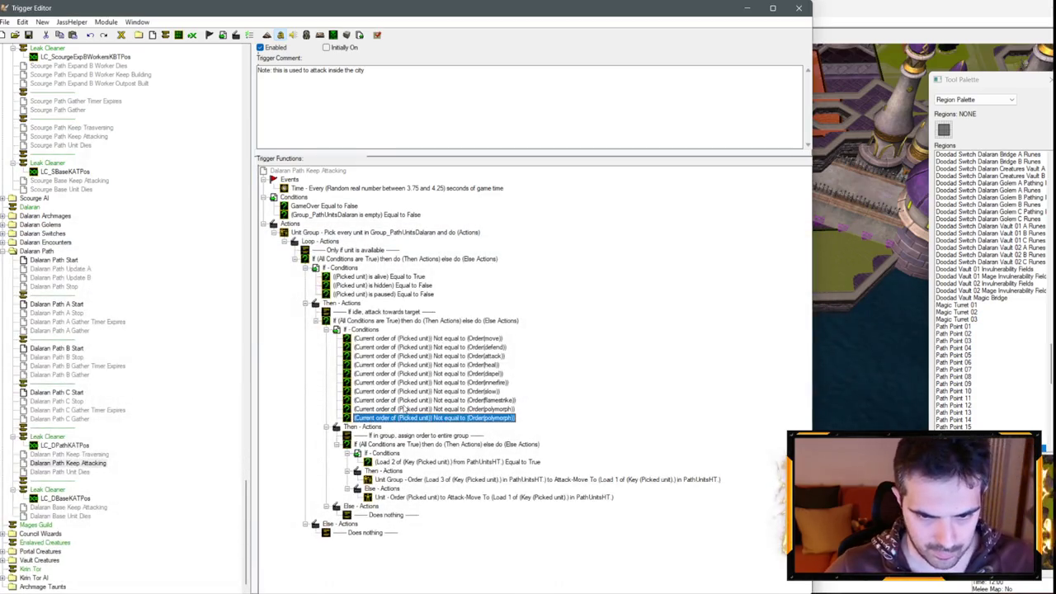
double_click(500, 418)
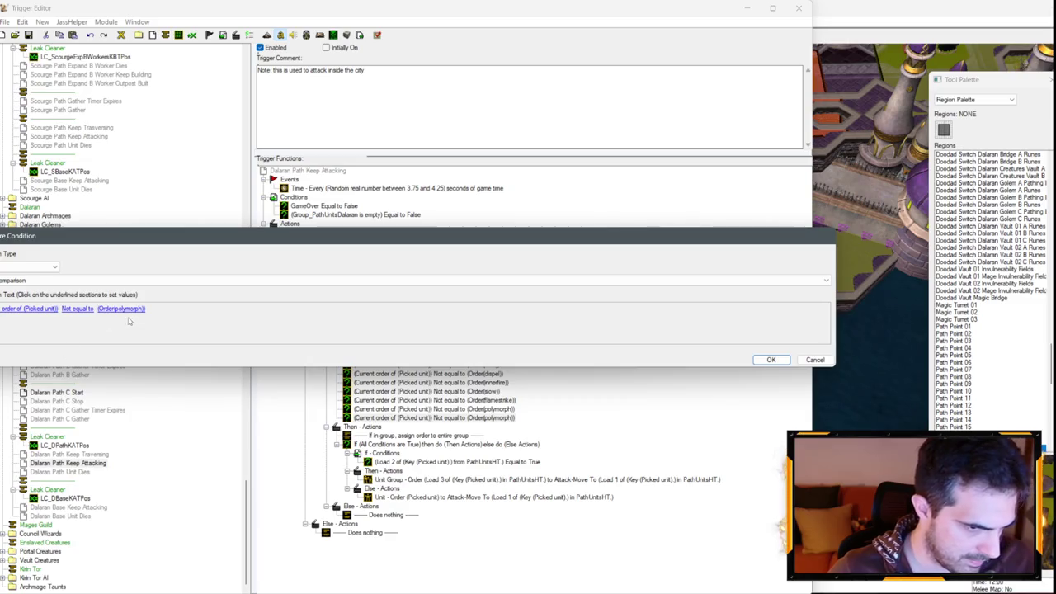
click(121, 310)
click(66, 307)
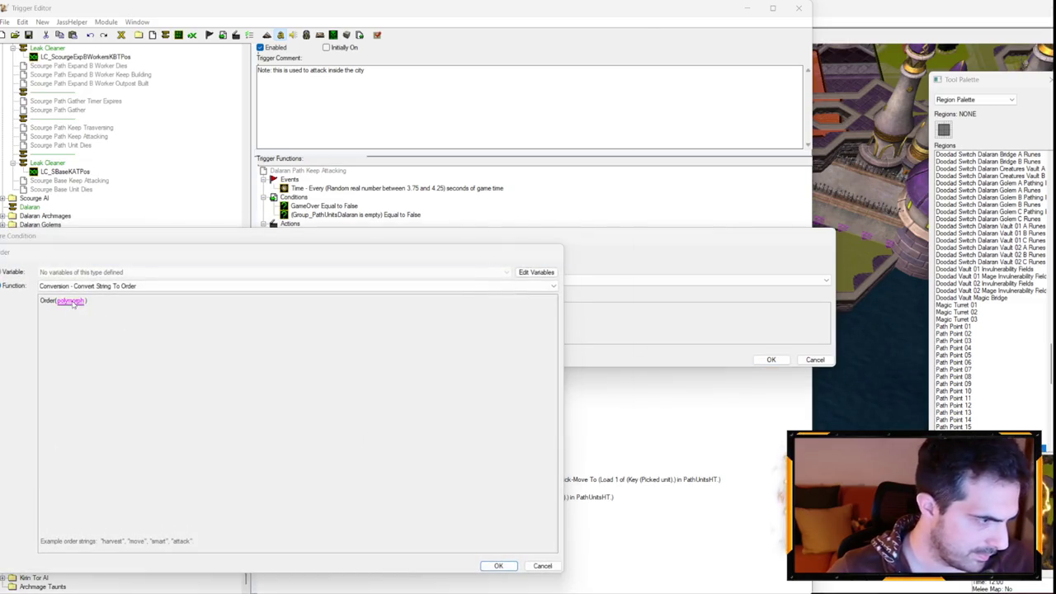
text(invisibility)
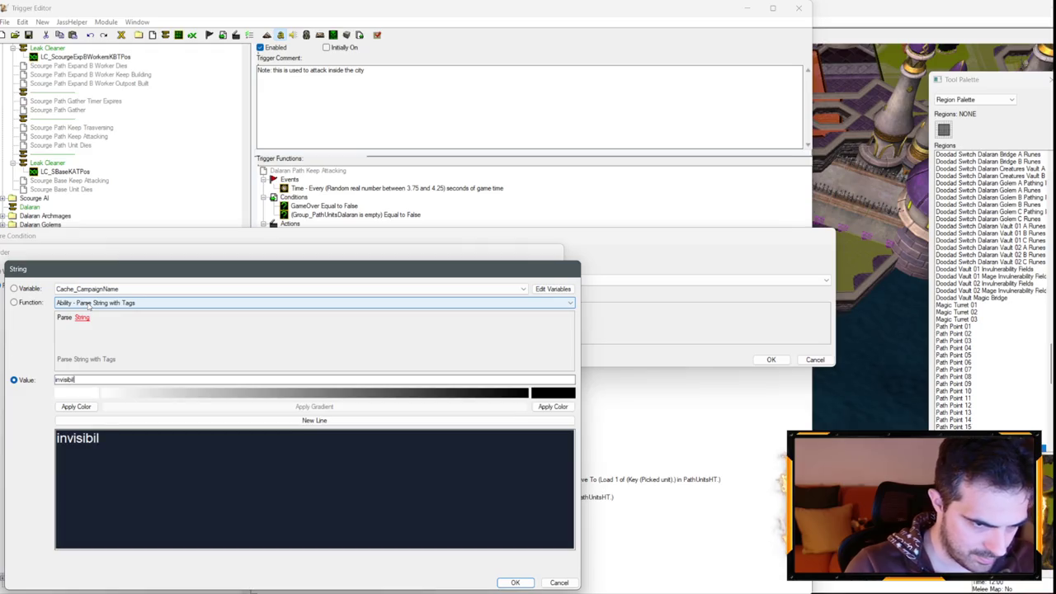
key(Return)
key(Return)
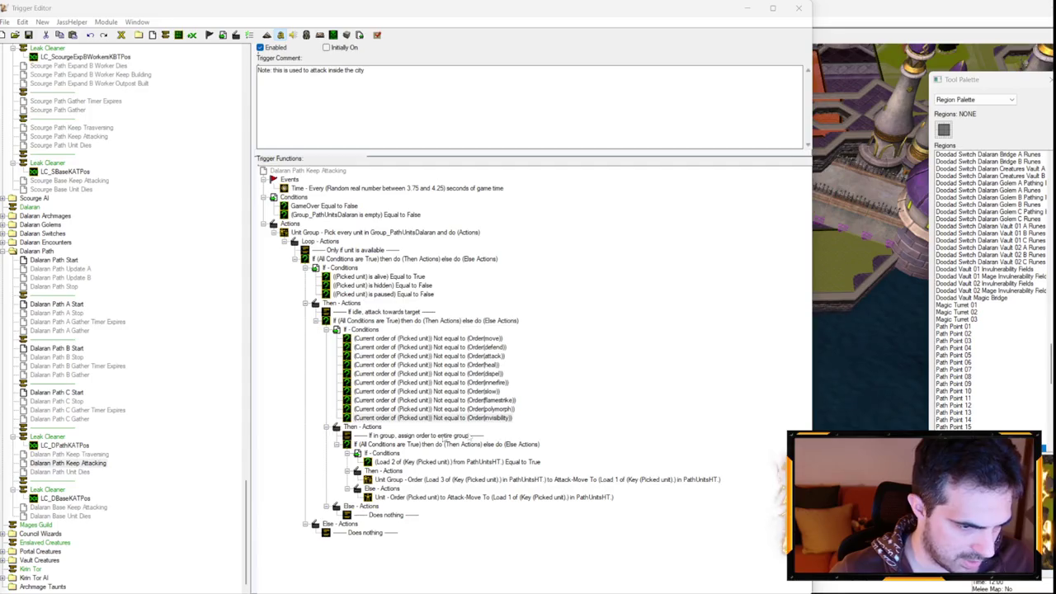
Step: Duplicate the invisibility condition as a magicdefense order check, then open Dalaran Path Start
key(ctrl+c)
key(ctrl+v)
double_click(458, 428)
click(123, 308)
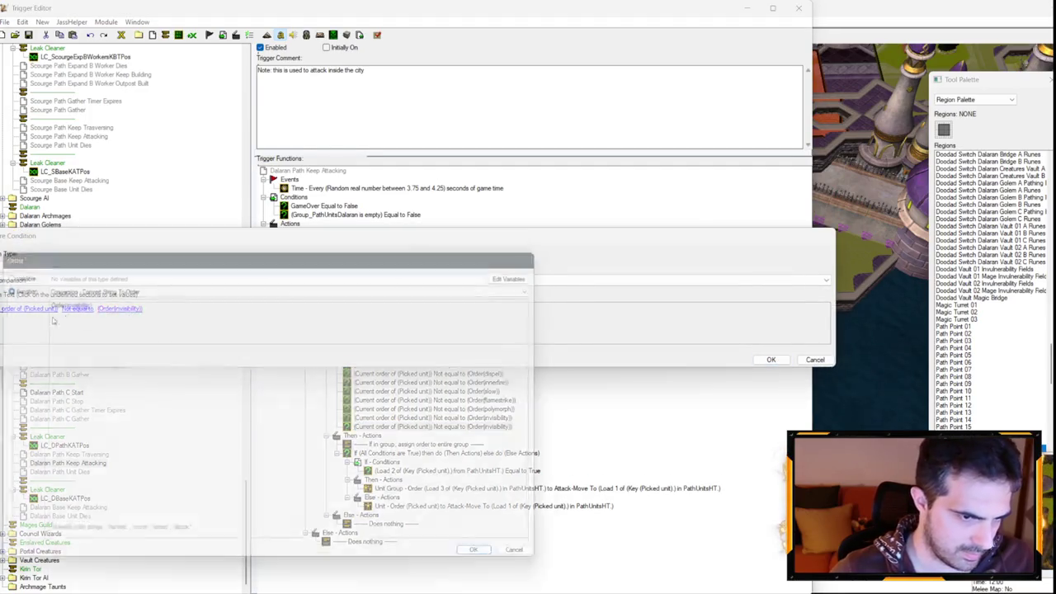
click(73, 300)
text(magicdefense)
key(Return)
key(Return)
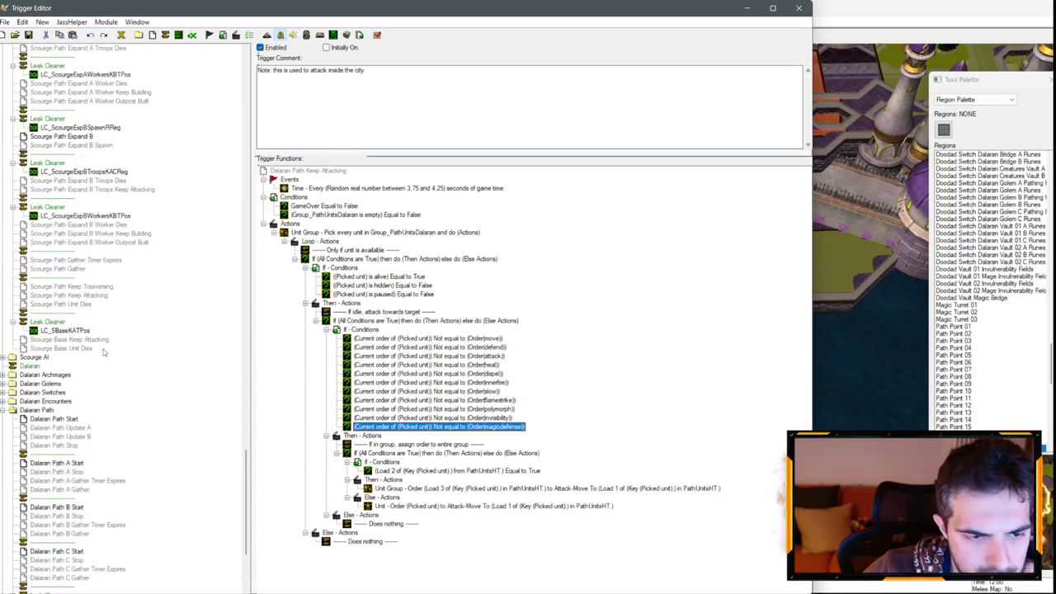
click(71, 404)
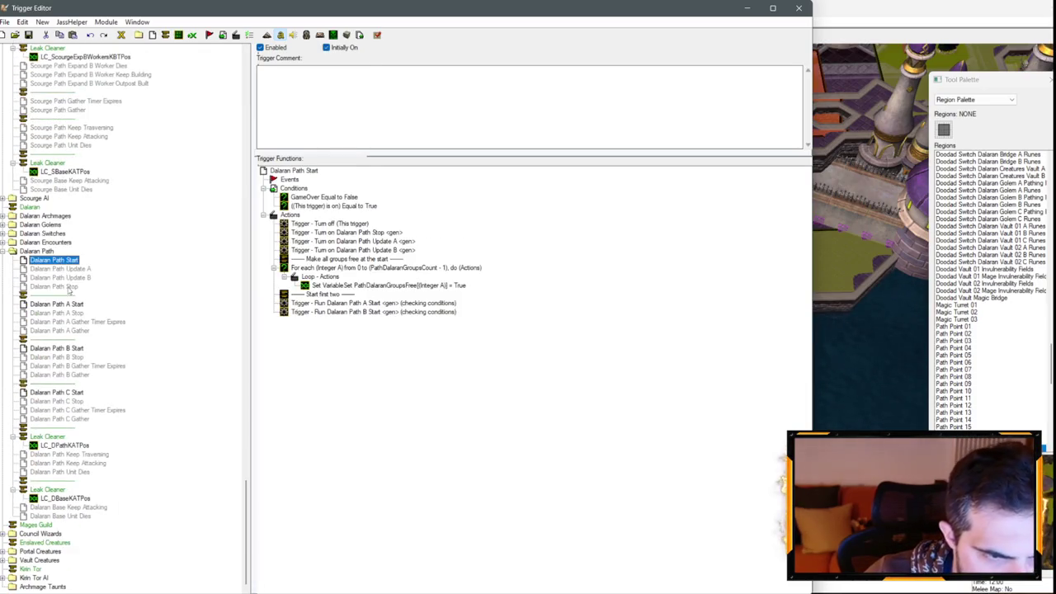
Step: In Dalaran Path A Gather, duplicate the Turn on Keep Attacking action to turn on Dalaran Path Keep Traversing
click(62, 330)
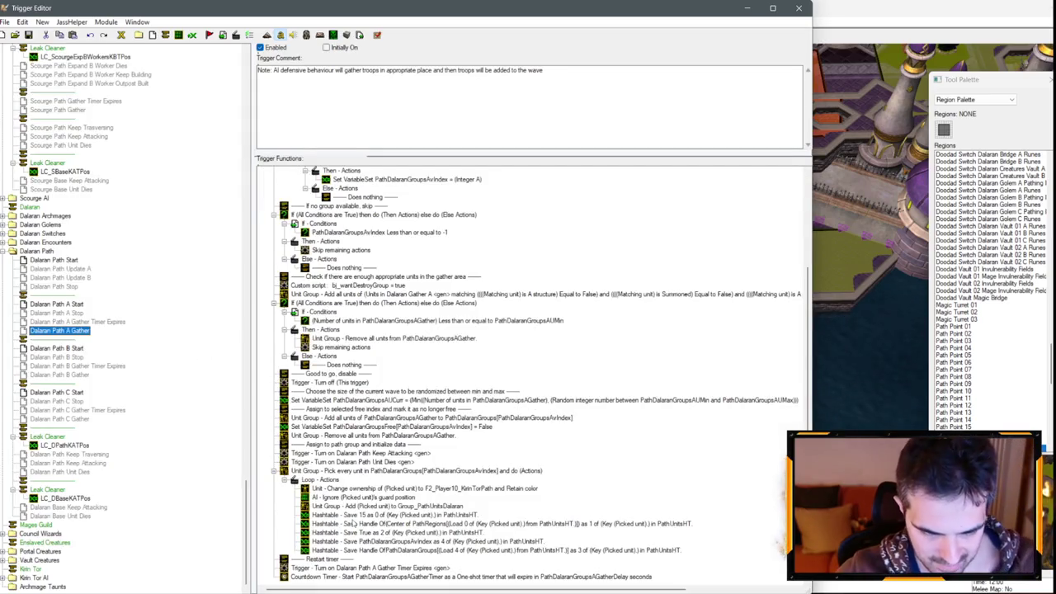
click(386, 567)
click(363, 453)
key(ctrl+c)
key(ctrl+v)
double_click(363, 461)
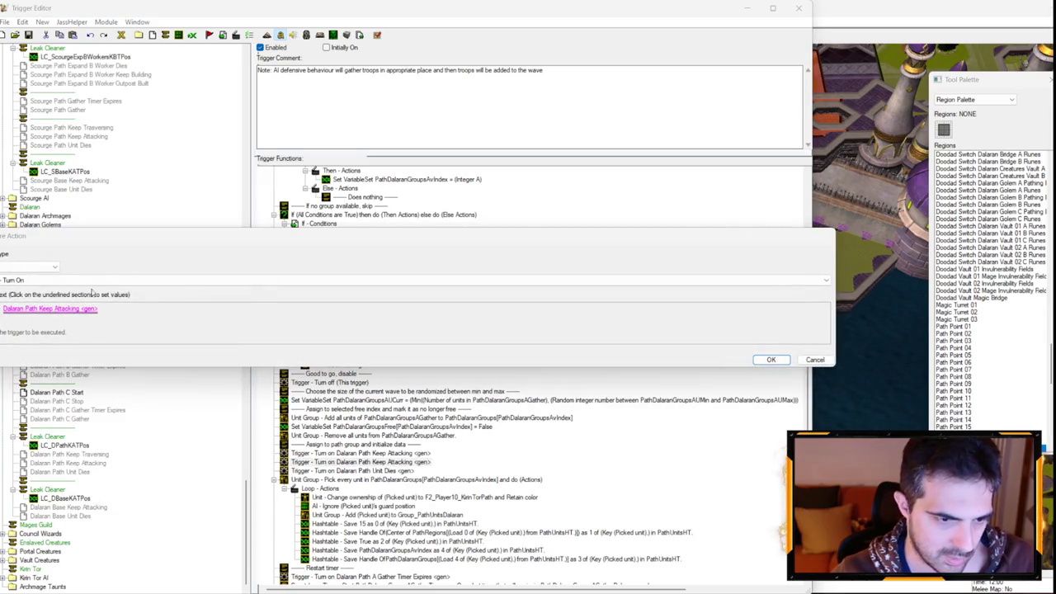
click(82, 308)
click(108, 273)
click(108, 283)
key(Return)
key(Return)
Step: Move through Dalaran Path B Gather to C Gather and inspect its wave size action
click(83, 374)
click(81, 419)
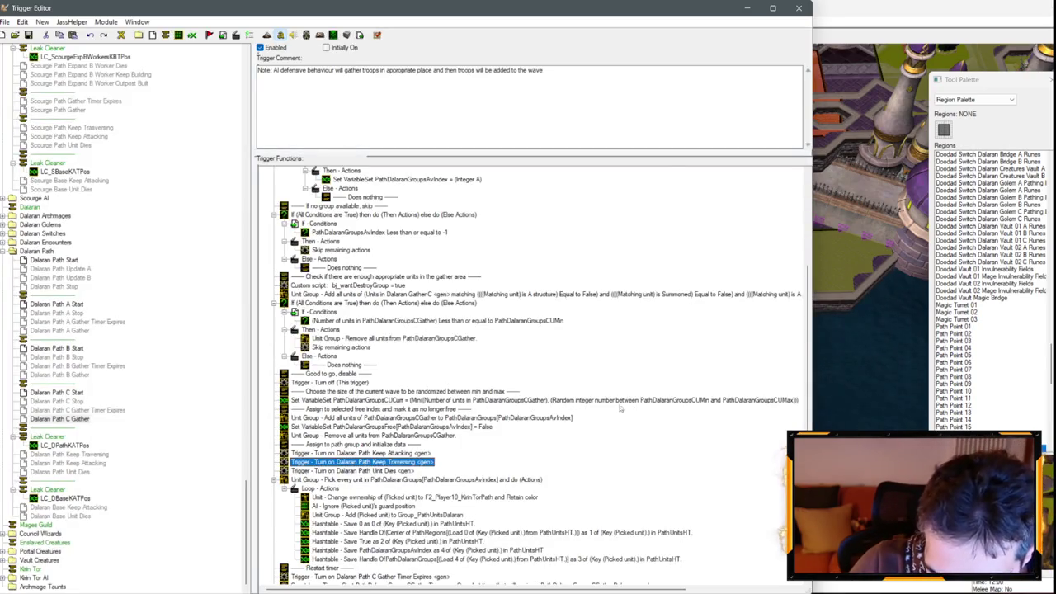
click(464, 400)
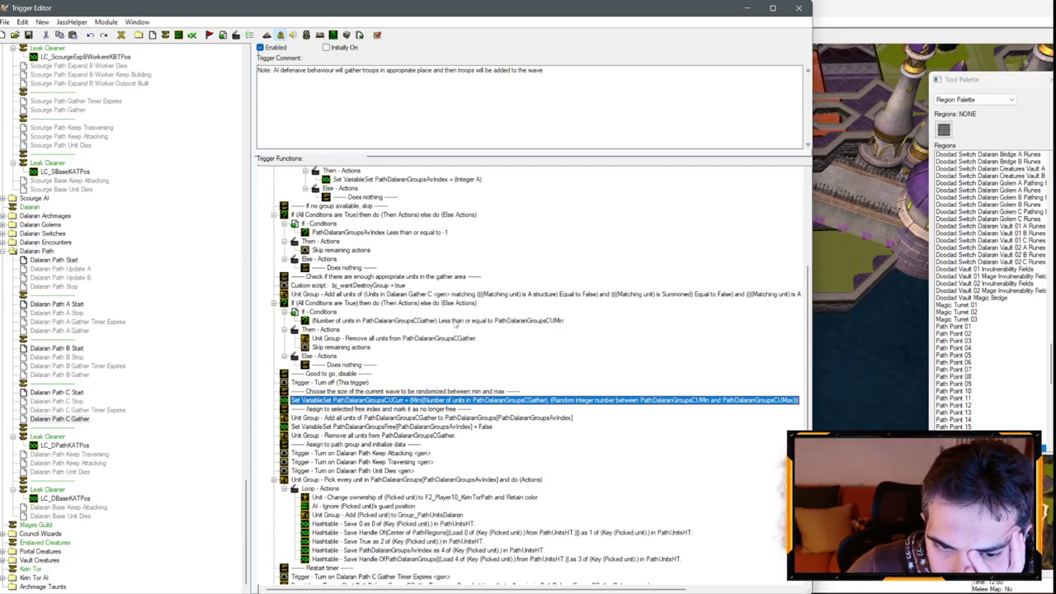
scroll(570, 391, down, 1)
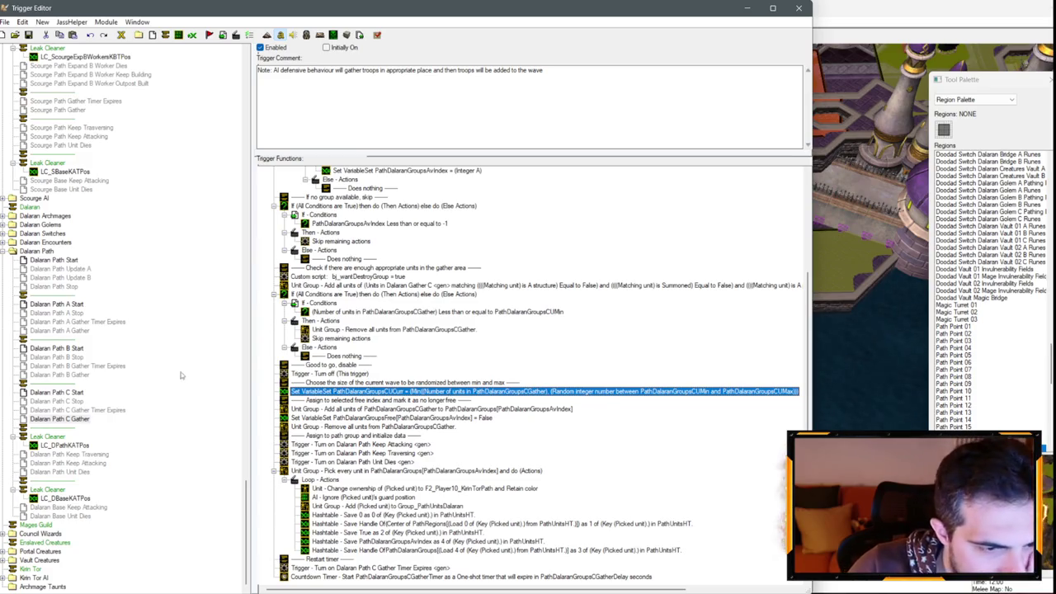
scroll(58, 231, up, 12)
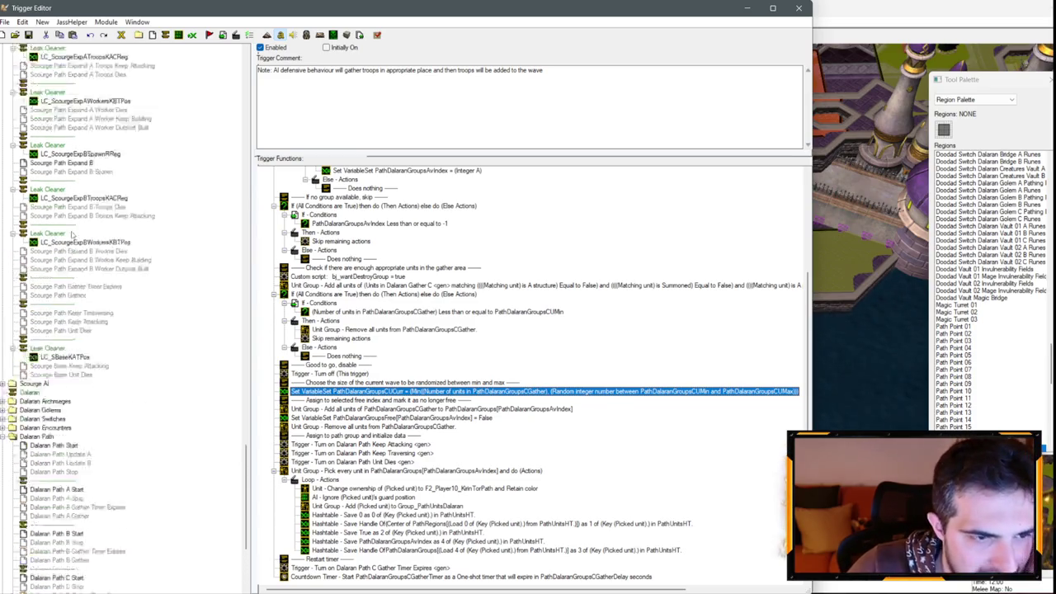
scroll(80, 233, down, 6)
Step: In Scourge Path Gather, move the Add Unit Group action above the free-index comment and open it for editing
click(80, 296)
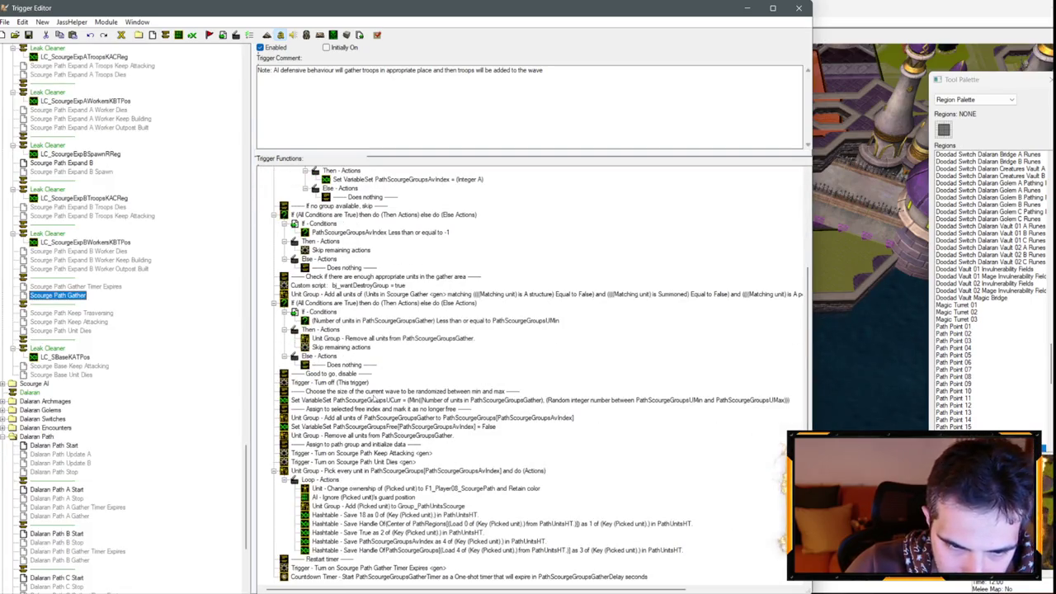
click(365, 418)
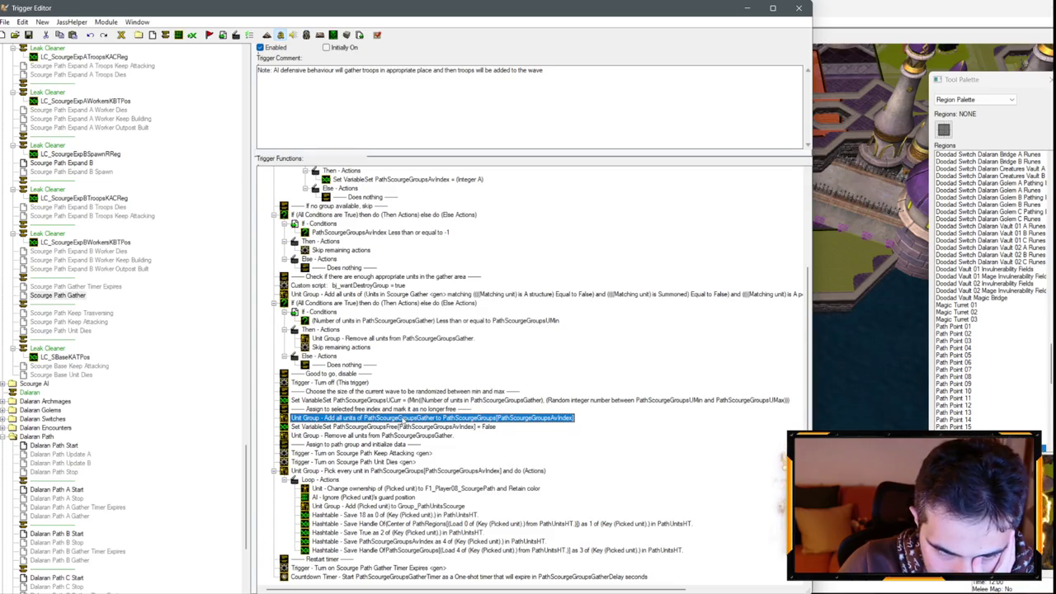
drag(402, 419, 399, 410)
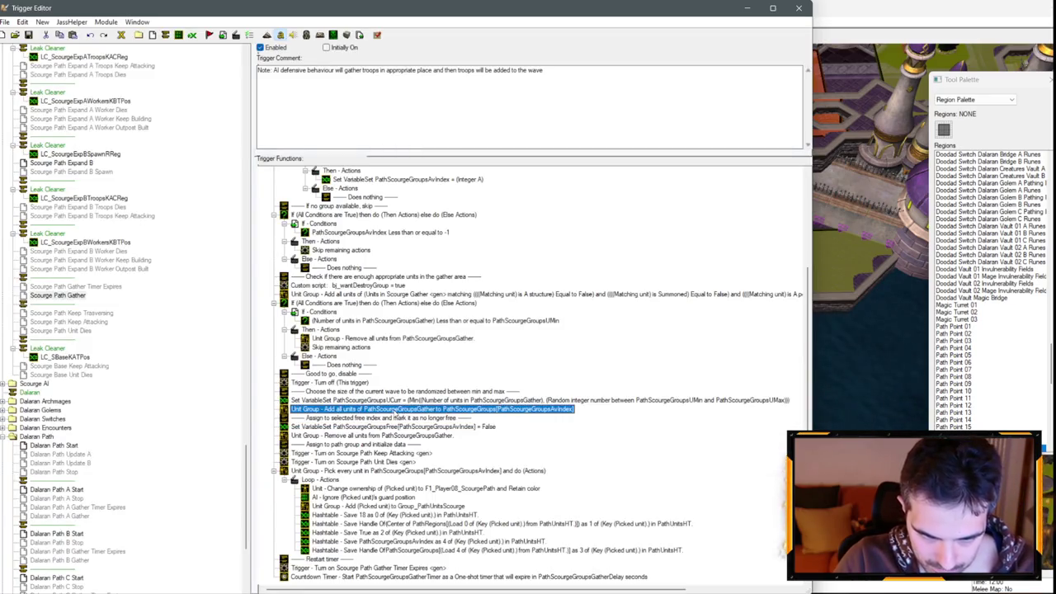
double_click(401, 411)
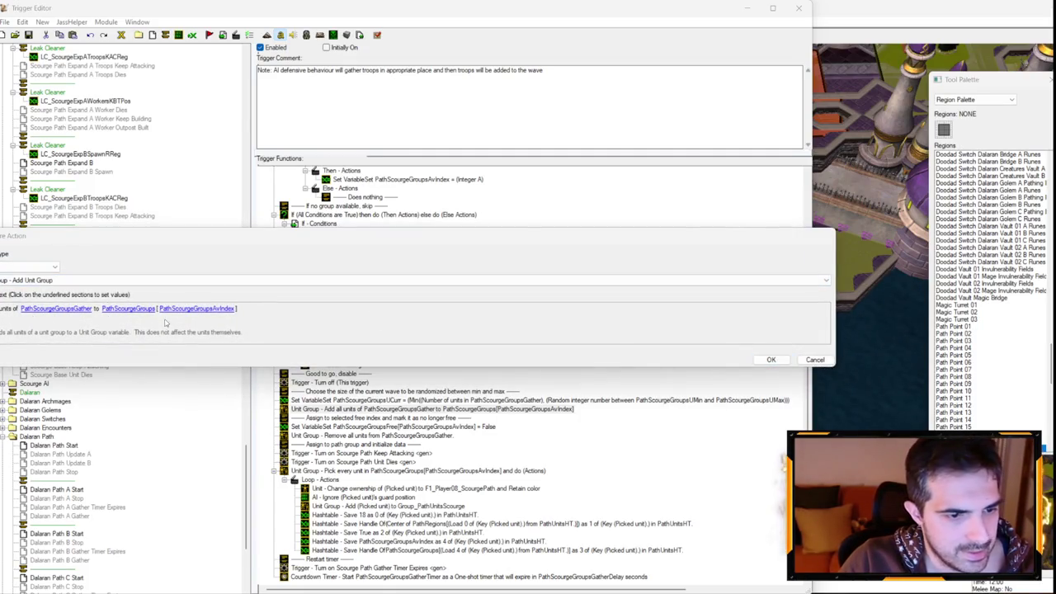
mouse_move(139, 239)
mouse_down()
mouse_move(401, 170)
mouse_move(374, 152)
mouse_up()
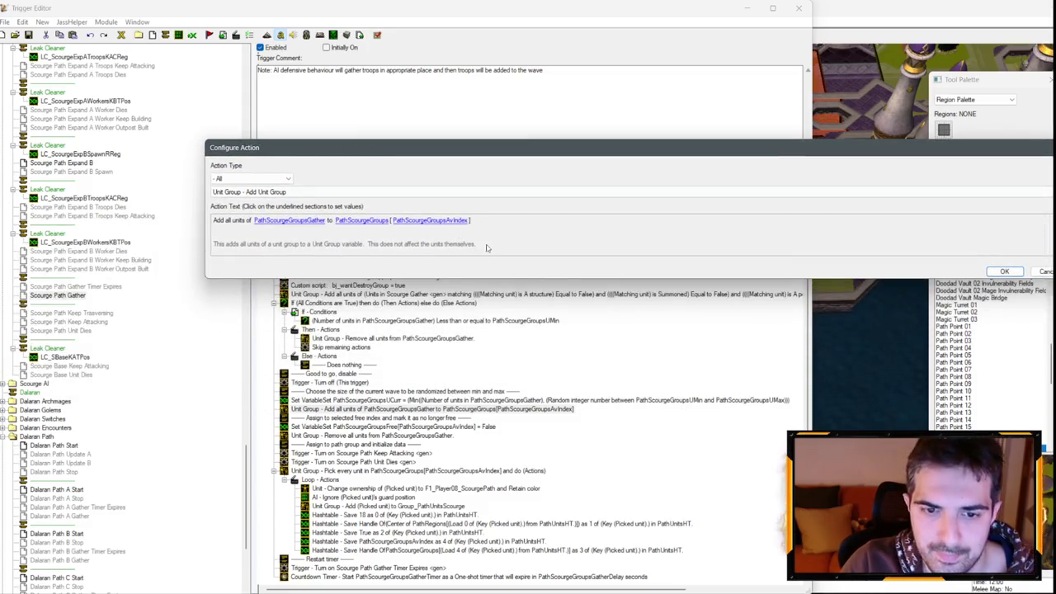
key(Escape)
double_click(424, 405)
key(Escape)
double_click(441, 411)
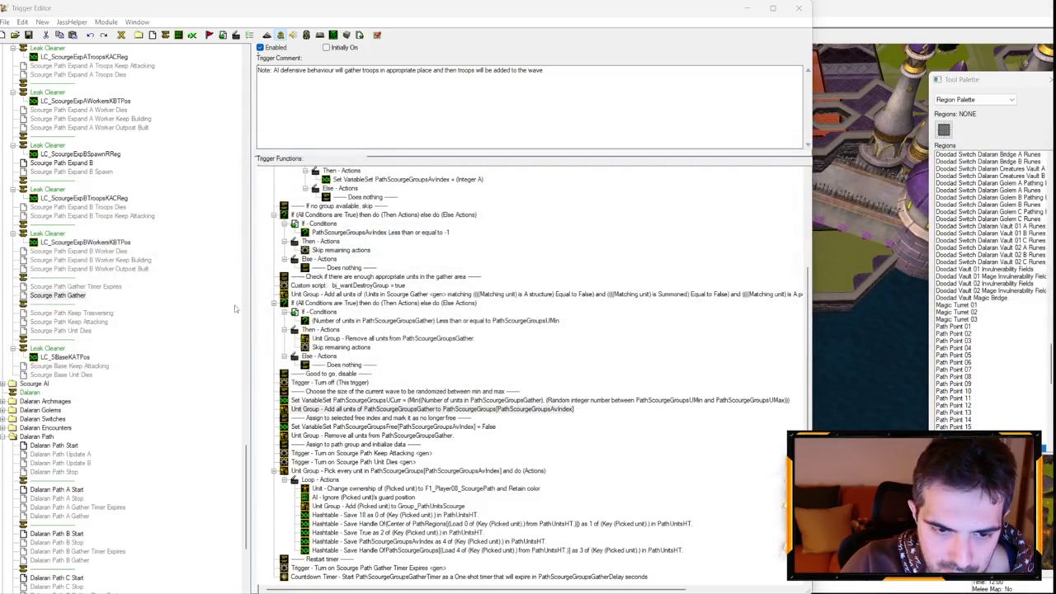
Step: Set its source to Random N Units From Unit Group using PathScourgeGroupsUCurr and PathScourgeGroupsGather
click(71, 308)
click(83, 285)
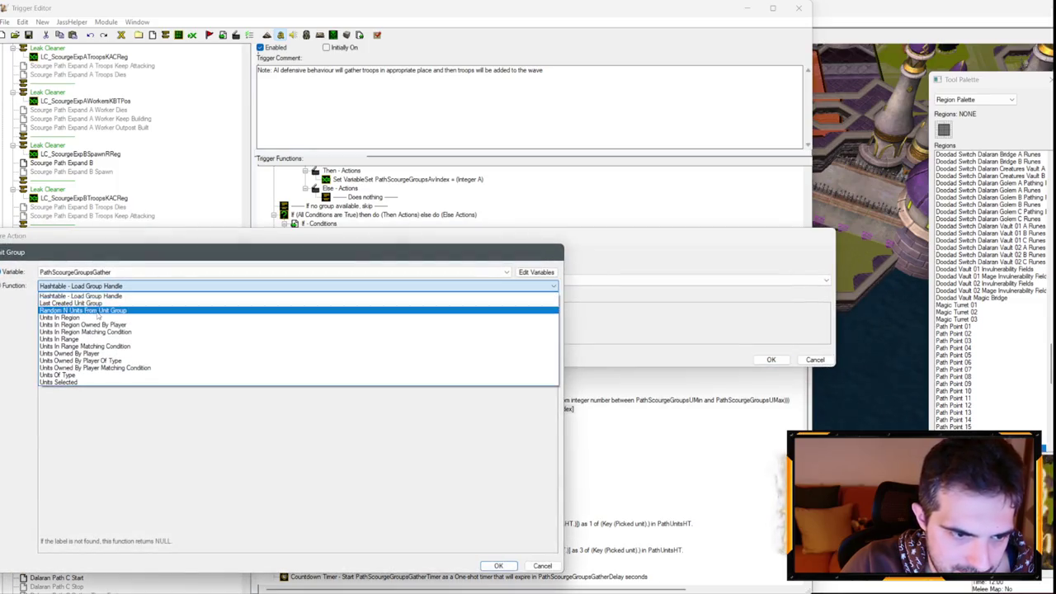
click(73, 307)
click(67, 301)
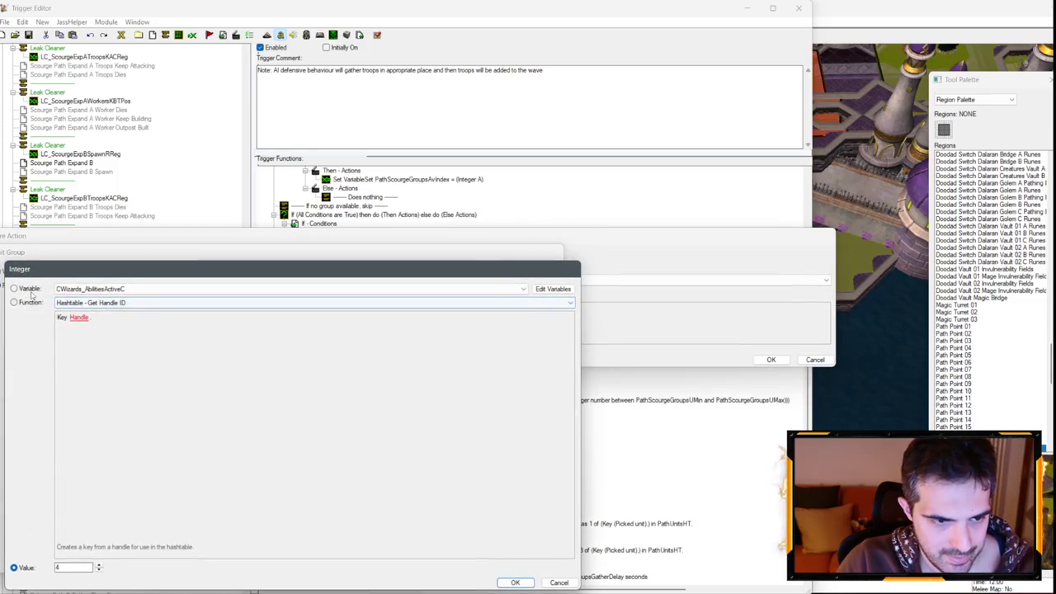
click(127, 289)
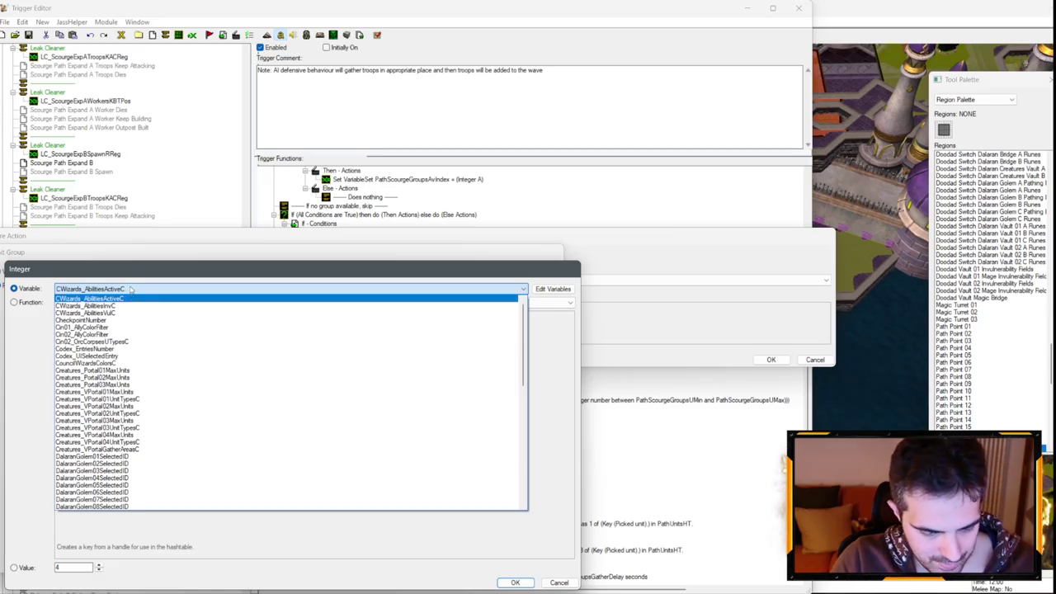
key(s)
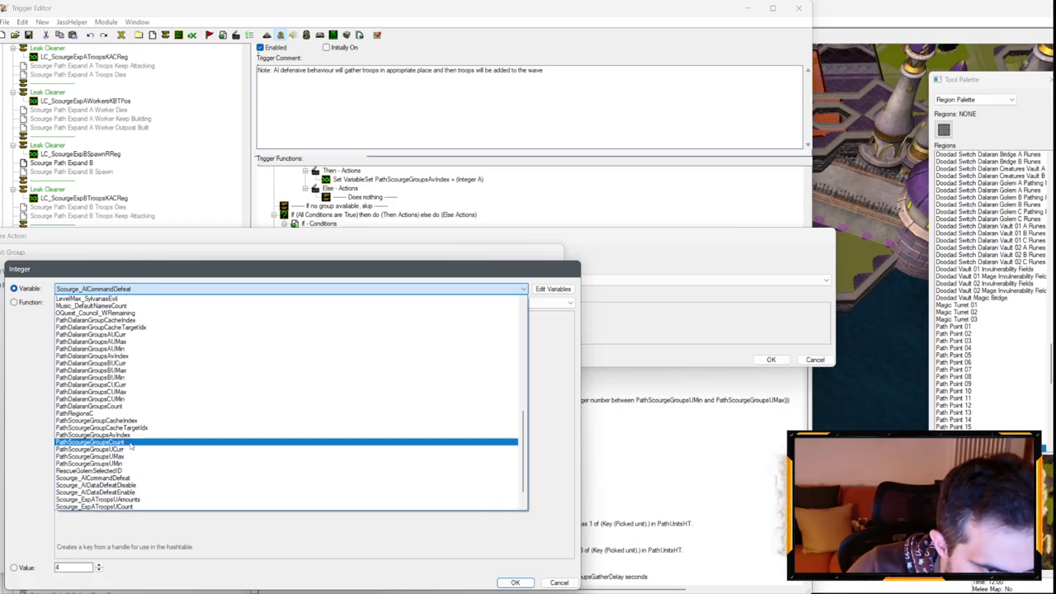
key(Escape)
key(Escape)
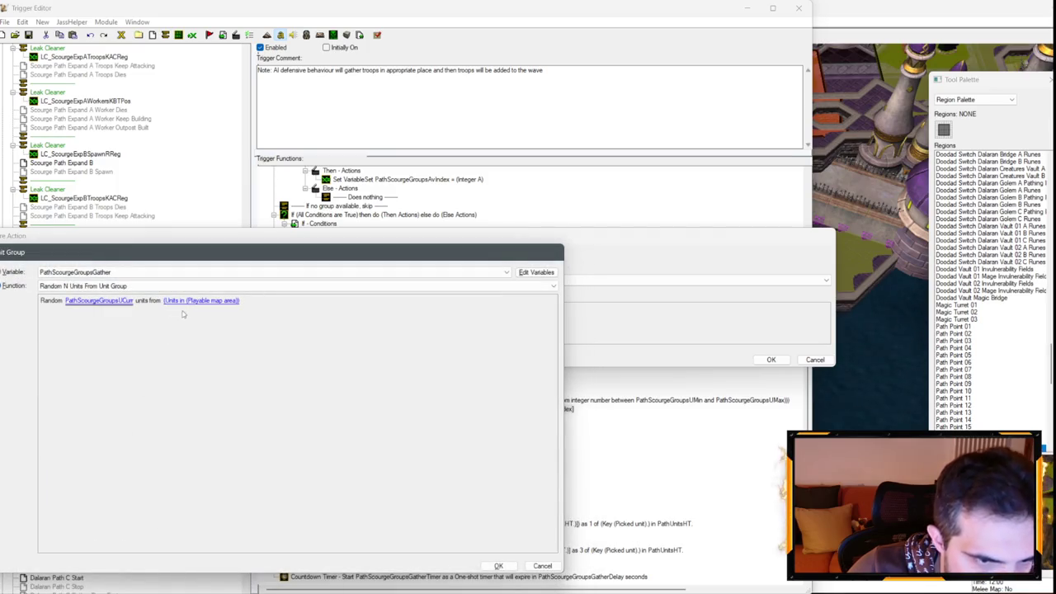
click(188, 302)
click(85, 289)
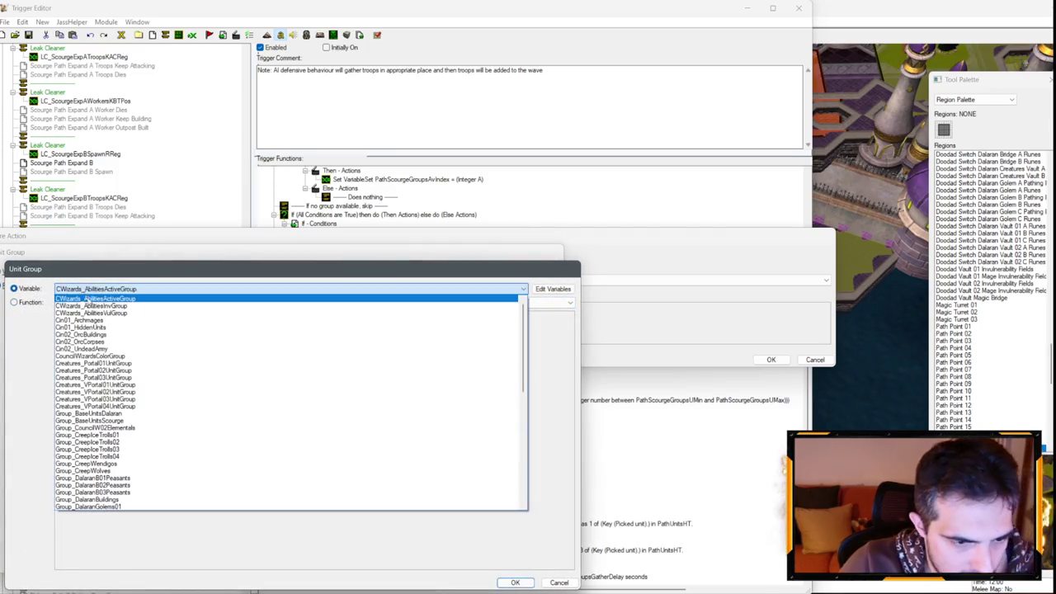
scroll(92, 363, down, 10)
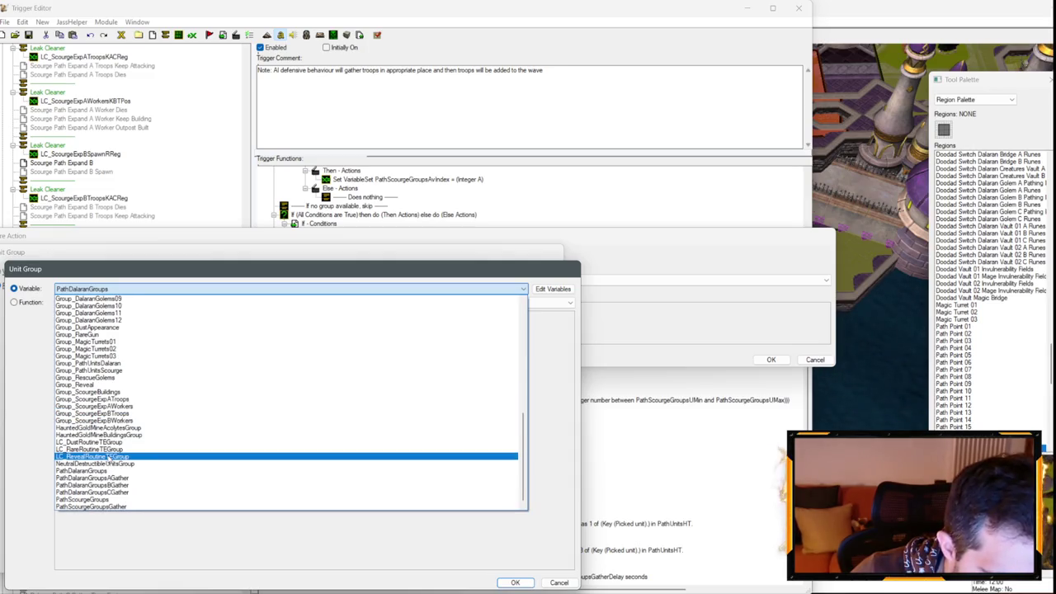
click(109, 500)
key(Return)
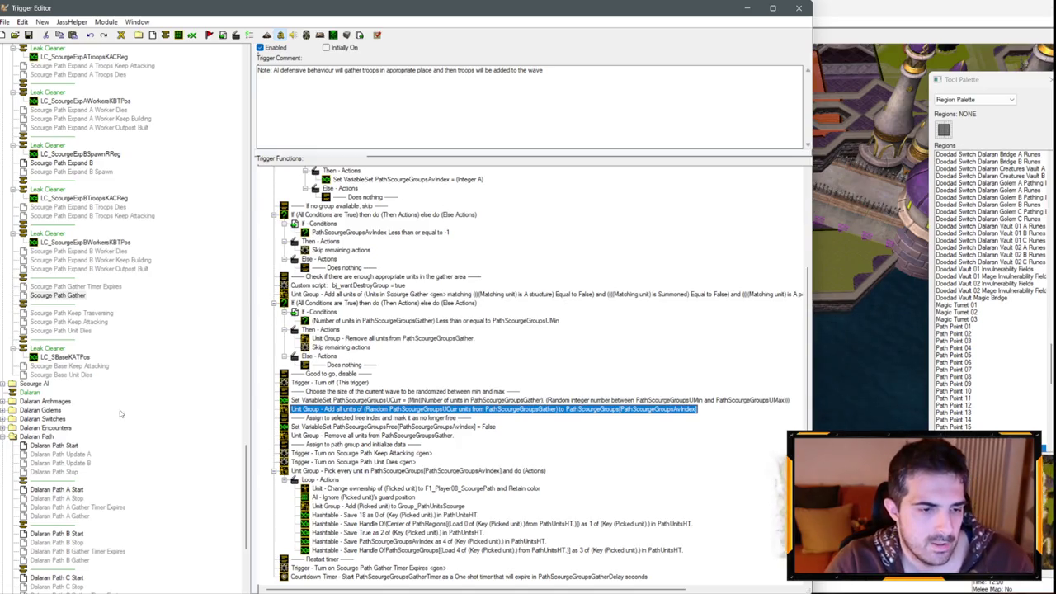
scroll(122, 416, down, 3)
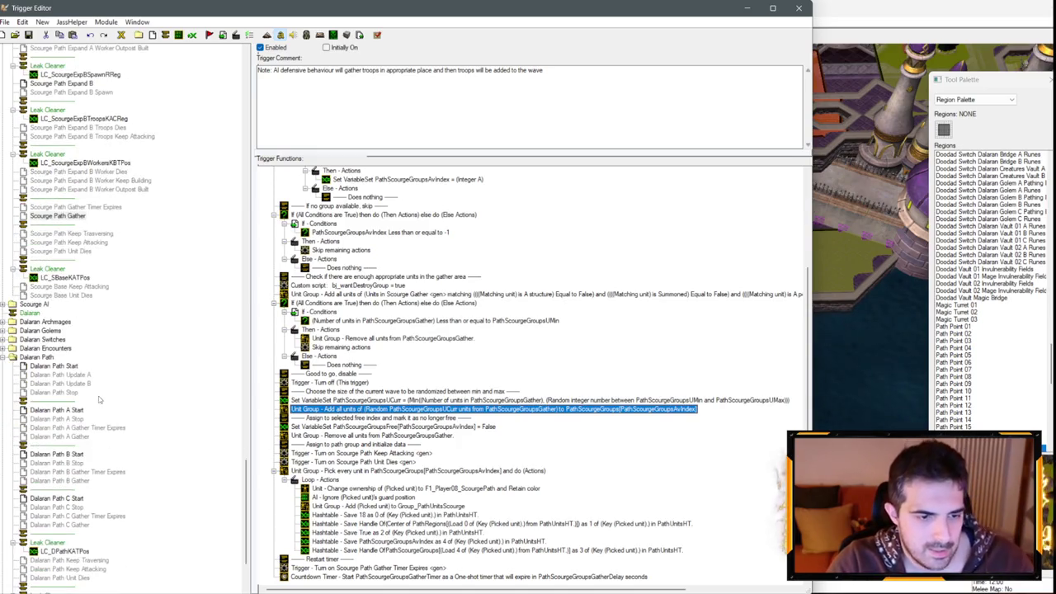
Step: In Dalaran Path A Gather, move the add-units action above the comment and make it Random N Units From Unit Group
click(75, 438)
drag(417, 417, 351, 399)
double_click(352, 408)
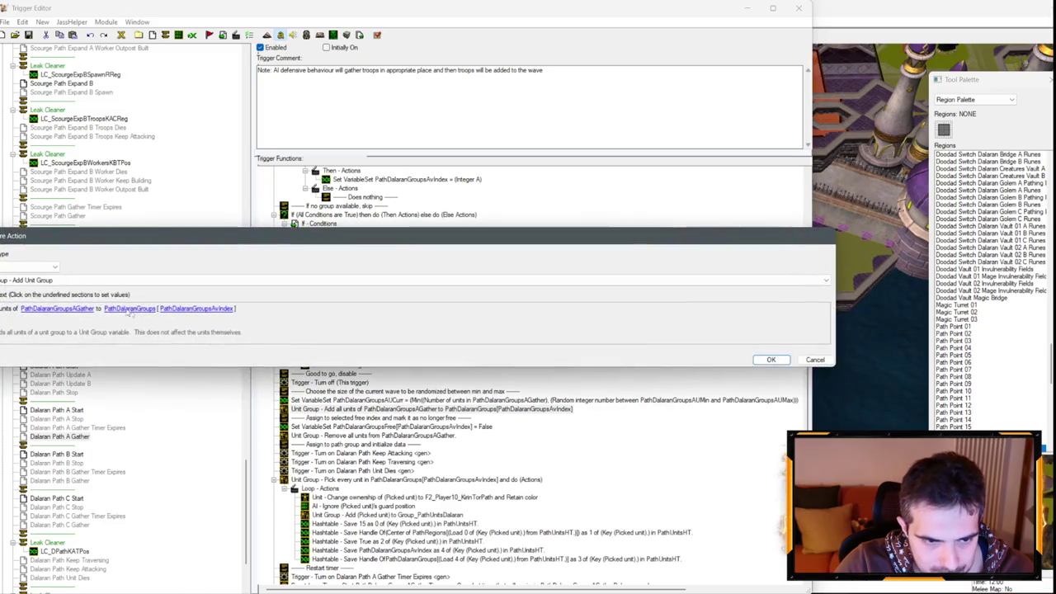
click(115, 309)
click(127, 272)
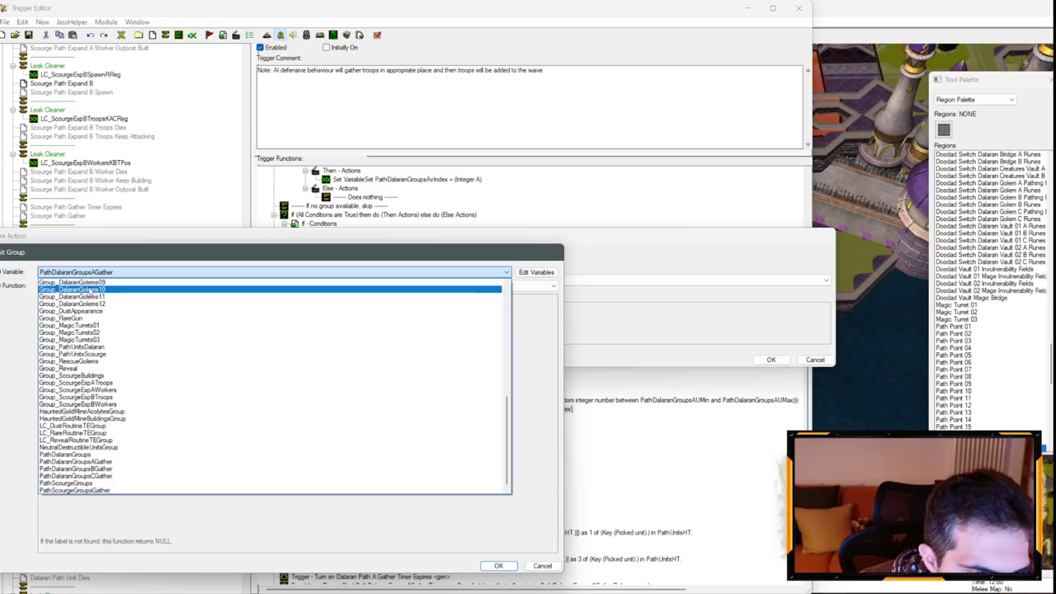
click(100, 274)
click(100, 286)
click(97, 308)
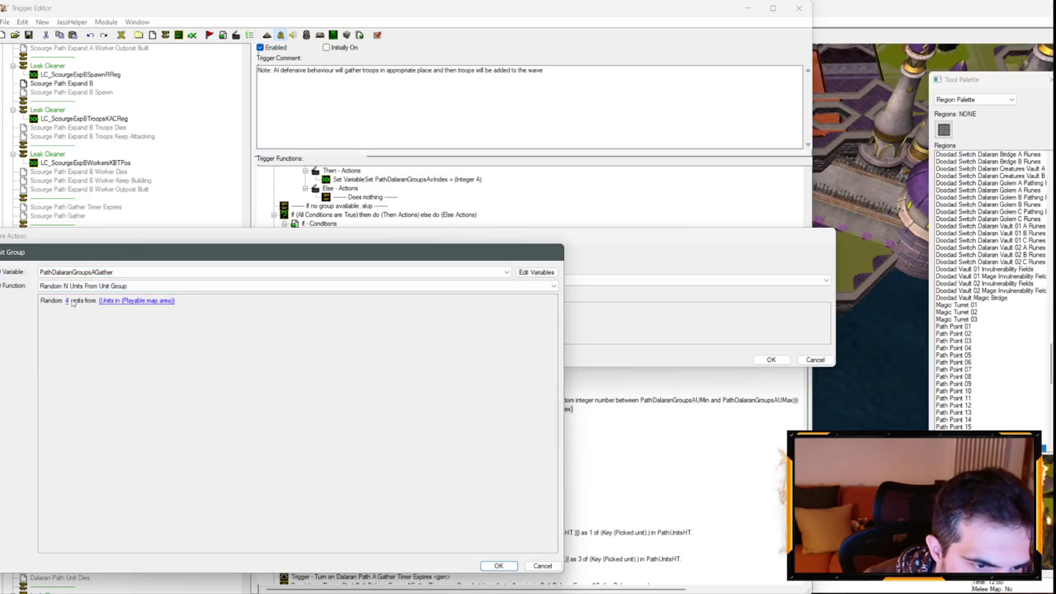
Step: Set the random count to PathDalaranGroupsAUCurr and the source group to PathDalaranGroupsAGather
click(67, 301)
click(99, 288)
scroll(148, 404, down, 10)
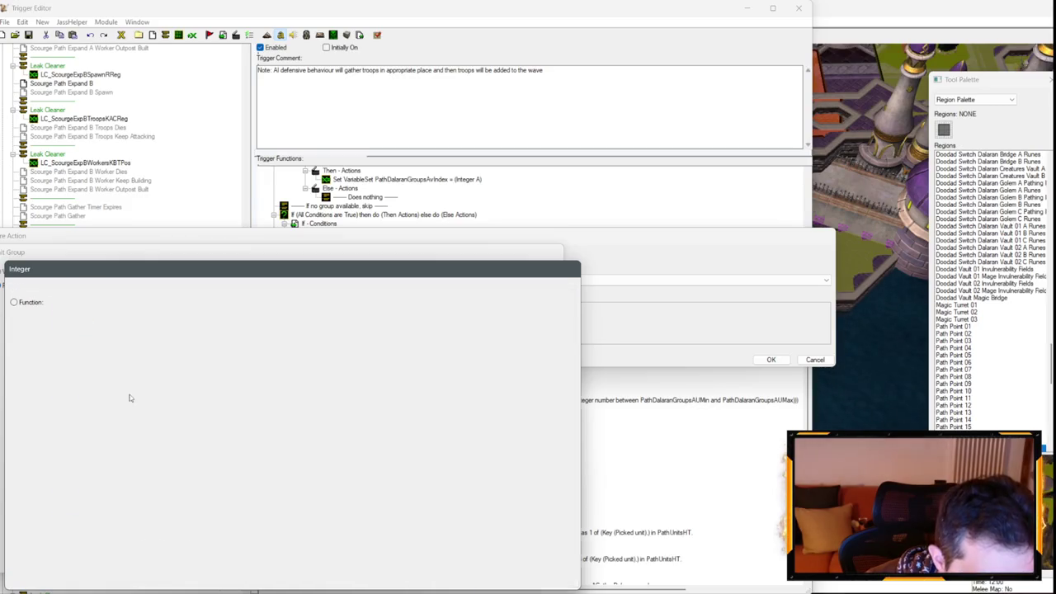
click(132, 398)
key(Return)
click(197, 302)
click(79, 289)
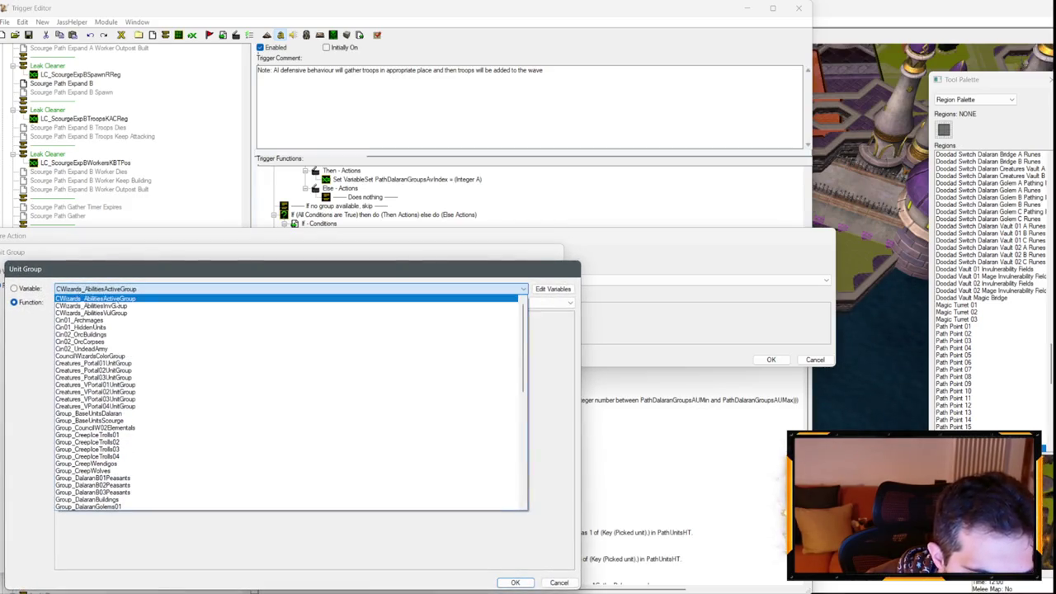
scroll(129, 363, down, 3)
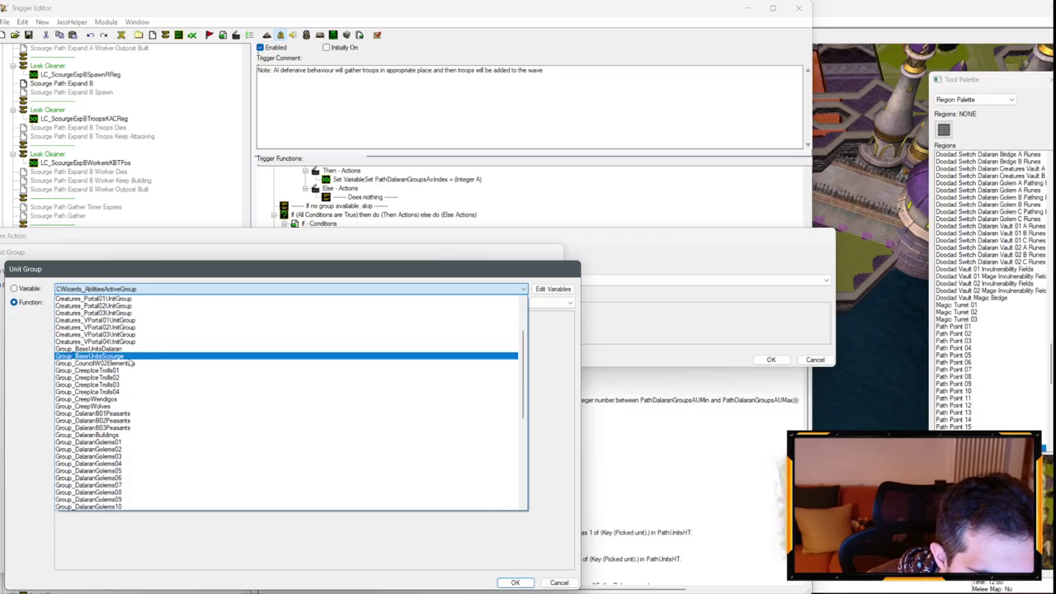
scroll(133, 371, down, 9)
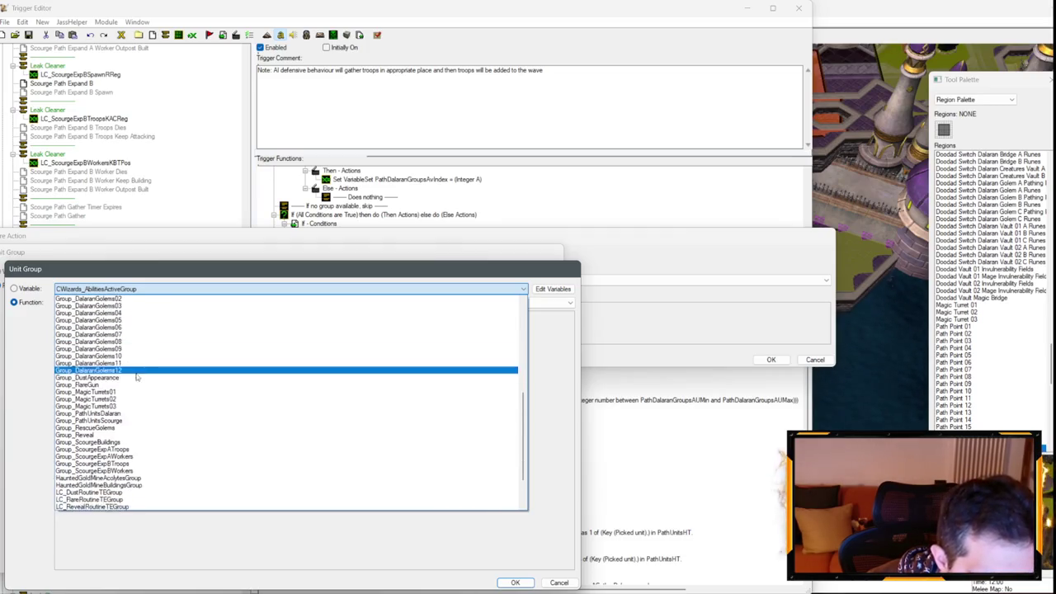
click(93, 478)
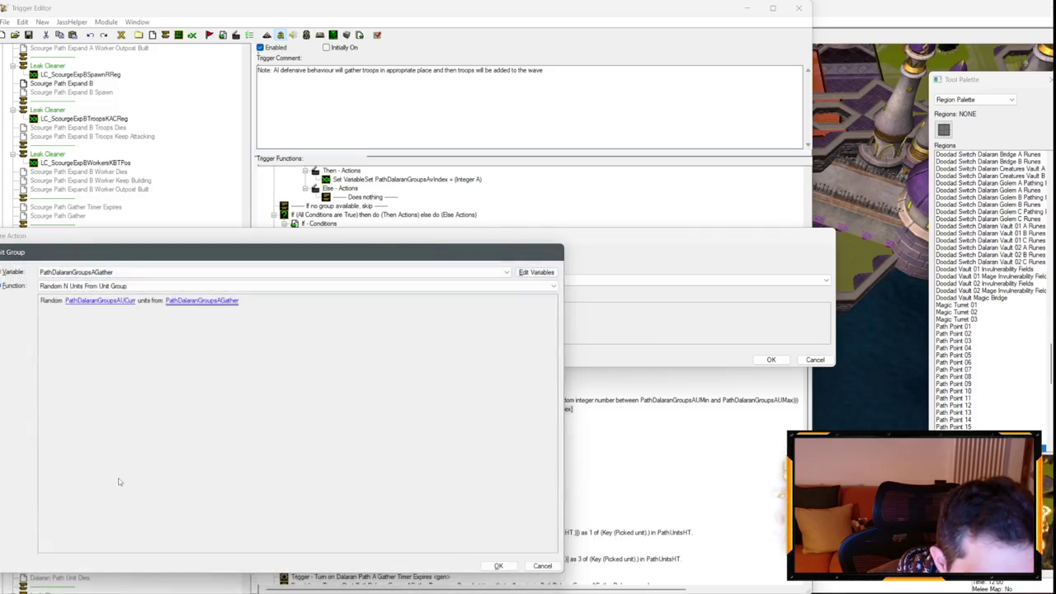
key(Return)
key(Return)
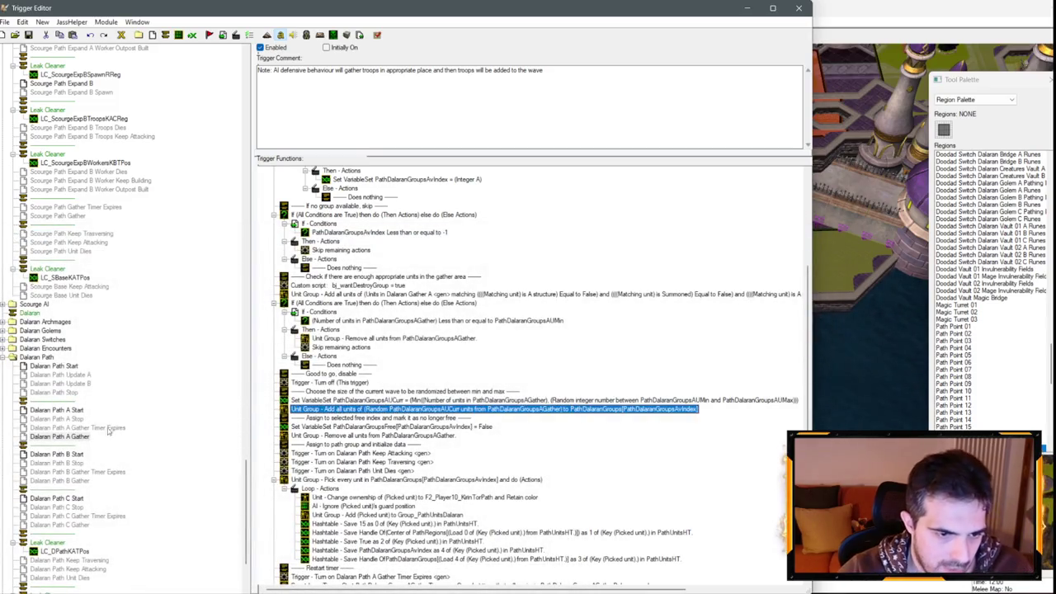
click(83, 480)
click(358, 401)
Step: Replace Dalaran Path B Gather's add-units action with the random version using PathDalaranGroupsBUCurr and PathDalaranGroupsBGather
key(ctrl+v)
click(409, 425)
key(Delete)
double_click(371, 409)
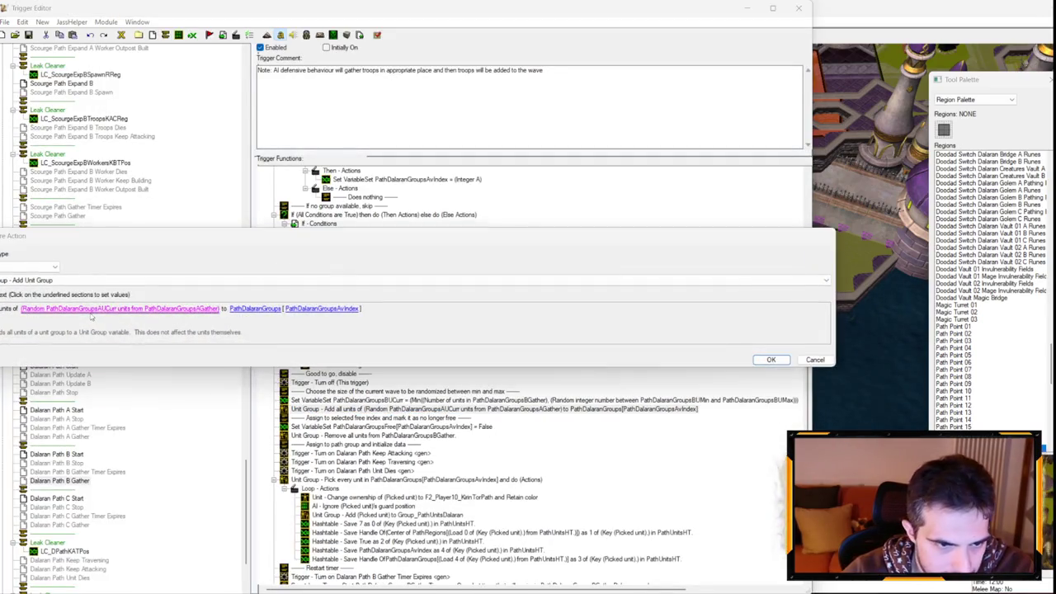
click(124, 302)
click(108, 299)
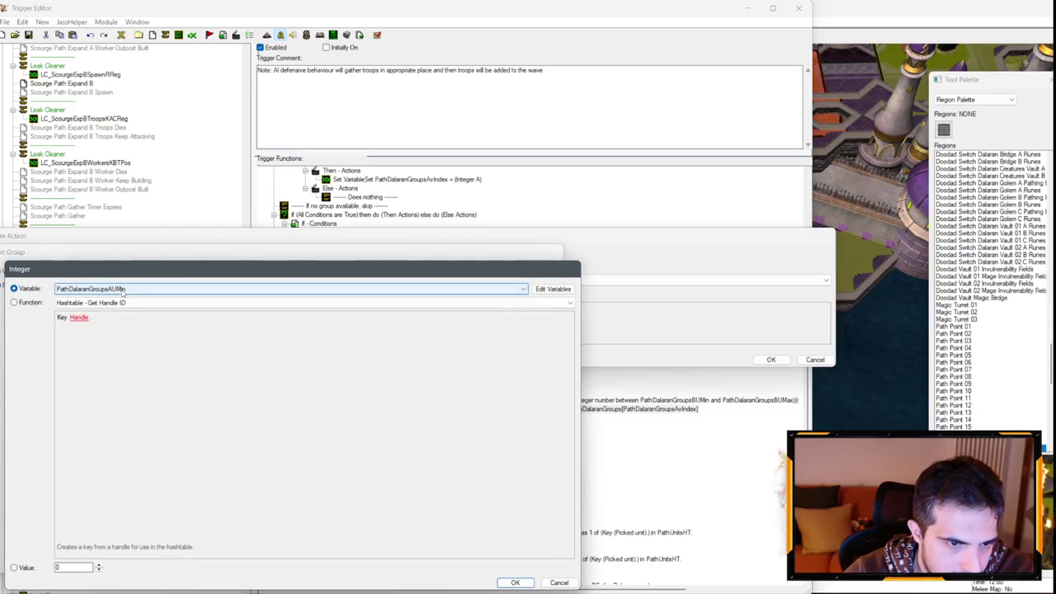
key(Return)
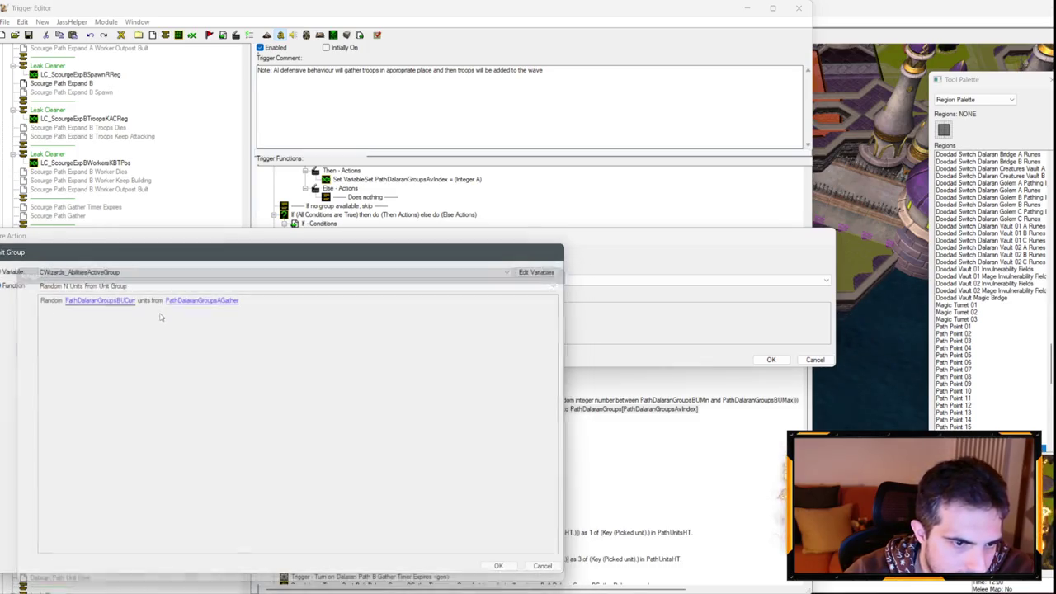
click(202, 300)
key(Down)
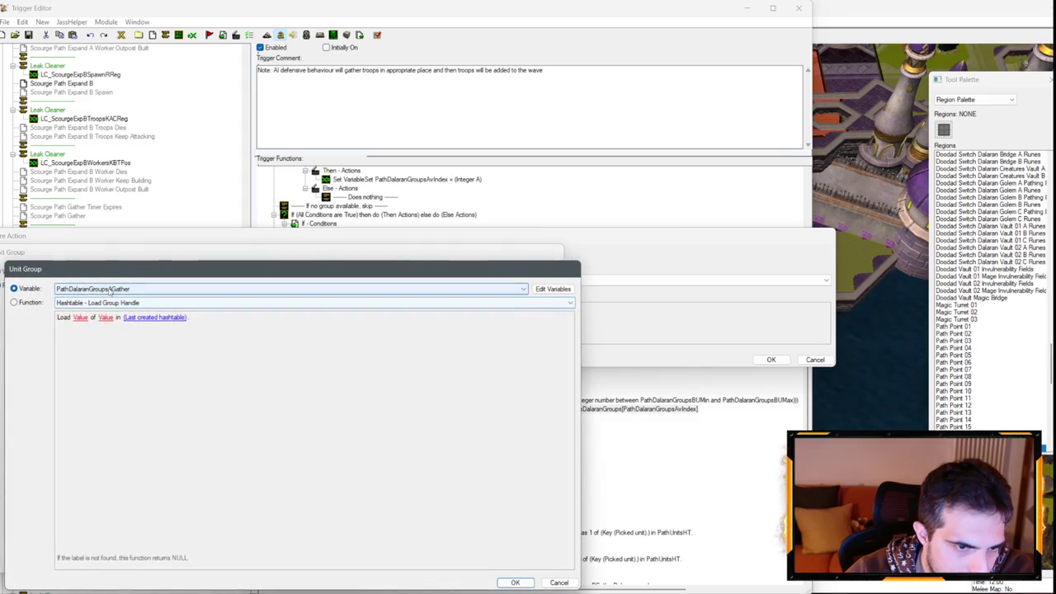
key(Return)
key(Return)
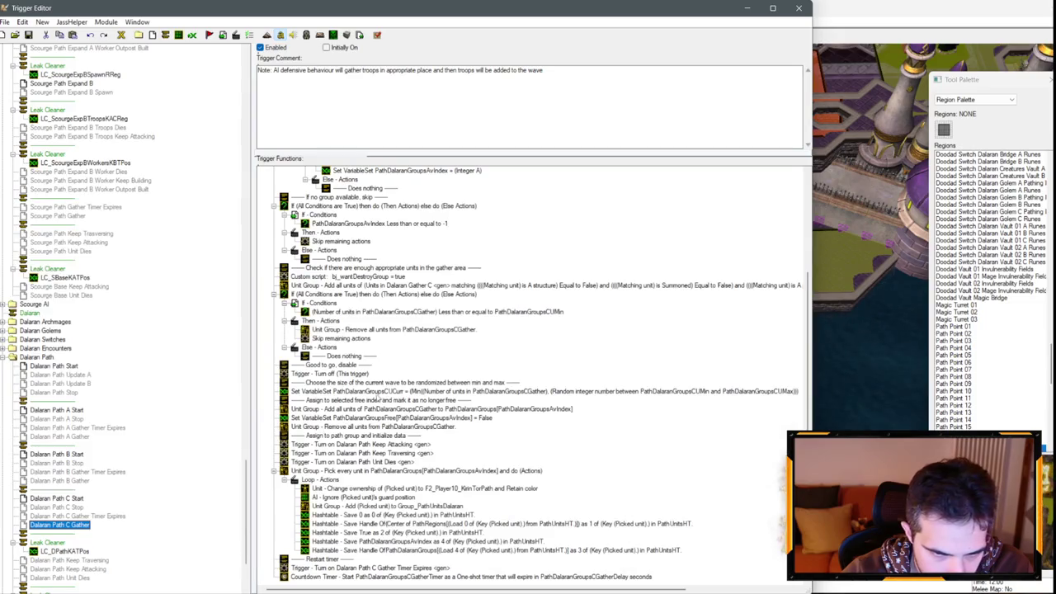
Step: Set Dalaran Path C Gather's random-units action to PathDalaranGroupsCUCurr from PathDalaranGroupsCGather
double_click(400, 401)
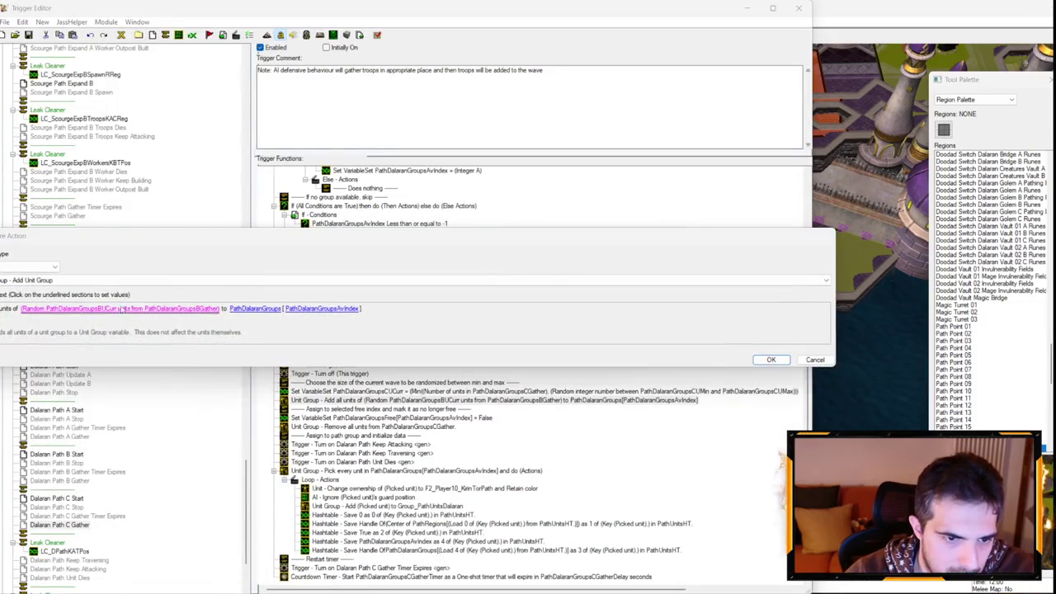
click(156, 308)
click(131, 301)
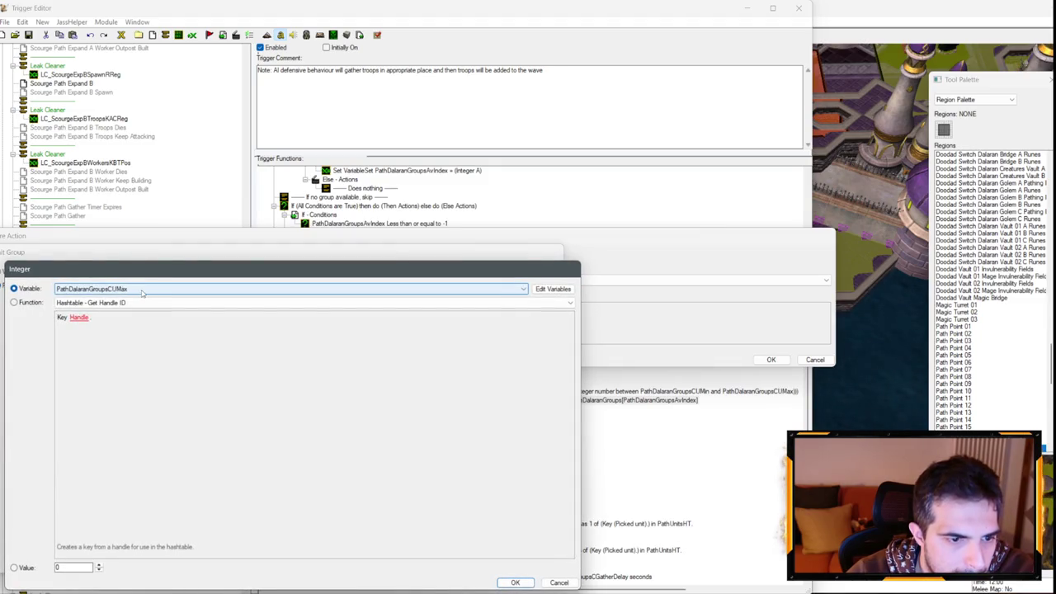
key(Return)
click(205, 303)
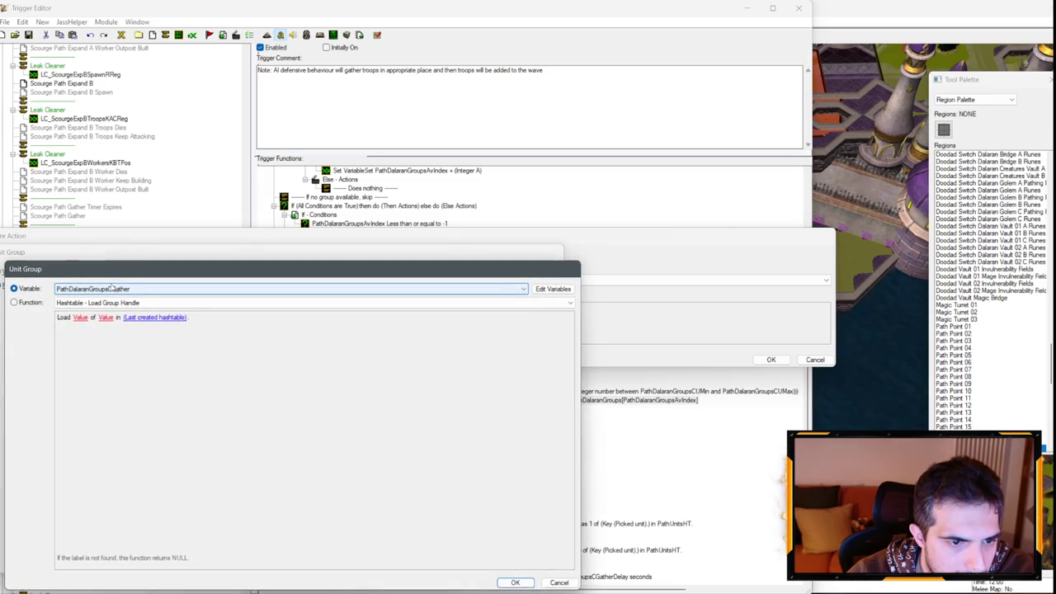
key(Return)
key(Return)
key(Return)
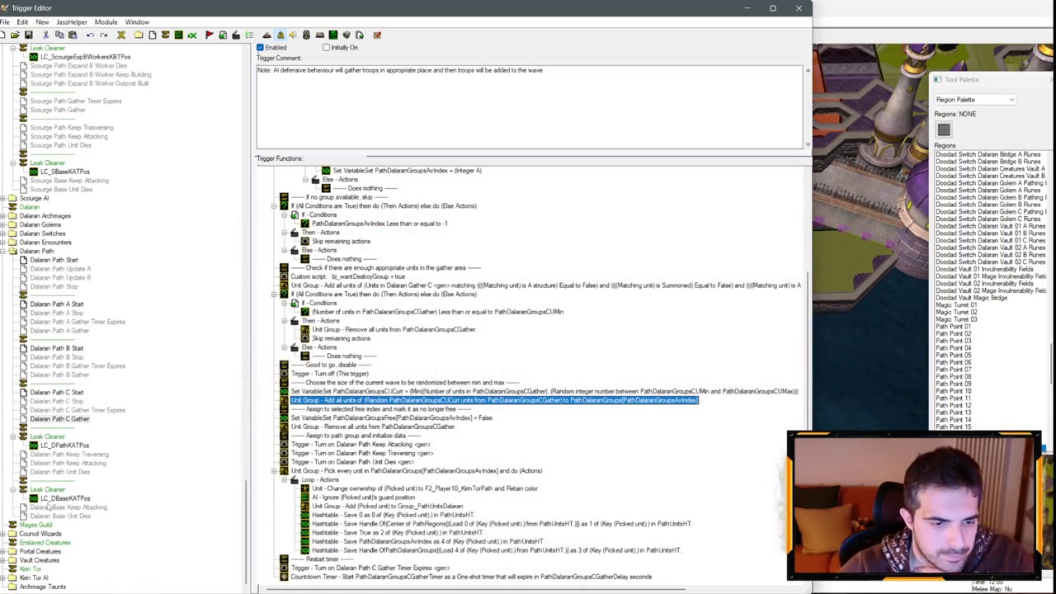
click(35, 566)
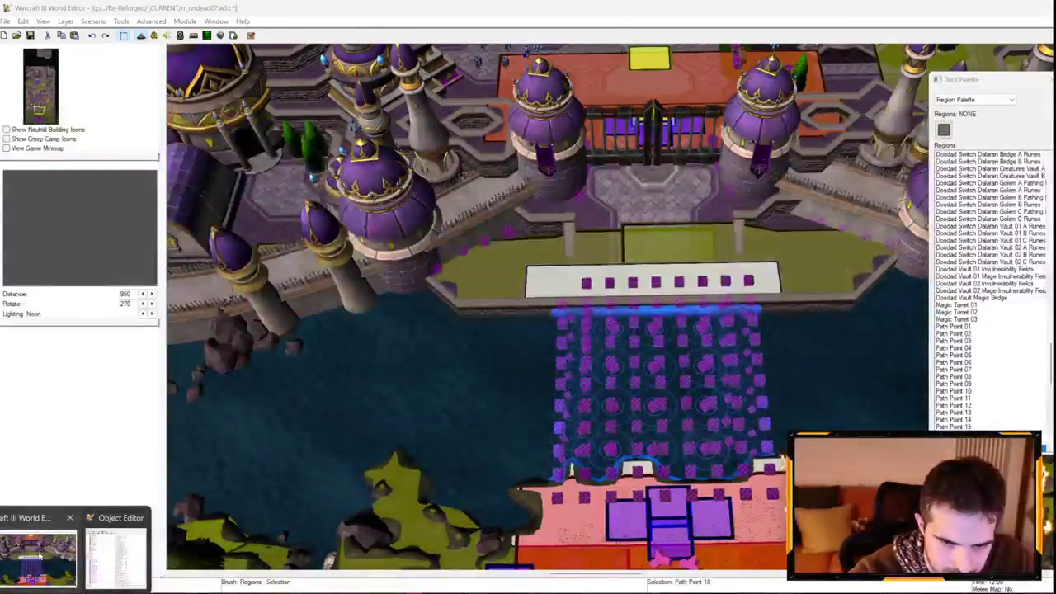
Step: Save the map rr_undead07.w3x with Ctrl+S and return to the Trigger Editor
mouse_move(549, 450)
mouse_down()
mouse_move(466, 256)
mouse_move(478, 190)
mouse_move(455, 249)
mouse_move(386, 316)
mouse_up()
scroll(386, 315, up, 3)
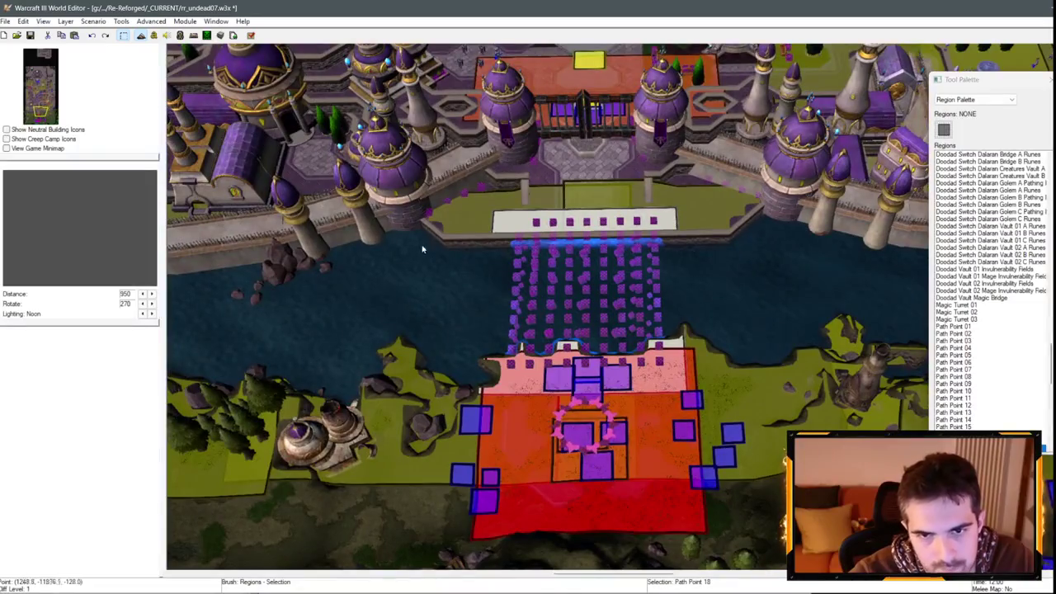
key(ctrl+s)
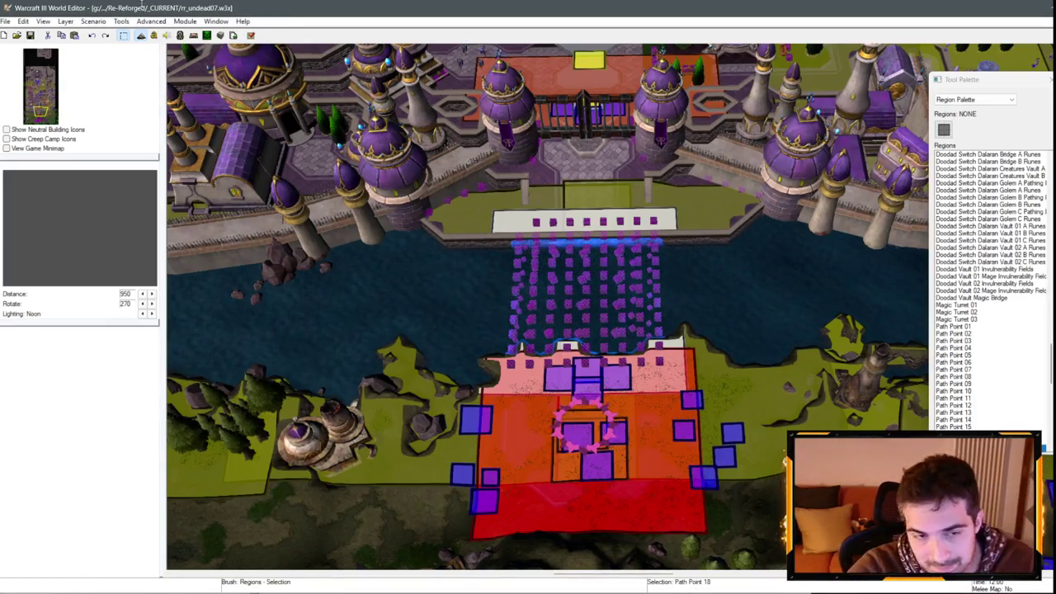
click(153, 36)
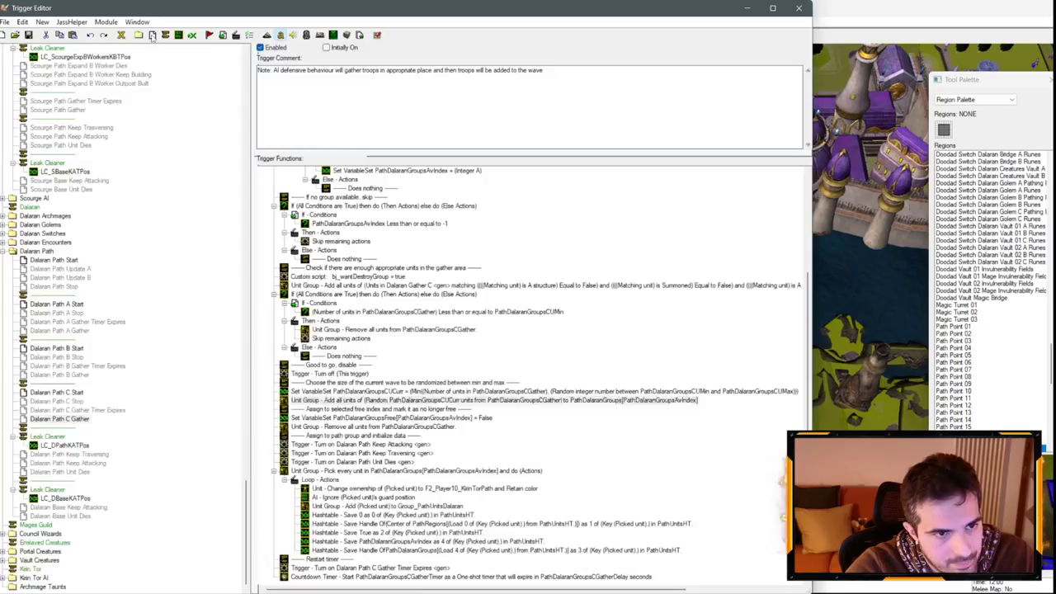
Step: In Scourge Path Gather, duplicate the Turn on Scourge Path Keep Attacking action and retarget it to Scourge Path Keep Traversing
scroll(83, 256, up, 5)
click(74, 243)
click(394, 453)
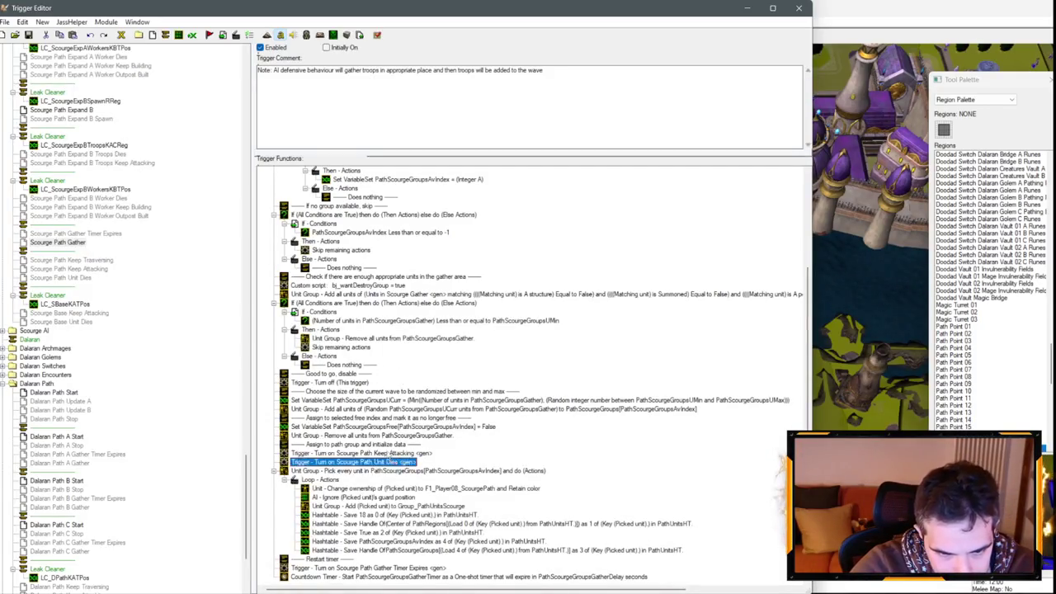
key(ctrl+c)
key(ctrl+v)
double_click(394, 461)
click(87, 309)
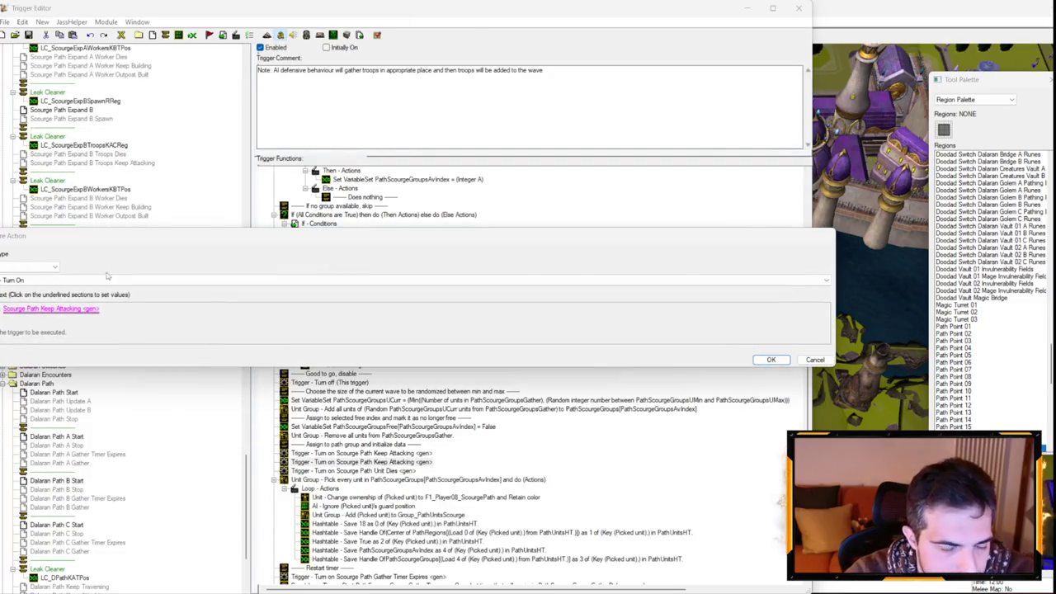
click(78, 272)
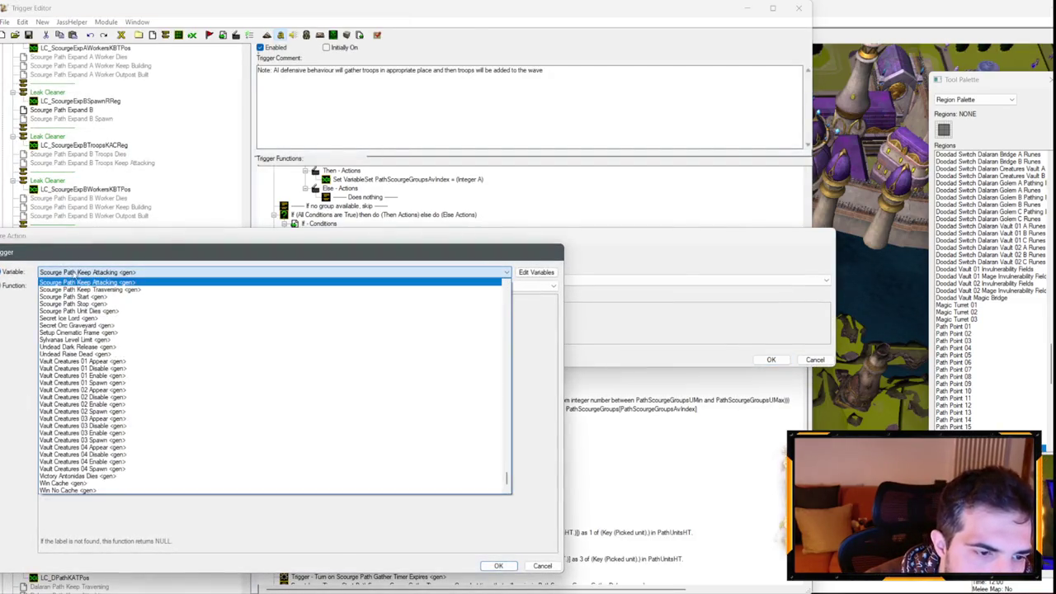
click(95, 311)
key(Escape)
key(Escape)
Step: Review the Scourge Path Keep Attacking, Keep Traversing and Unit Dies triggers, dismissing the warning messages
click(82, 269)
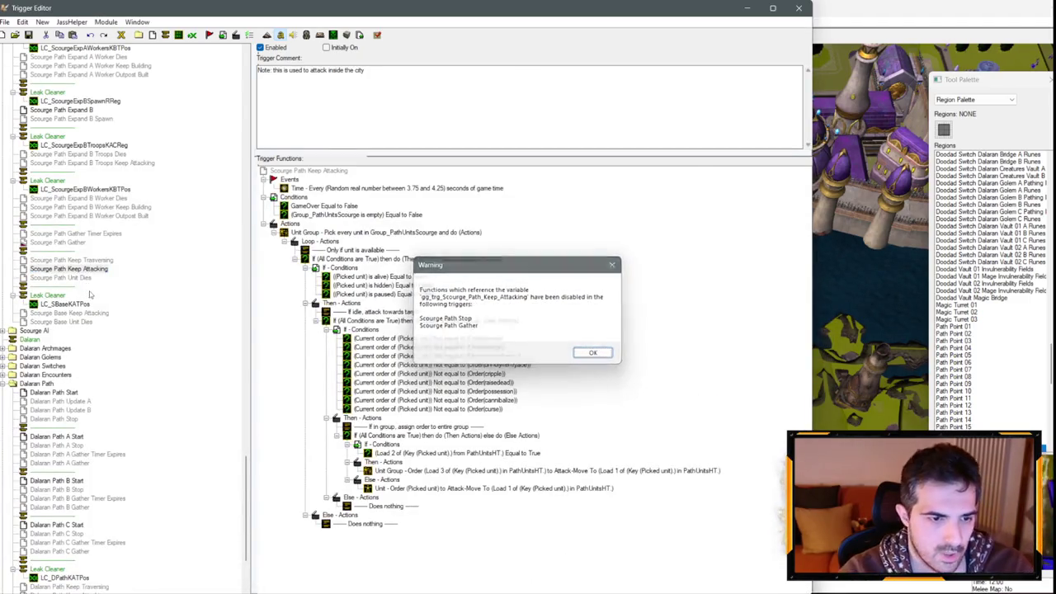
key(Return)
click(106, 260)
key(Delete)
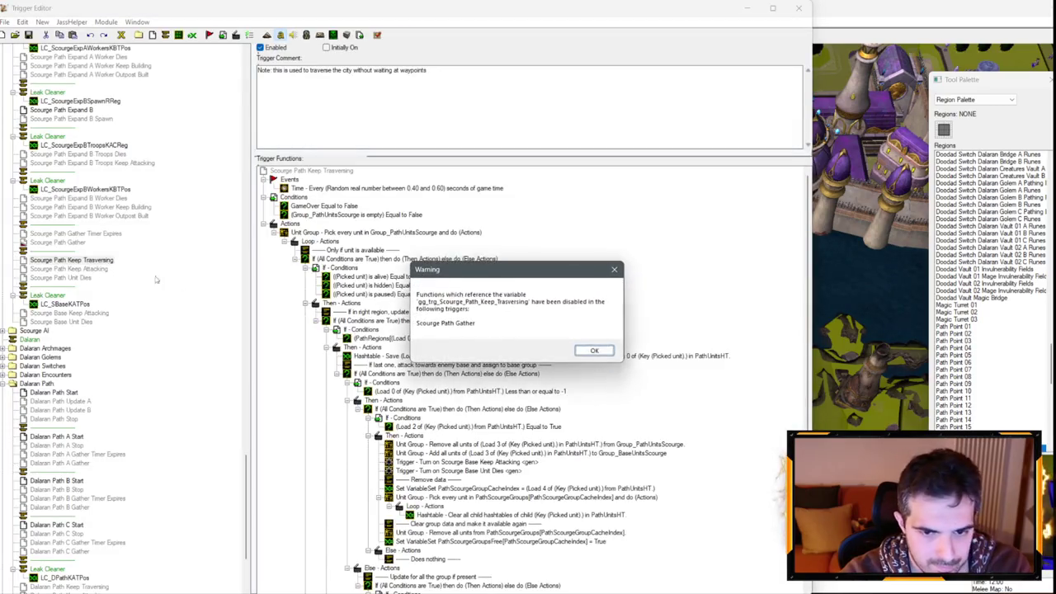
key(Escape)
click(96, 279)
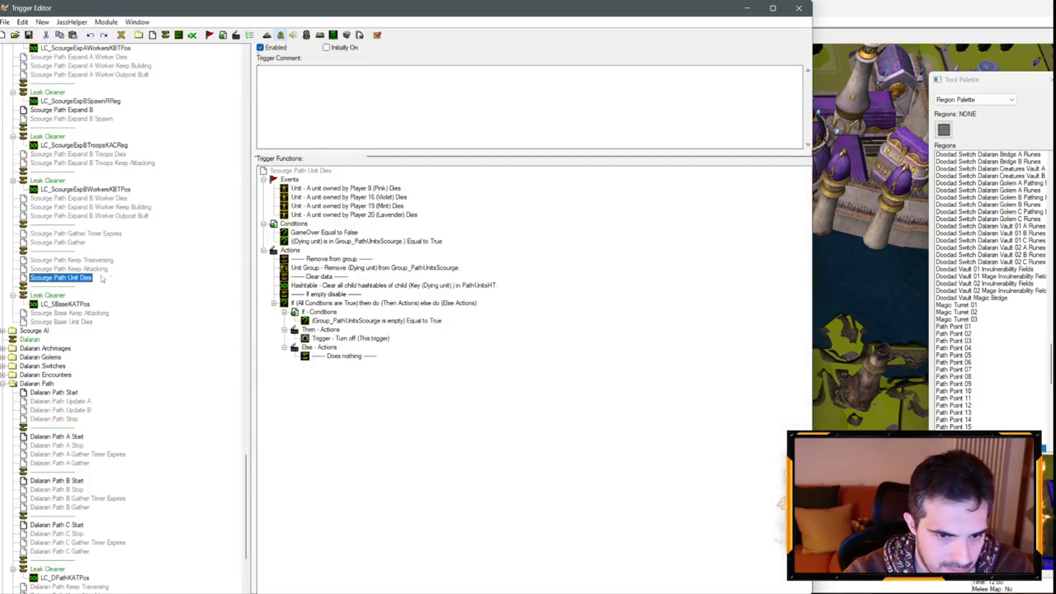
scroll(93, 264, up, 8)
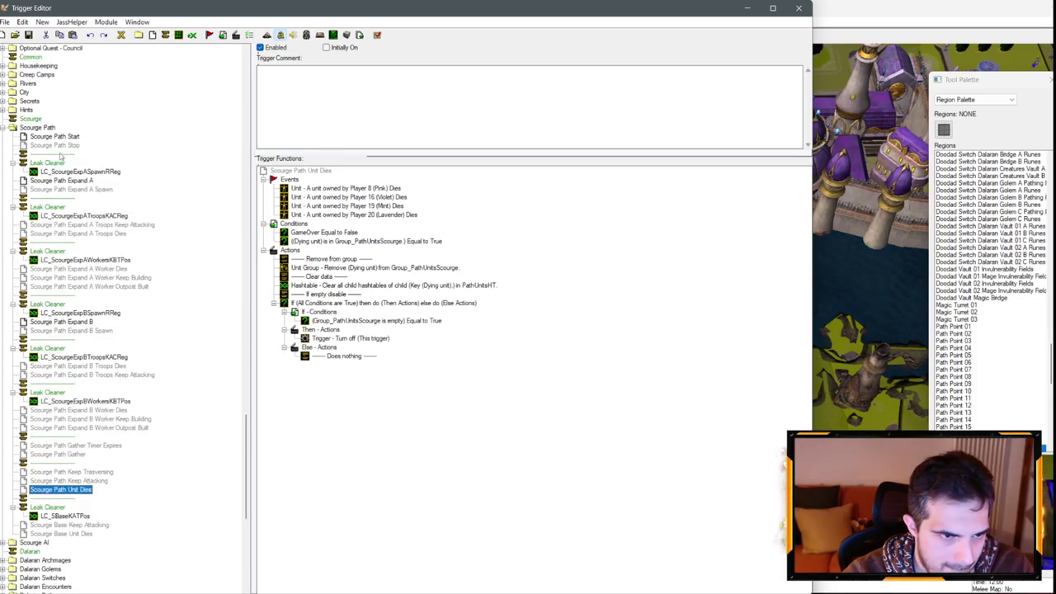
Step: In Scourge Path Stop, add a Turn Off action for Scourge Path Keep Traversing
click(58, 146)
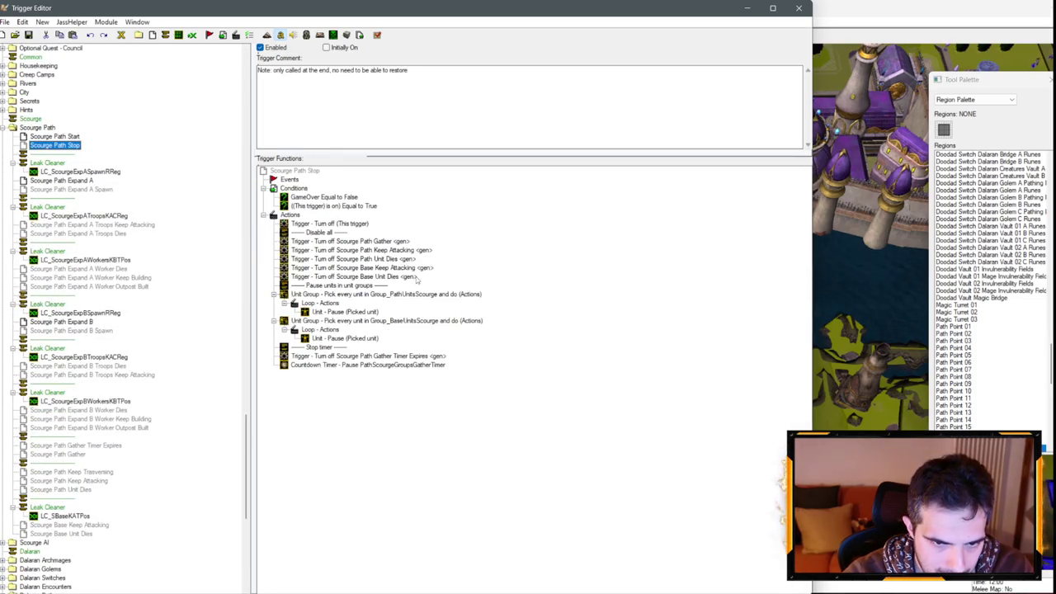
click(414, 279)
key(ctrl+v)
key(Return)
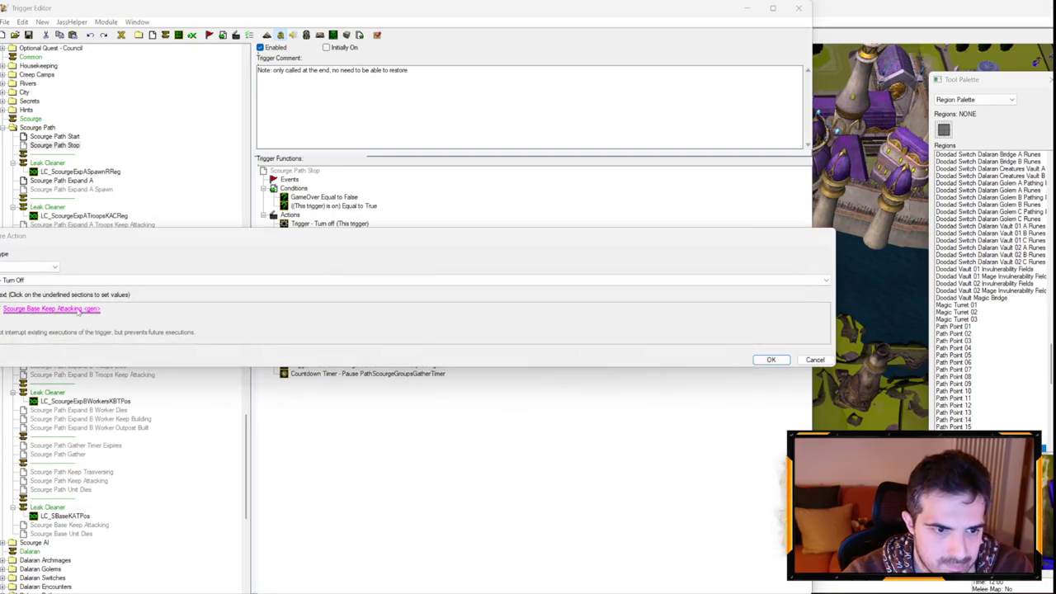
click(51, 308)
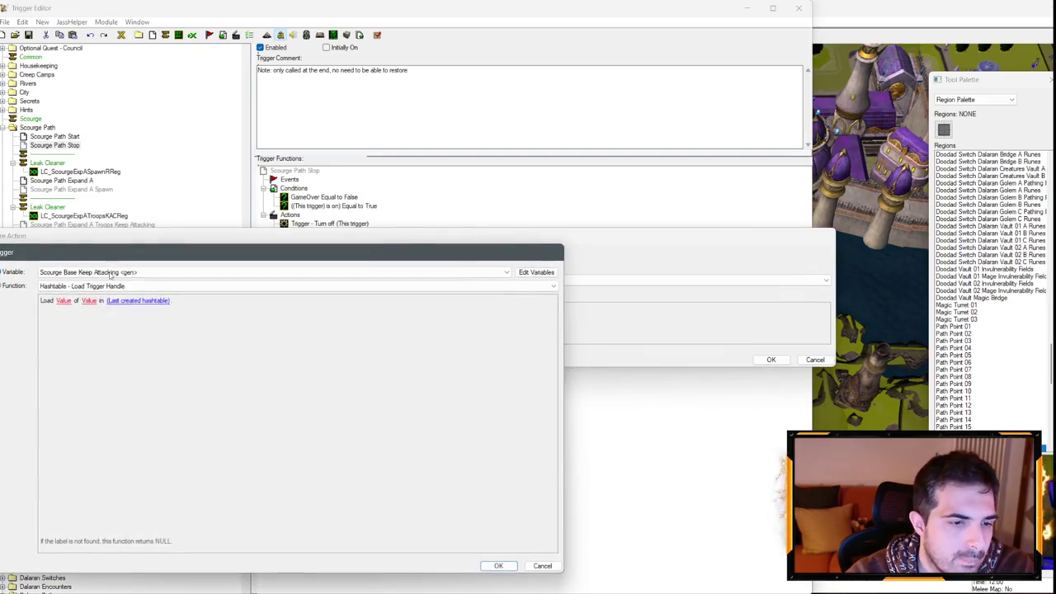
click(104, 273)
scroll(102, 330, up, 1)
scroll(118, 326, up, 1)
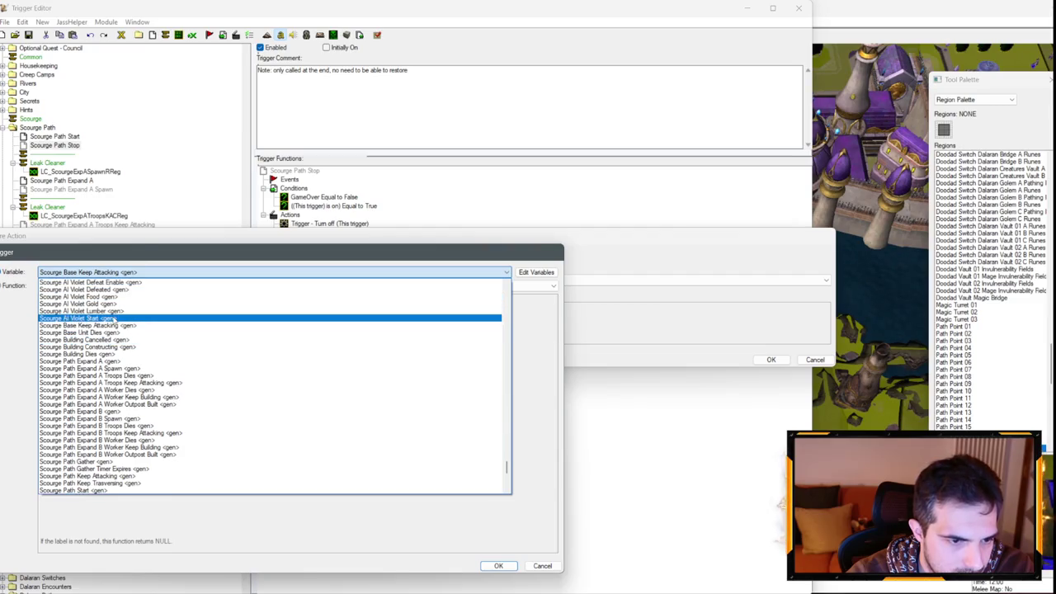
scroll(122, 330, down, 2)
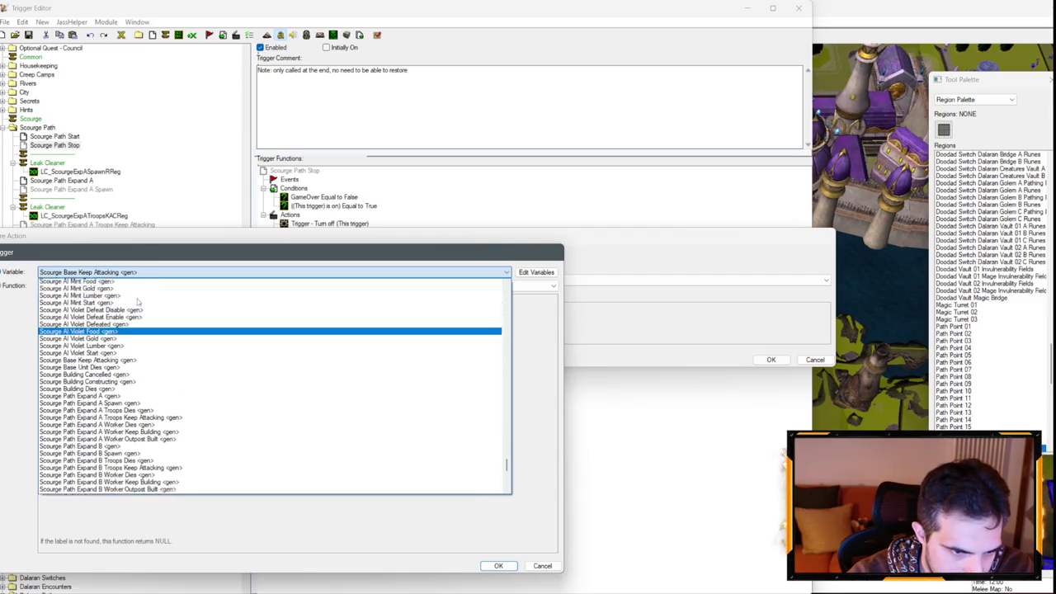
click(121, 440)
key(Return)
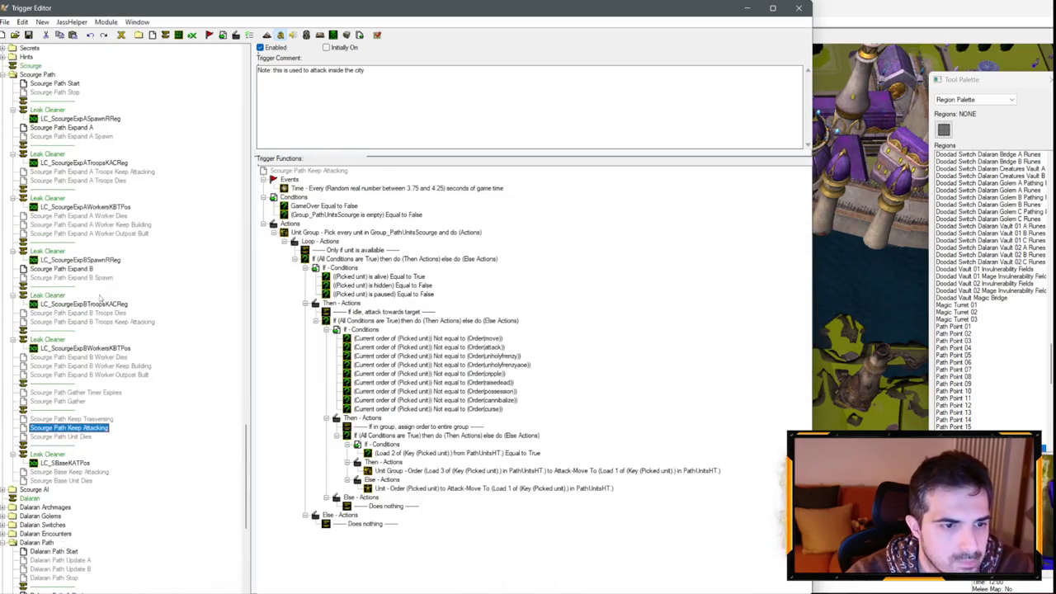
scroll(83, 387, down, 1)
scroll(82, 422, down, 3)
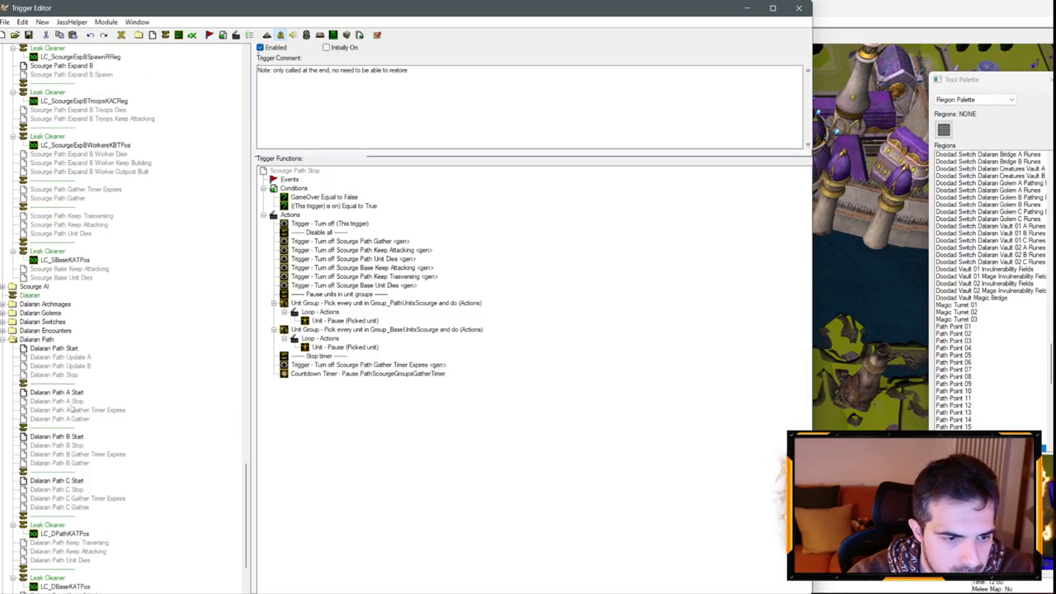
Step: In Dalaran Path Stop, add a Turn Off action for Dalaran Path Keep Traversing
click(74, 375)
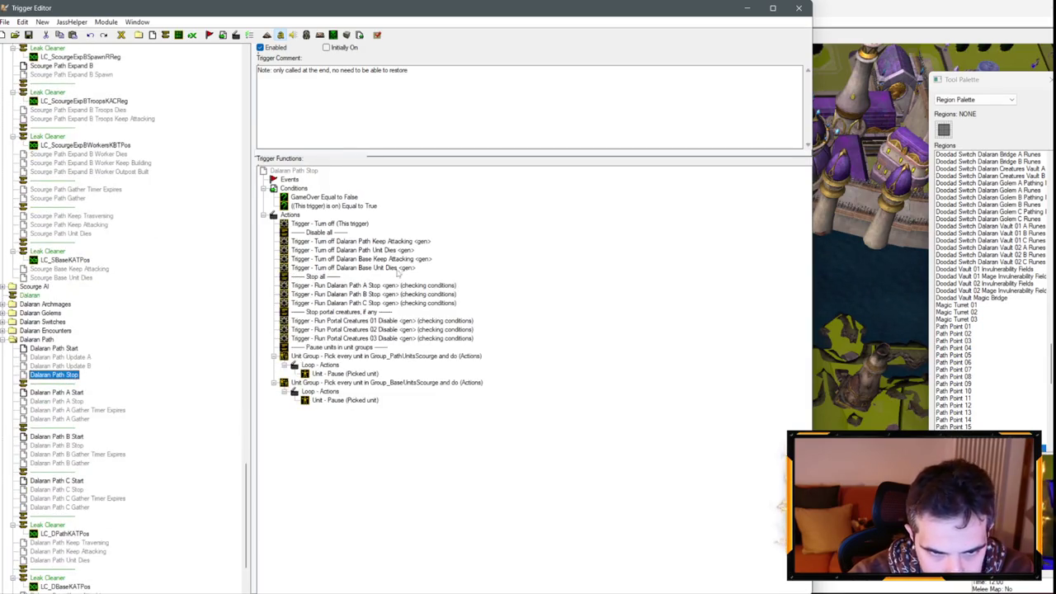
click(407, 241)
key(ctrl+v)
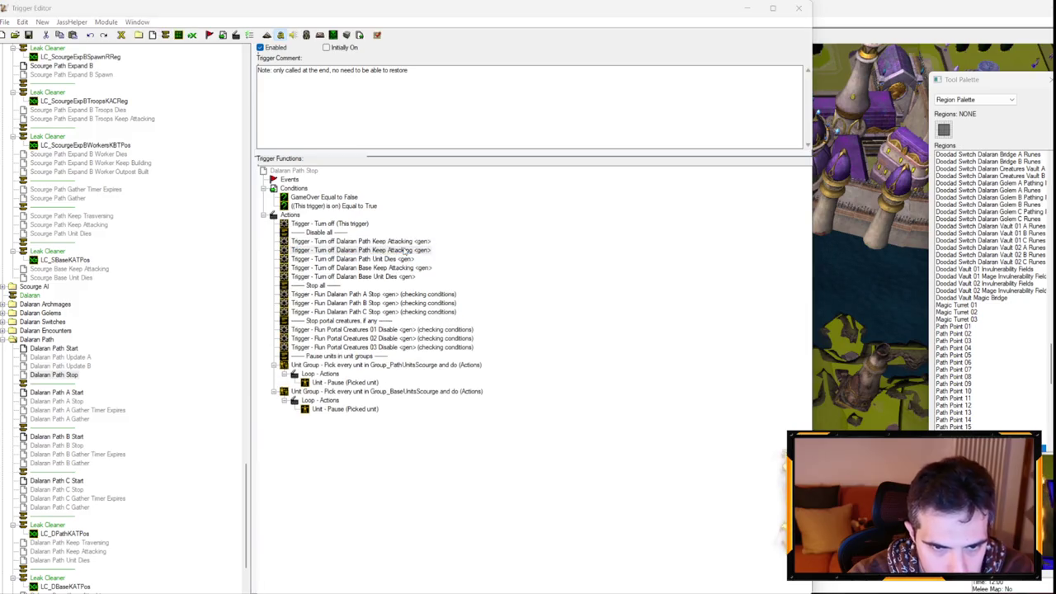
key(Return)
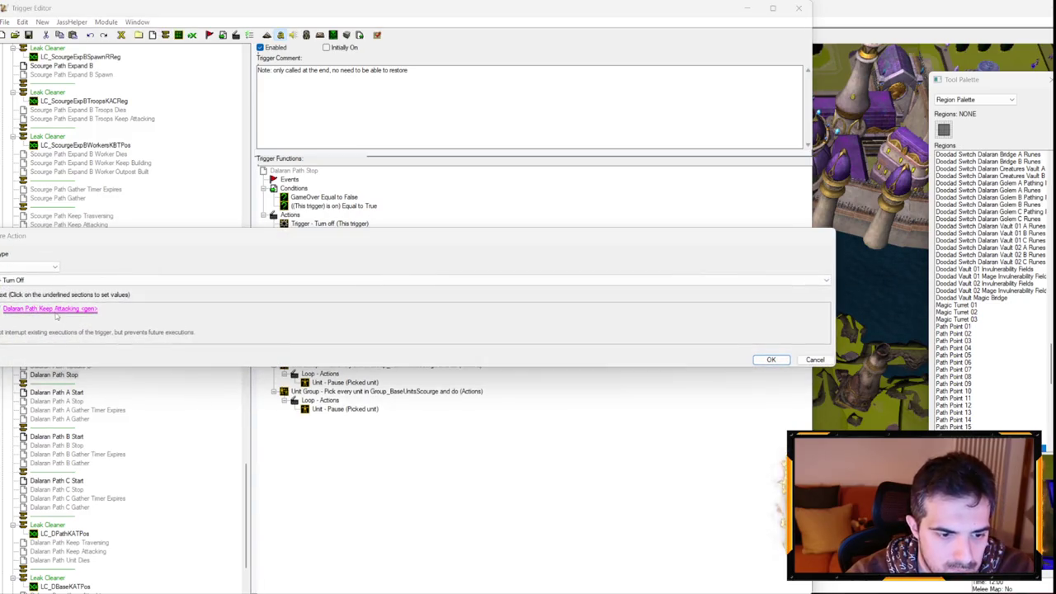
click(50, 308)
click(116, 271)
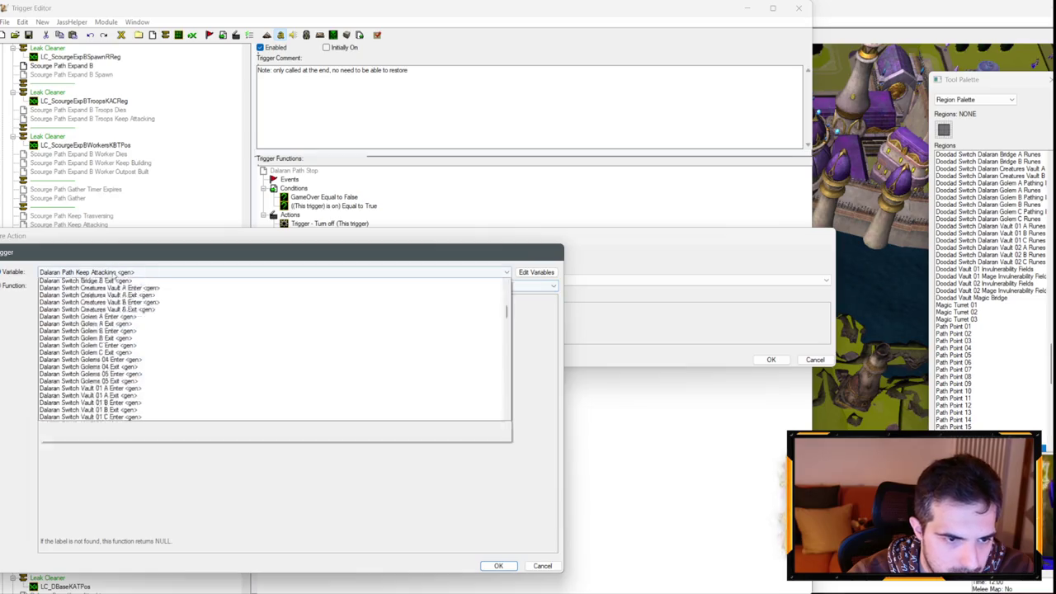
click(103, 339)
key(Return)
key(Return)
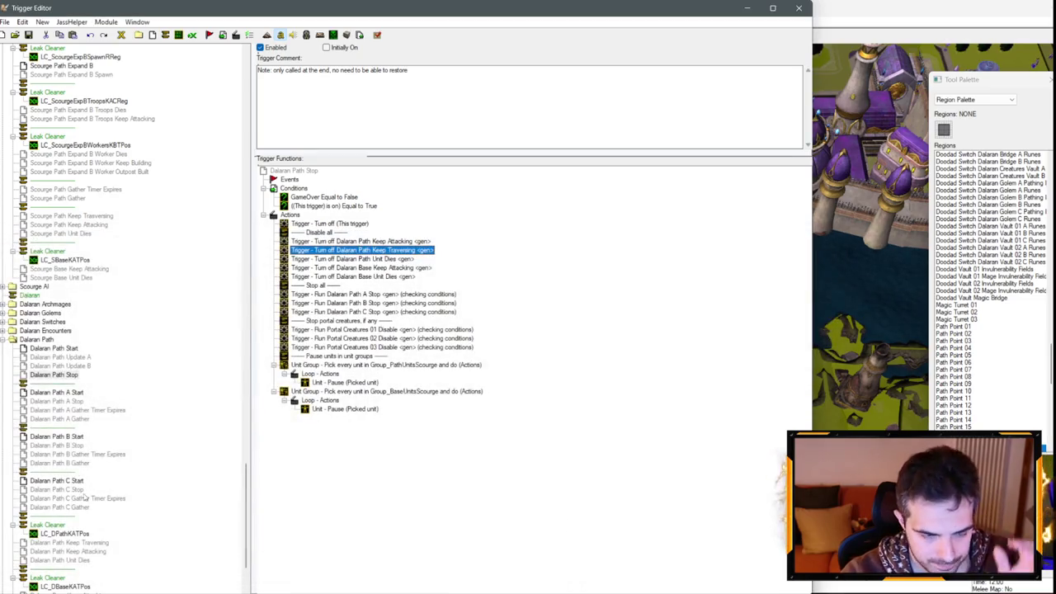
scroll(84, 498, down, 3)
key(alt+Tab)
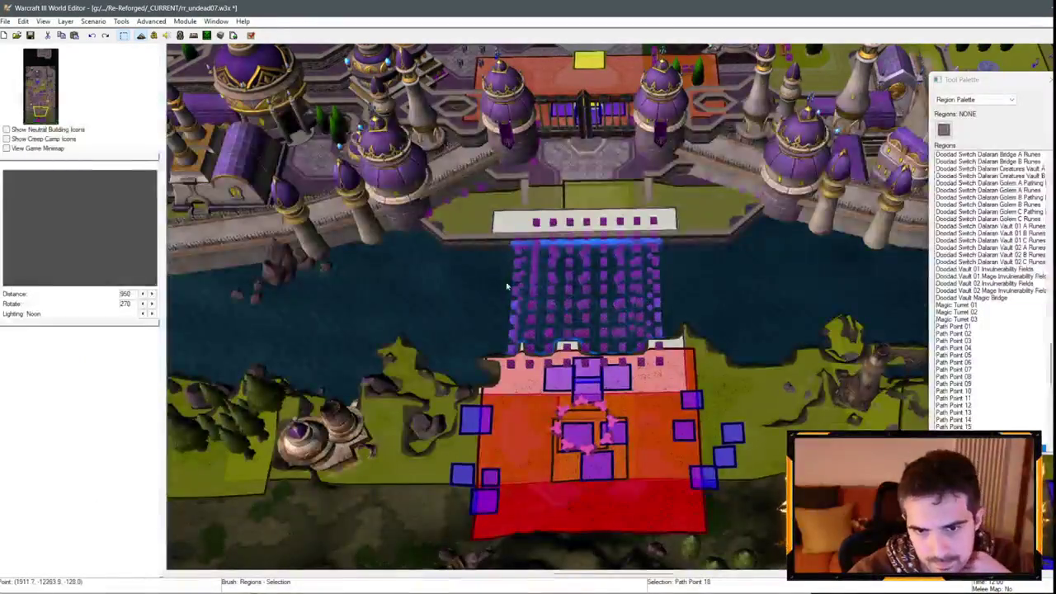
Step: Save the map and launch it as a test game in Warcraft III
key(Up)
key(Up)
key(Up)
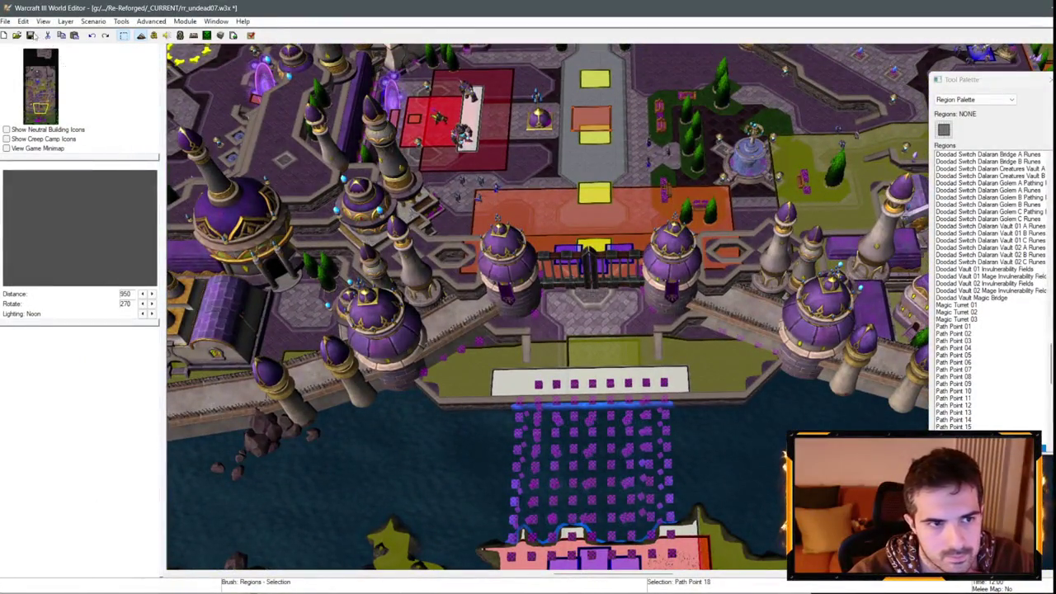
key(ctrl+s)
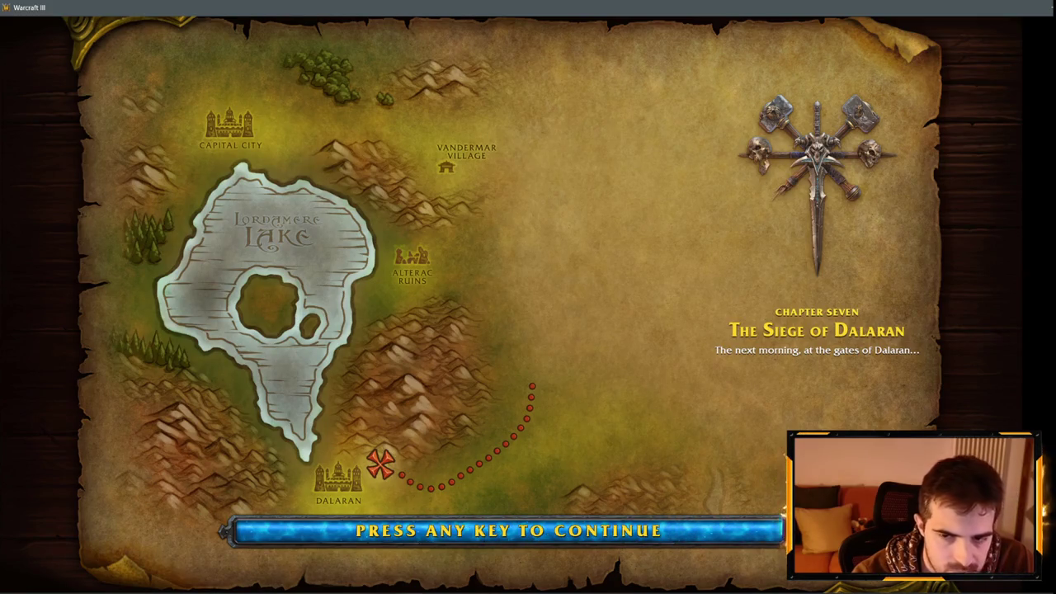
Step: Press Space to continue past the Siege of Dalaran loading screen
key(space)
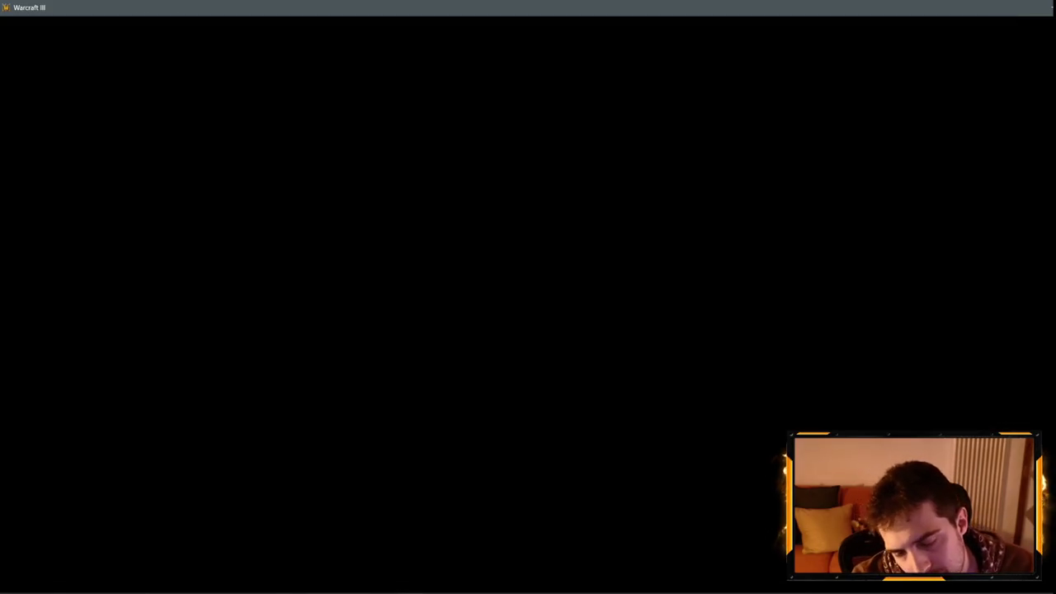
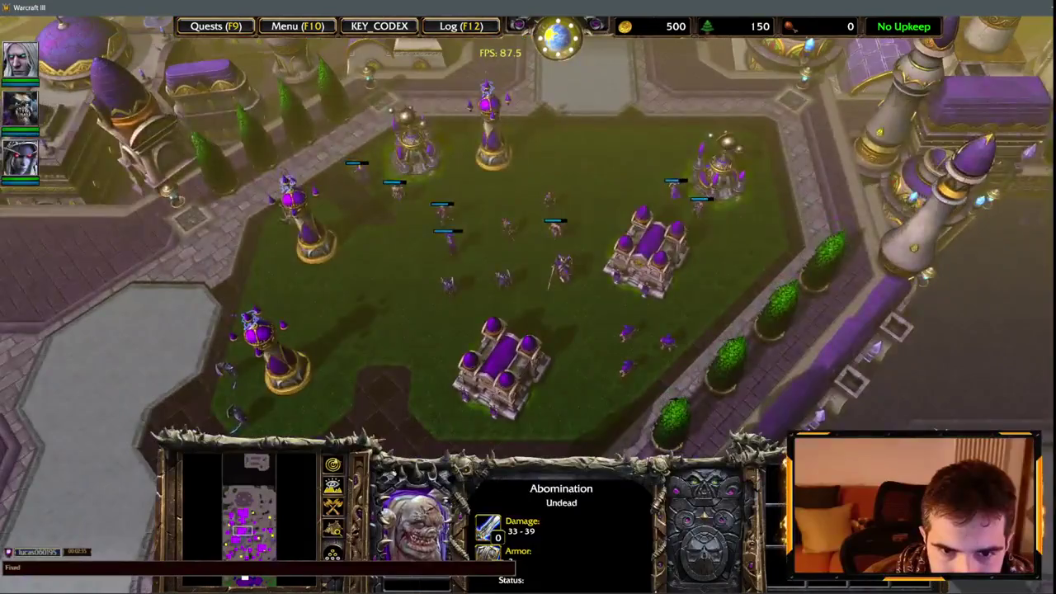
Step: Inspect a courtyard Guard Tower, the Sorceress and a Ghoul as the army advances
click(315, 235)
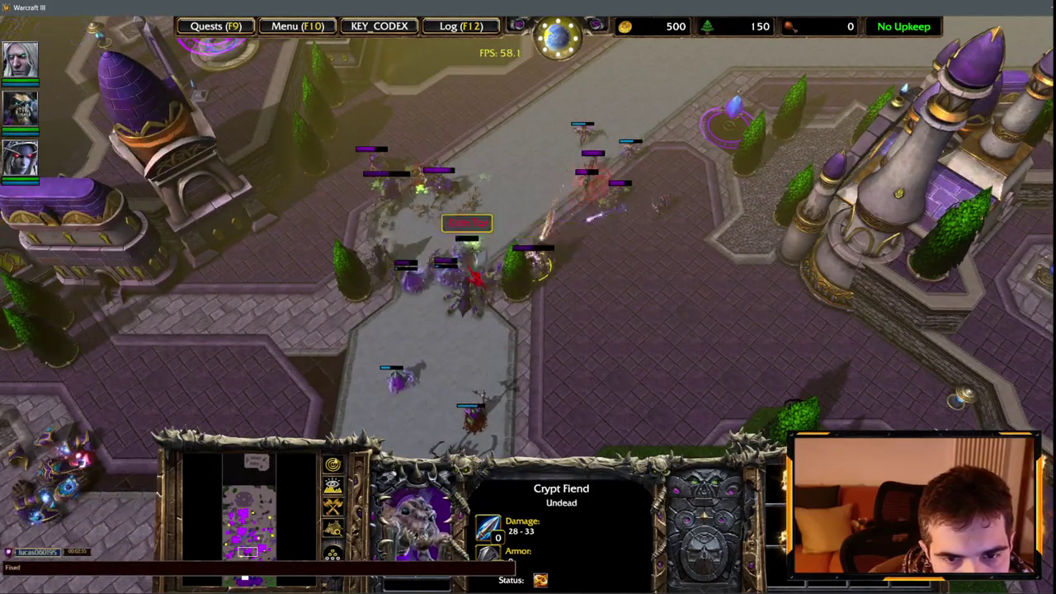
key(Tab)
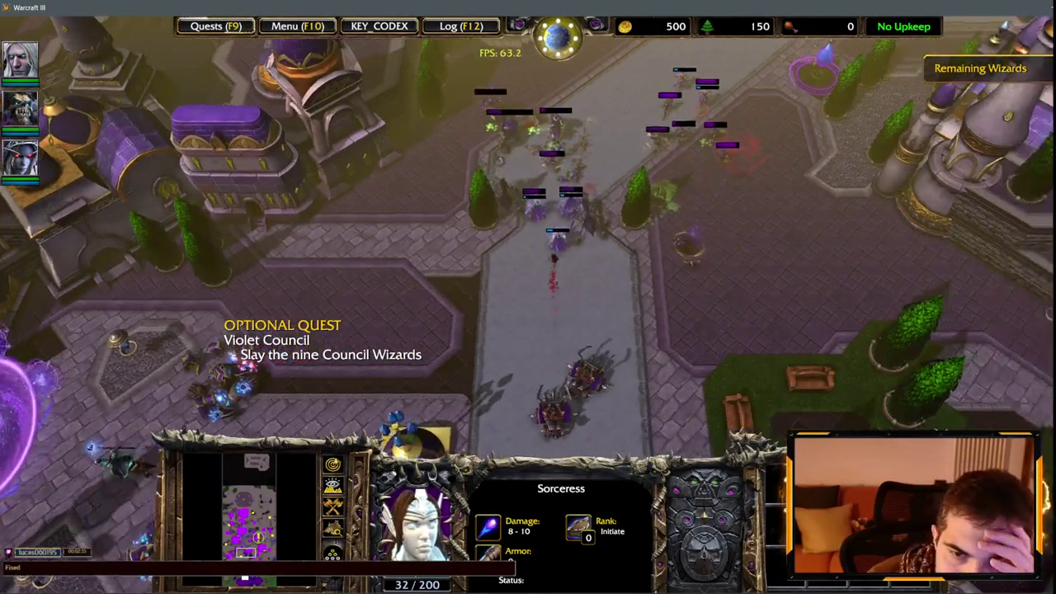
click(462, 161)
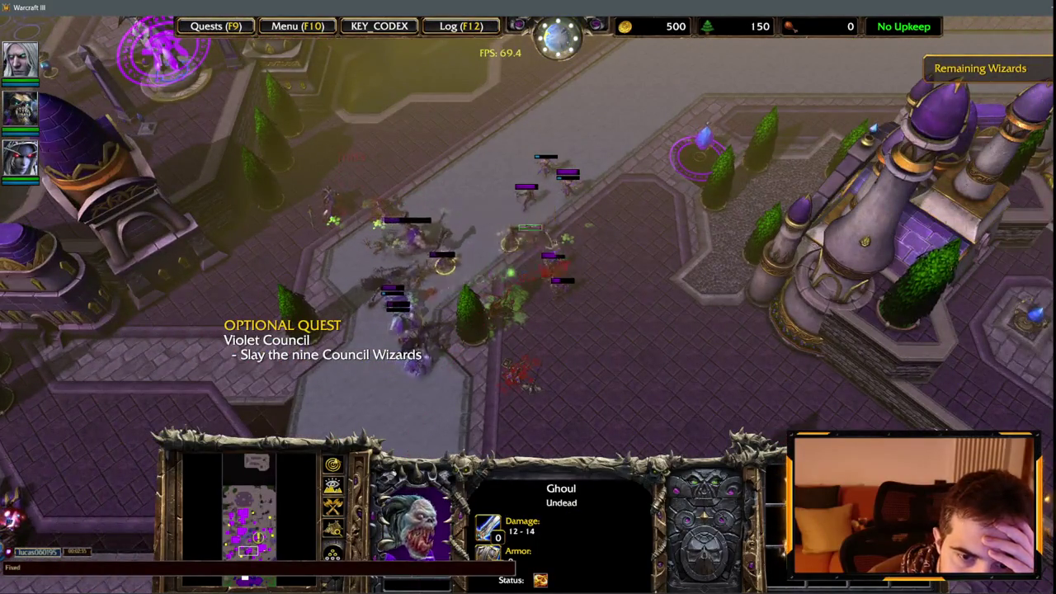
Step: Inspect an enemy Archer, then scout the grassy courtyard and return to the Ghoul
click(547, 270)
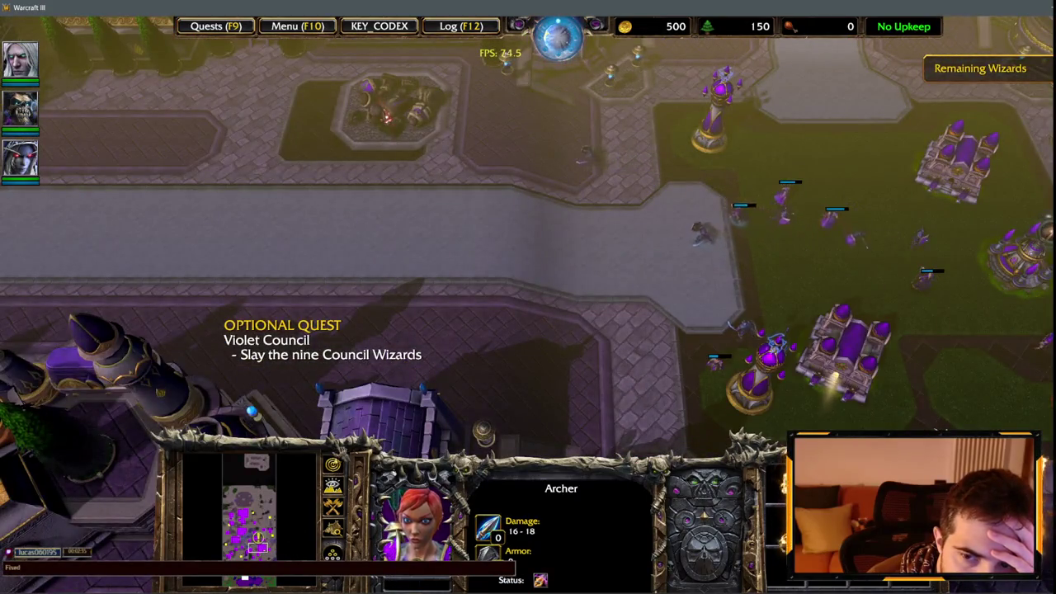
mouse_move(8, 487)
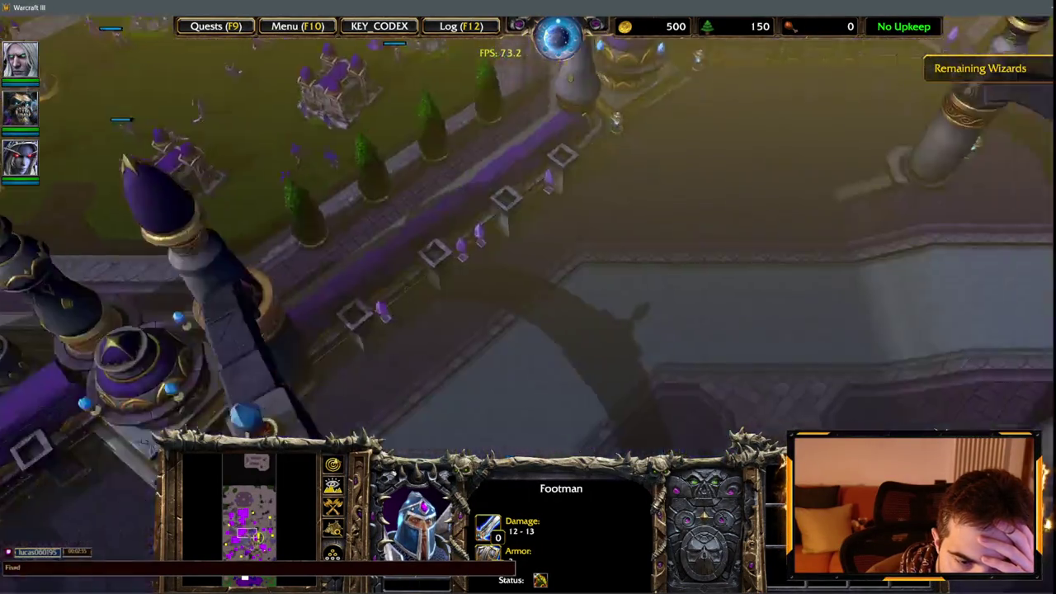
click(263, 542)
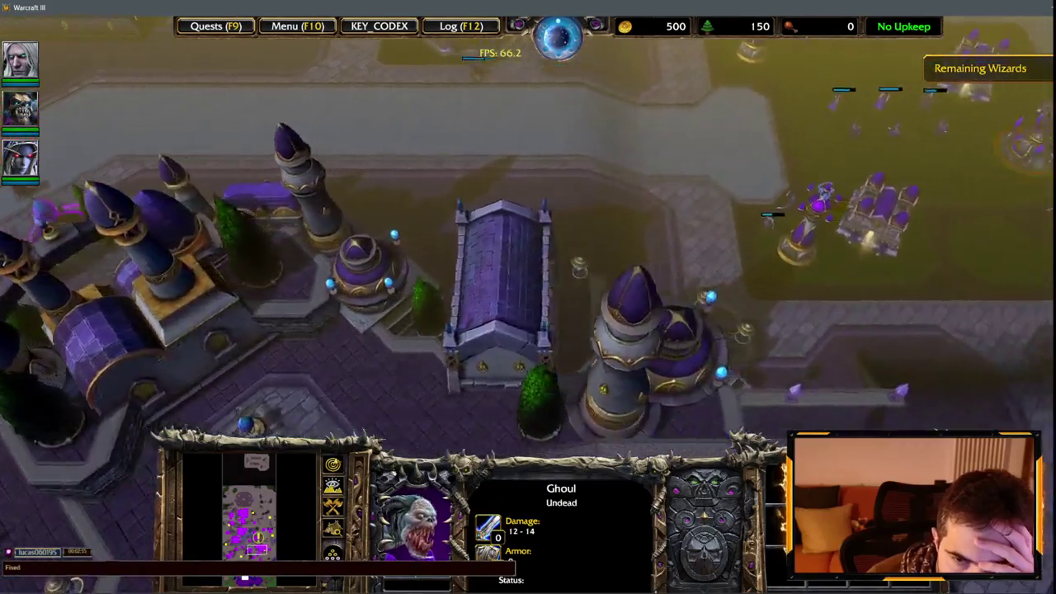
click(265, 548)
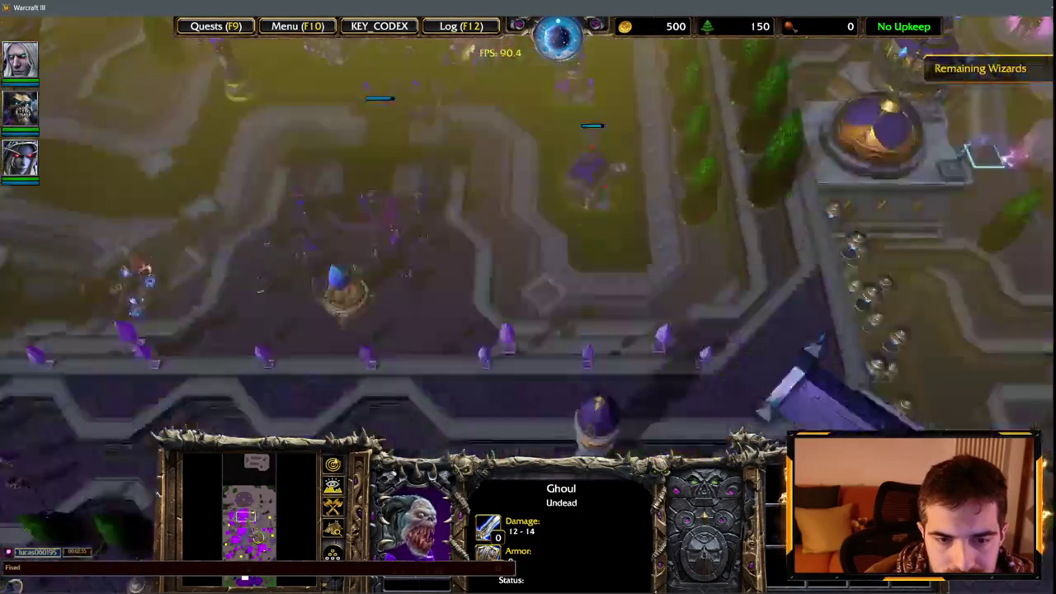
click(251, 546)
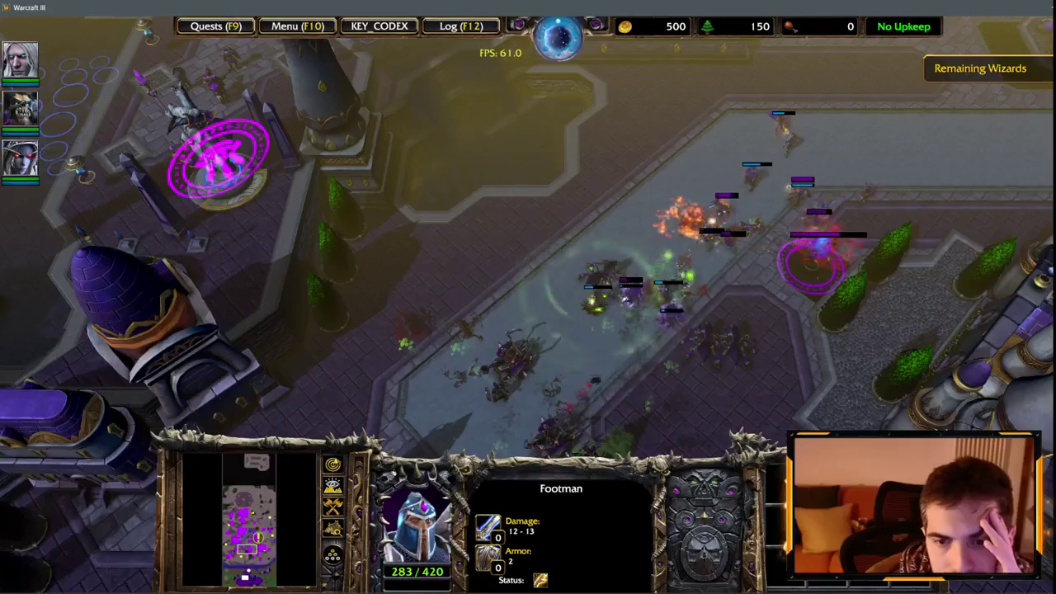
Step: Sweep the view across the battle and human base, ending on the castle buildings
key(Right)
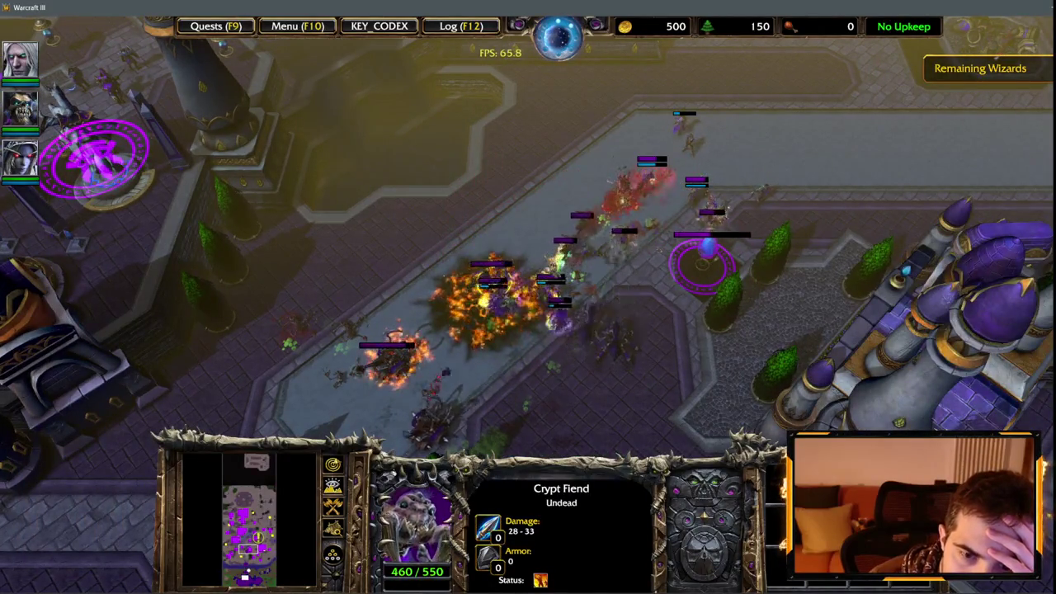
key(Right)
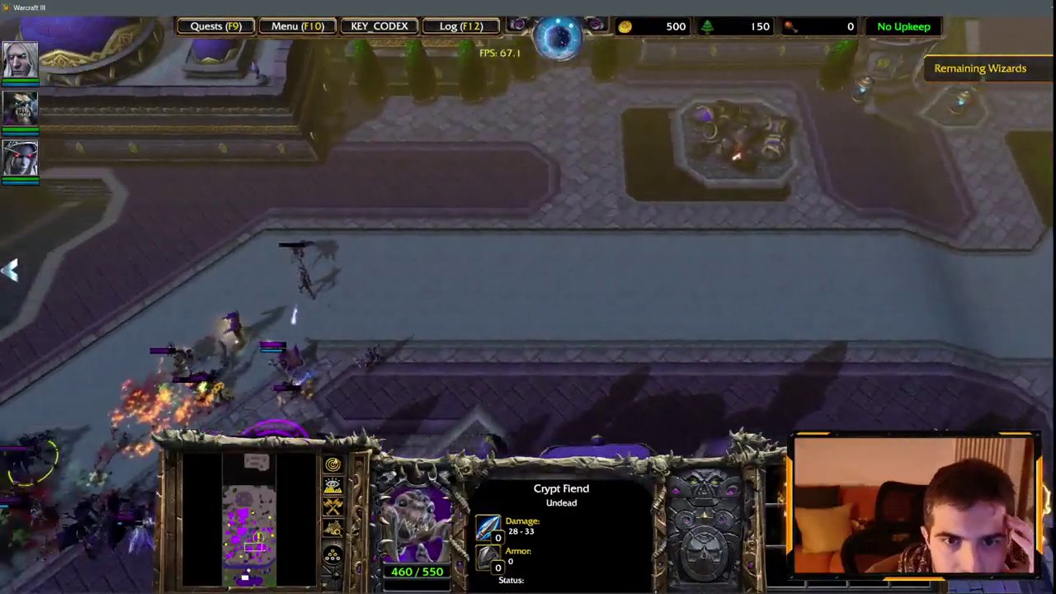
mouse_move(2, 270)
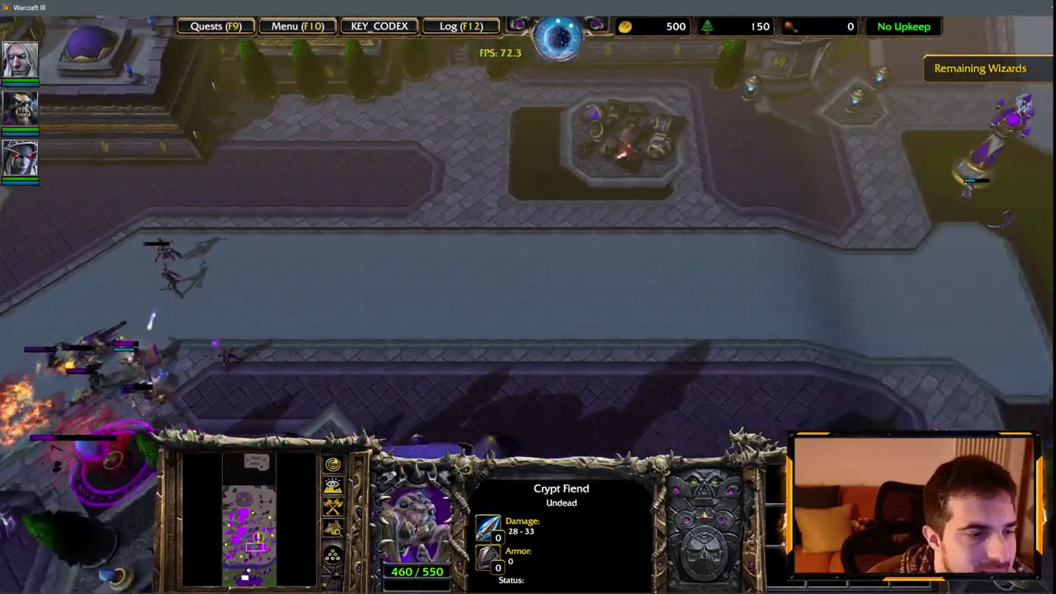
mouse_move(1045, 392)
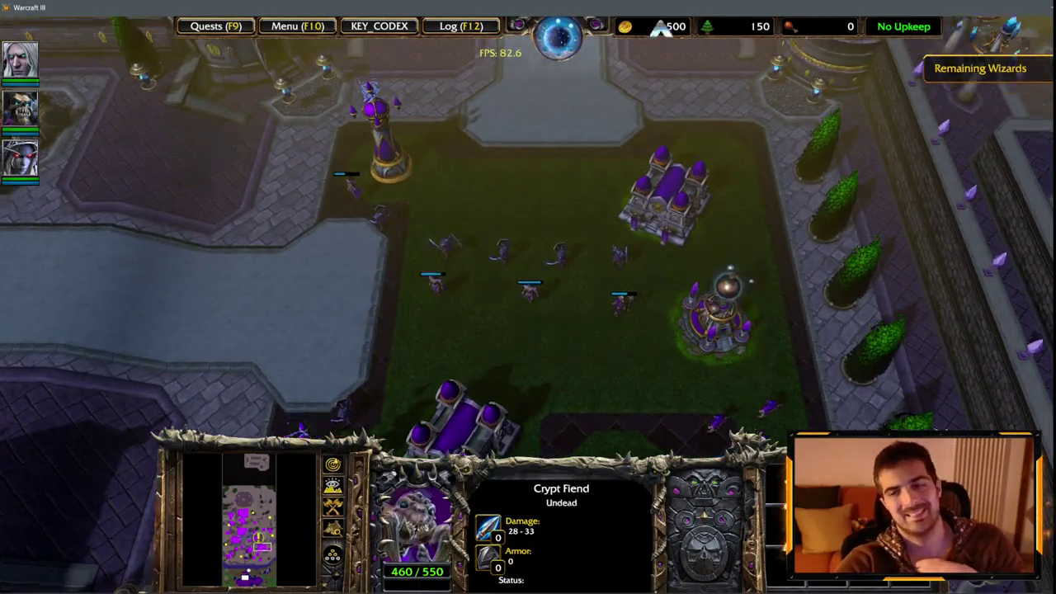
key(Left)
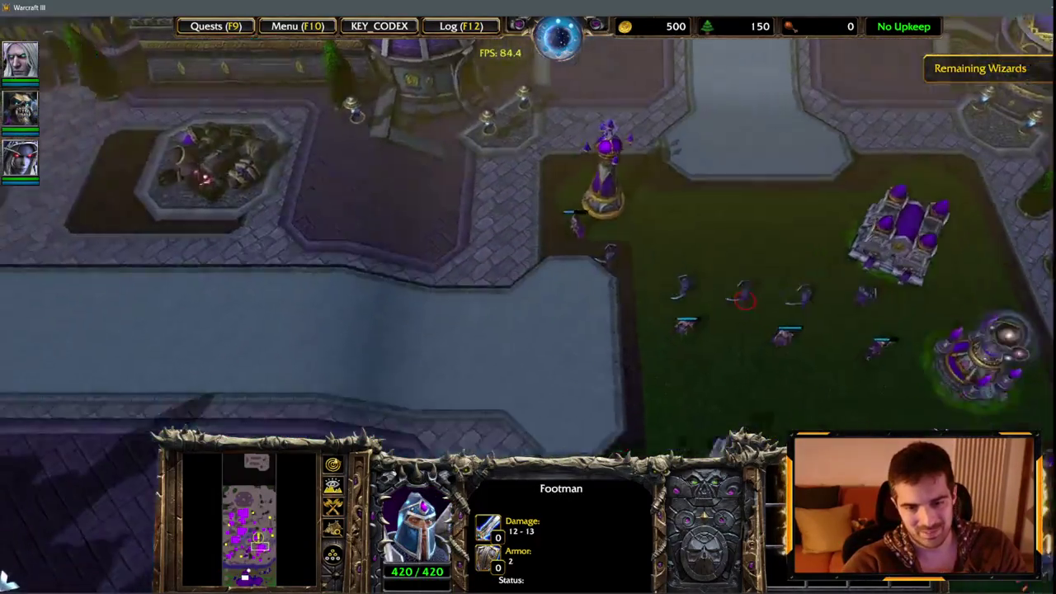
Step: Box-select the Undead groups fighting near the castle and on the walkway
scroll(157, 289, up, 3)
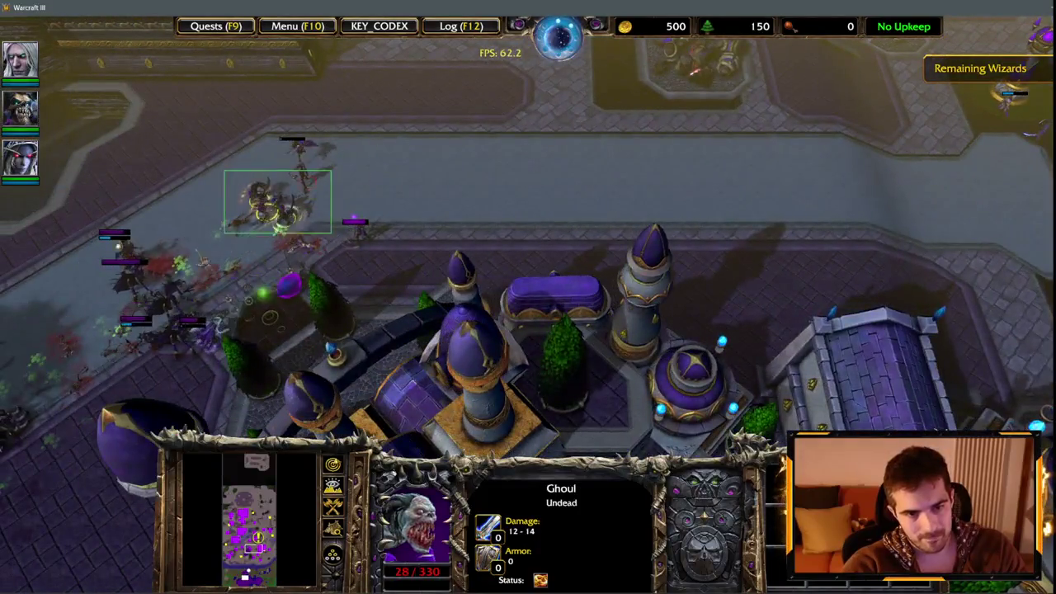
key(Left)
drag(330, 233, 337, 219)
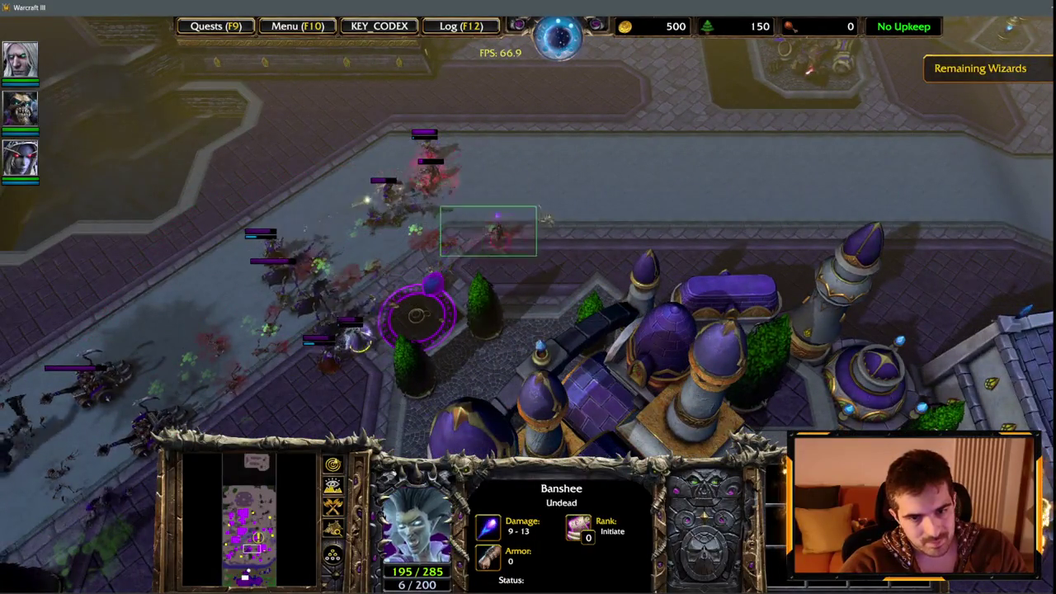
drag(544, 220, 536, 247)
key(Right)
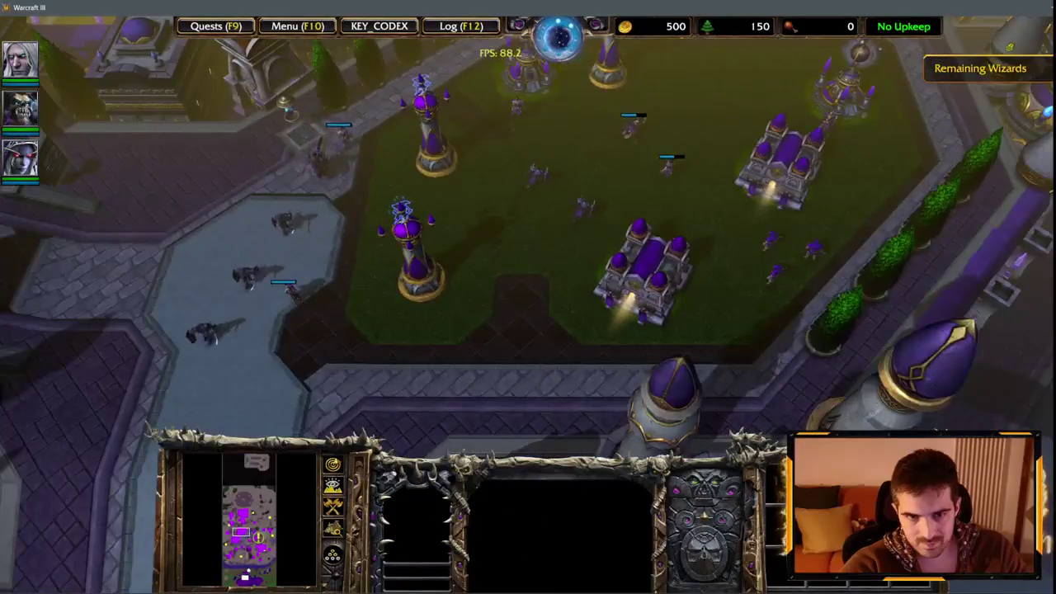
Step: Follow the army south to the castle buildings by the Kirin Tor plaza
key(Down)
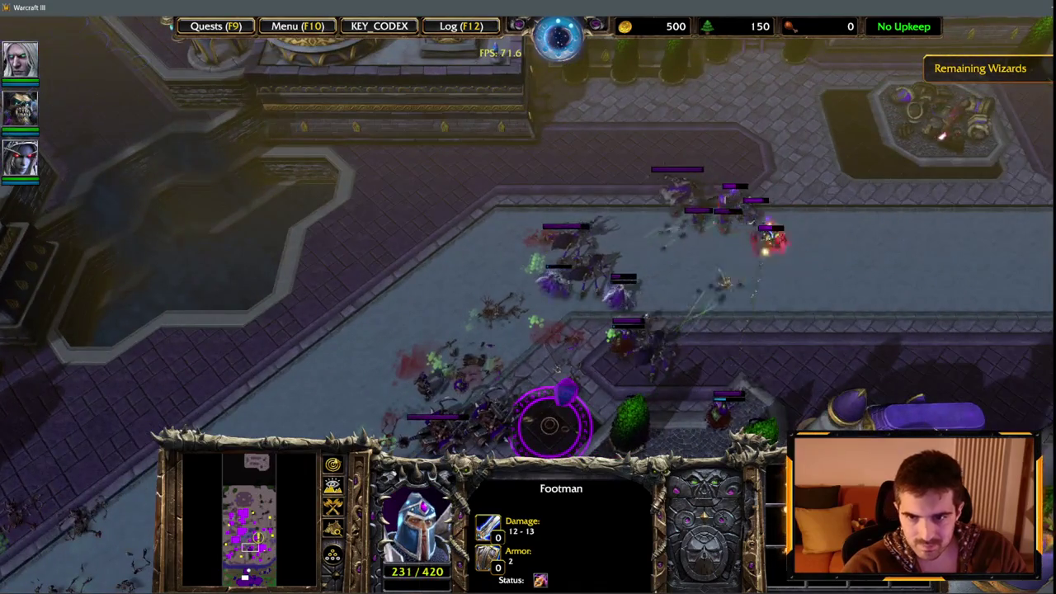
key(Down)
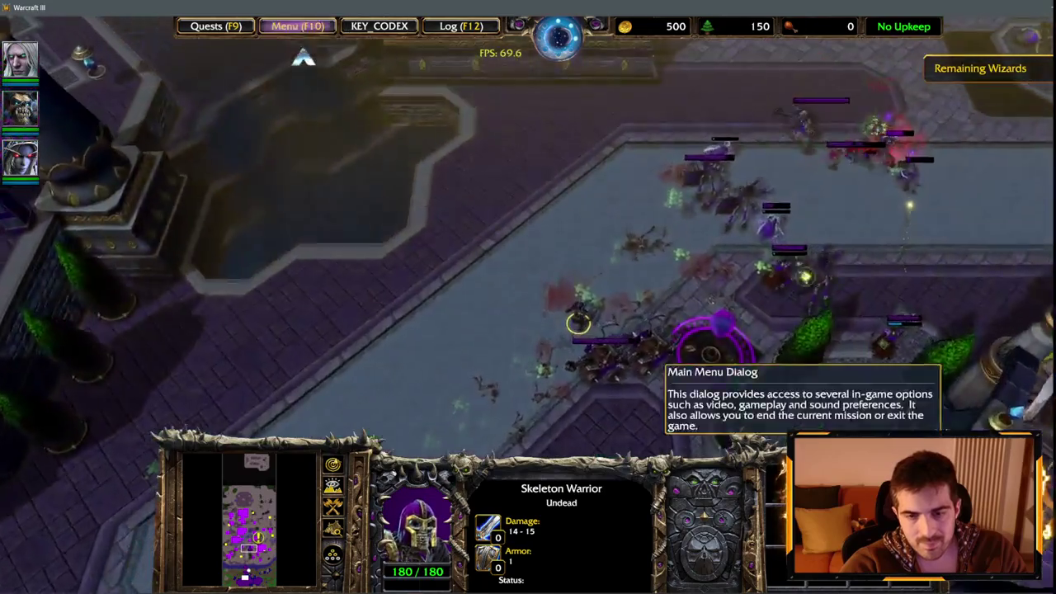
scroll(455, 231, up, 4)
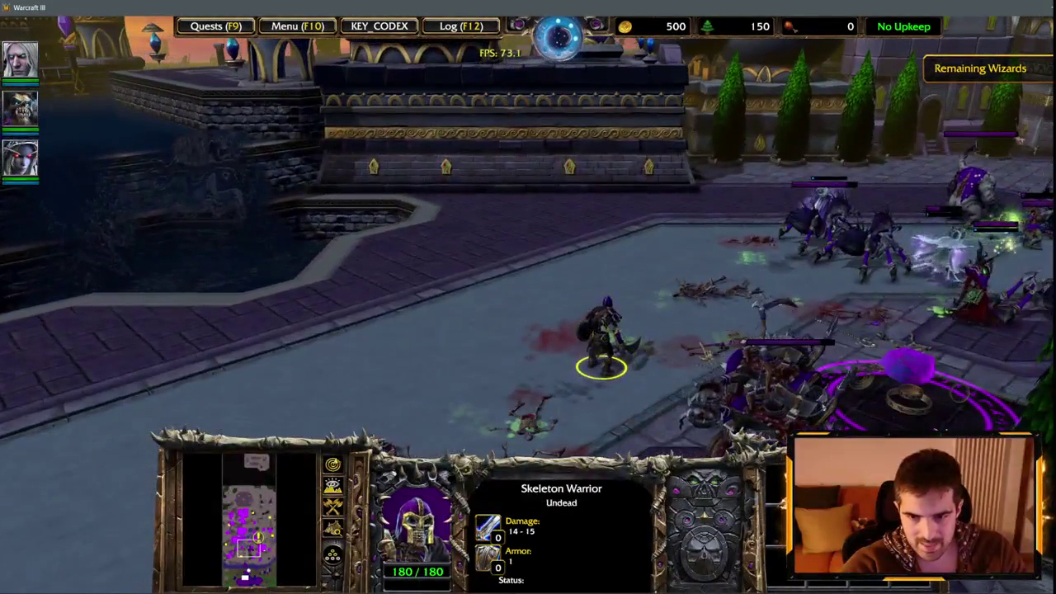
scroll(586, 330, down, 2)
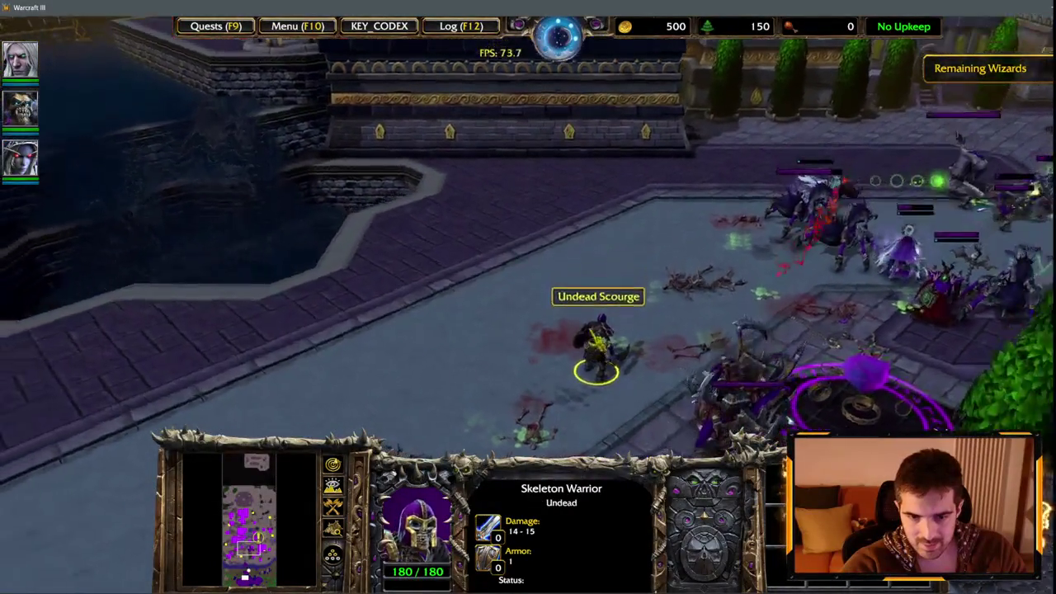
mouse_move(614, 580)
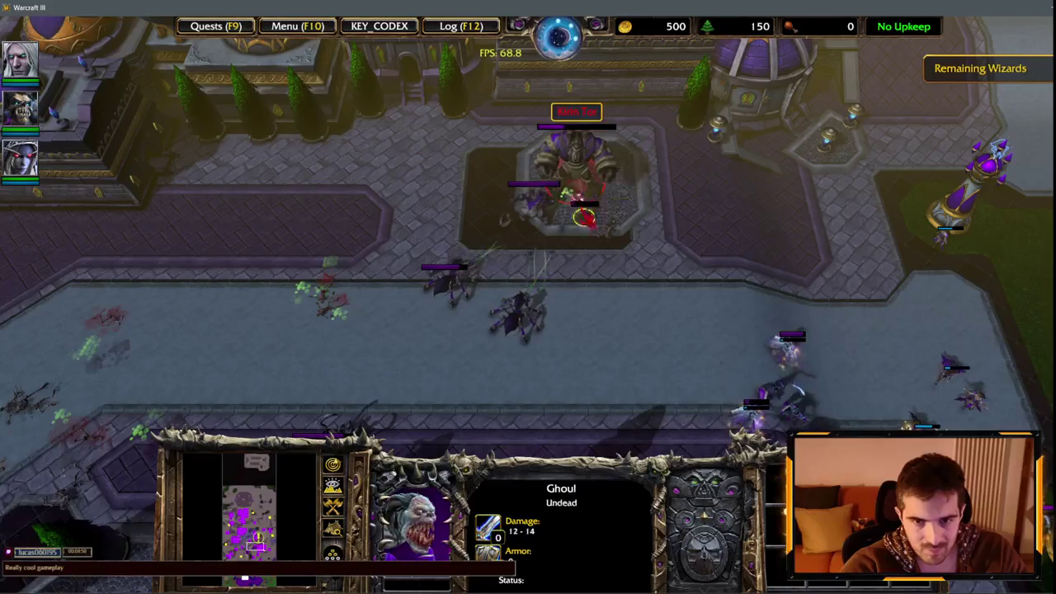
Step: Inspect the War Golem, its attacking Abomination, and the Footmen, Banshee and Ghoul in the plaza fight
click(584, 219)
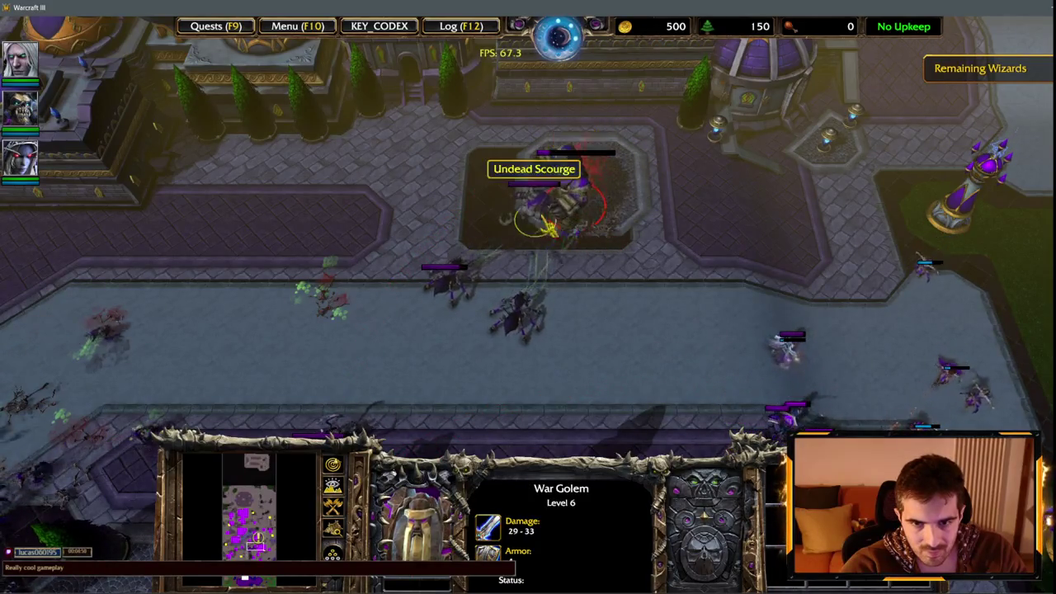
click(538, 221)
key(Down)
key(Right)
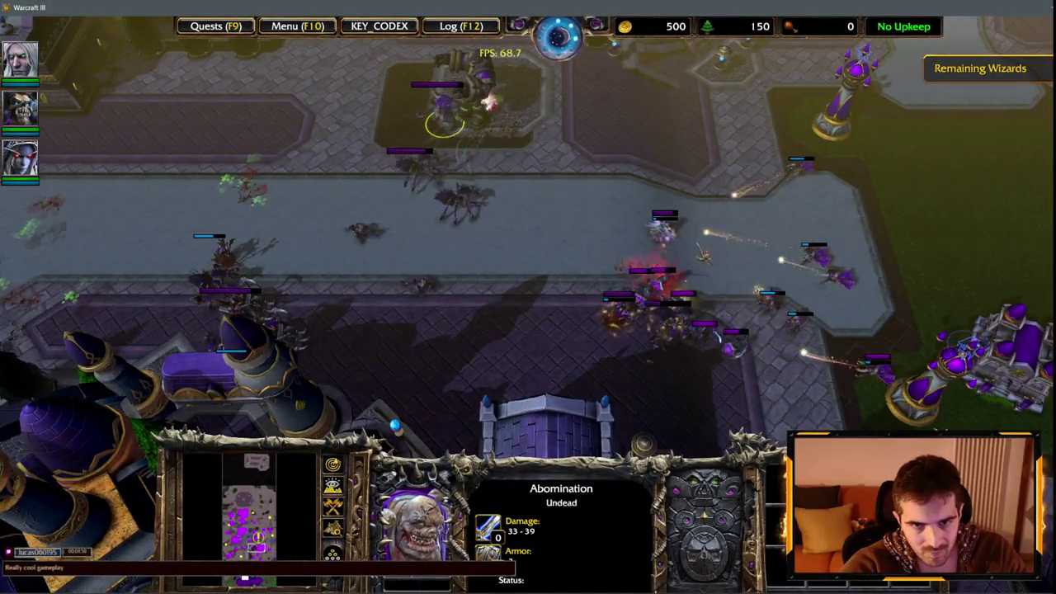
click(683, 277)
click(694, 220)
click(641, 278)
click(676, 259)
Step: Target the enemy Guard Tower and Barracks, centring the view on the Barracks
click(835, 124)
click(746, 140)
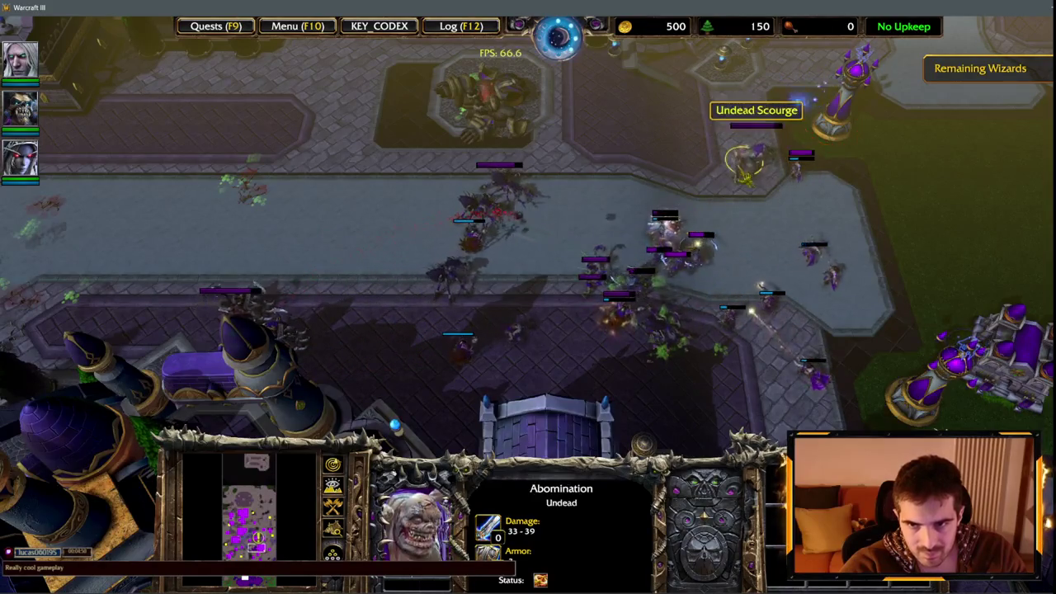
key(Right)
click(648, 338)
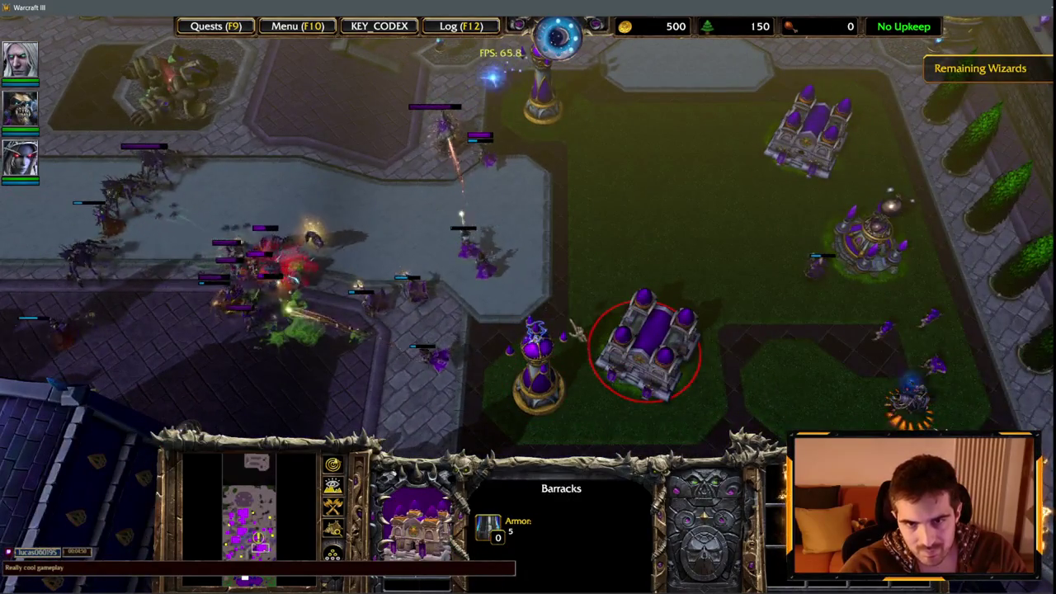
key(Up)
key(Up)
key(Left)
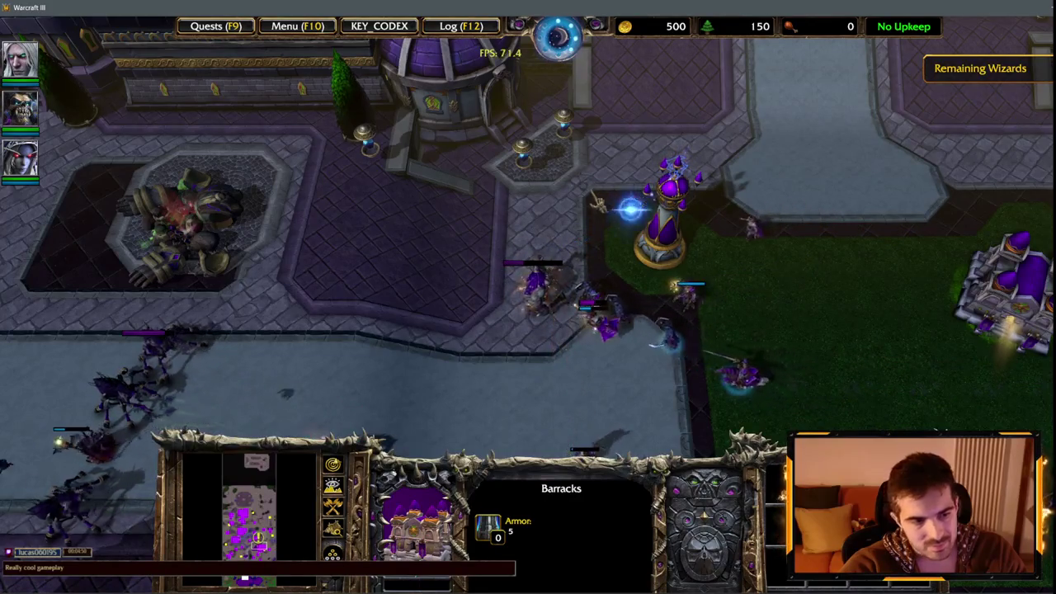
key(Down)
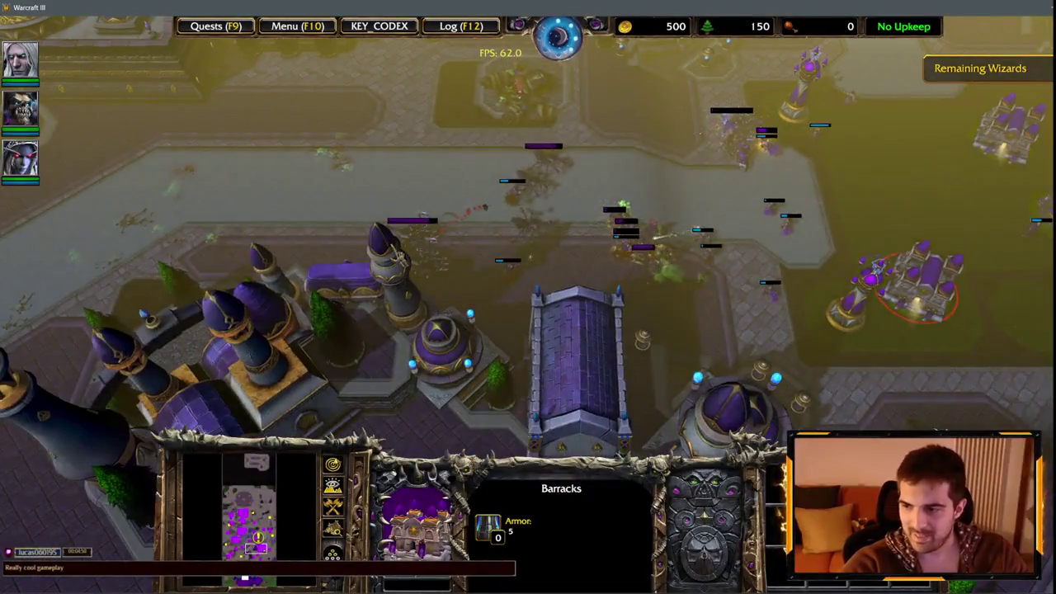
key(Up)
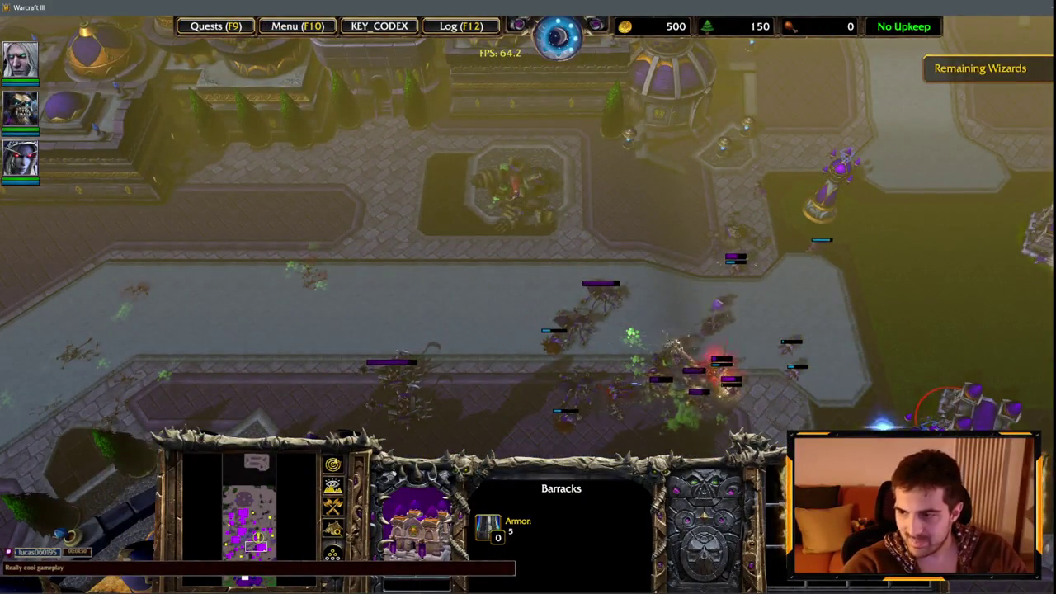
key(Right)
key(Down)
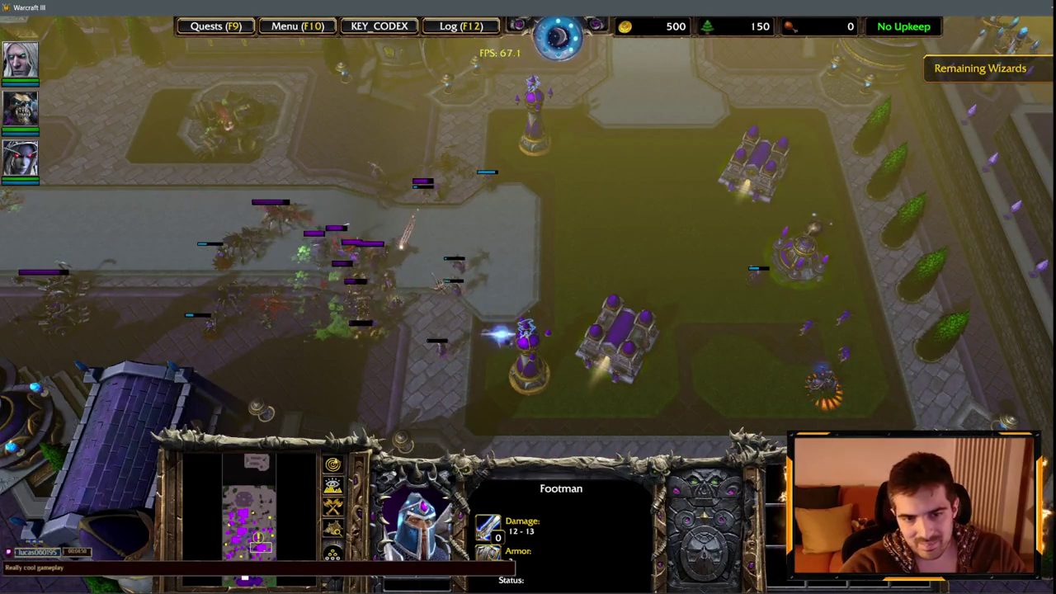
key(Left)
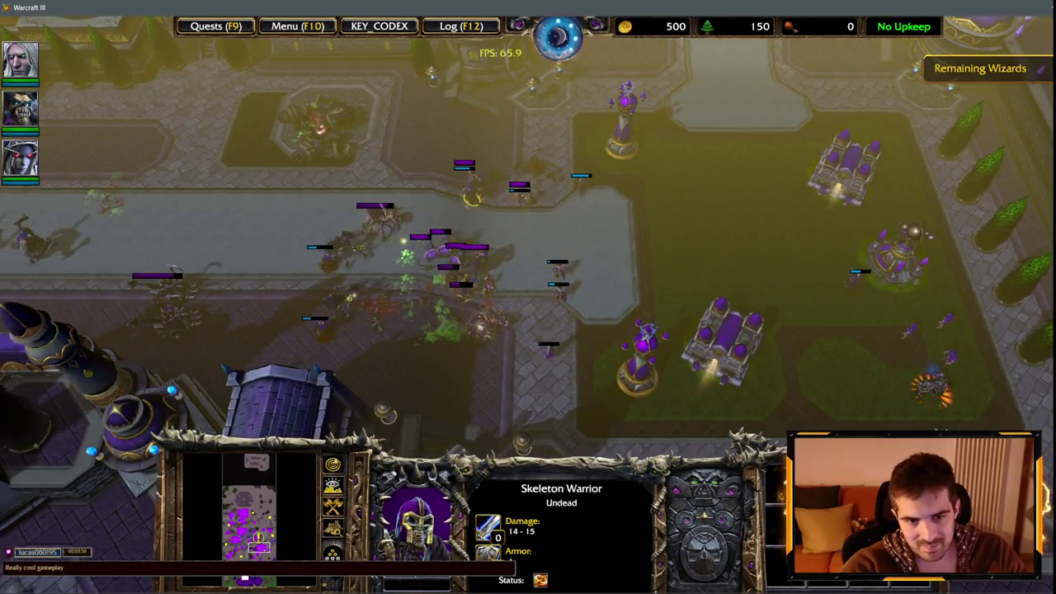
Step: Cycle the selection to the Crypt Fiend and Abomination while following the battle to the tower cluster
key(Tab)
key(Left)
key(Down)
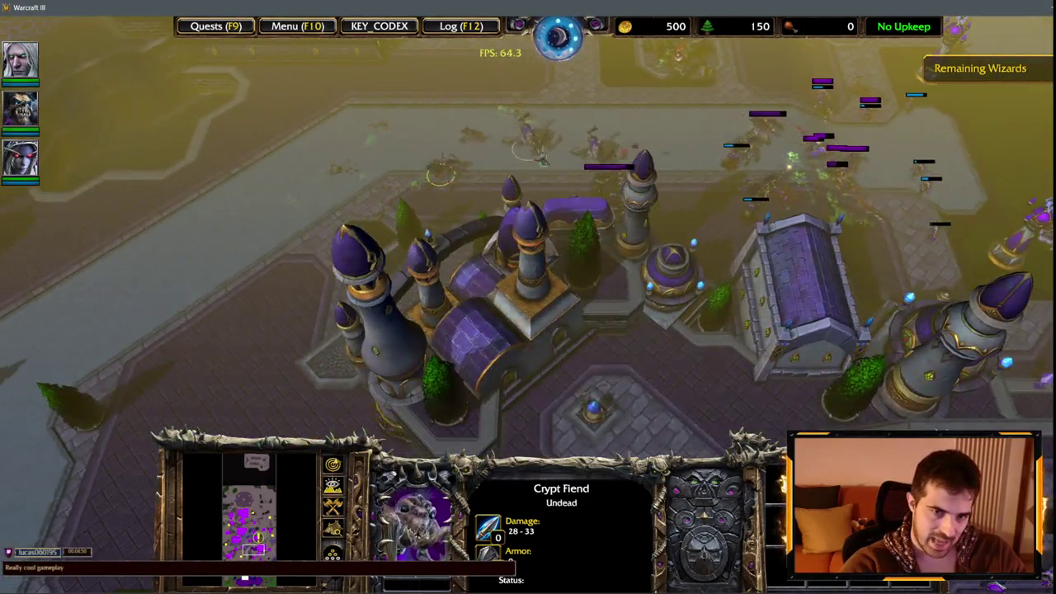
key(Tab)
key(Up)
key(Right)
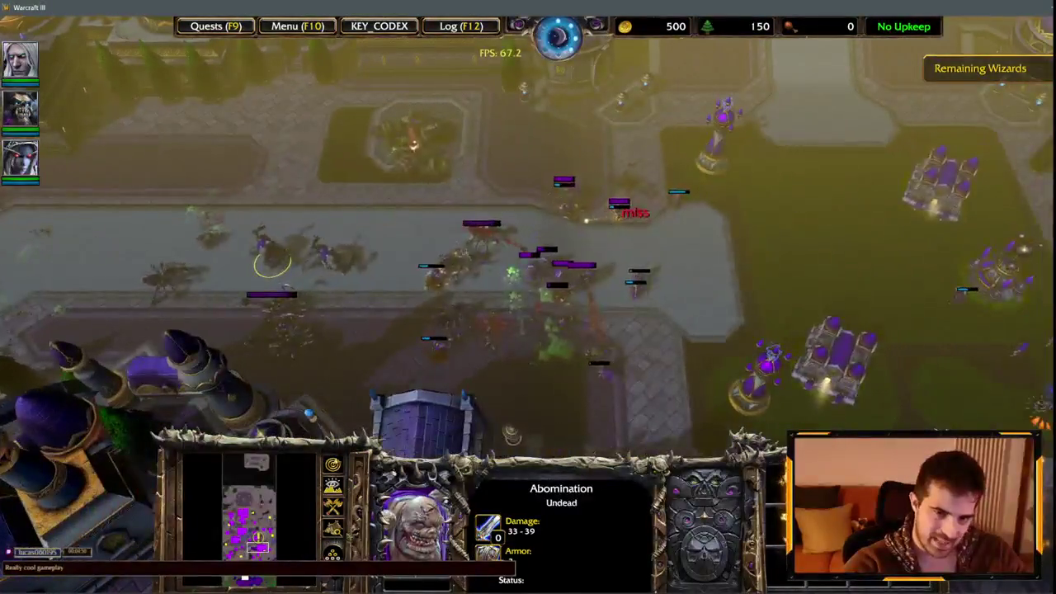
key(Down)
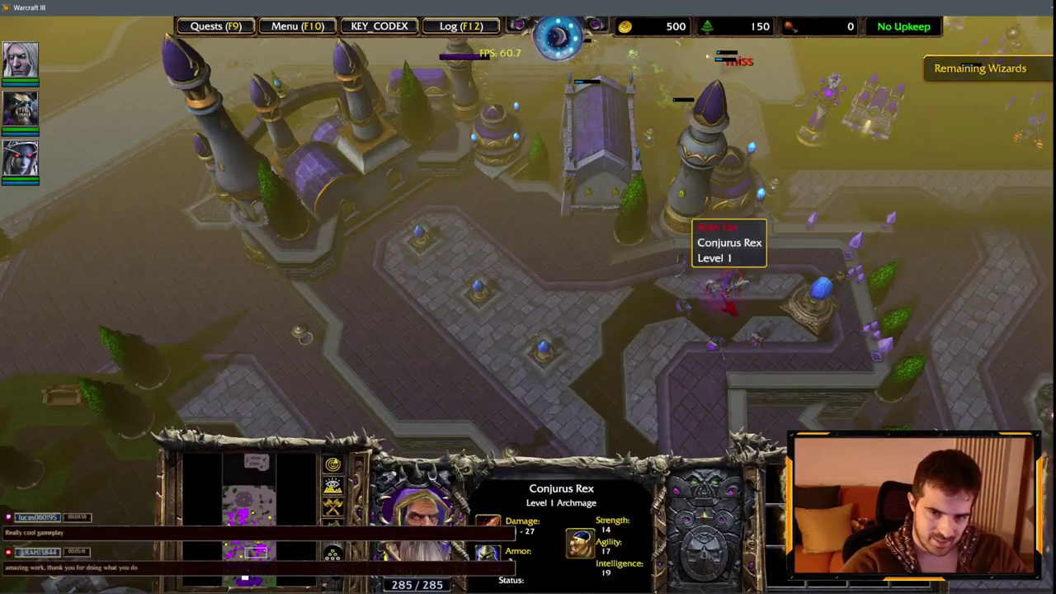
Step: Survey the battle lane and purple-tower courtyard, then inspect an enemy Footman and Knight
key(Up)
key(Right)
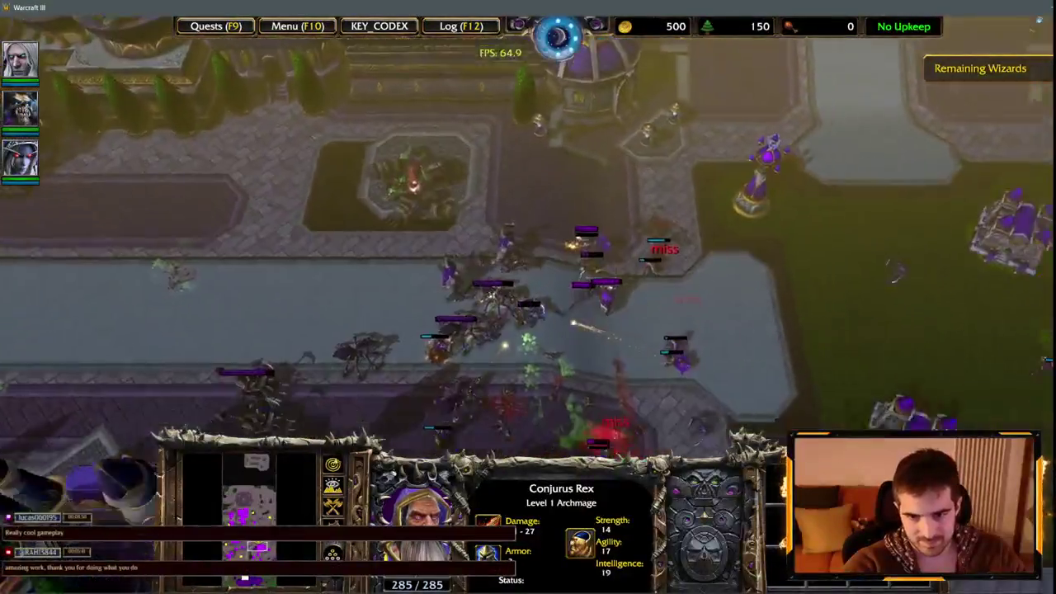
key(Down)
key(Right)
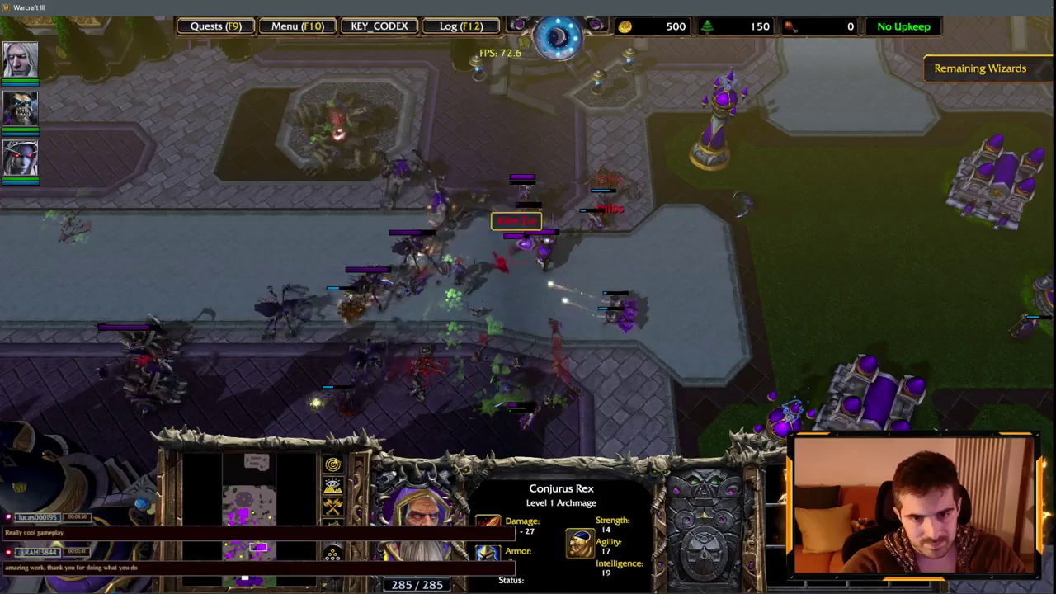
key(Down)
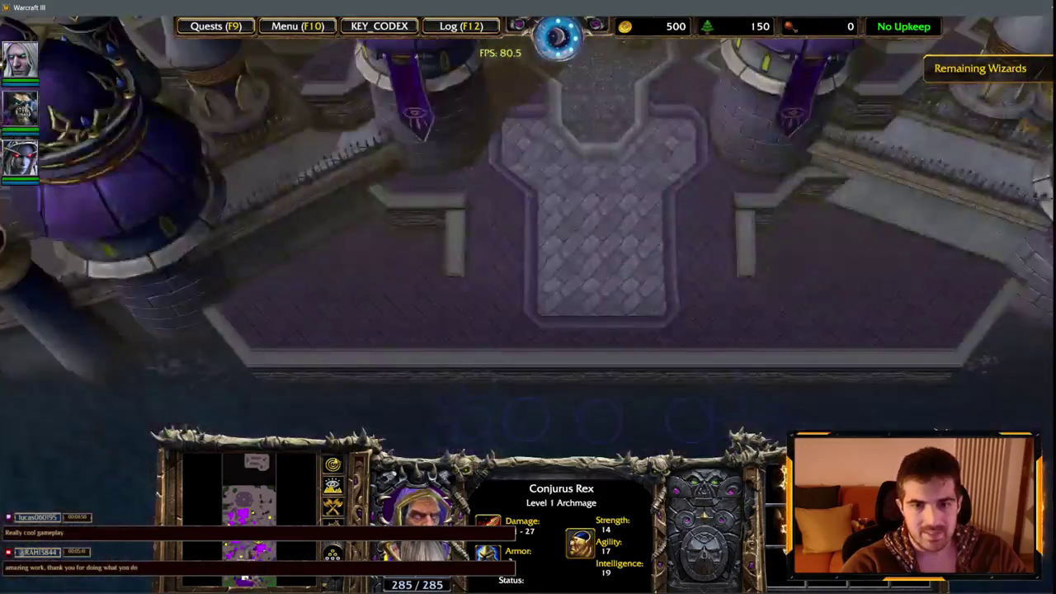
key(Up)
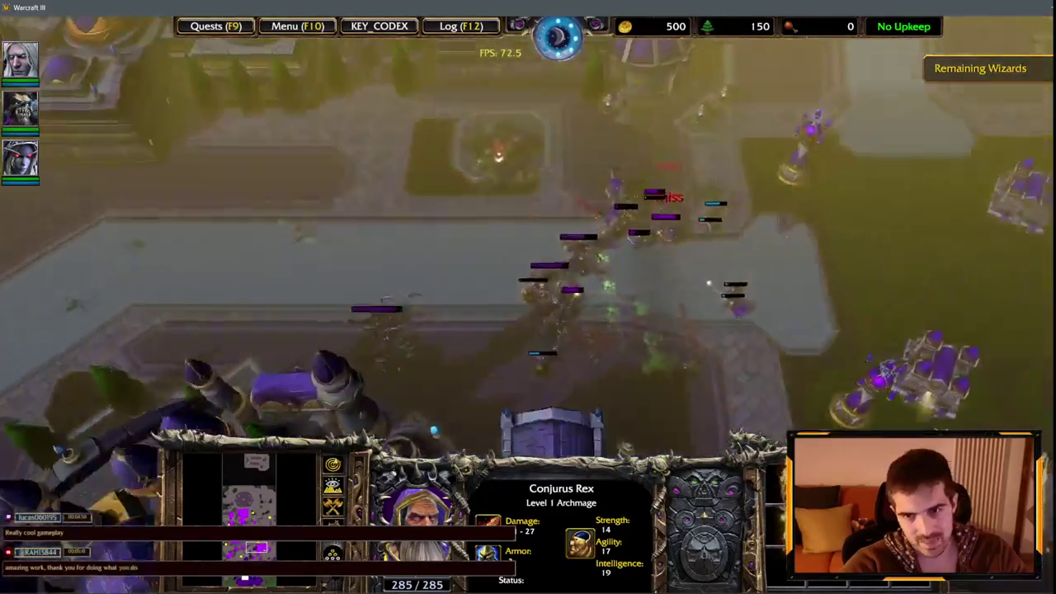
key(1)
click(663, 284)
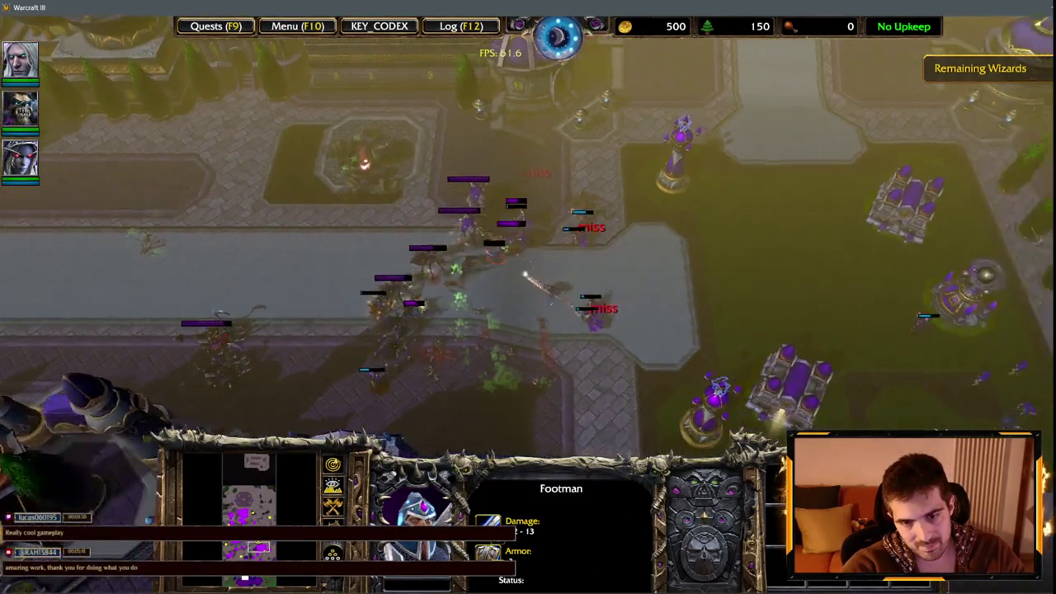
click(567, 315)
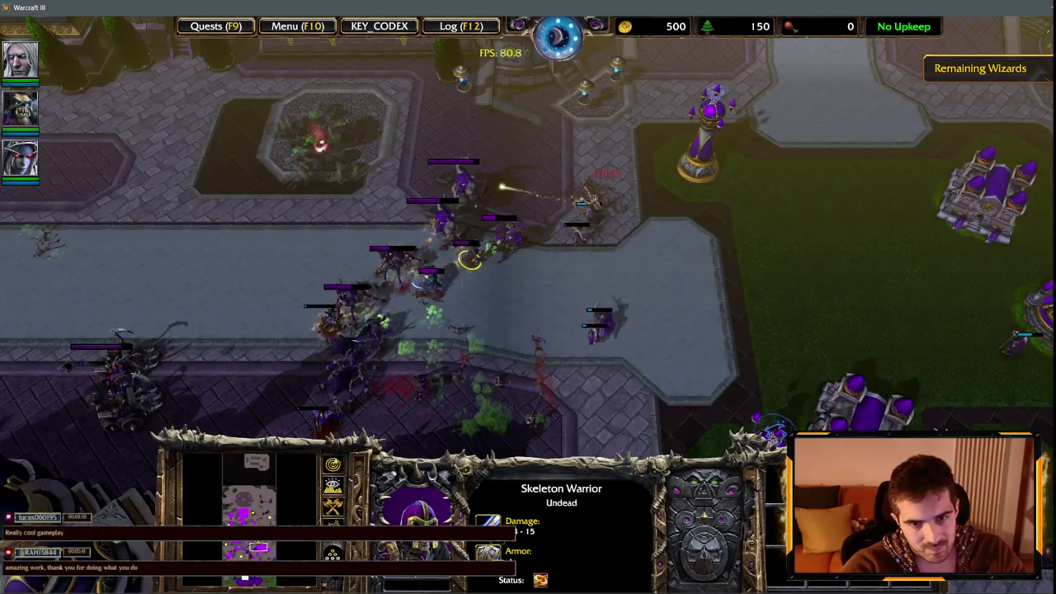
Step: Select a Crypt Fiend, a Meat Wagon and a Necromancer while following the fight
key(Left)
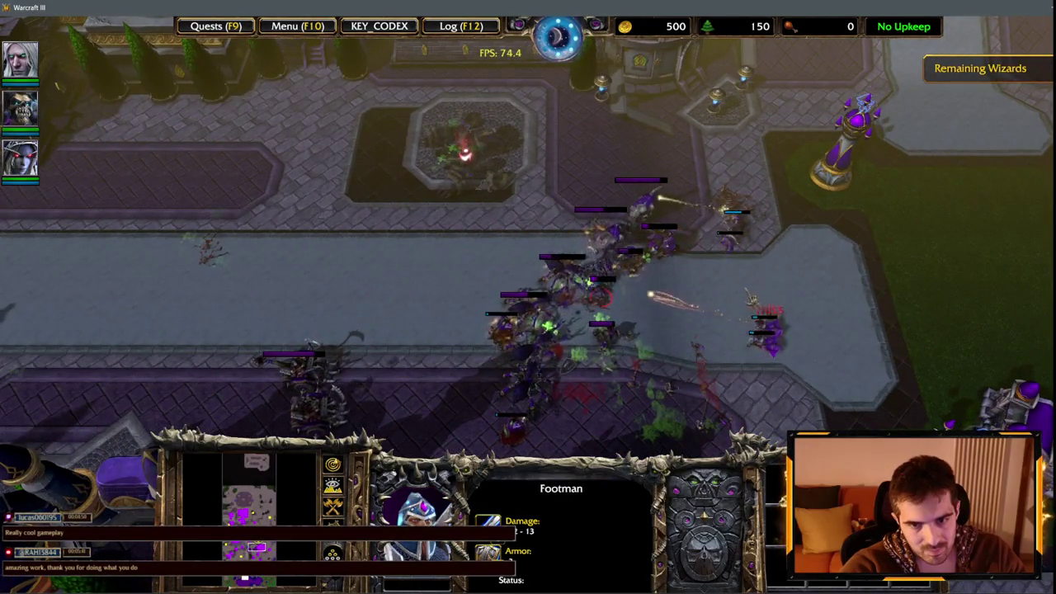
click(548, 248)
key(Left)
key(Down)
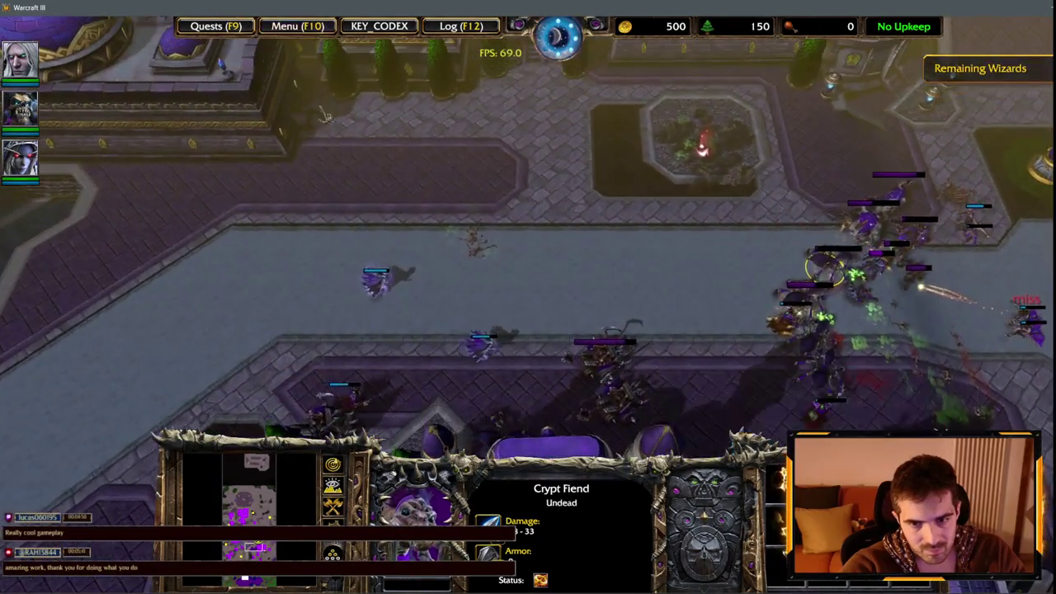
key(Up)
click(602, 353)
click(796, 281)
key(Right)
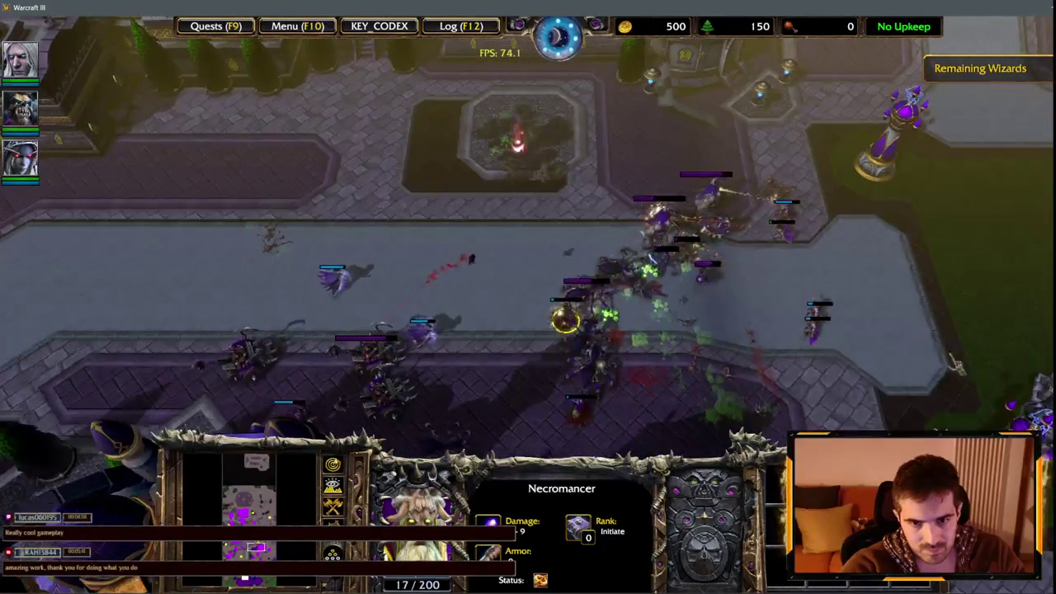
key(Right)
key(Down)
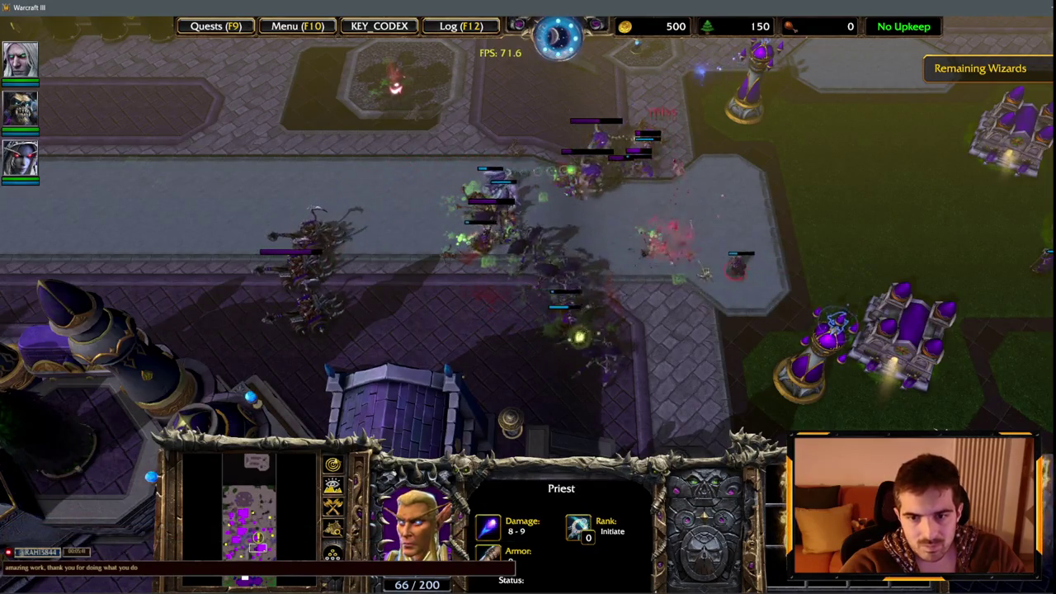
key(Up)
key(Down)
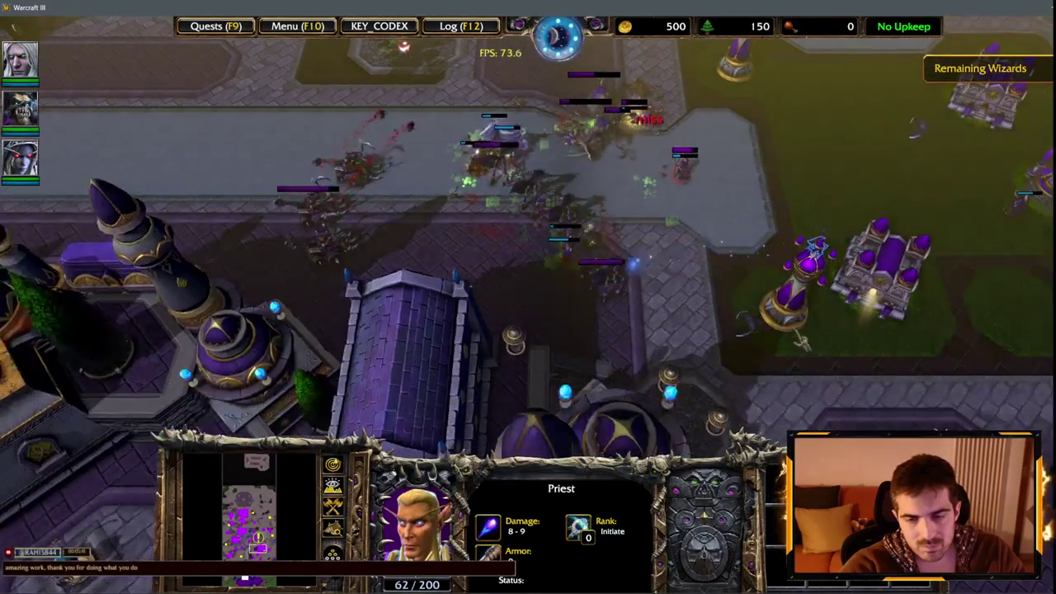
Step: Inspect the Guard Tower, select Abominations and a group of Undead units, and check the Barracks
click(812, 248)
key(Right)
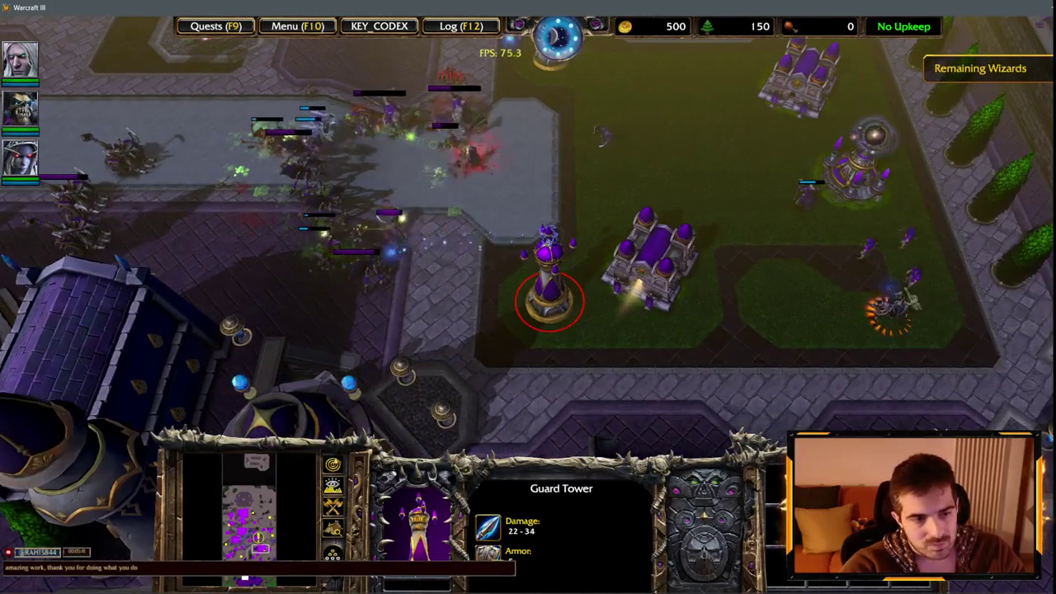
key(Up)
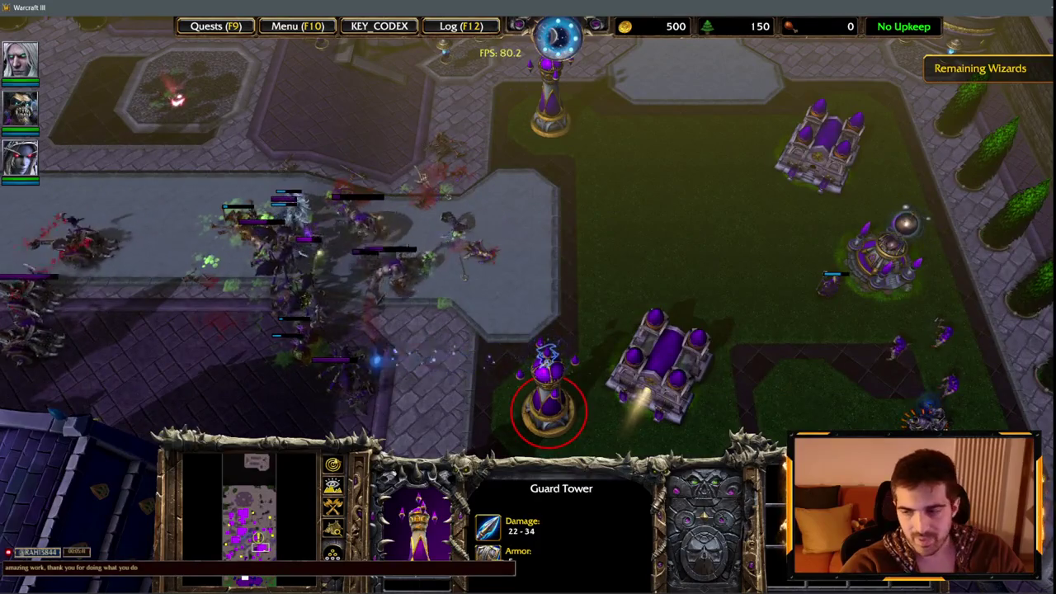
click(372, 284)
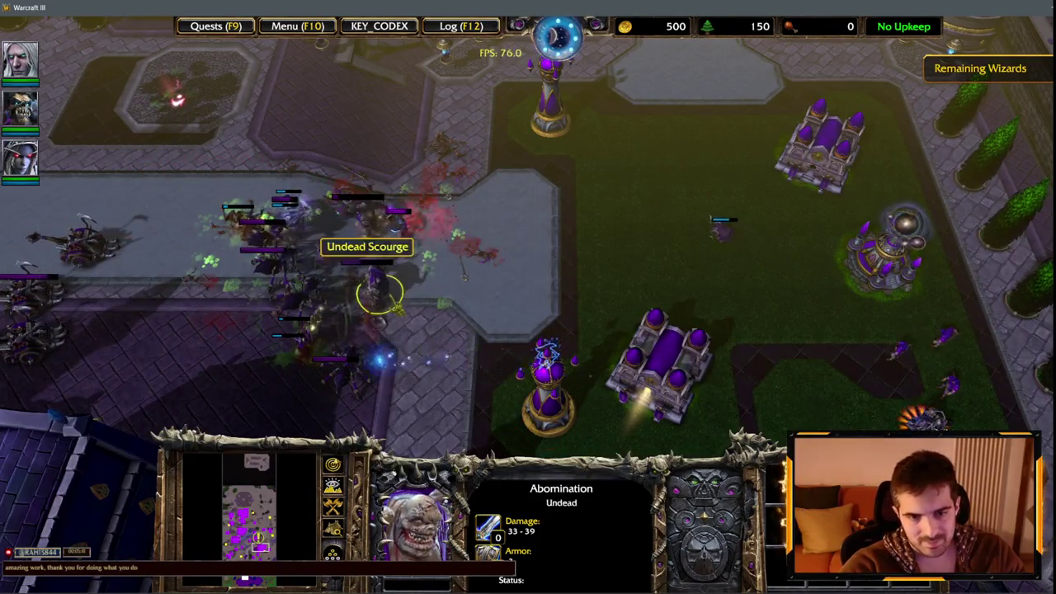
click(417, 515)
drag(514, 180, 617, 203)
key(Down)
key(2)
key(Tab)
key(Tab)
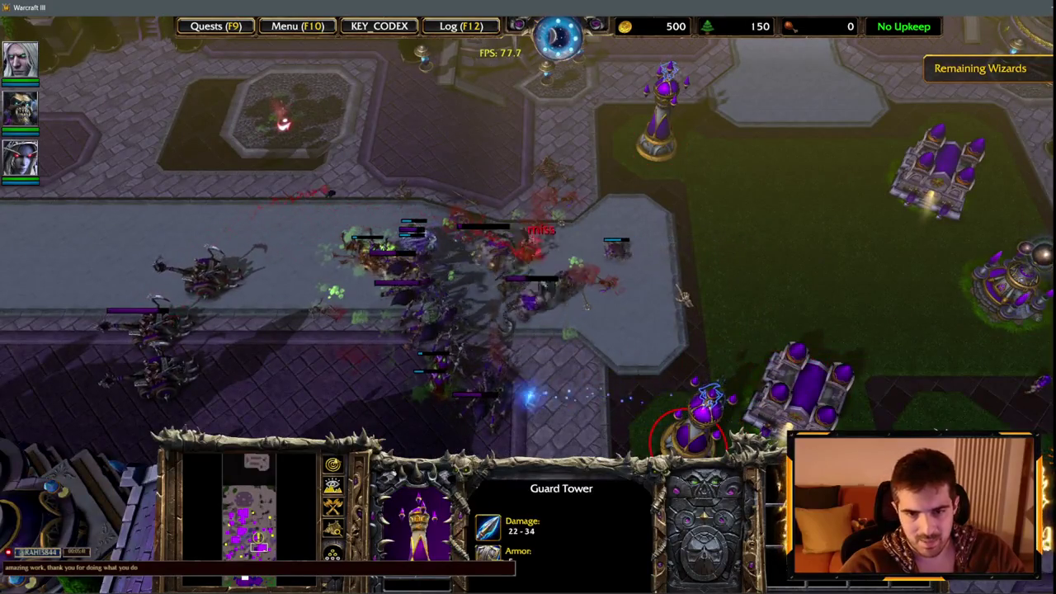
key(Down)
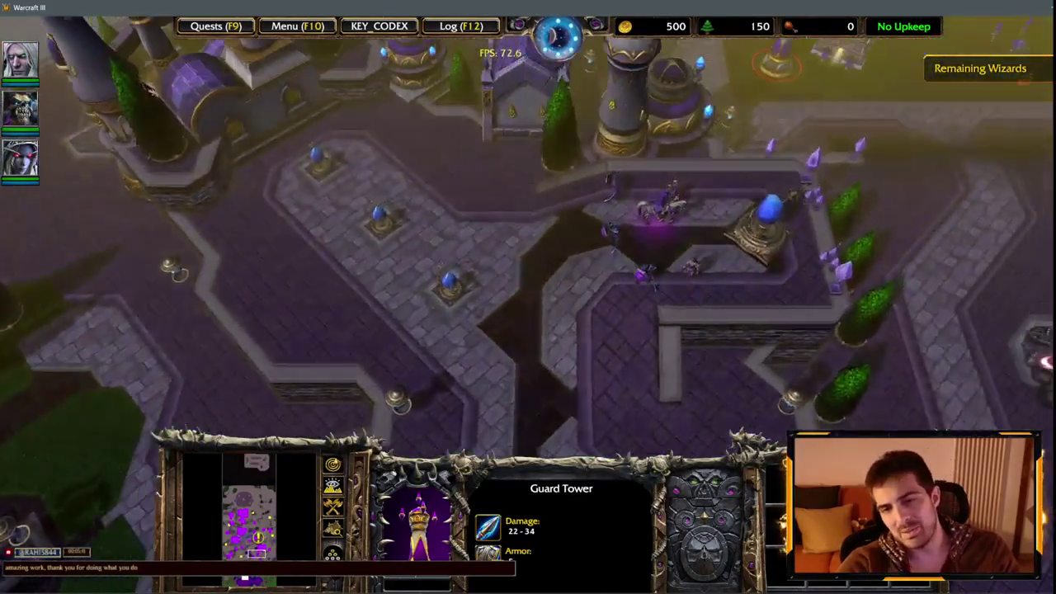
Step: Return to the fight and select Crypt Fiends, a Meat Wagon and a Necromancer
key(1)
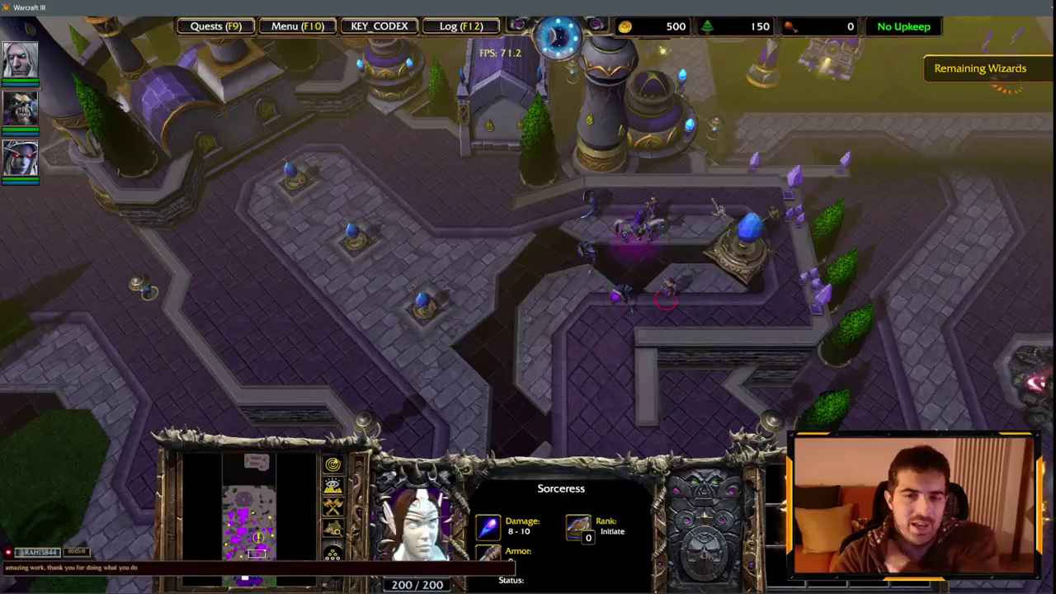
key(Up)
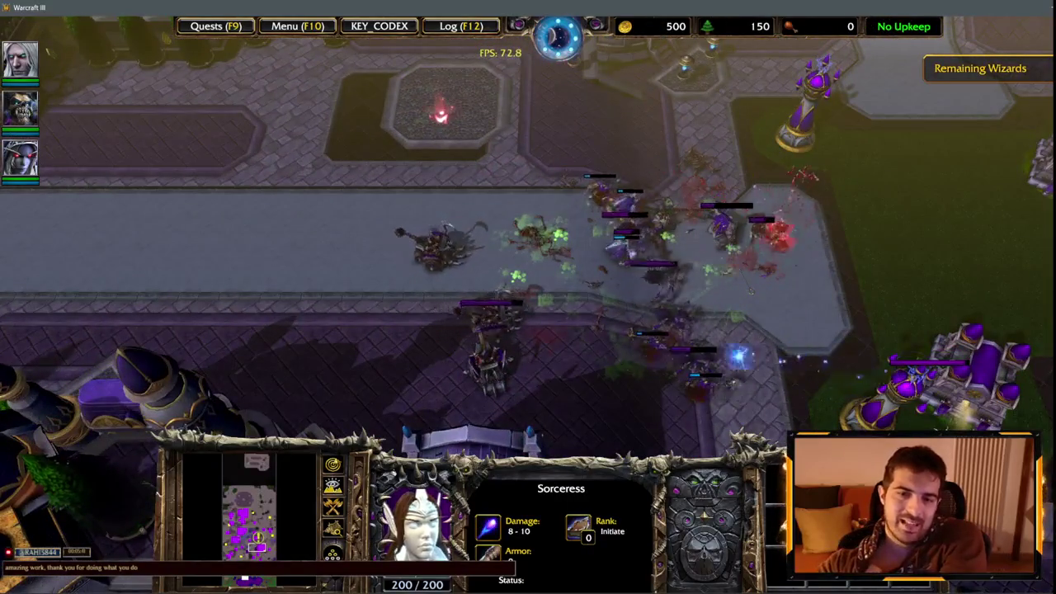
click(660, 222)
click(501, 367)
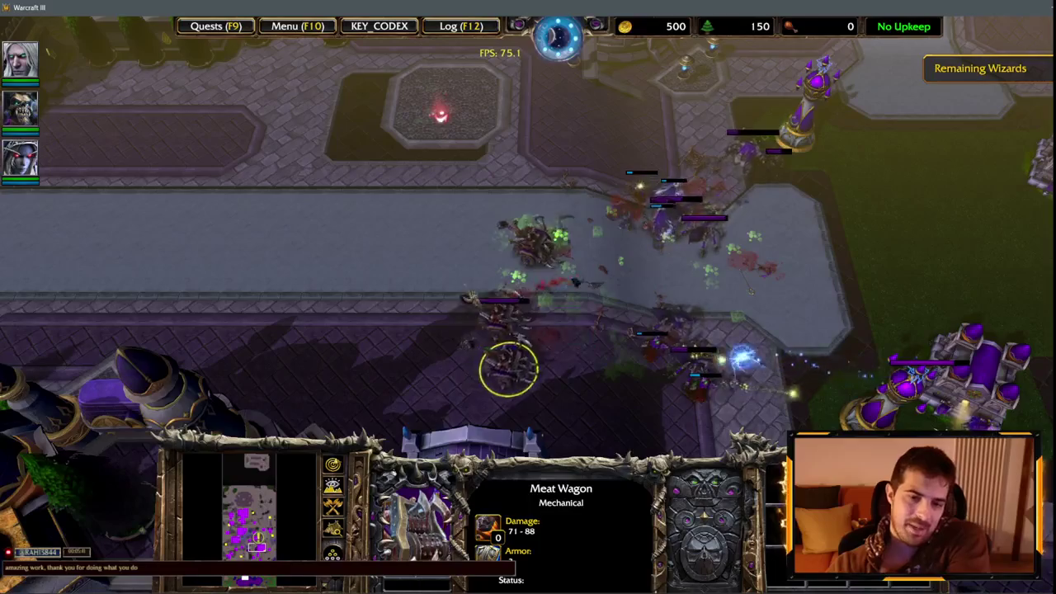
click(685, 227)
click(638, 194)
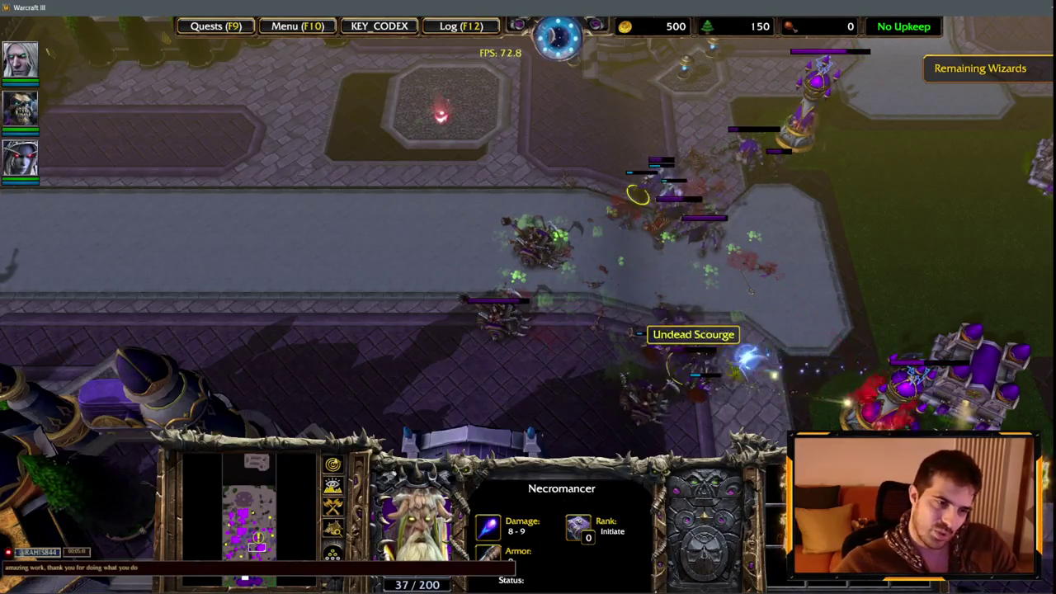
key(Down)
key(Right)
Step: Inspect the enemy Barracks, the Guard Tower and the Peasants beside it
click(825, 273)
click(740, 284)
click(825, 272)
key(Right)
click(635, 268)
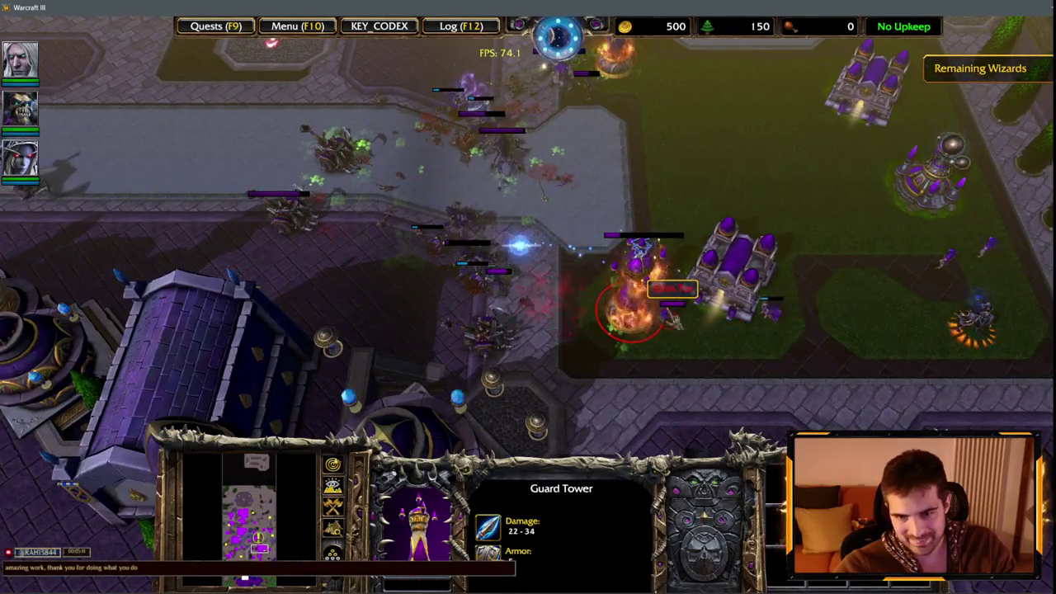
click(656, 322)
key(Right)
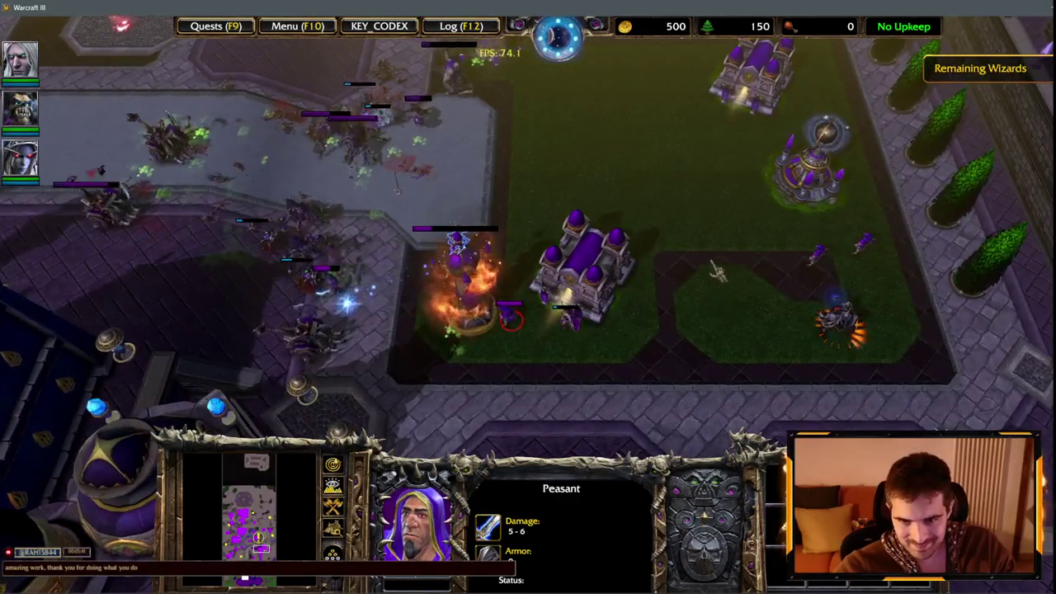
click(859, 246)
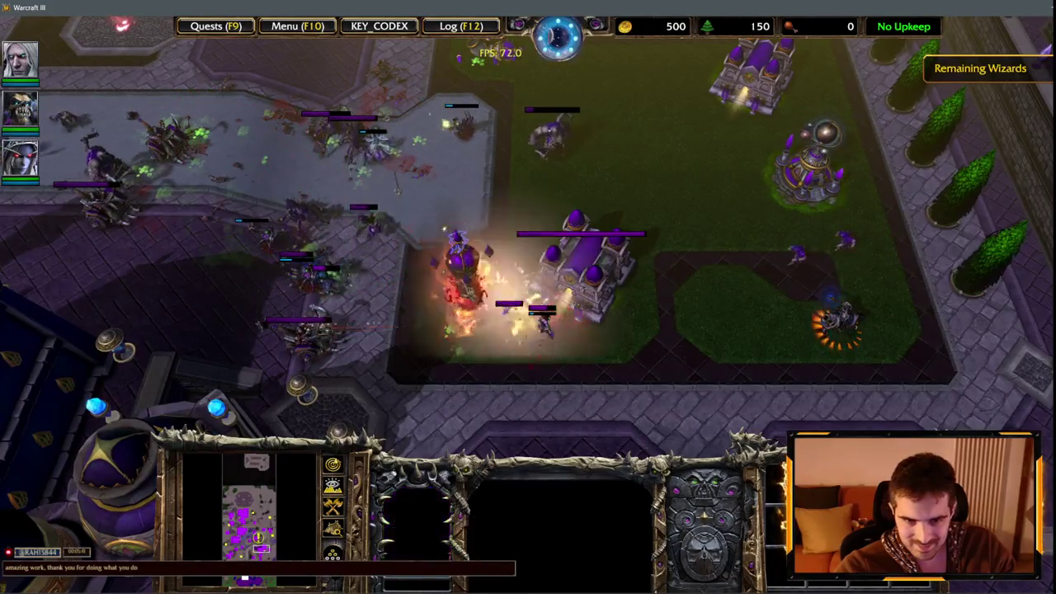
click(585, 268)
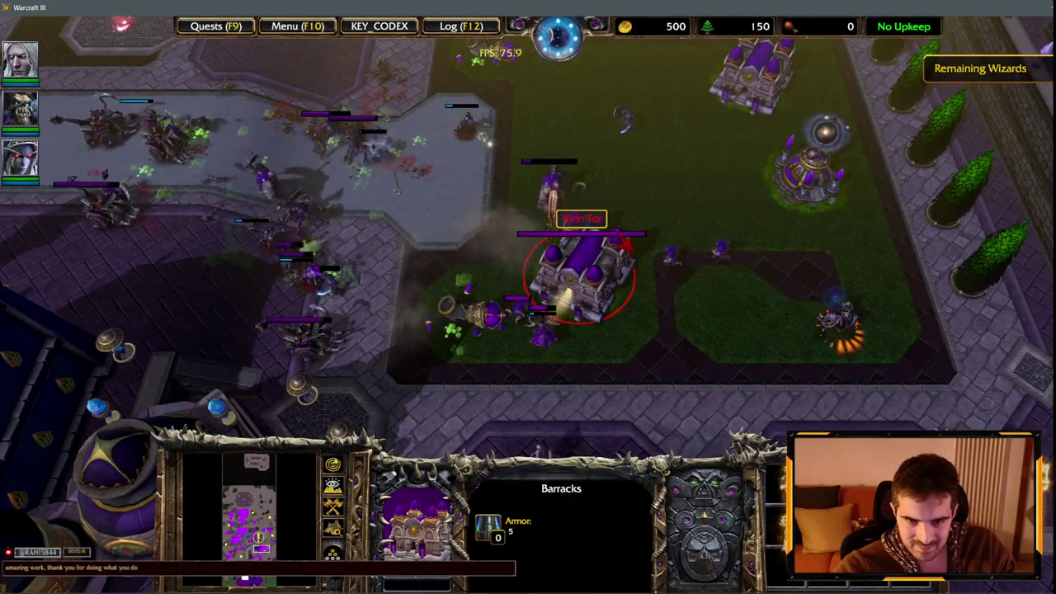
Step: Select an Abomination by the Barracks and inspect a Sorceress, a Peasant and Archmage Conjurus Rex
key(Up)
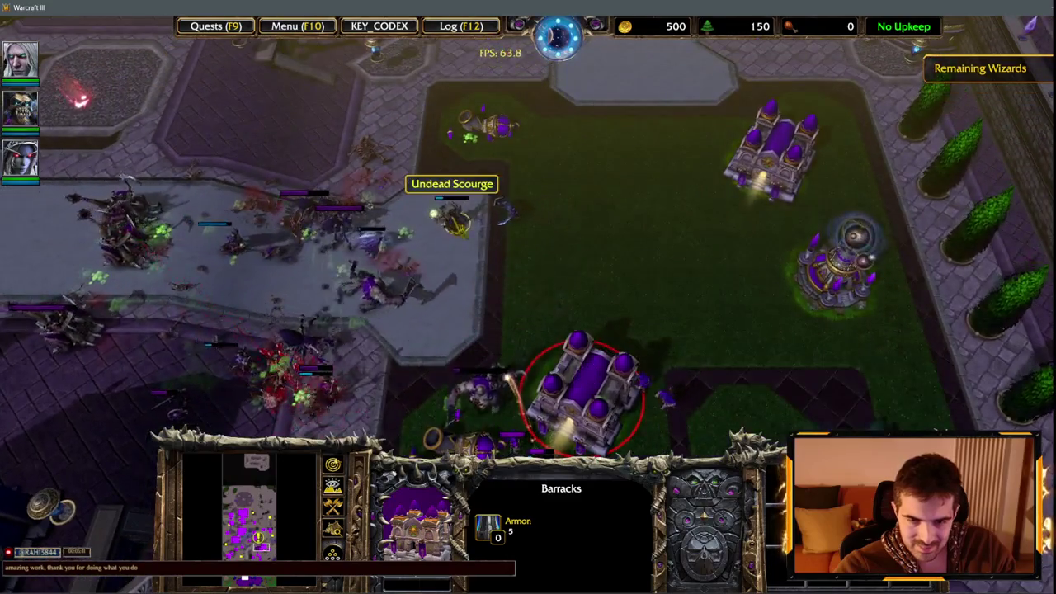
key(Down)
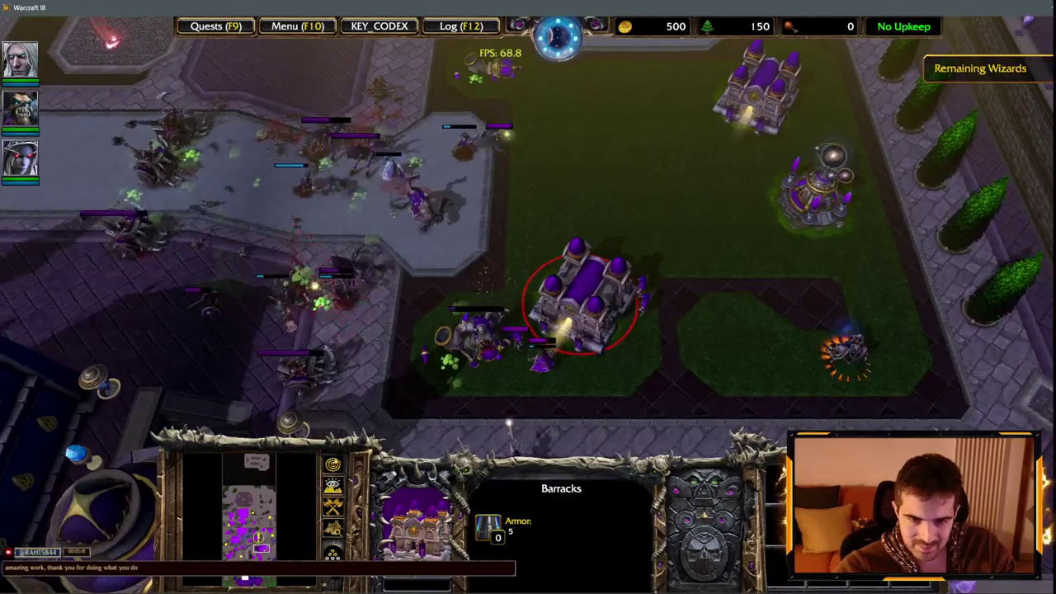
click(483, 338)
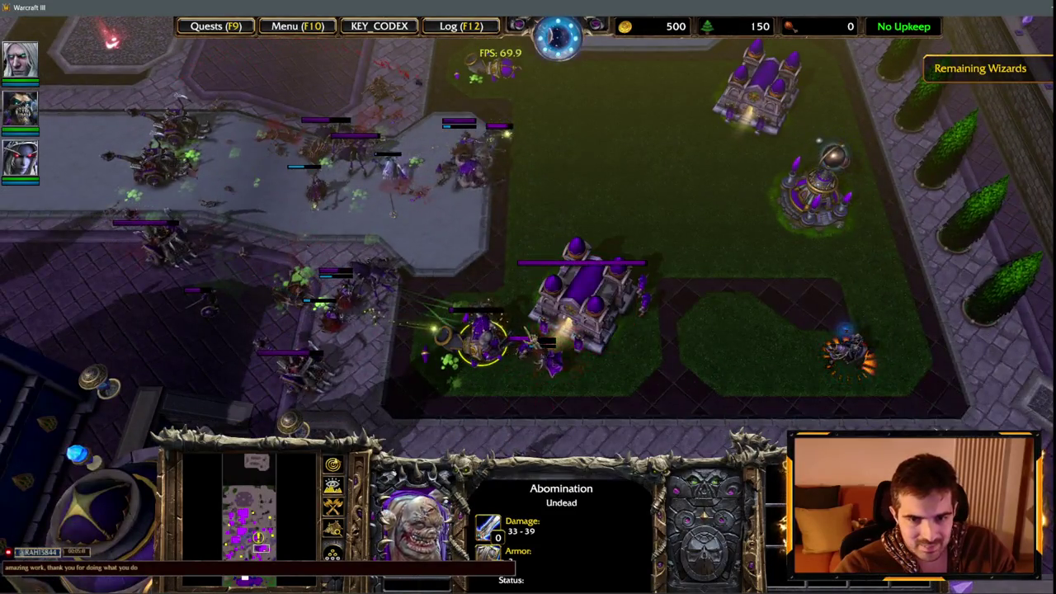
click(551, 361)
click(528, 353)
key(Down)
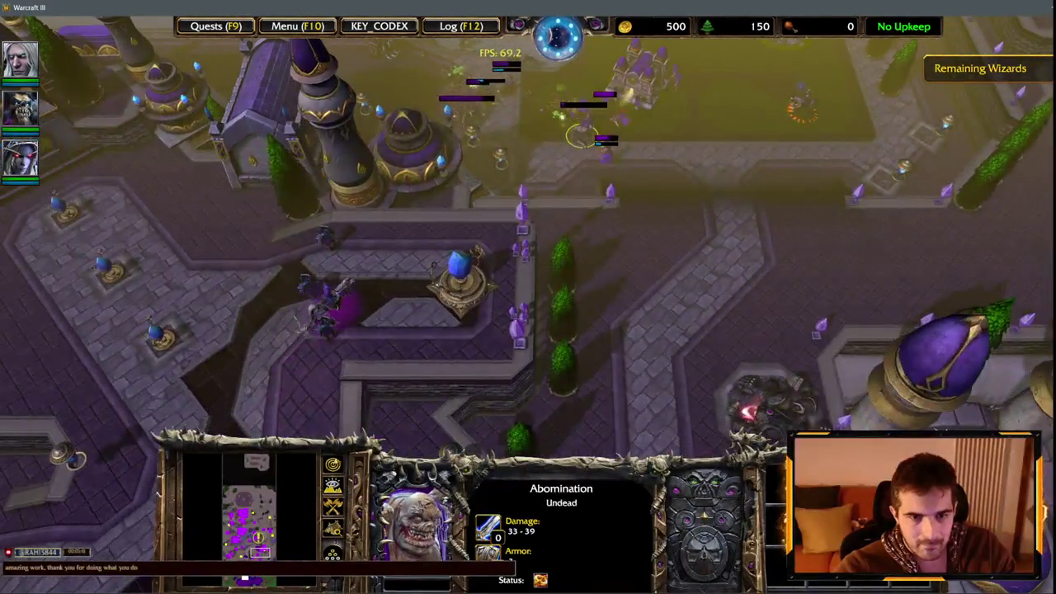
click(356, 276)
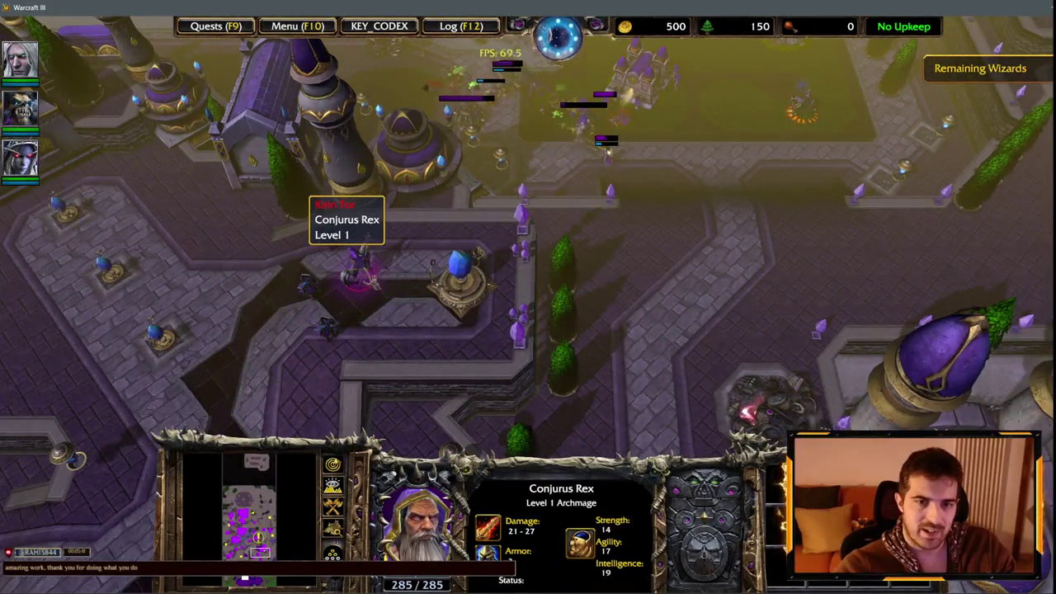
Step: Check the Meat Wagon, Skeleton Warrior, Footman and Conjurus Rex, then gather several Undead units into one selection
key(Up)
click(556, 178)
click(555, 177)
click(555, 177)
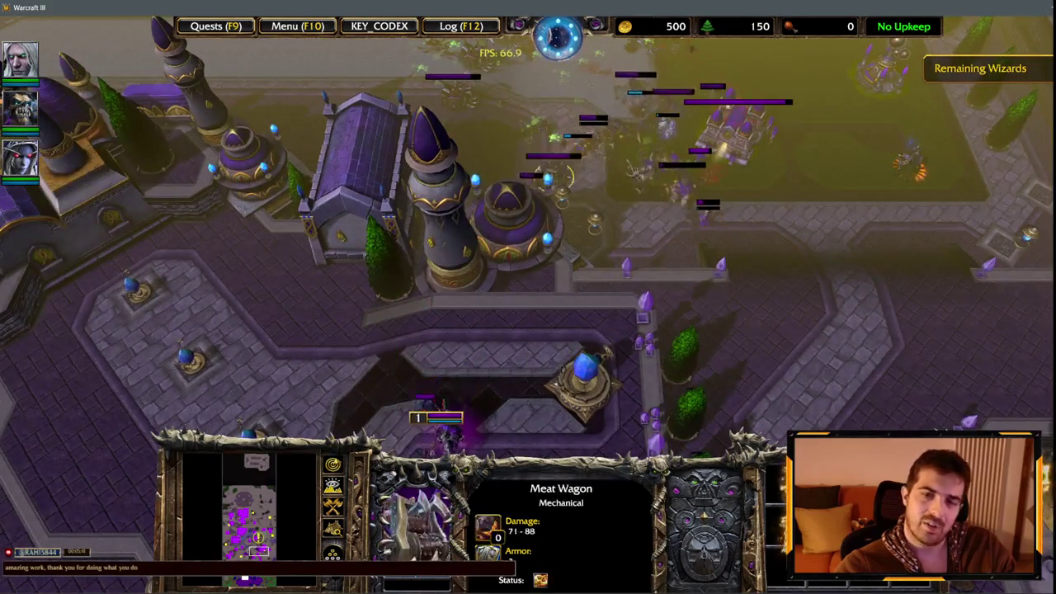
key(Down)
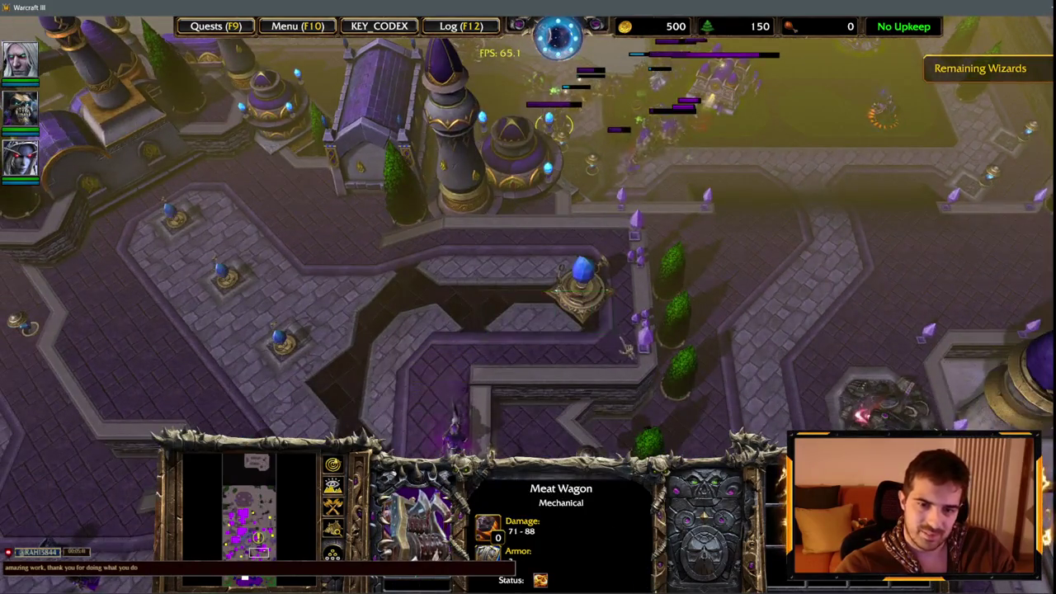
drag(537, 330, 495, 445)
key(Down)
click(544, 412)
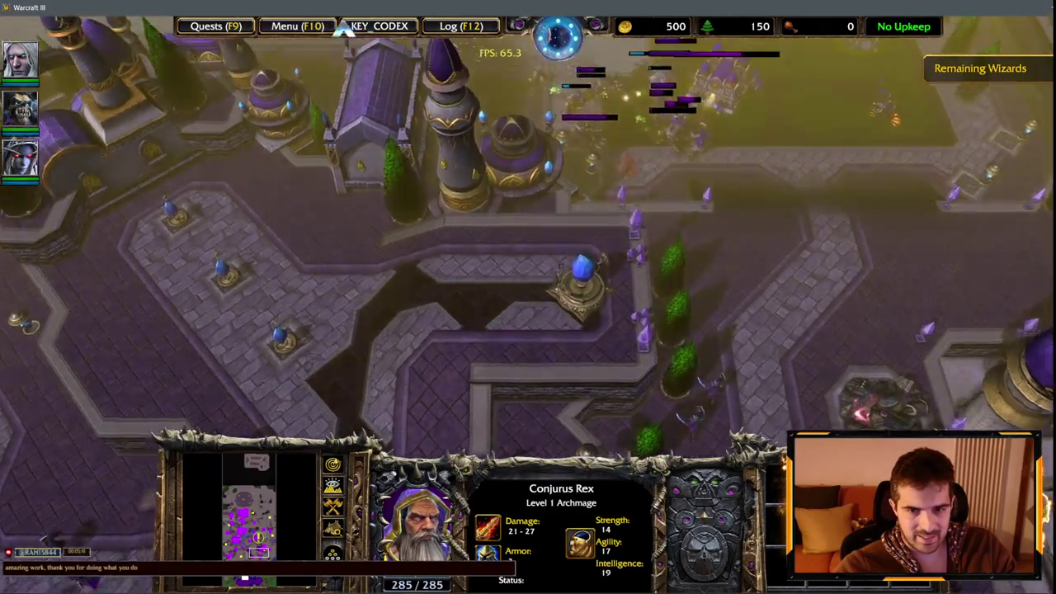
drag(414, 112, 631, 283)
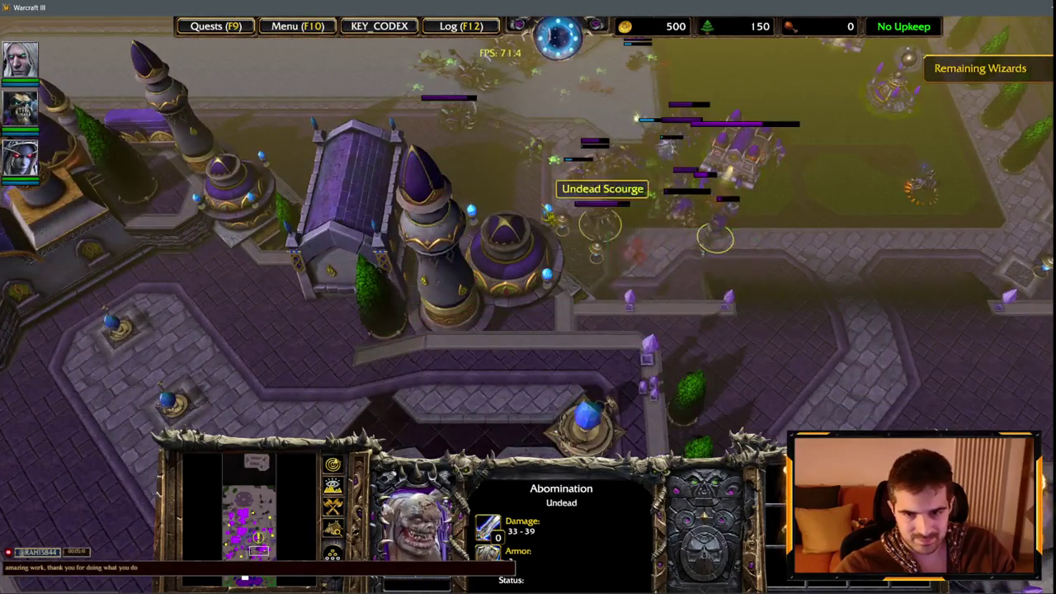
click(611, 211)
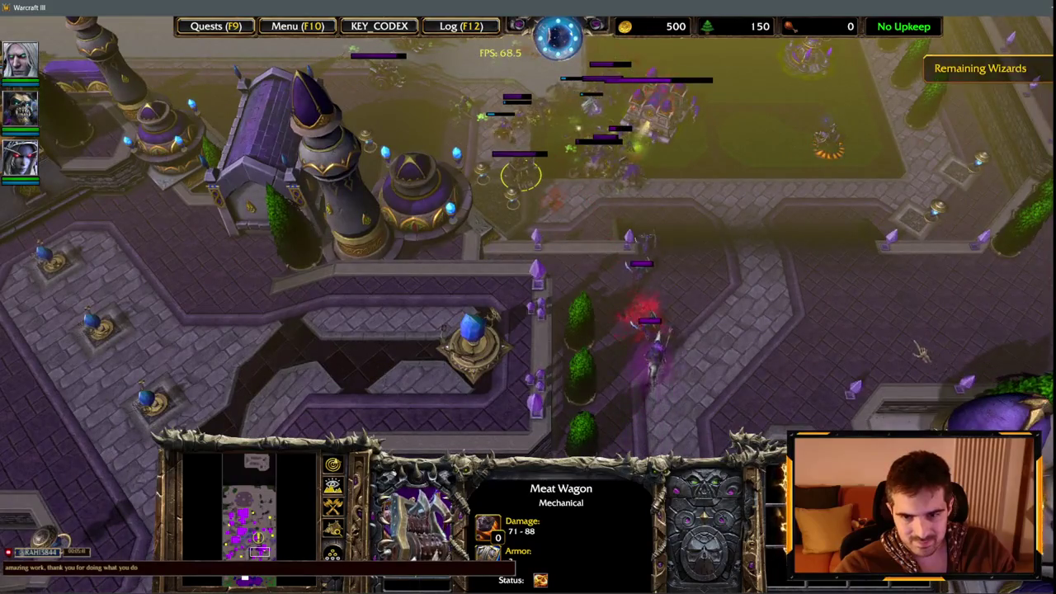
key(F1)
key(F1)
Step: Cycle through the hero, Meat Wagon and control groups 1–3, ending on Conjurus Rex
key(1)
key(F1)
key(1)
key(Down)
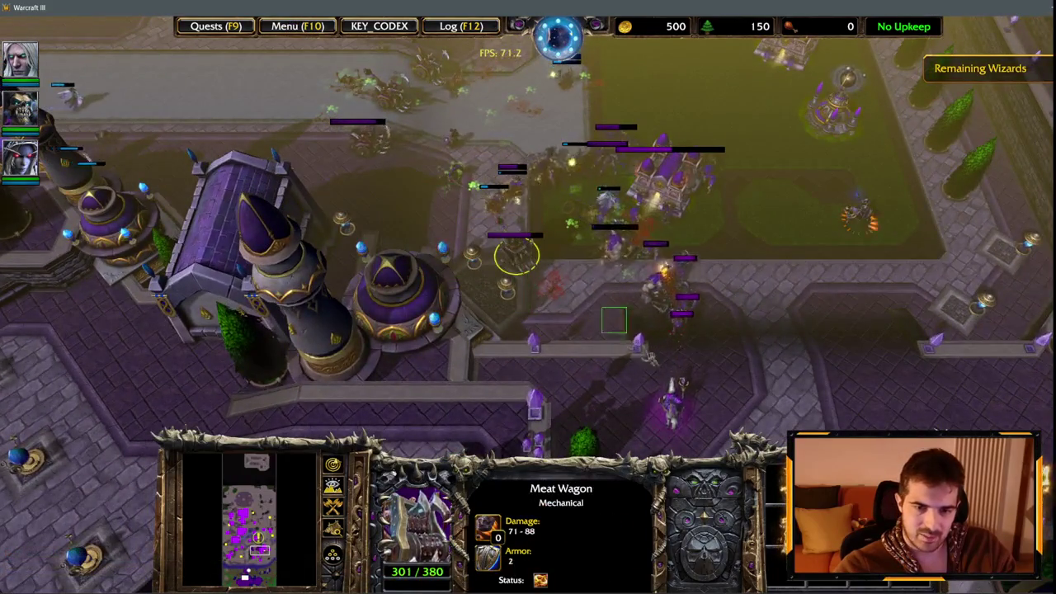
key(Up)
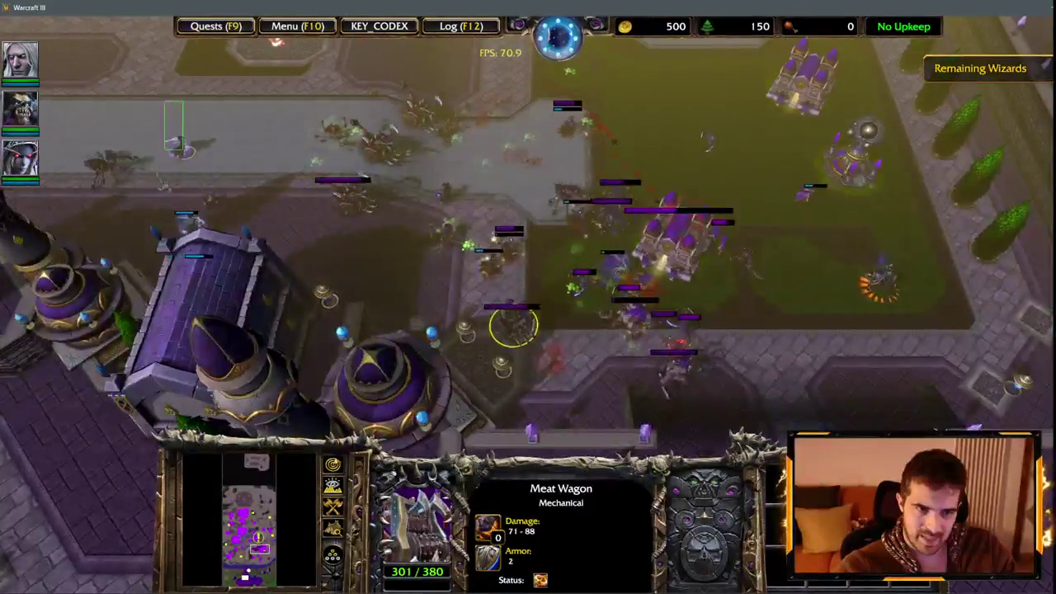
key(2)
key(3)
key(1)
key(1)
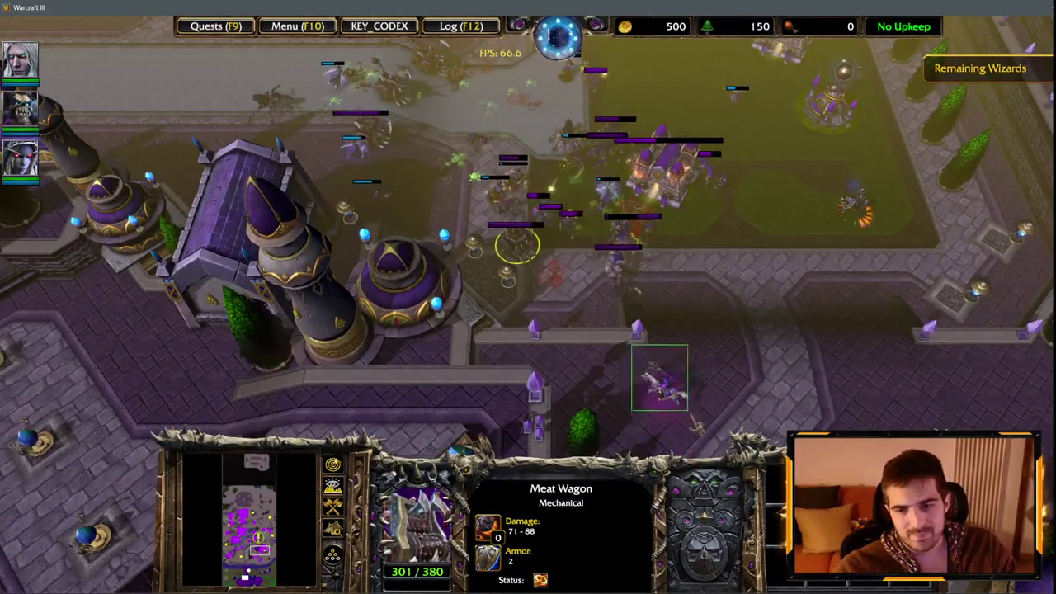
key(F1)
key(Down)
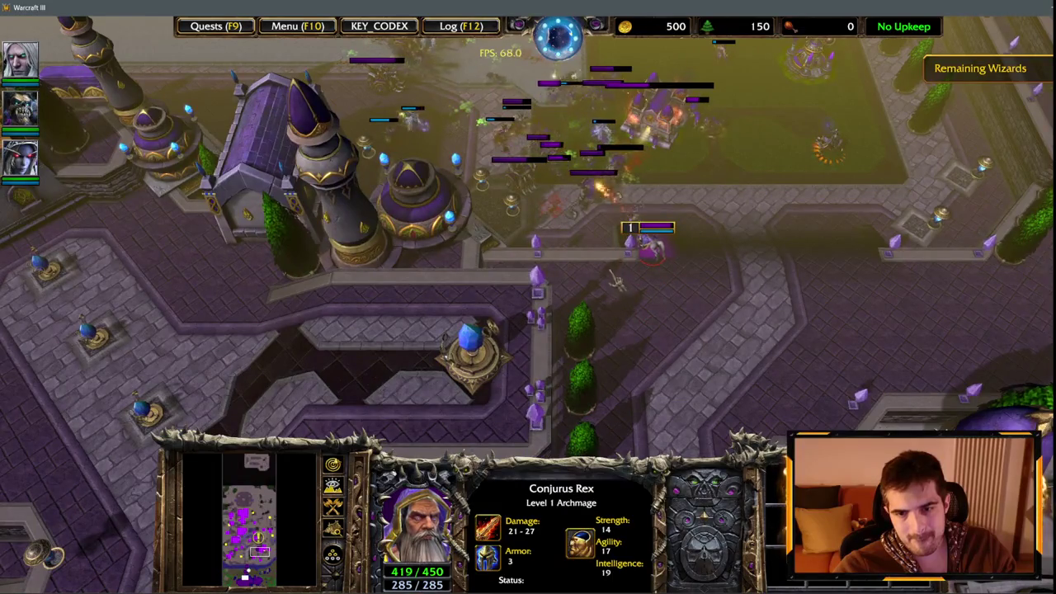
Step: Pan the camera north and south over the castle fight and around its walls
key(Up)
key(Down)
key(Down)
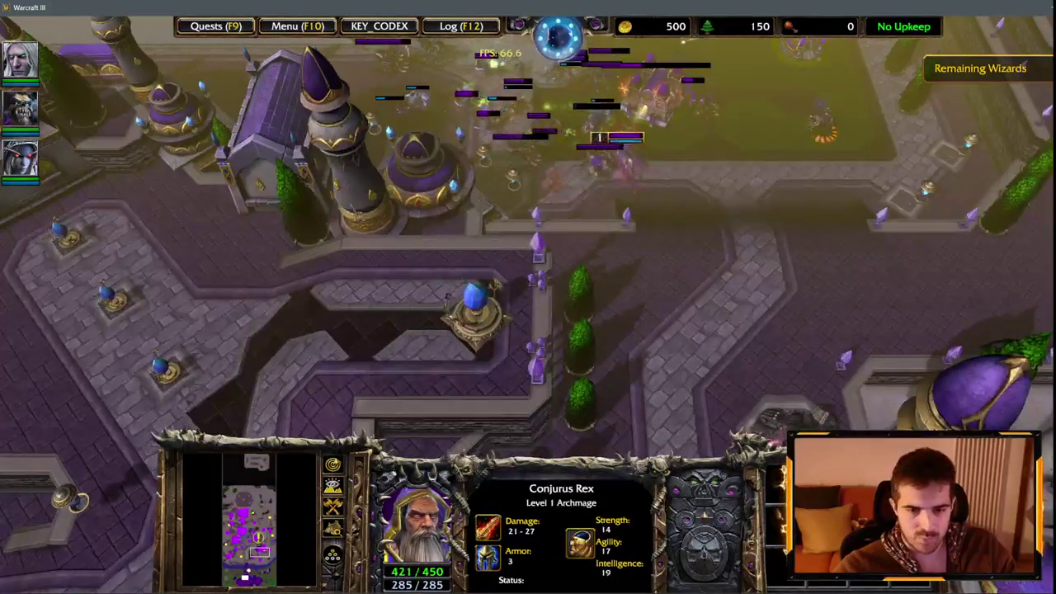
key(Up)
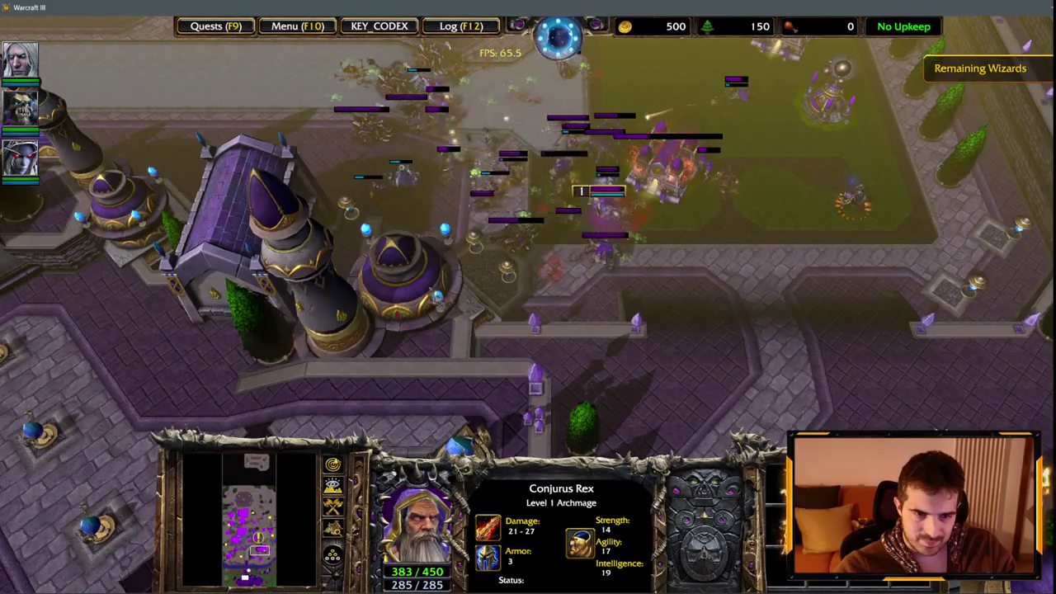
key(Up)
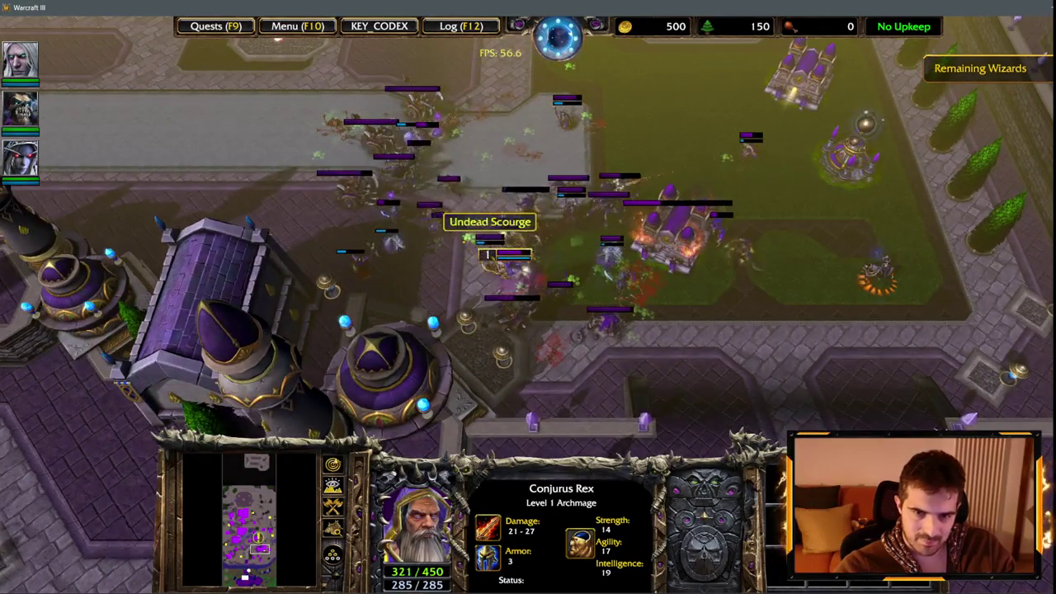
key(Up)
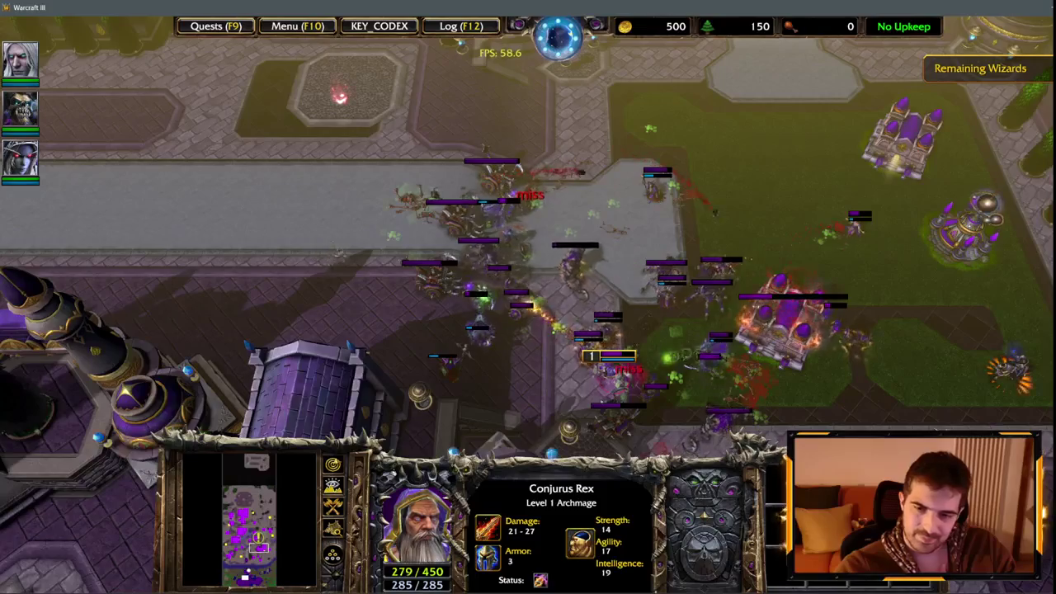
key(Down)
key(Down)
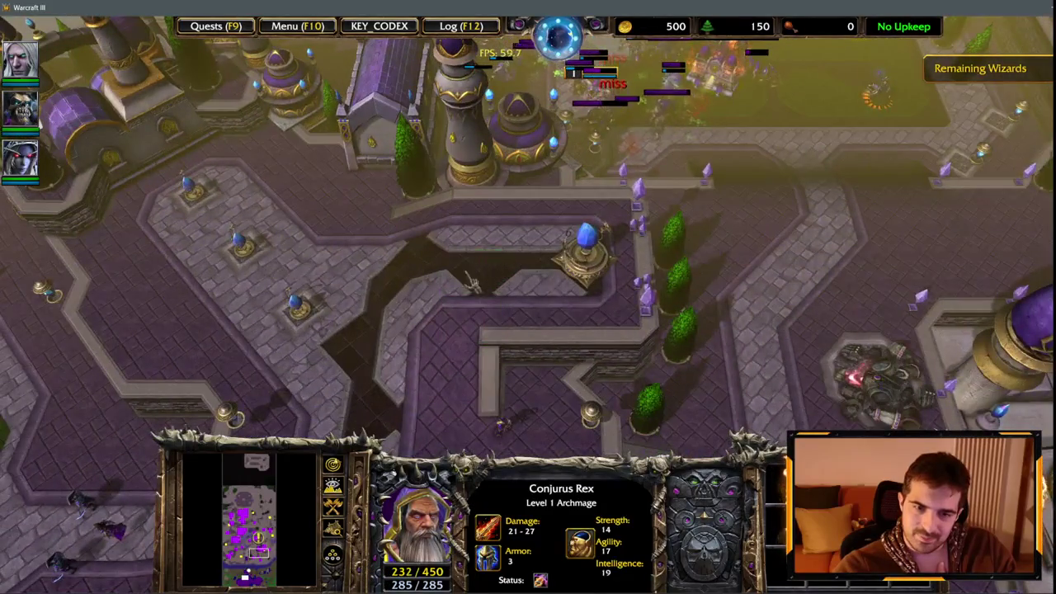
key(Down)
key(Up)
key(Left)
key(Down)
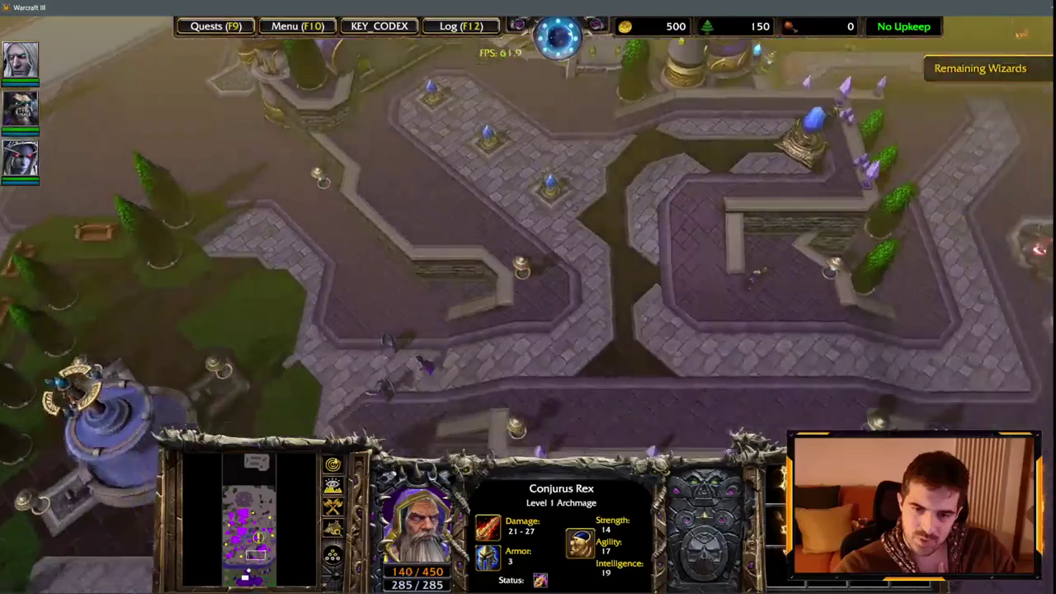
Step: Follow the battle until Conjurus Rex falls after dropping to 60/450 health
key(Right)
key(Up)
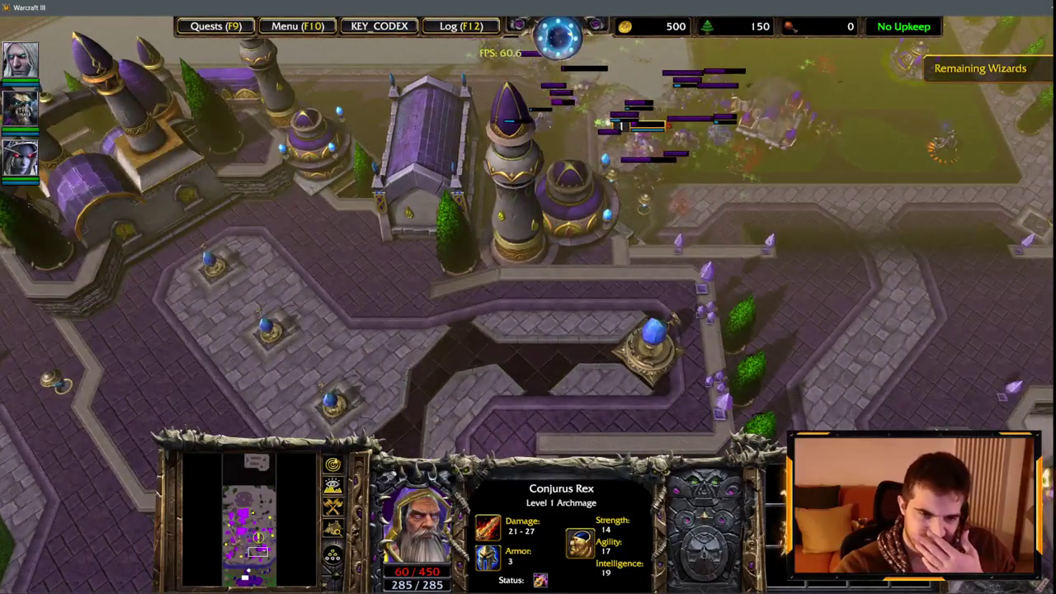
key(Down)
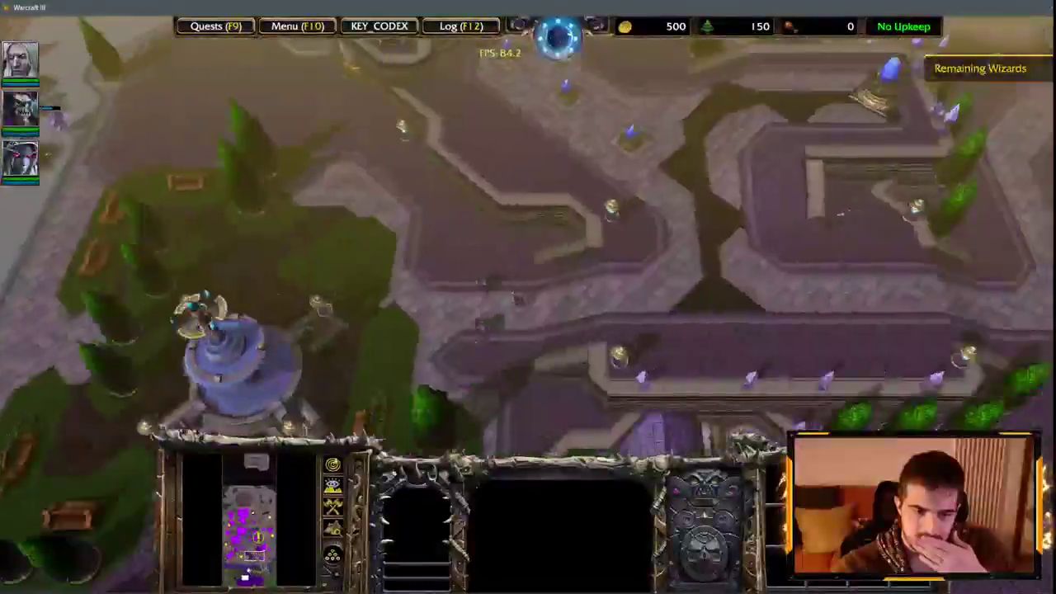
key(Up)
key(Down)
key(Down)
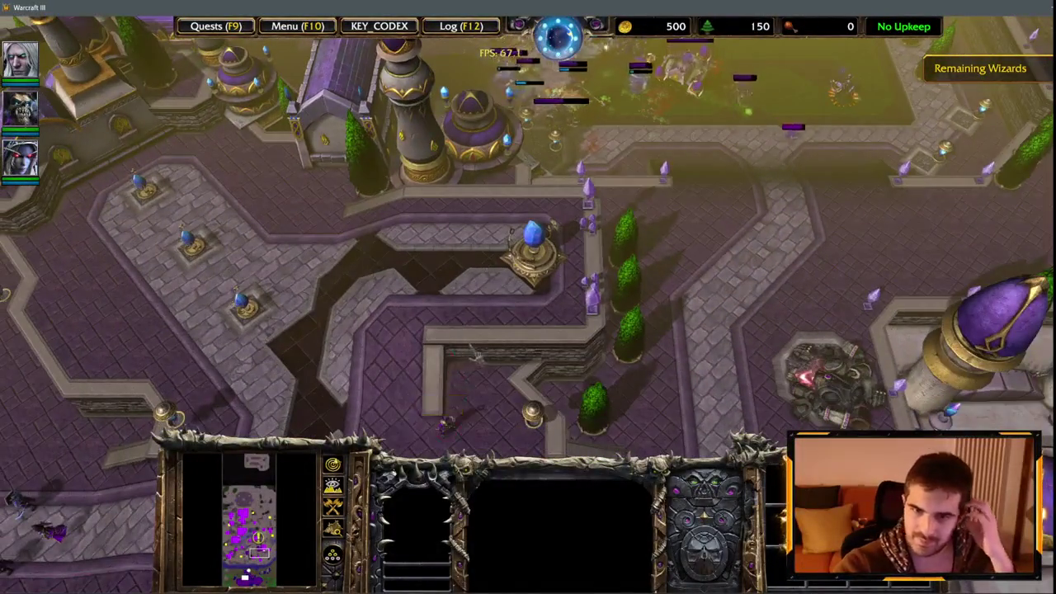
key(Down)
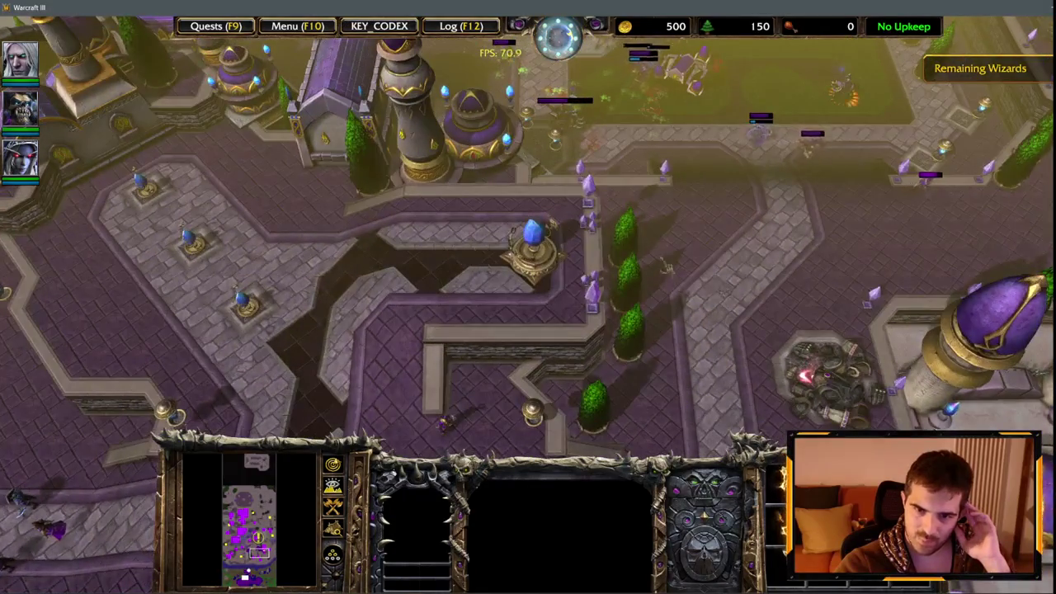
key(Down)
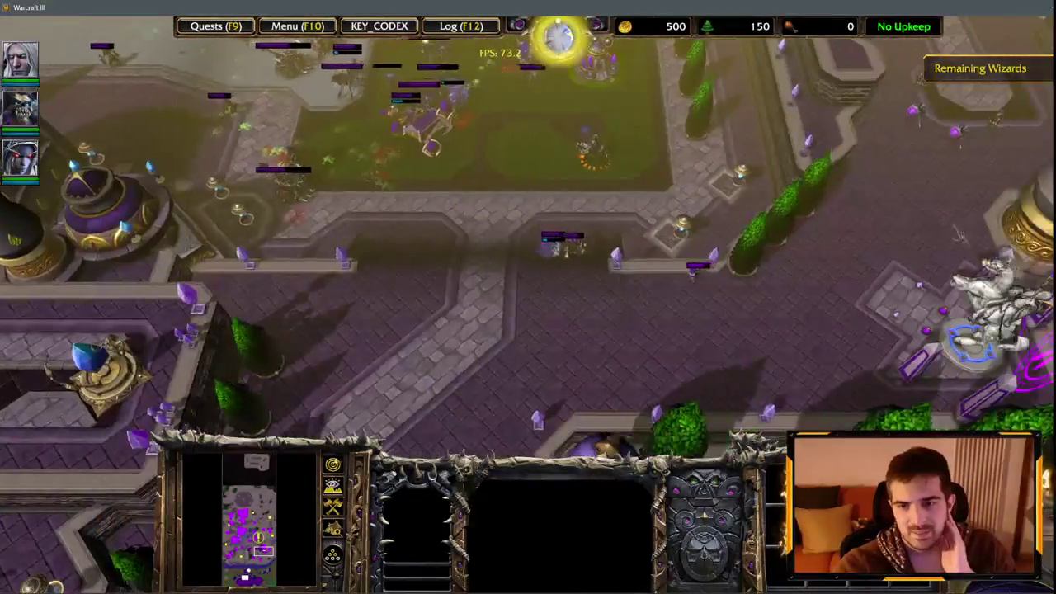
Step: Inspect the Peasant and the Council Wizard in the courtyard
click(667, 277)
mouse_move(487, 25)
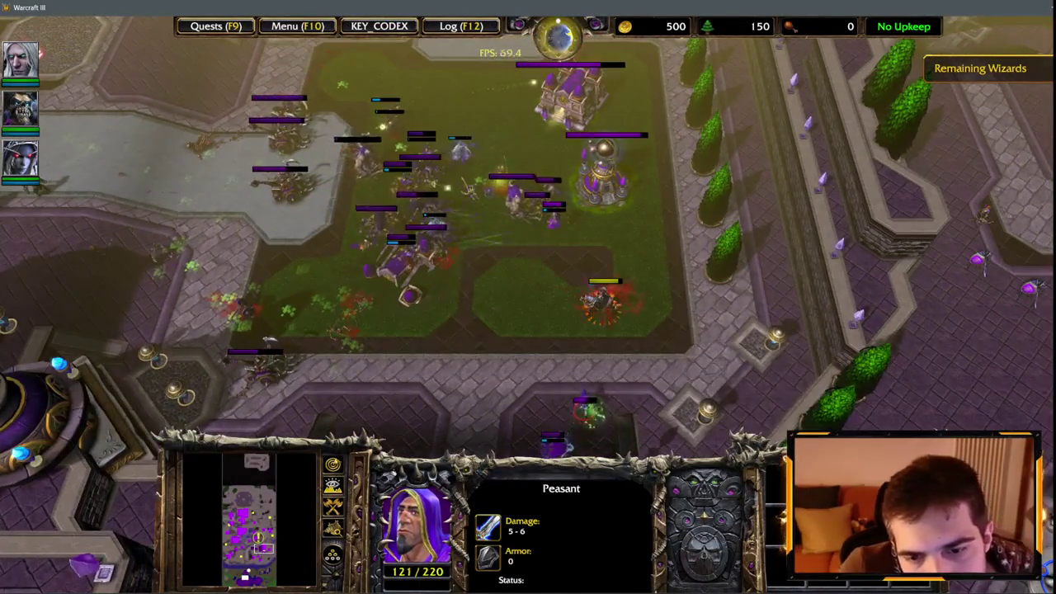
drag(619, 293, 619, 293)
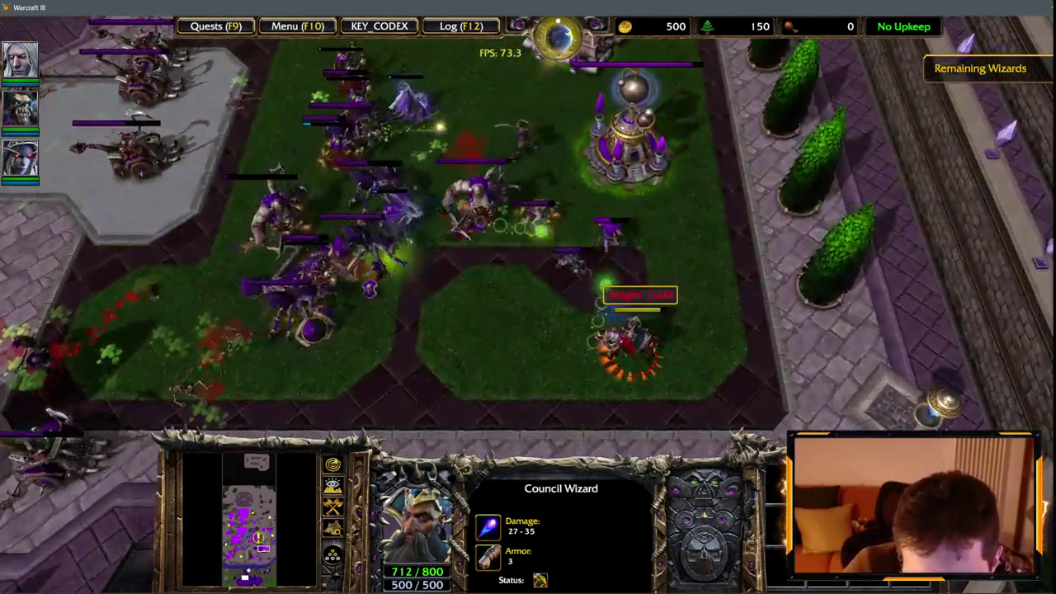
scroll(606, 289, down, 2)
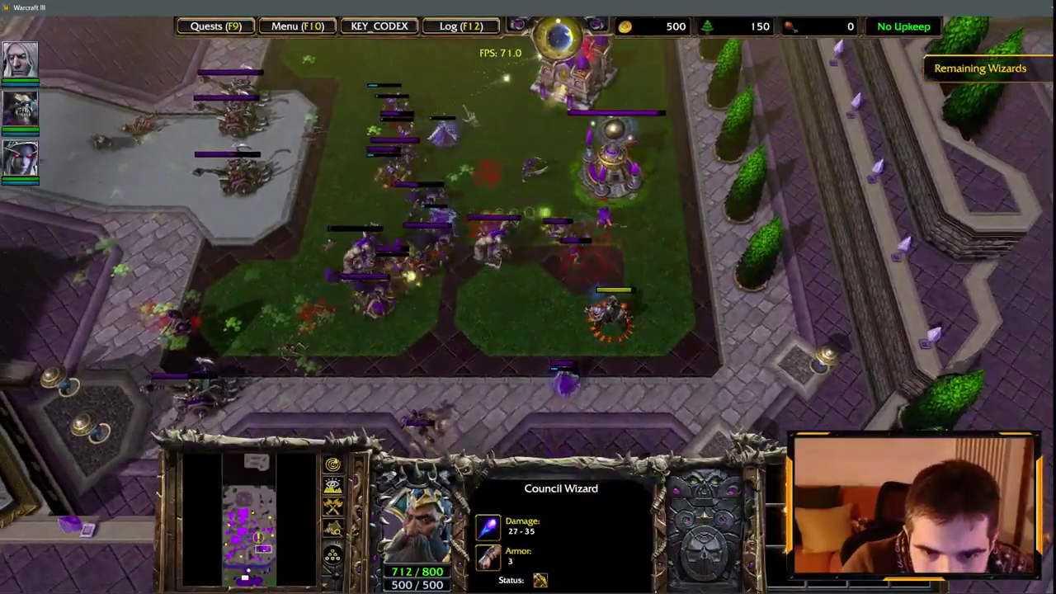
Step: Inspect the Barracks and Arcane Sanctum (504/1050 health), then jump to the tower-lined courtyard
click(611, 165)
drag(583, 282, 583, 282)
click(569, 153)
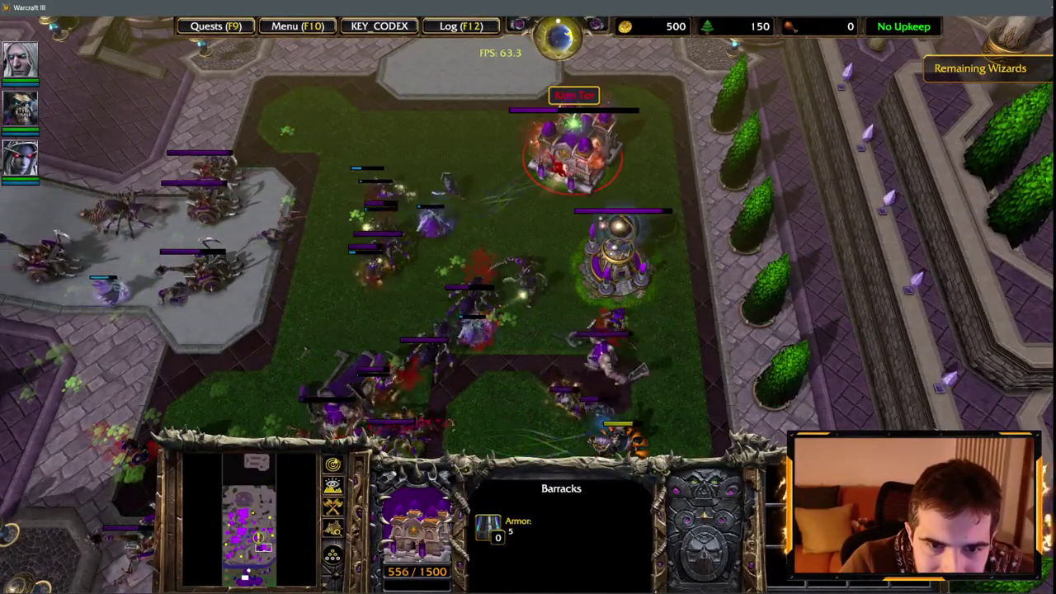
click(263, 549)
click(578, 240)
click(759, 189)
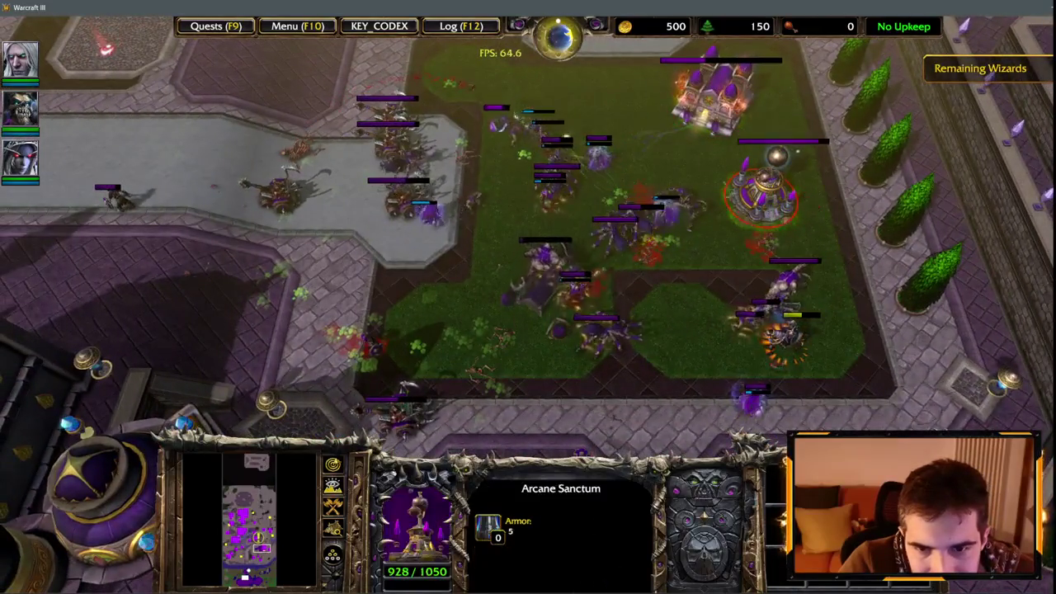
key(BackSpace)
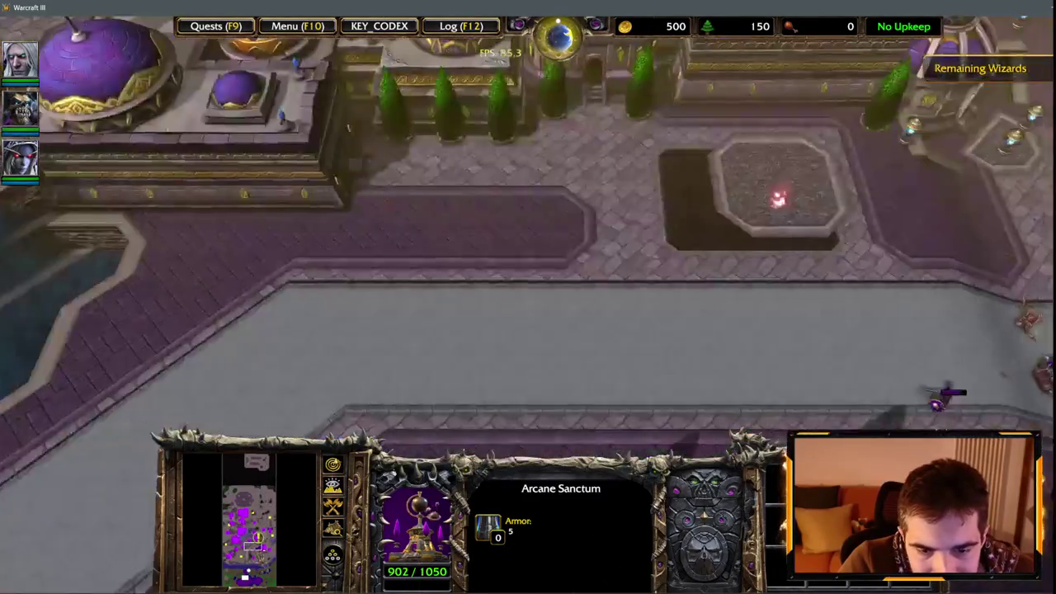
click(247, 546)
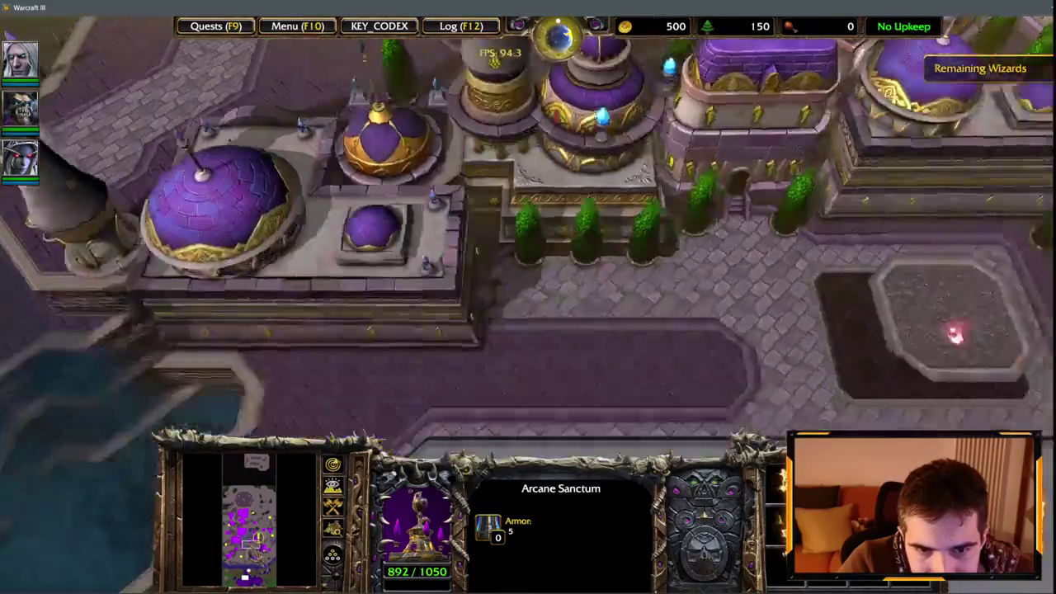
Step: Quit the match with Alt+F4, confirm the exit, and return to World Editor
mouse_move(252, 565)
mouse_down()
mouse_move(248, 557)
mouse_move(269, 549)
mouse_move(264, 532)
mouse_move(247, 559)
mouse_move(235, 536)
mouse_move(231, 505)
mouse_move(241, 518)
mouse_move(247, 495)
mouse_move(238, 522)
mouse_move(247, 577)
mouse_move(244, 538)
mouse_up()
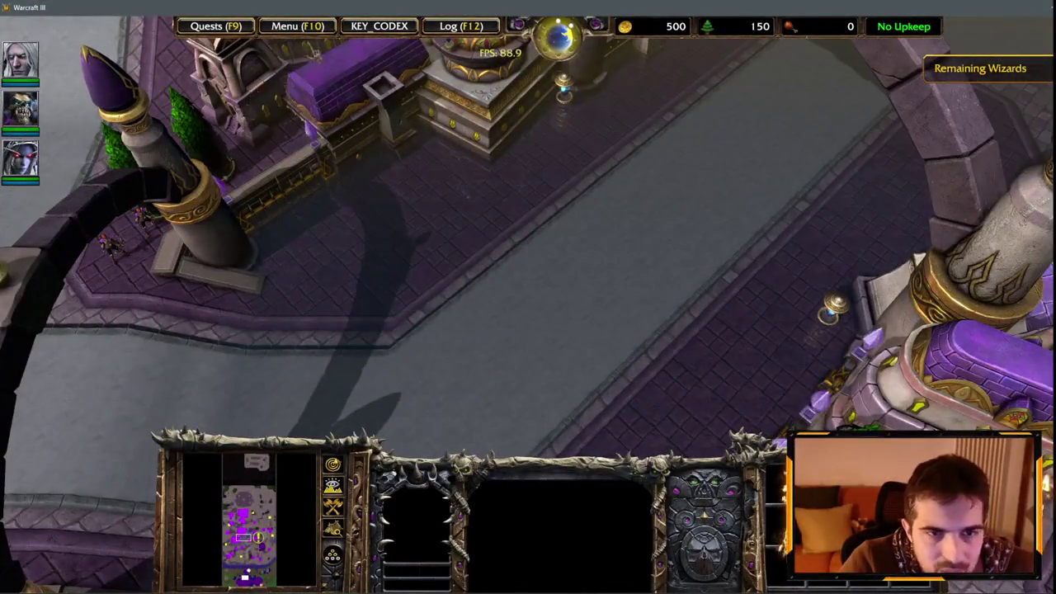
key(alt+f4)
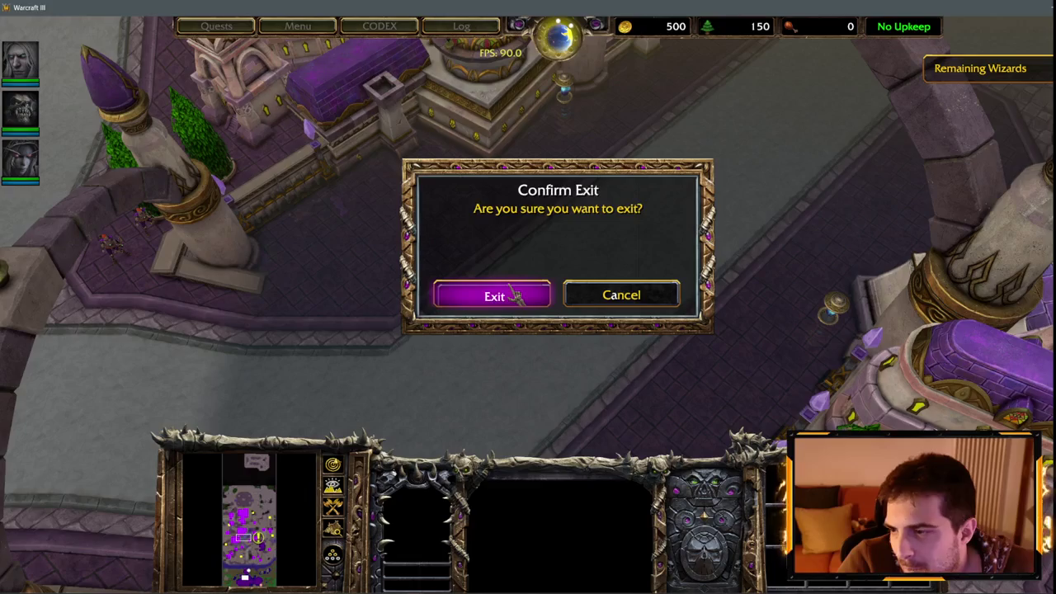
click(511, 293)
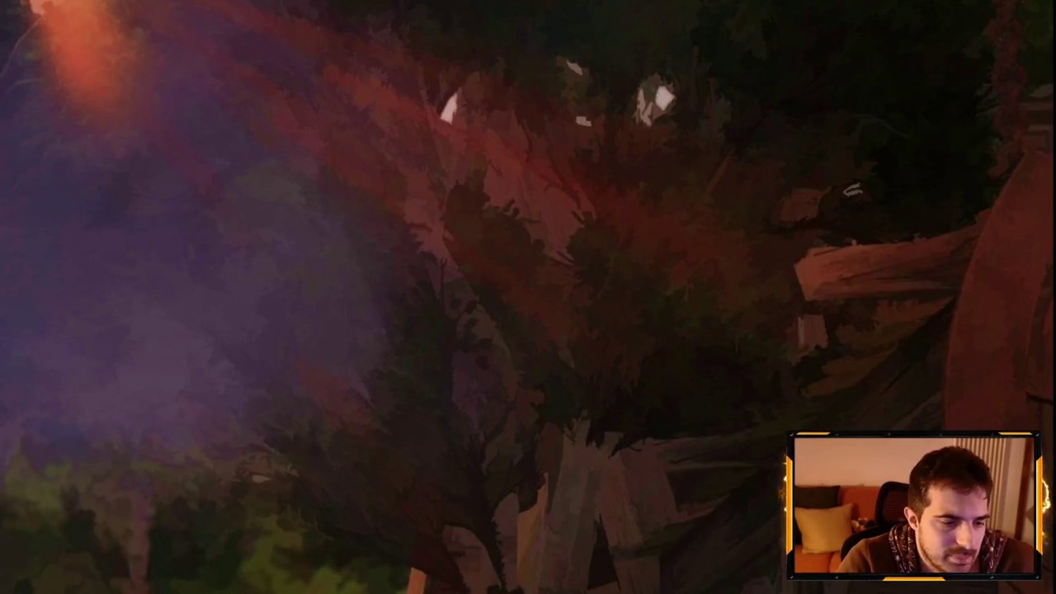
click(33, 577)
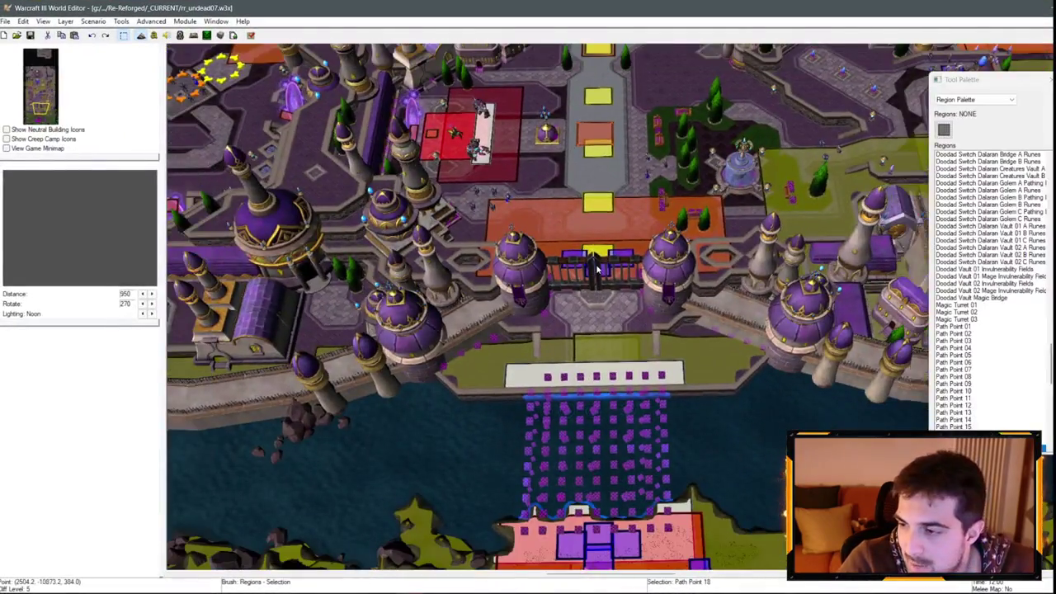
Step: Pan and zoom the Dalaran map view over the green gardens near the centre
drag(597, 268, 633, 327)
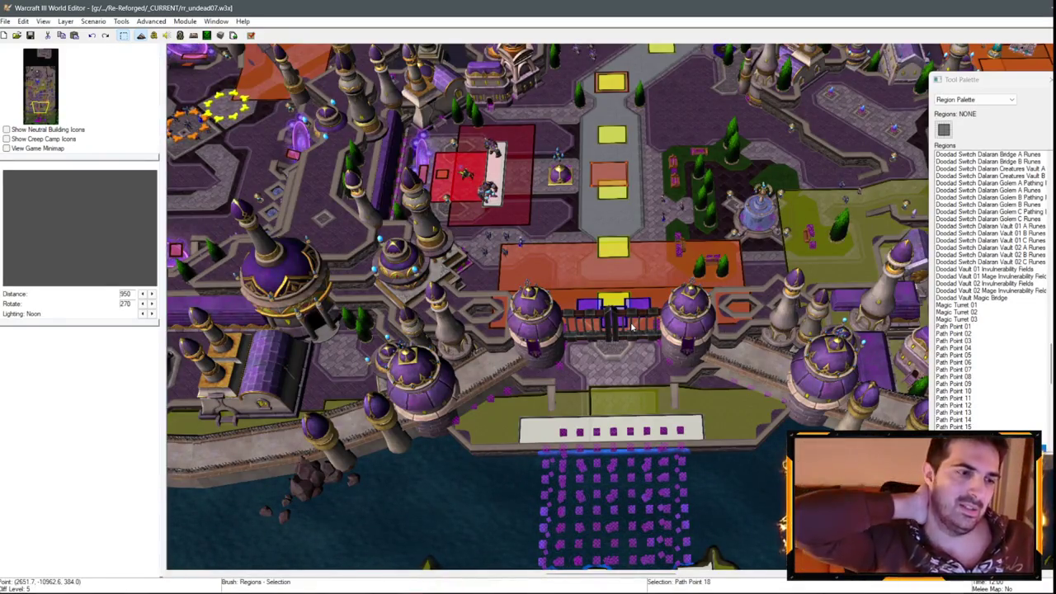
key(Up)
key(Right)
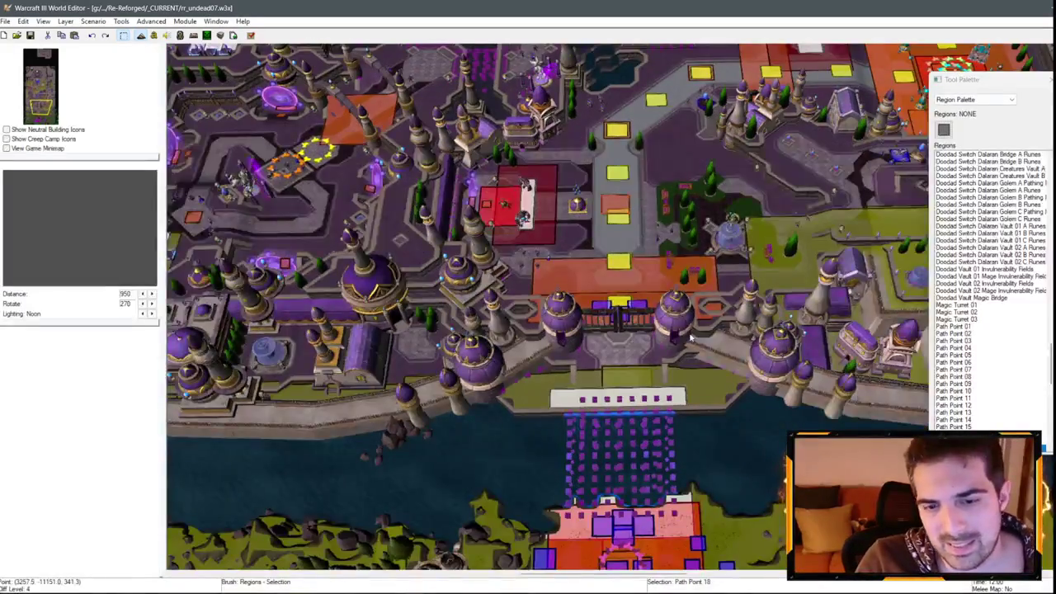
key(Up)
key(Right)
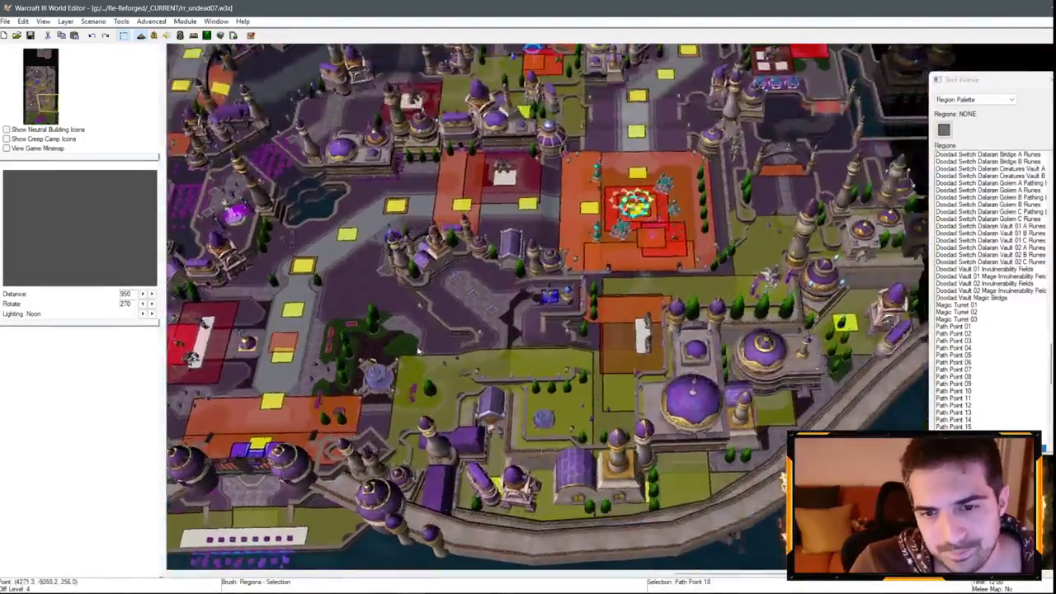
key(Left)
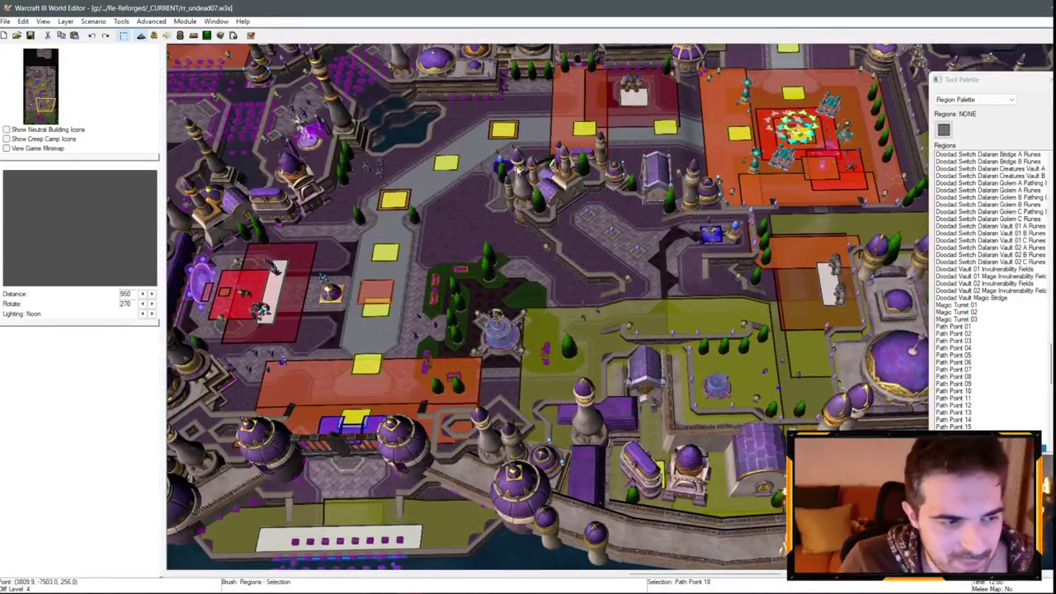
key(Down)
scroll(463, 192, up, 3)
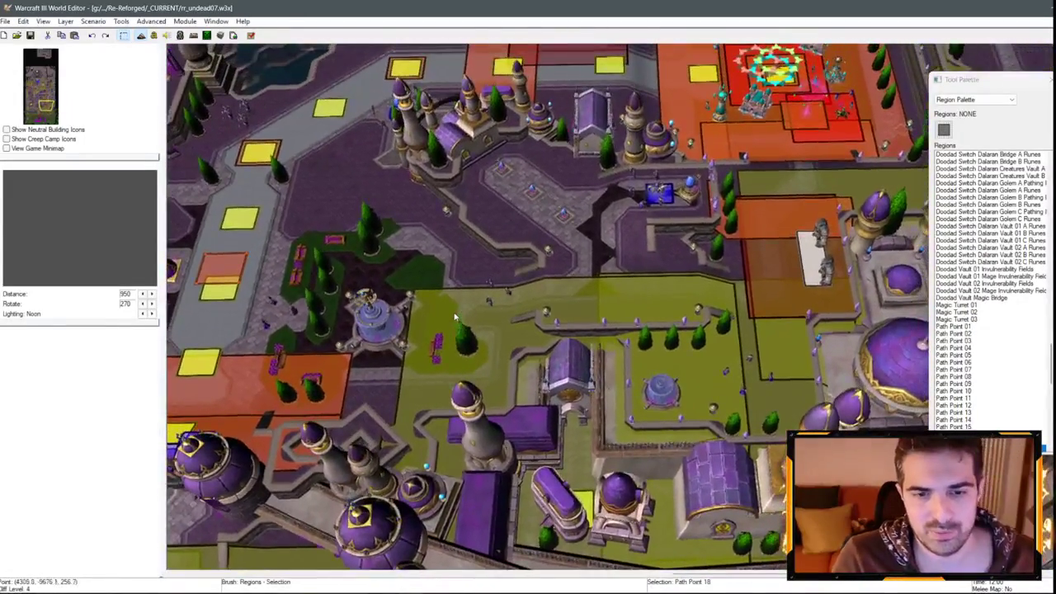